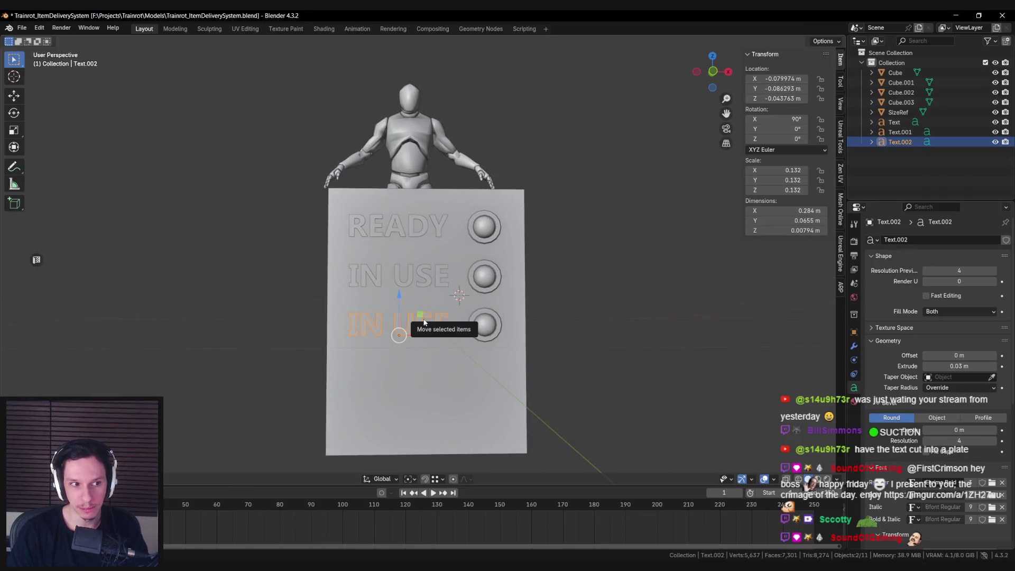
Change the third status label's text from IN USE to BROKE.
{"action": "mouse_move", "coordinate": [424, 321]}
{"action": "middle_mouse_down"}
{"action": "mouse_move", "coordinate": [361, 312]}
{"action": "mouse_move", "coordinate": [432, 326]}
{"action": "middle_mouse_up"}
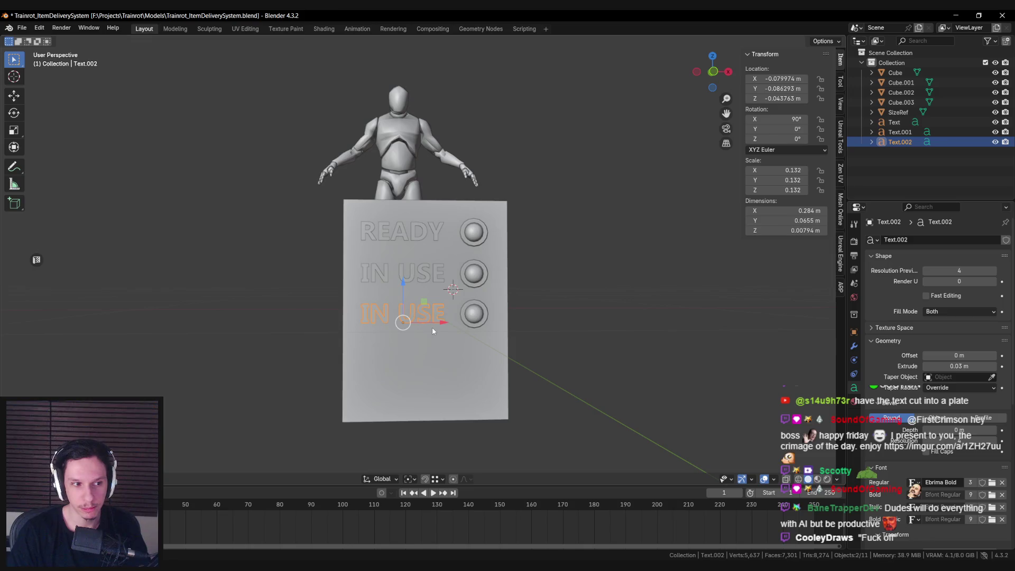
{"action": "key", "text": "Tab"}
{"action": "key", "text": "BackSpace"}
{"action": "key", "text": "BackSpace"}
{"action": "key", "text": "BackSpace"}
{"action": "type", "text": "BROKE"}
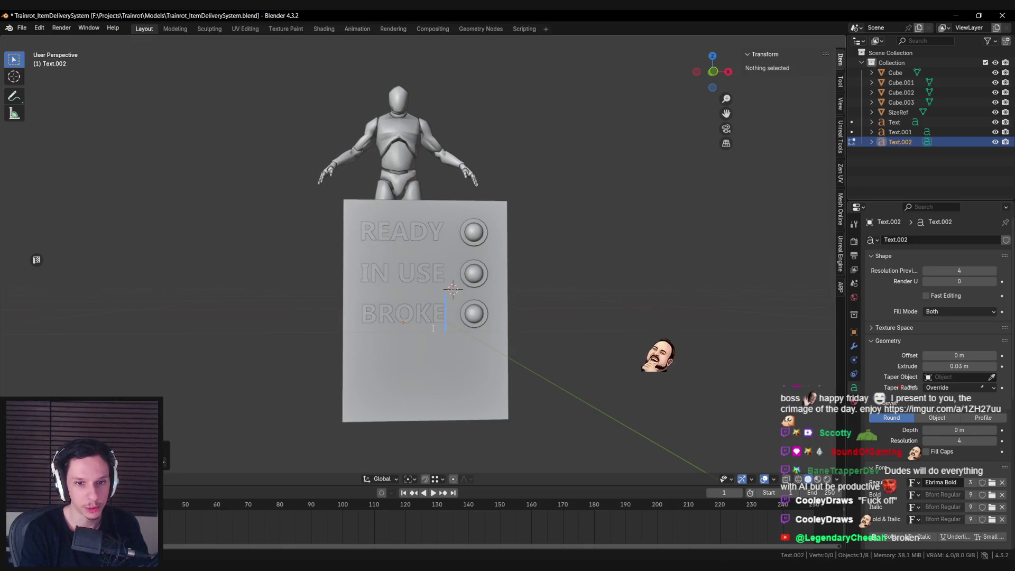
{"action": "key", "text": "Tab"}
Move the BROKE label slightly lower so it sits level with its button.
{"action": "mouse_move", "coordinate": [425, 329]}
{"action": "middle_mouse_down"}
{"action": "mouse_move", "coordinate": [400, 345]}
{"action": "mouse_move", "coordinate": [359, 335]}
{"action": "mouse_move", "coordinate": [423, 333]}
{"action": "middle_mouse_up"}
{"action": "scroll", "coordinate": [423, 333], "scroll_direction": "up", "scroll_amount": 3}
{"action": "left_click", "coordinate": [486, 325]}
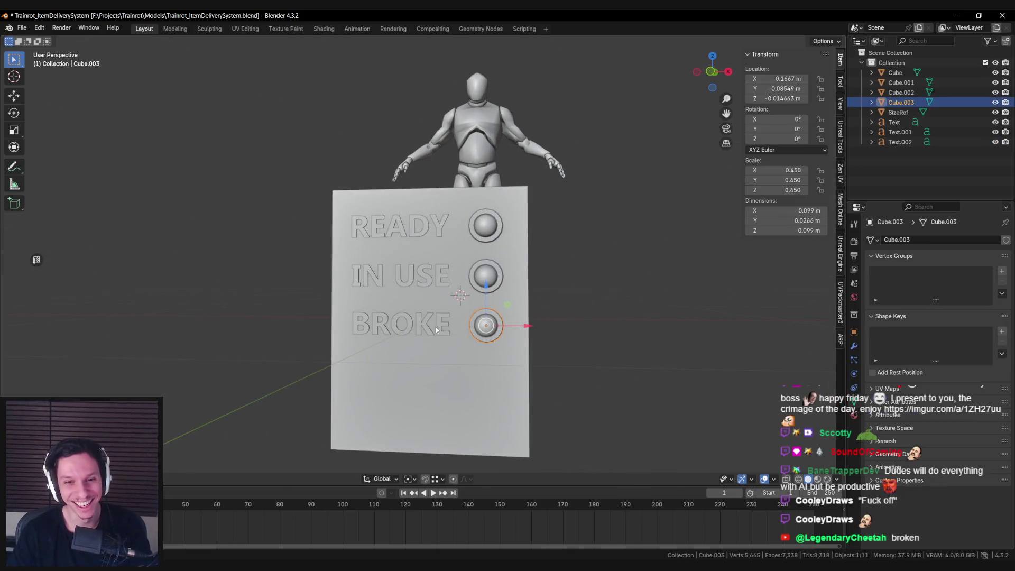
{"action": "left_click", "coordinate": [444, 330]}
{"action": "scroll", "coordinate": [445, 325], "scroll_direction": "up", "scroll_amount": 1}
{"action": "key", "text": "g"}
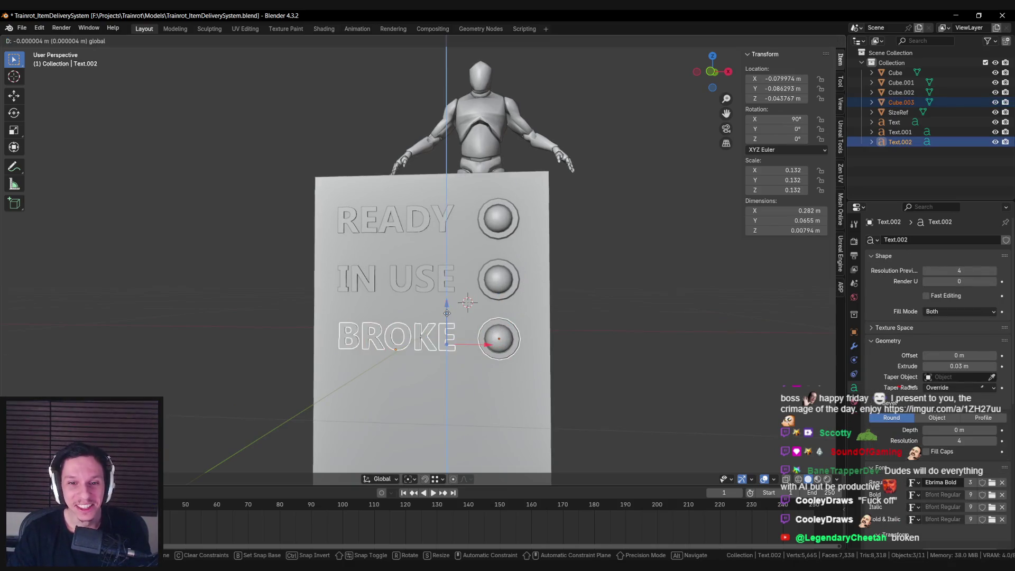
{"action": "left_click", "coordinate": [441, 338]}
Deselect, reframe the view and select the status board.
{"action": "key", "text": "alt+a"}
{"action": "mouse_move", "coordinate": [441, 338]}
{"action": "middle_mouse_down"}
{"action": "mouse_move", "coordinate": [439, 325]}
{"action": "mouse_move", "coordinate": [509, 338]}
{"action": "mouse_move", "coordinate": [427, 341]}
{"action": "mouse_move", "coordinate": [482, 314]}
{"action": "mouse_move", "coordinate": [439, 342]}
{"action": "mouse_move", "coordinate": [518, 336]}
{"action": "mouse_move", "coordinate": [460, 344]}
{"action": "middle_mouse_up"}
{"action": "scroll", "coordinate": [440, 344], "scroll_direction": "down", "scroll_amount": 2}
{"action": "scroll", "coordinate": [427, 341], "scroll_direction": "down", "scroll_amount": 3}
{"action": "scroll", "coordinate": [427, 341], "scroll_direction": "up", "scroll_amount": 3}
{"action": "left_click", "coordinate": [429, 317]}
{"action": "scroll", "coordinate": [440, 341], "scroll_direction": "up", "scroll_amount": 2}
{"action": "left_click", "coordinate": [464, 341]}
Widen the board from Scale X 0.285 to 0.295 and save the file.
{"action": "key", "text": "s"}
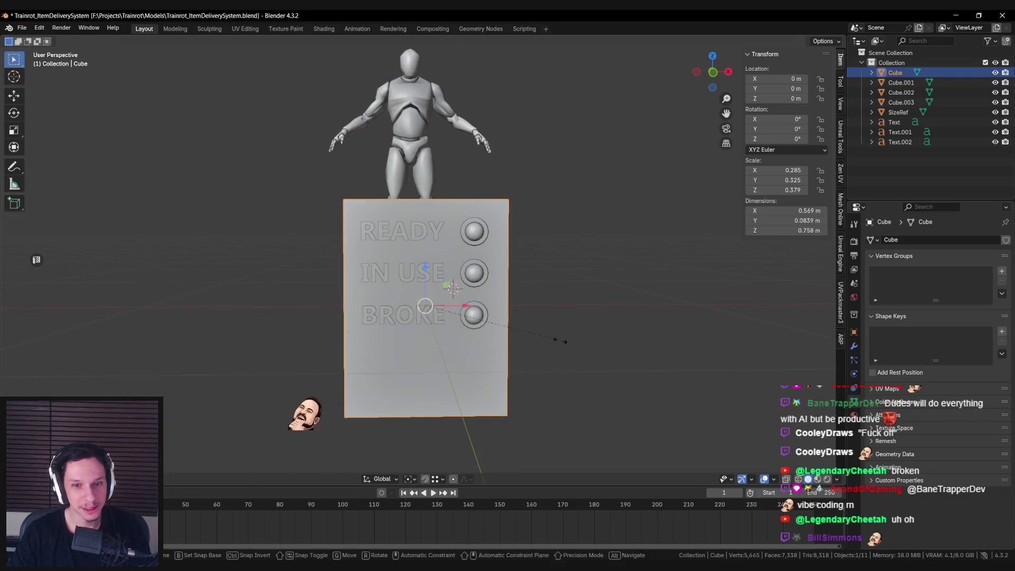
{"action": "left_click", "coordinate": [560, 339]}
{"action": "left_click", "coordinate": [560, 340]}
{"action": "middle_click_drag", "start_coordinate": [560, 339], "coordinate": [561, 331]}
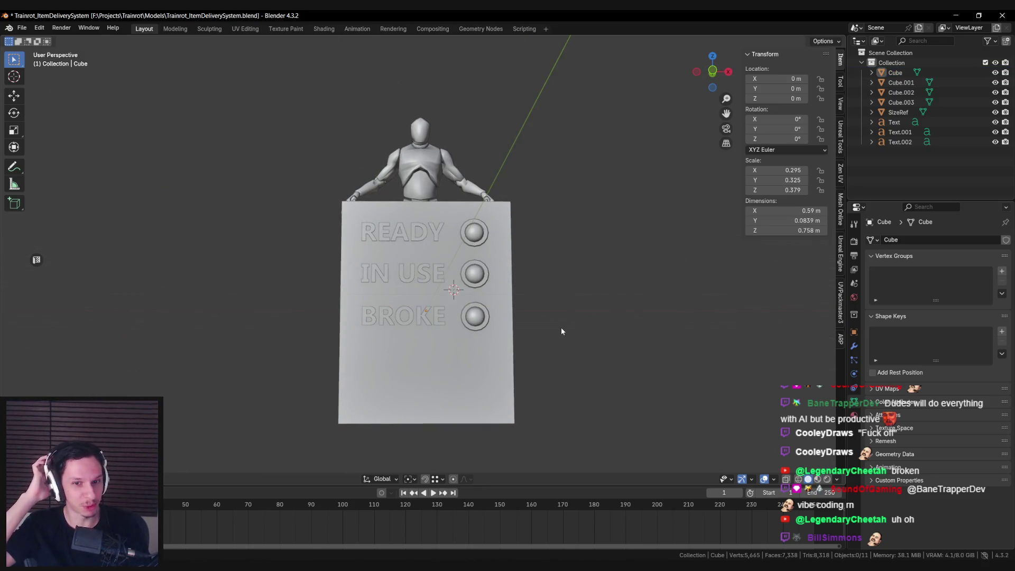
{"action": "key", "text": "ctrl+s"}
Deselect everything and view the board from angled, then level, viewpoints.
{"action": "left_click", "coordinate": [456, 345]}
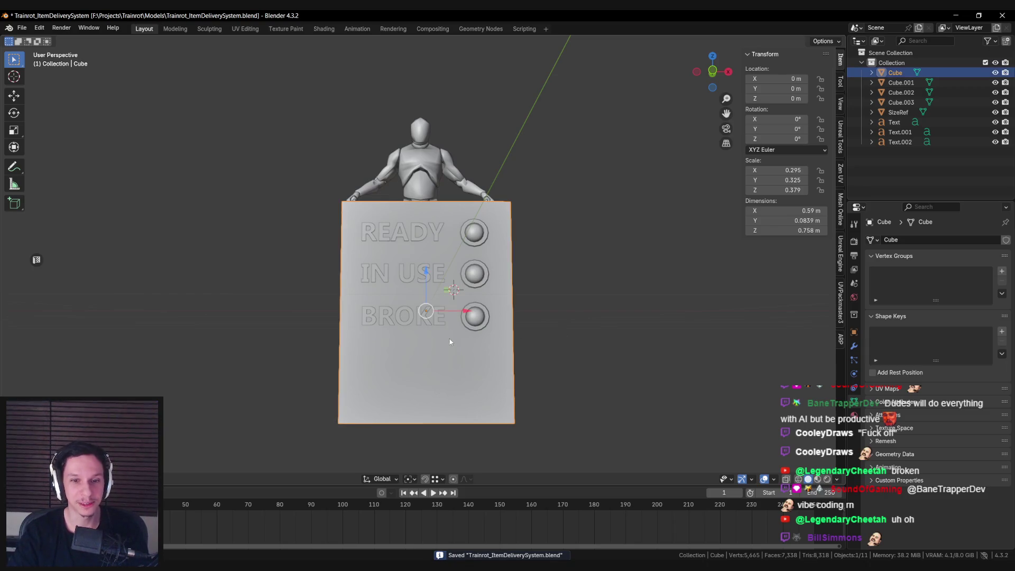
{"action": "left_click", "coordinate": [474, 316]}
{"action": "key", "text": "alt+a"}
{"action": "mouse_move", "coordinate": [466, 350]}
{"action": "middle_mouse_down"}
{"action": "mouse_move", "coordinate": [337, 365]}
{"action": "mouse_move", "coordinate": [467, 354]}
{"action": "mouse_move", "coordinate": [461, 364]}
{"action": "mouse_move", "coordinate": [452, 339]}
{"action": "middle_mouse_up"}
{"action": "scroll", "coordinate": [461, 364], "scroll_direction": "up", "scroll_amount": 3}
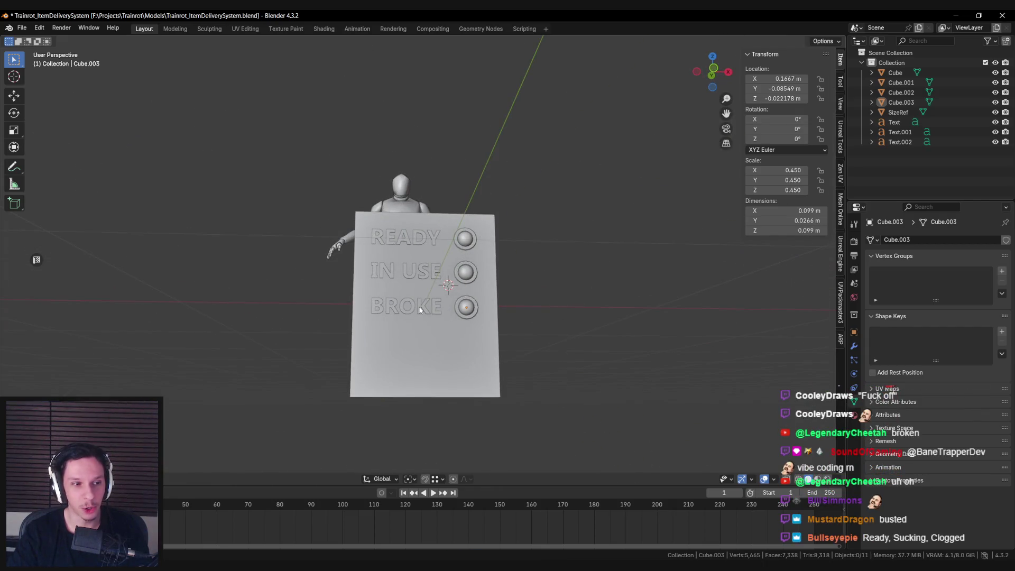
{"action": "middle_click_drag", "start_coordinate": [419, 309], "coordinate": [424, 325]}
Zoom in and out to inspect the labels on the board.
{"action": "scroll", "coordinate": [419, 313], "scroll_direction": "up", "scroll_amount": 2}
{"action": "scroll", "coordinate": [422, 341], "scroll_direction": "down", "scroll_amount": 3}
{"action": "scroll", "coordinate": [424, 325], "scroll_direction": "up", "scroll_amount": 4}
{"action": "scroll", "coordinate": [424, 322], "scroll_direction": "down", "scroll_amount": 3}
{"action": "scroll", "coordinate": [424, 318], "scroll_direction": "up", "scroll_amount": 1}
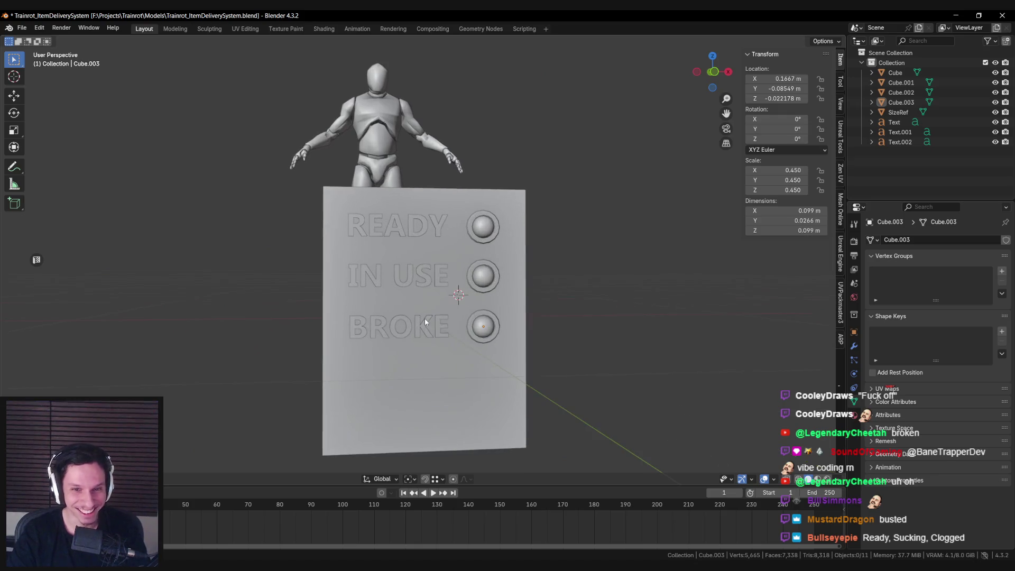
{"action": "scroll", "coordinate": [415, 323], "scroll_direction": "down", "scroll_amount": 2}
{"action": "mouse_move", "coordinate": [413, 328]}
{"action": "middle_mouse_down"}
{"action": "mouse_move", "coordinate": [427, 318]}
{"action": "mouse_move", "coordinate": [386, 329]}
{"action": "mouse_move", "coordinate": [466, 334]}
{"action": "mouse_move", "coordinate": [402, 341]}
{"action": "mouse_move", "coordinate": [442, 372]}
{"action": "mouse_move", "coordinate": [505, 309]}
{"action": "mouse_move", "coordinate": [422, 297]}
{"action": "mouse_move", "coordinate": [345, 308]}
{"action": "mouse_move", "coordinate": [404, 330]}
{"action": "middle_mouse_up"}
{"action": "scroll", "coordinate": [425, 322], "scroll_direction": "up", "scroll_amount": 2}
{"action": "scroll", "coordinate": [423, 328], "scroll_direction": "down", "scroll_amount": 3}
{"action": "scroll", "coordinate": [402, 341], "scroll_direction": "up", "scroll_amount": 2}
{"action": "scroll", "coordinate": [395, 342], "scroll_direction": "down", "scroll_amount": 2}
{"action": "scroll", "coordinate": [442, 372], "scroll_direction": "down", "scroll_amount": 2}
{"action": "scroll", "coordinate": [358, 319], "scroll_direction": "up", "scroll_amount": 4}
Rename the third status label from BROKE to BUSTED.
{"action": "left_click", "coordinate": [407, 329]}
{"action": "key", "text": "Tab"}
{"action": "key", "text": "BackSpace"}
{"action": "key", "text": "BackSpace"}
{"action": "key", "text": "BackSpace"}
{"action": "type", "text": "BUSTED"}
{"action": "key", "text": "Tab"}
{"action": "middle_click_drag", "start_coordinate": [423, 325], "coordinate": [527, 339]}
Retype the third label back to BROKE.
{"action": "key", "text": "Tab"}
{"action": "key", "text": "BackSpace"}
{"action": "key", "text": "BackSpace"}
{"action": "key", "text": "BackSpace"}
{"action": "type", "text": "ROKE"}
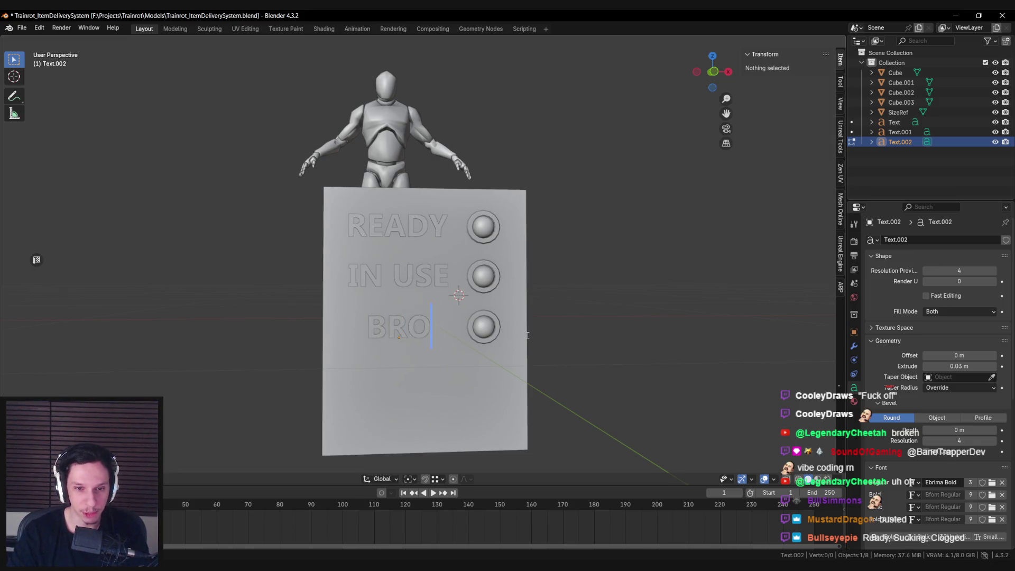
{"action": "key", "text": "Tab"}
{"action": "mouse_move", "coordinate": [527, 334]}
{"action": "middle_mouse_down"}
{"action": "mouse_move", "coordinate": [448, 365]}
{"action": "mouse_move", "coordinate": [419, 353]}
{"action": "mouse_move", "coordinate": [432, 373]}
{"action": "mouse_move", "coordinate": [427, 311]}
{"action": "mouse_move", "coordinate": [502, 347]}
{"action": "mouse_move", "coordinate": [453, 346]}
{"action": "mouse_move", "coordinate": [446, 370]}
{"action": "mouse_move", "coordinate": [420, 378]}
{"action": "middle_mouse_up"}
Select the board and save the file with Ctrl+S.
{"action": "scroll", "coordinate": [423, 353], "scroll_direction": "down", "scroll_amount": 5}
{"action": "scroll", "coordinate": [433, 371], "scroll_direction": "up", "scroll_amount": 3}
{"action": "left_click", "coordinate": [432, 371]}
{"action": "scroll", "coordinate": [433, 371], "scroll_direction": "down", "scroll_amount": 2}
{"action": "scroll", "coordinate": [427, 312], "scroll_direction": "up", "scroll_amount": 2}
{"action": "key", "text": "ctrl+s"}
Inspect the BROKE label from a tilted angle, then deselect it.
{"action": "scroll", "coordinate": [455, 364], "scroll_direction": "up", "scroll_amount": 3}
{"action": "scroll", "coordinate": [434, 372], "scroll_direction": "down", "scroll_amount": 2}
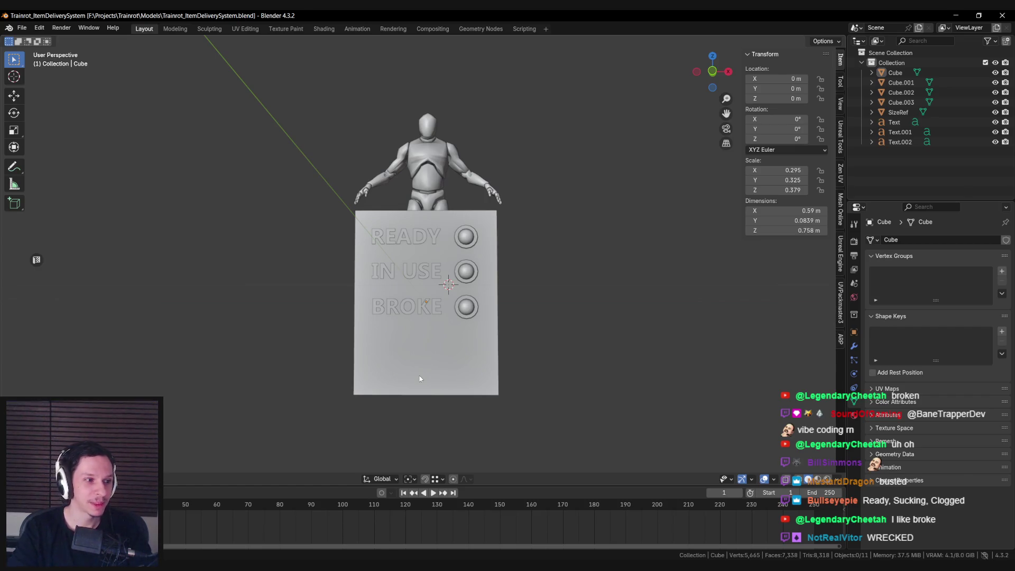
{"action": "scroll", "coordinate": [415, 377], "scroll_direction": "up", "scroll_amount": 3}
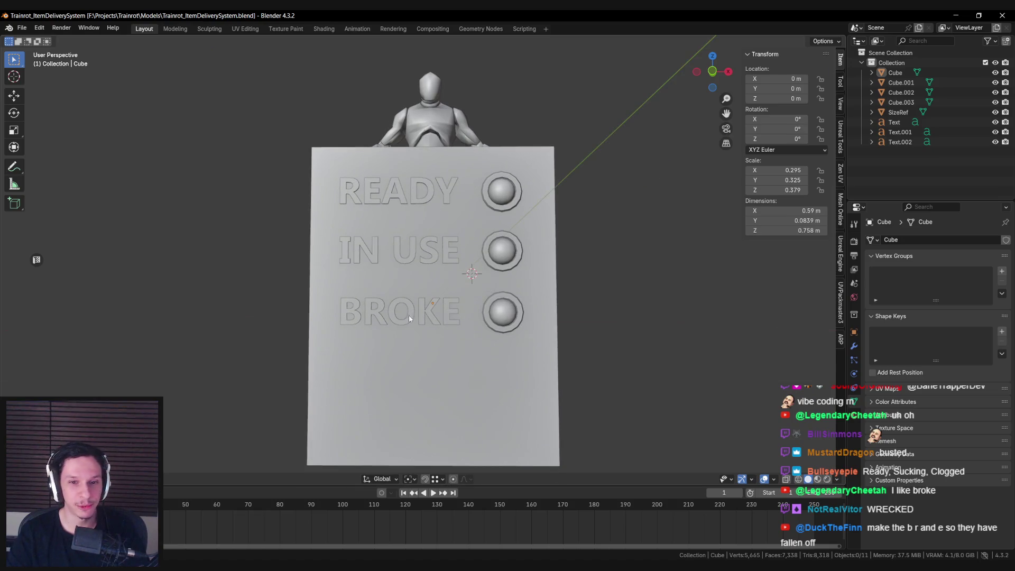
{"action": "left_click", "coordinate": [423, 313]}
{"action": "scroll", "coordinate": [418, 312], "scroll_direction": "down", "scroll_amount": 3}
{"action": "scroll", "coordinate": [419, 308], "scroll_direction": "up", "scroll_amount": 3}
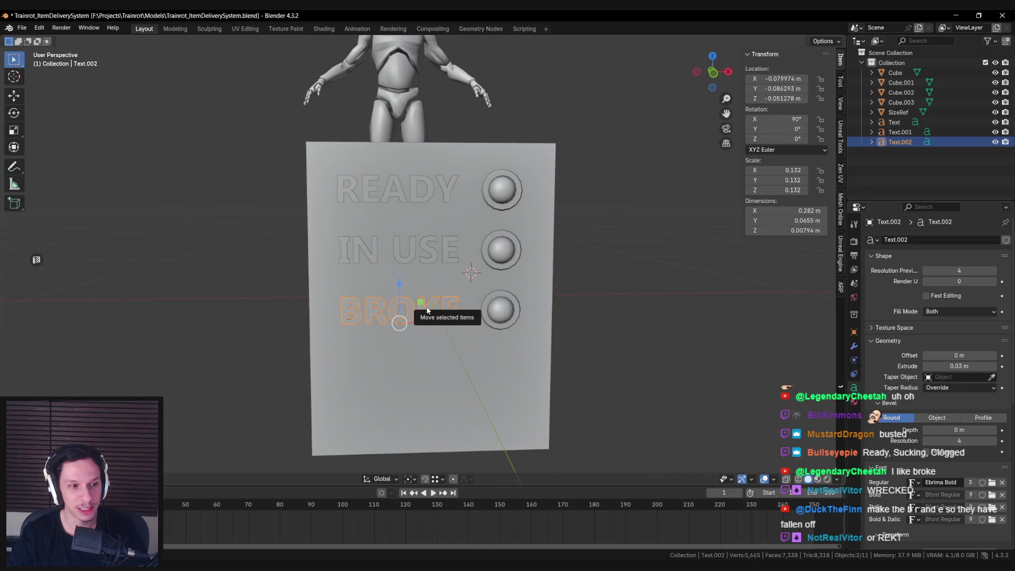
{"action": "mouse_move", "coordinate": [393, 351]}
{"action": "middle_mouse_down"}
{"action": "mouse_move", "coordinate": [395, 334]}
{"action": "mouse_move", "coordinate": [385, 355]}
{"action": "mouse_move", "coordinate": [391, 330]}
{"action": "mouse_move", "coordinate": [393, 362]}
{"action": "middle_mouse_up"}
{"action": "scroll", "coordinate": [386, 355], "scroll_direction": "down", "scroll_amount": 3}
{"action": "key", "text": "alt+a"}
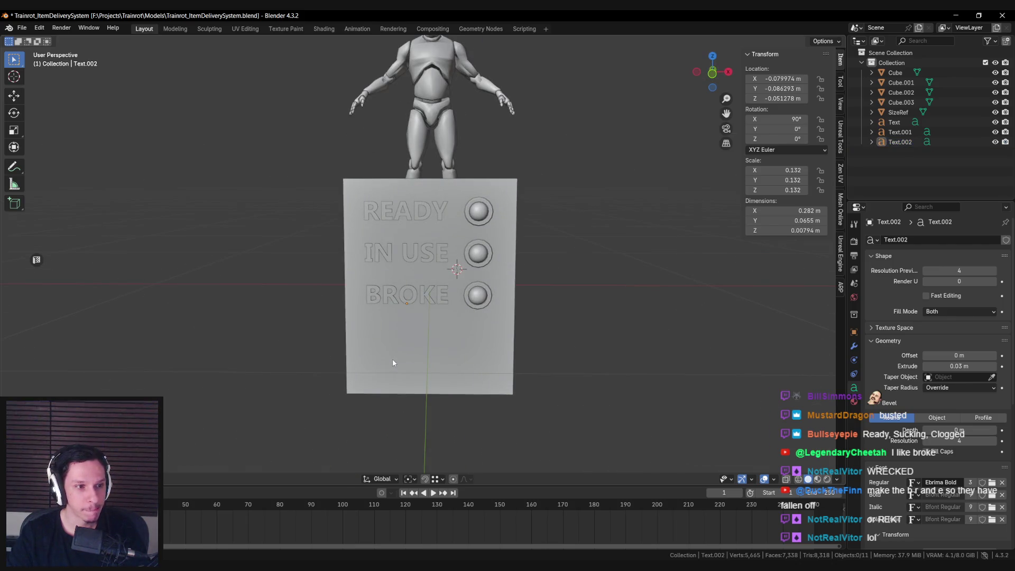
{"action": "scroll", "coordinate": [392, 358], "scroll_direction": "down", "scroll_amount": 2}
{"action": "middle_click_drag", "start_coordinate": [392, 357], "coordinate": [394, 335]}
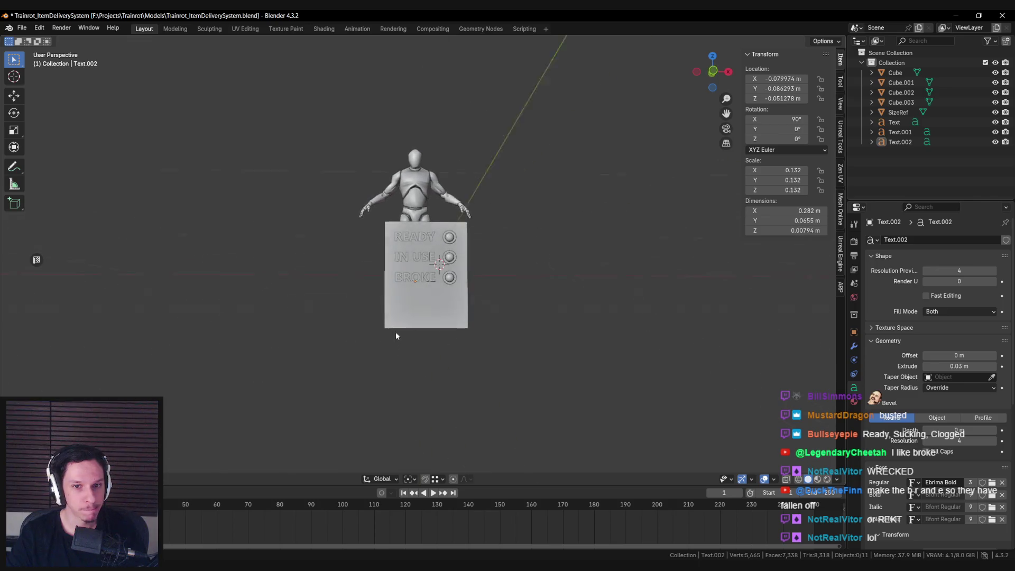
{"action": "scroll", "coordinate": [394, 336], "scroll_direction": "up", "scroll_amount": 5}
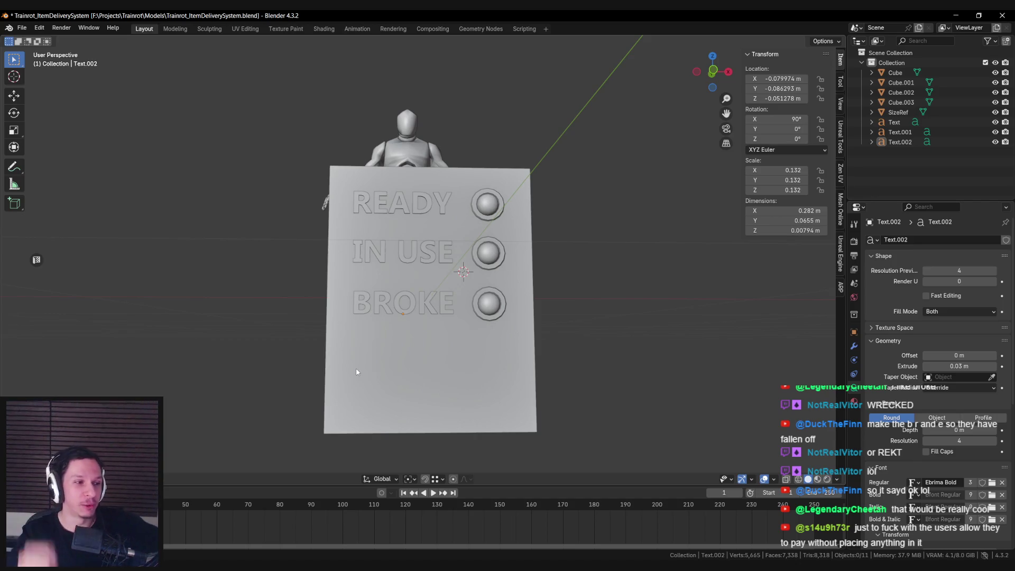
{"action": "middle_click_drag", "start_coordinate": [360, 369], "coordinate": [353, 369]}
Widen the status board along X to a scale of 0.320.
{"action": "scroll", "coordinate": [354, 371], "scroll_direction": "down", "scroll_amount": 4}
{"action": "mouse_move", "coordinate": [370, 329]}
{"action": "middle_mouse_down"}
{"action": "mouse_move", "coordinate": [432, 354]}
{"action": "mouse_move", "coordinate": [428, 325]}
{"action": "mouse_move", "coordinate": [369, 331]}
{"action": "mouse_move", "coordinate": [404, 357]}
{"action": "mouse_move", "coordinate": [528, 304]}
{"action": "middle_mouse_up"}
{"action": "left_click", "coordinate": [416, 333]}
{"action": "key", "text": "s"}
{"action": "key", "text": "x"}
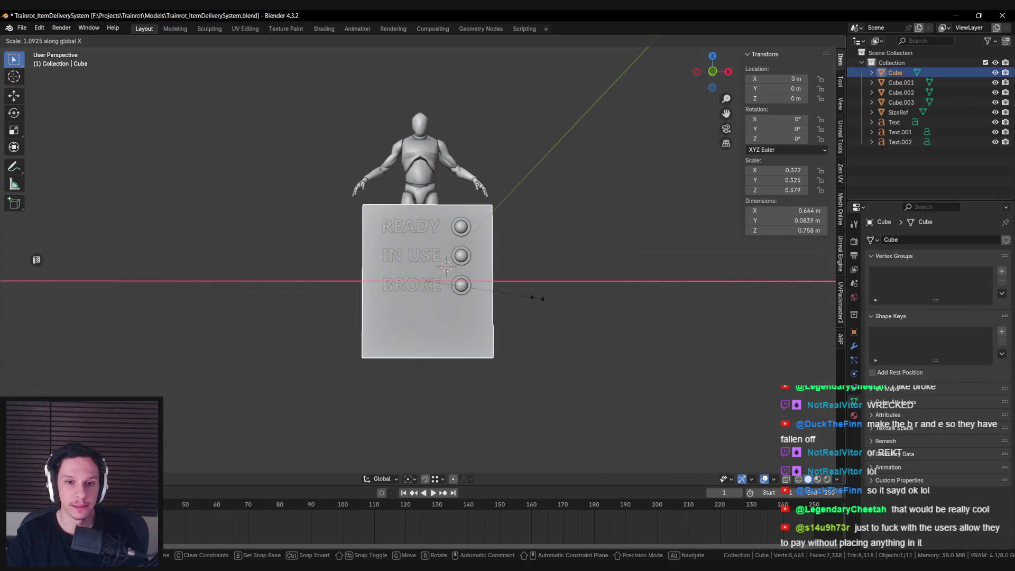
{"action": "left_click", "coordinate": [534, 296]}
View the board's side and enter Edit Mode on its mesh.
{"action": "middle_click_drag", "start_coordinate": [535, 297], "coordinate": [458, 304]}
{"action": "scroll", "coordinate": [458, 303], "scroll_direction": "up", "scroll_amount": 3}
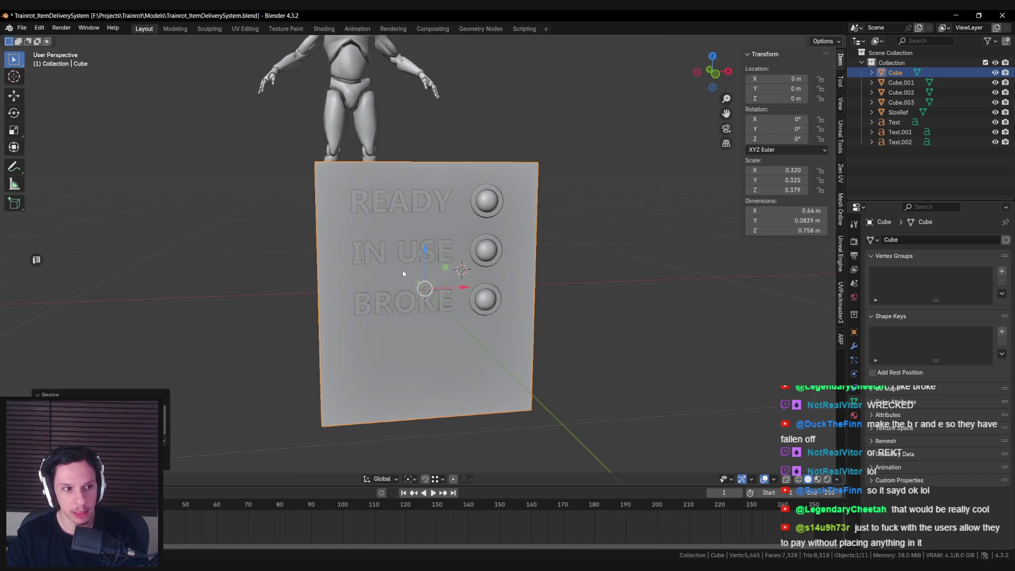
{"action": "scroll", "coordinate": [397, 275], "scroll_direction": "down", "scroll_amount": 1}
{"action": "mouse_move", "coordinate": [397, 275]}
{"action": "middle_mouse_down"}
{"action": "mouse_move", "coordinate": [360, 230]}
{"action": "mouse_move", "coordinate": [389, 232]}
{"action": "mouse_move", "coordinate": [369, 233]}
{"action": "middle_mouse_up"}
{"action": "key", "text": "Tab"}
Bevel the edge loop running around the board's front face.
{"action": "key", "text": "a"}
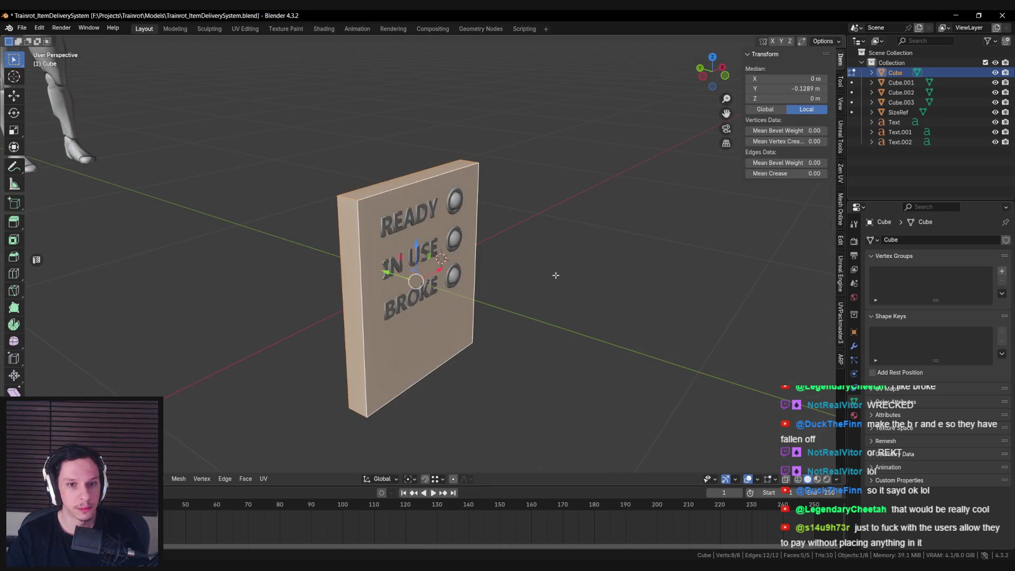
{"action": "key", "text": "ctrl+b"}
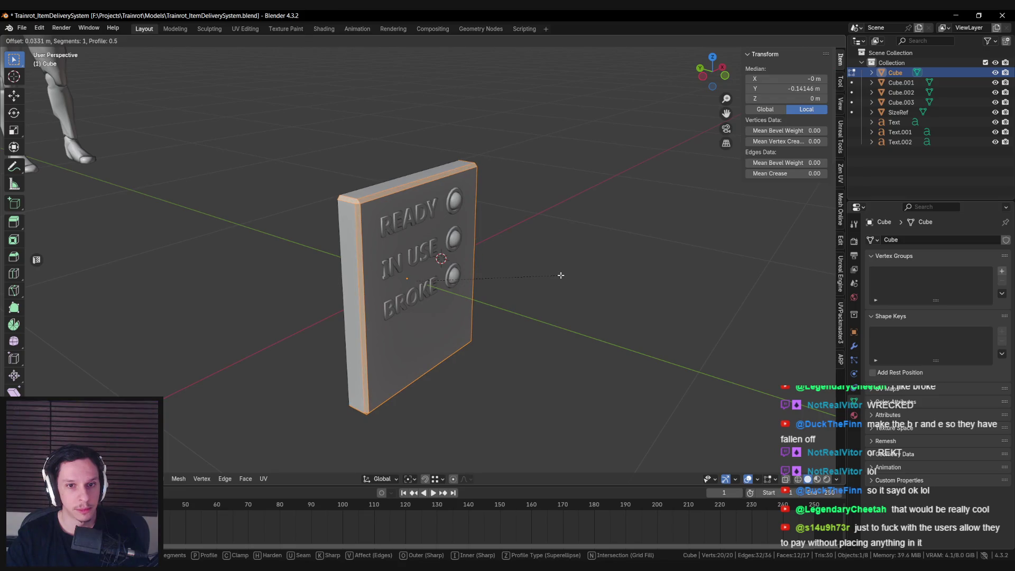
{"action": "key", "text": "Escape"}
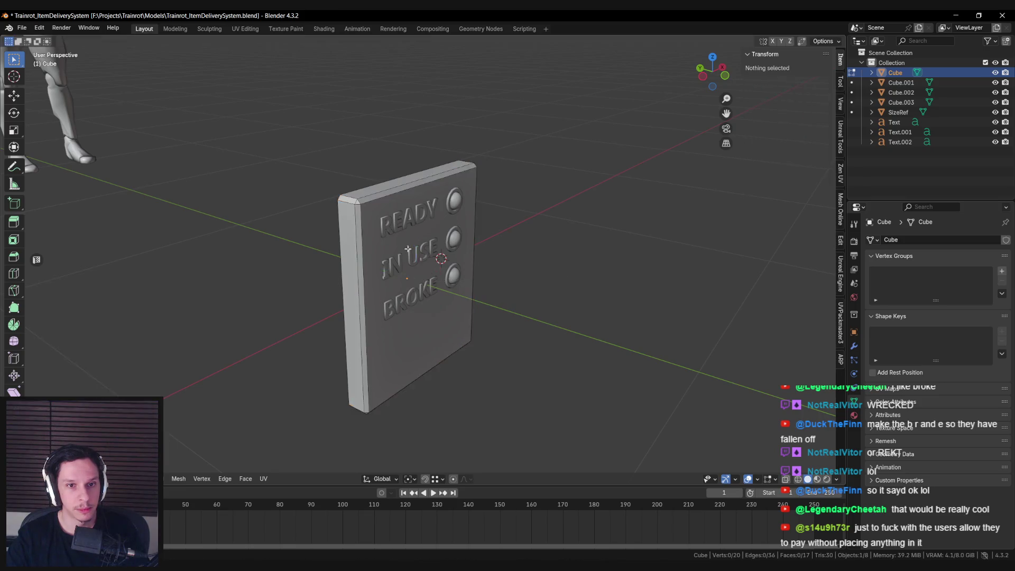
{"action": "middle_click_drag", "start_coordinate": [561, 275], "coordinate": [397, 281]}
{"action": "left_click", "coordinate": [396, 281], "text": "alt"}
{"action": "key", "text": "ctrl+b"}
{"action": "left_click", "coordinate": [397, 240]}
Extrude the beveled rim faces along their normals.
{"action": "key", "text": "alt+a"}
{"action": "left_click", "coordinate": [397, 235], "text": "alt"}
{"action": "middle_click_drag", "start_coordinate": [397, 236], "coordinate": [537, 284]}
{"action": "left_click", "coordinate": [536, 292]}
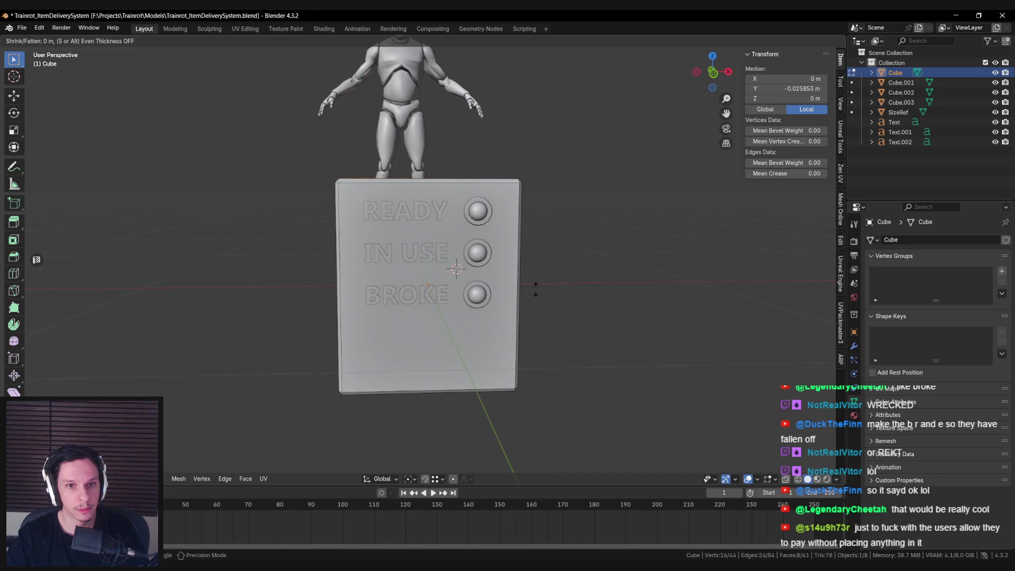
{"action": "left_click", "coordinate": [537, 285]}
{"action": "middle_click_drag", "start_coordinate": [537, 286], "coordinate": [506, 294]}
Undo that extrusion and redo the raised rim with Extrude Along Normals.
{"action": "key", "text": "Tab"}
{"action": "key", "text": "ctrl+z"}
{"action": "key", "text": "ctrl+z"}
{"action": "key", "text": "ctrl+z"}
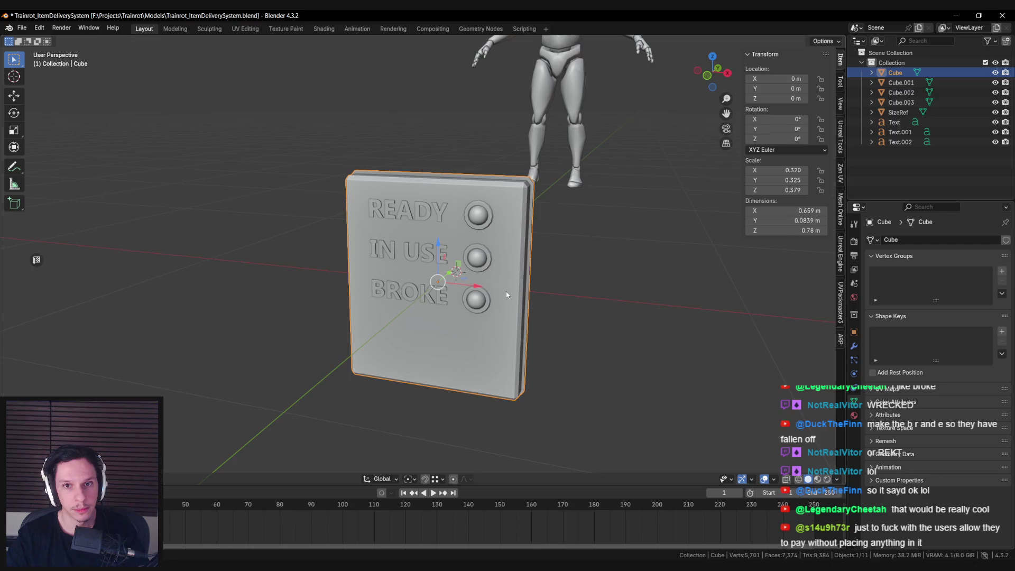
{"action": "key", "text": "Tab"}
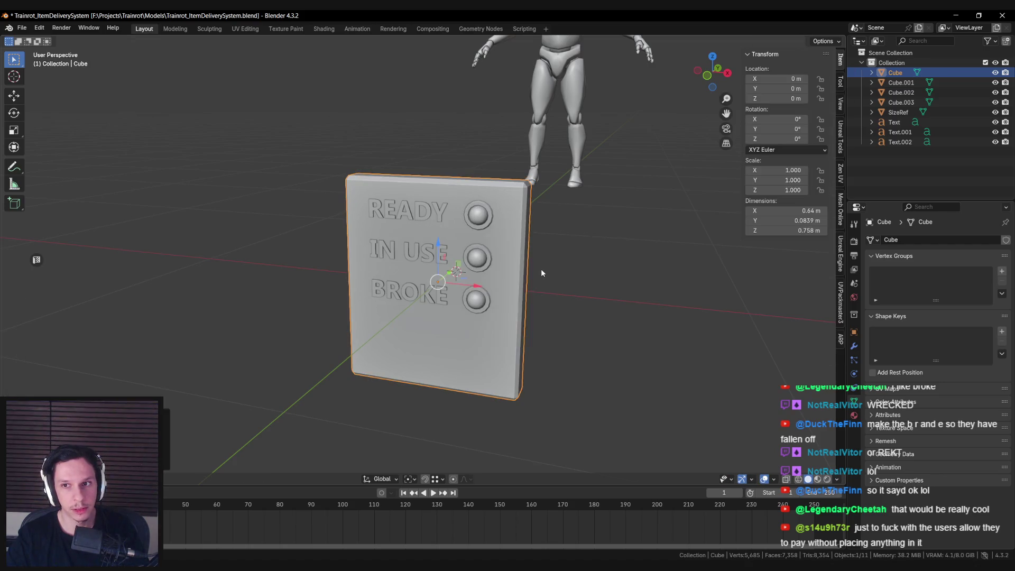
{"action": "key", "text": "Tab"}
{"action": "mouse_move", "coordinate": [540, 273]}
{"action": "middle_mouse_down"}
{"action": "mouse_move", "coordinate": [573, 203]}
{"action": "mouse_move", "coordinate": [647, 245]}
{"action": "middle_mouse_up"}
{"action": "left_click", "coordinate": [574, 204], "text": "alt"}
{"action": "key", "text": "alt+e"}
{"action": "left_click", "coordinate": [646, 245]}
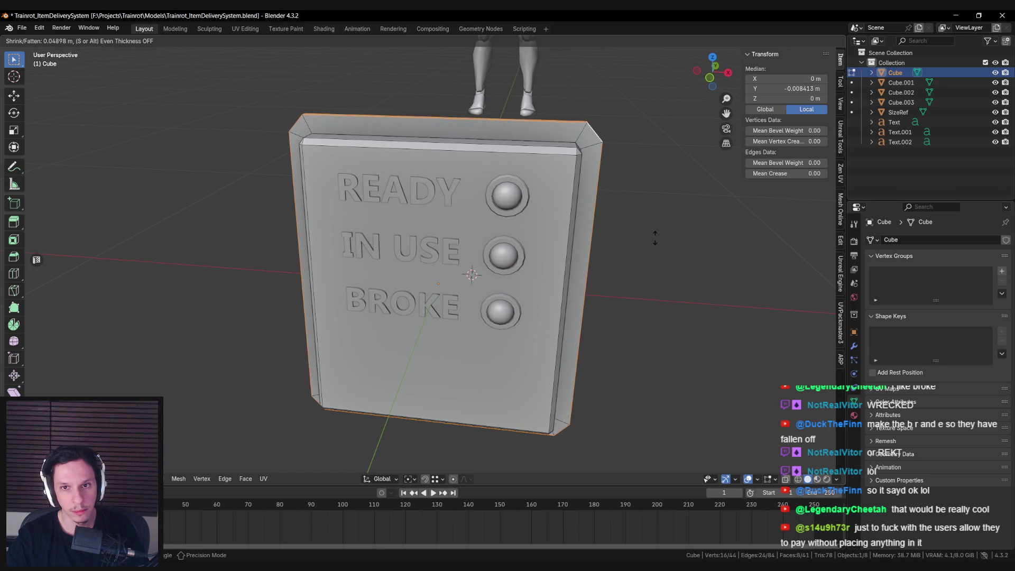
{"action": "left_click", "coordinate": [655, 236]}
{"action": "key", "text": "Tab"}
Isolate the board to check its geometry, then return to the full scene.
{"action": "scroll", "coordinate": [519, 277], "scroll_direction": "down", "scroll_amount": 5}
{"action": "mouse_move", "coordinate": [519, 277]}
{"action": "middle_mouse_down"}
{"action": "mouse_move", "coordinate": [527, 246]}
{"action": "mouse_move", "coordinate": [470, 214]}
{"action": "middle_mouse_up"}
{"action": "key", "text": "slash"}
{"action": "key", "text": "Tab"}
{"action": "key", "text": "a"}
{"action": "key", "text": "x"}
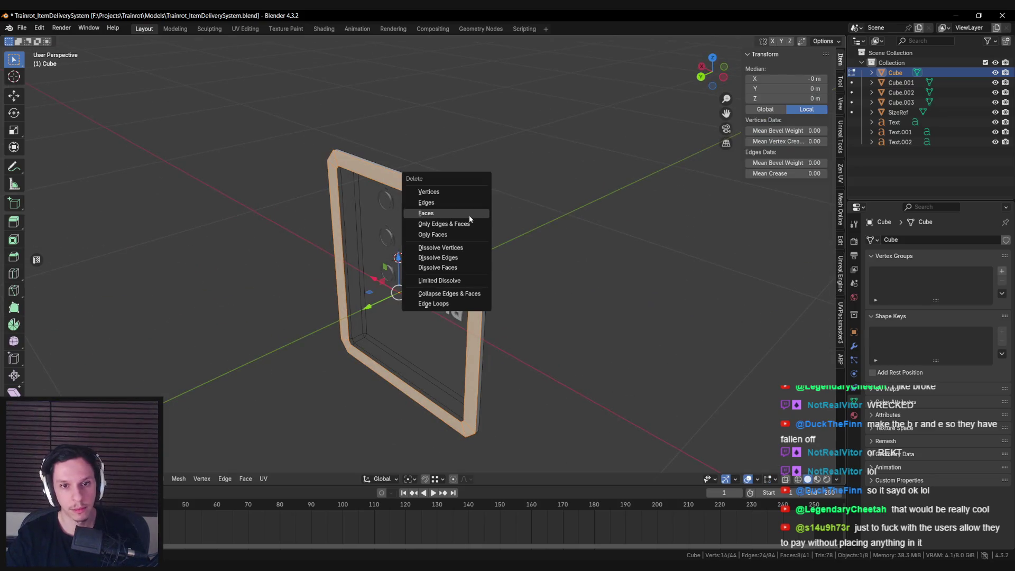
{"action": "key", "text": "Escape"}
{"action": "key", "text": "Tab"}
{"action": "key", "text": "slash"}
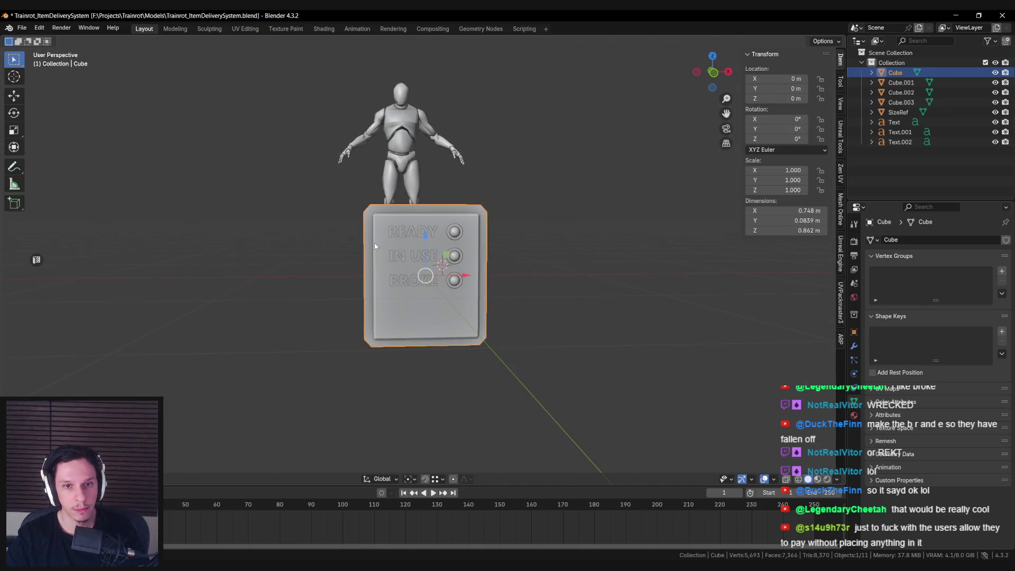
Inspect the rimmed board from an angle, switching Edit Mode on and off.
{"action": "key", "text": "Tab"}
{"action": "mouse_move", "coordinate": [488, 292]}
{"action": "middle_mouse_down"}
{"action": "mouse_move", "coordinate": [406, 287]}
{"action": "mouse_move", "coordinate": [370, 241]}
{"action": "middle_mouse_up"}
{"action": "key", "text": "Tab"}
{"action": "scroll", "coordinate": [370, 238], "scroll_direction": "up", "scroll_amount": 3}
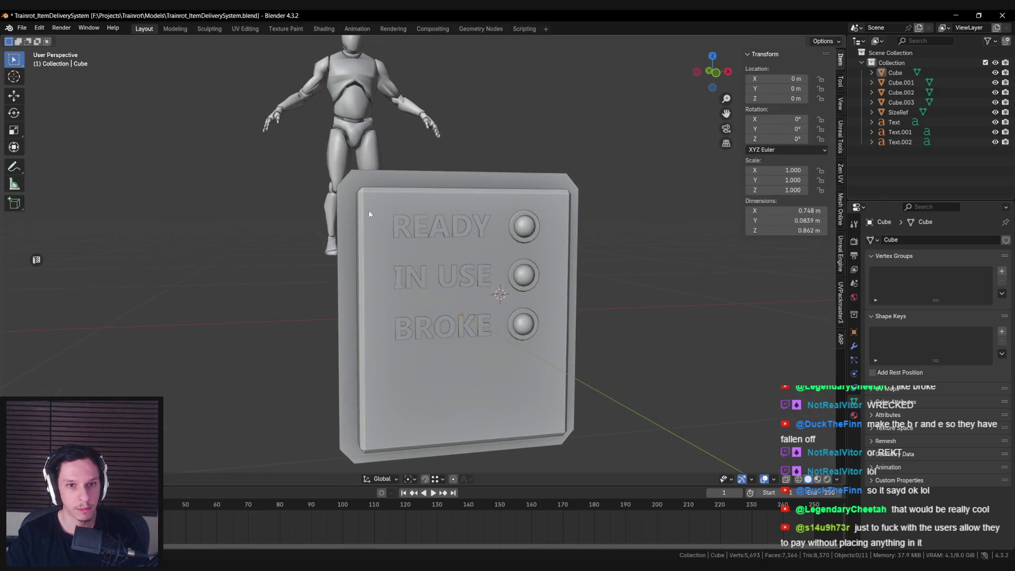
{"action": "key", "text": "Tab"}
{"action": "scroll", "coordinate": [366, 180], "scroll_direction": "up", "scroll_amount": 3}
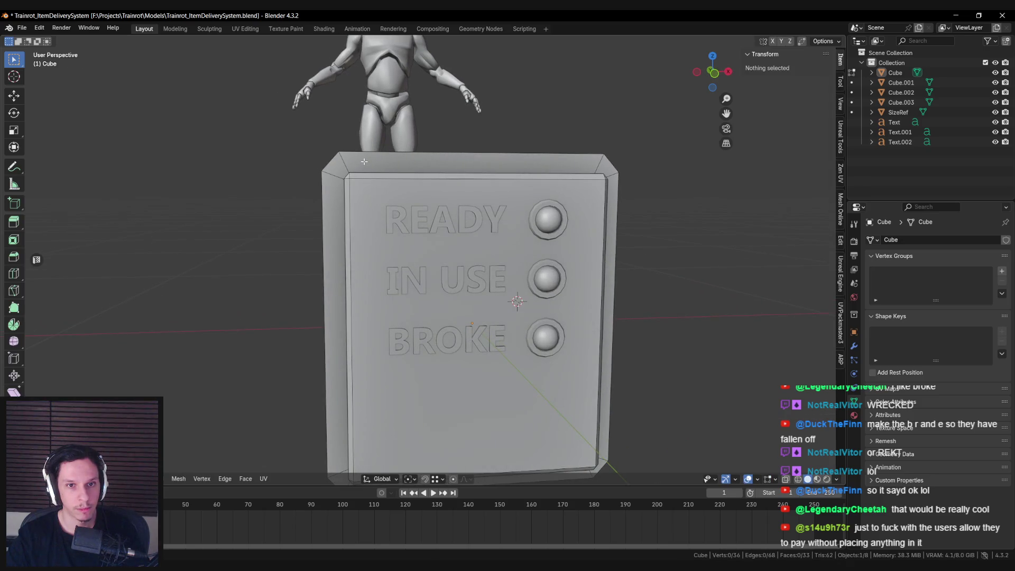
{"action": "key", "text": "Tab"}
{"action": "scroll", "coordinate": [388, 189], "scroll_direction": "up", "scroll_amount": 3}
{"action": "key", "text": "F3"}
Add a 12-vertex cylinder from the search menu and scale it down small.
{"action": "type", "text": "cylinder"}
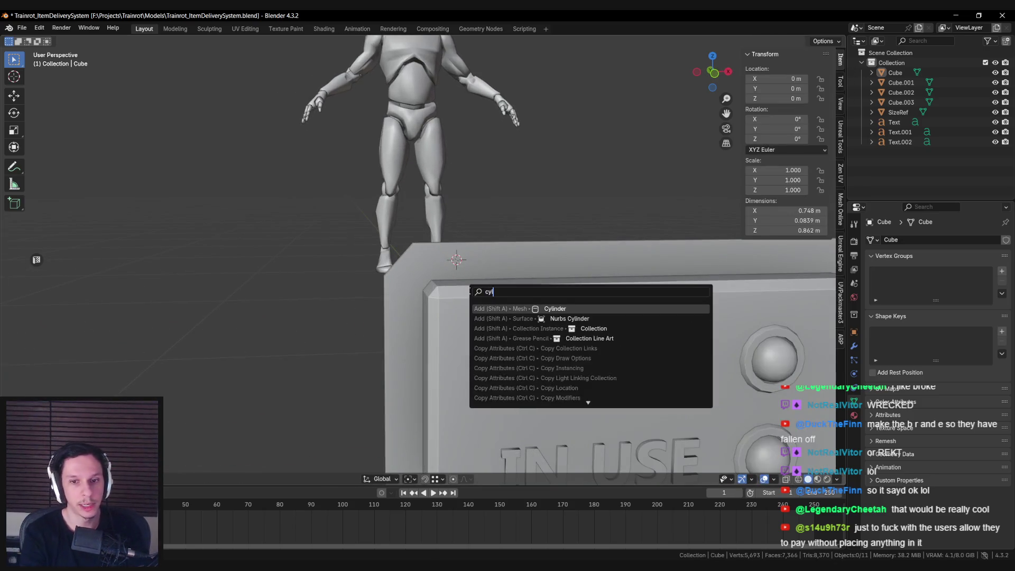
{"action": "key", "text": "Return"}
{"action": "key", "text": "KP_Decimal"}
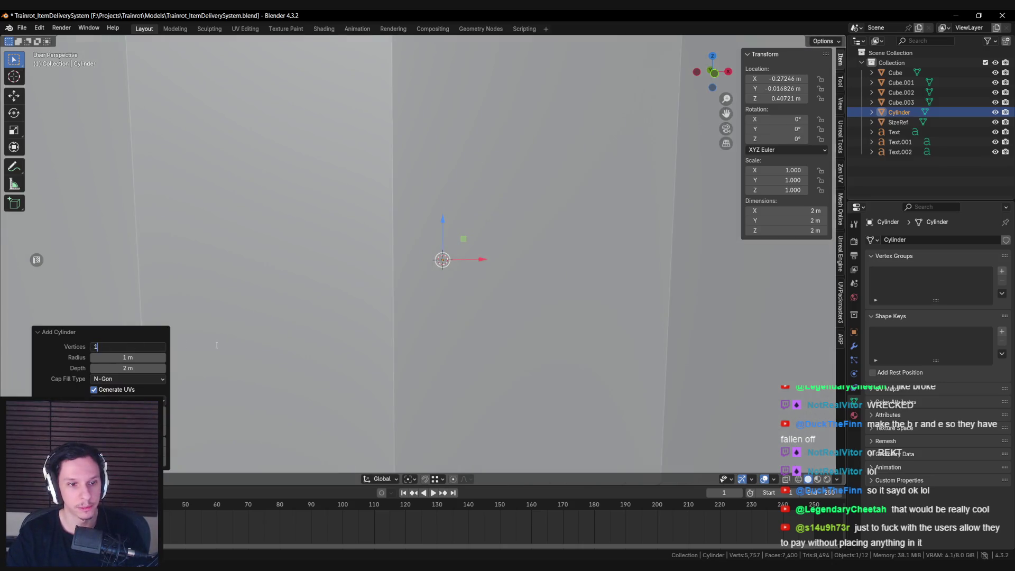
{"action": "type", "text": "12"}
{"action": "key", "text": "Return"}
{"action": "scroll", "coordinate": [201, 339], "scroll_direction": "down", "scroll_amount": 5}
{"action": "key", "text": "s"}
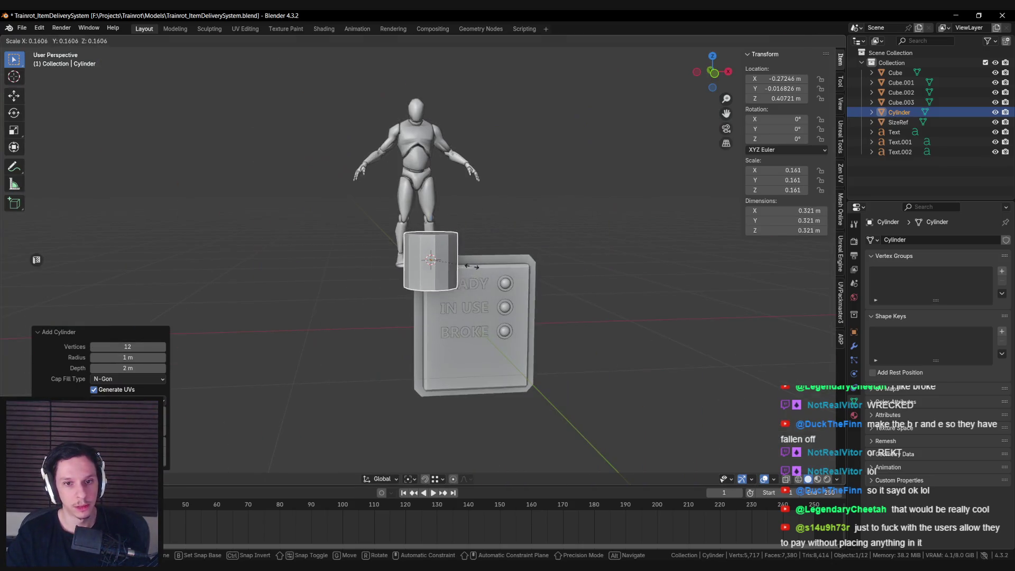
{"action": "left_click", "coordinate": [524, 351]}
In Edit Mode, join top-rim vertices with J to cut two parallel edges across the top face.
{"action": "scroll", "coordinate": [541, 362], "scroll_direction": "up", "scroll_amount": 3}
{"action": "mouse_move", "coordinate": [524, 351]}
{"action": "middle_mouse_down"}
{"action": "mouse_move", "coordinate": [541, 362]}
{"action": "mouse_move", "coordinate": [449, 263]}
{"action": "middle_mouse_up"}
{"action": "key", "text": "Tab"}
{"action": "key", "text": "alt+a"}
{"action": "left_click", "coordinate": [446, 279]}
{"action": "key", "text": "j"}
{"action": "left_click", "coordinate": [409, 186]}
{"action": "left_click", "coordinate": [412, 280], "text": "shift"}
{"action": "key", "text": "j"}
{"action": "left_click", "coordinate": [467, 185]}
{"action": "left_click", "coordinate": [475, 277], "text": "shift"}
{"action": "key", "text": "j"}
Join the top's right-edge vertex to an opposite vertex, then view the panel from near-front.
{"action": "key", "text": "alt+a"}
{"action": "left_click", "coordinate": [491, 210]}
{"action": "left_click", "coordinate": [381, 233], "text": "shift"}
{"action": "key", "text": "j"}
{"action": "key", "text": "alt+a"}
{"action": "middle_click_drag", "start_coordinate": [381, 230], "coordinate": [434, 240]}
{"action": "scroll", "coordinate": [433, 240], "scroll_direction": "up", "scroll_amount": 1}
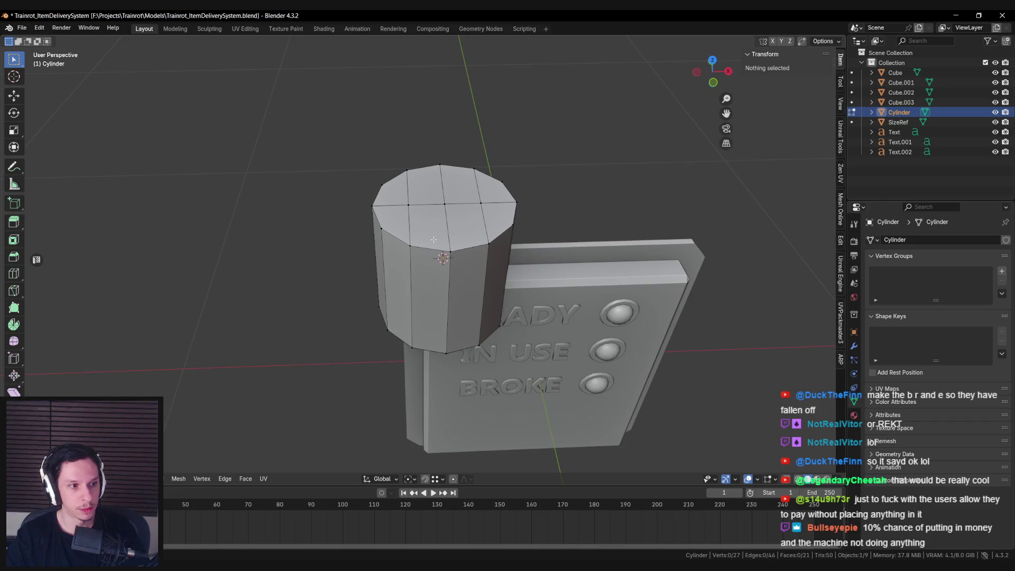
{"action": "middle_click_drag", "start_coordinate": [423, 283], "coordinate": [430, 248]}
{"action": "scroll", "coordinate": [431, 245], "scroll_direction": "up", "scroll_amount": 2}
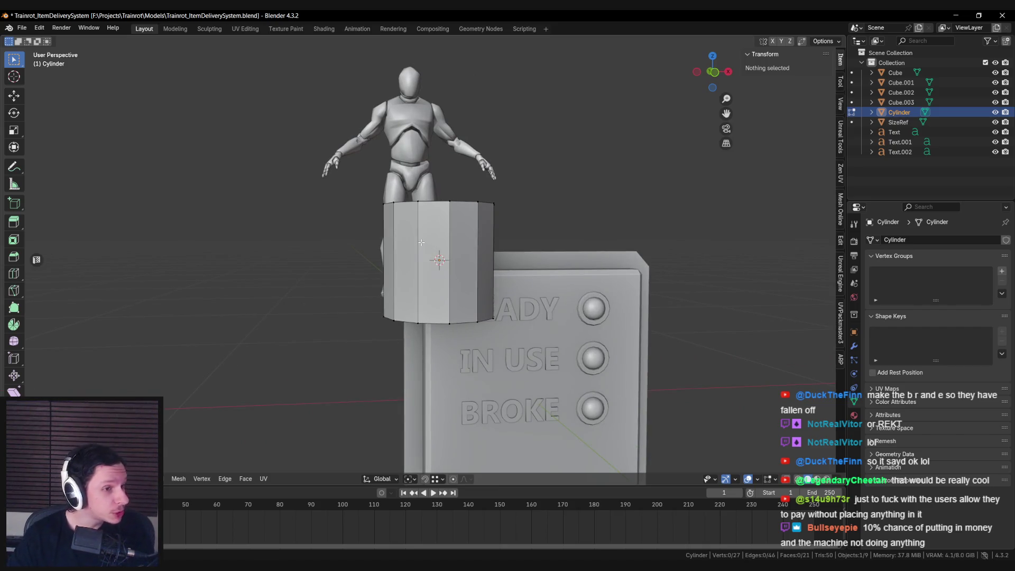
Add a loop cut around the cylinder and slide it up near the top.
{"action": "middle_click_drag", "start_coordinate": [414, 236], "coordinate": [417, 259]}
{"action": "key", "text": "ctrl+r"}
{"action": "left_click", "coordinate": [423, 259]}
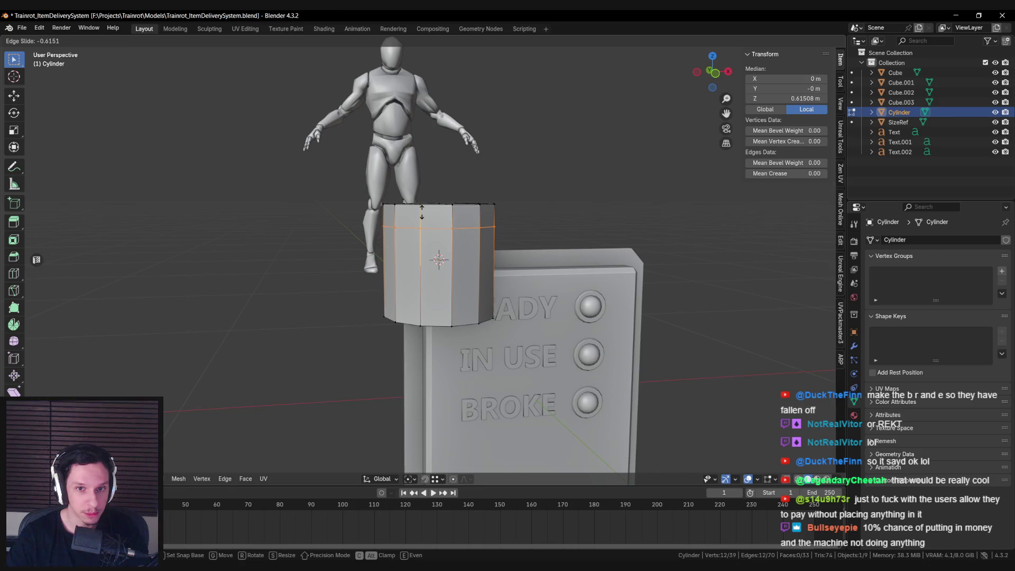
{"action": "left_click", "coordinate": [422, 211]}
Select the cylinder's upper section in X-ray and lower it along Z.
{"action": "middle_click_drag", "start_coordinate": [422, 211], "coordinate": [433, 200]}
{"action": "key", "text": "alt+z"}
{"action": "left_click_drag", "start_coordinate": [364, 180], "coordinate": [513, 238]}
{"action": "key", "text": "alt+z"}
{"action": "key", "text": "g"}
{"action": "key", "text": "z"}
{"action": "left_click", "coordinate": [439, 248]}
Select the top cap and adjoining side faces, then delete them.
{"action": "mouse_move", "coordinate": [439, 249]}
{"action": "middle_mouse_down"}
{"action": "mouse_move", "coordinate": [455, 264]}
{"action": "mouse_move", "coordinate": [402, 285]}
{"action": "mouse_move", "coordinate": [396, 275]}
{"action": "mouse_move", "coordinate": [407, 275]}
{"action": "mouse_move", "coordinate": [363, 296]}
{"action": "mouse_move", "coordinate": [521, 293]}
{"action": "mouse_move", "coordinate": [569, 250]}
{"action": "mouse_move", "coordinate": [539, 248]}
{"action": "mouse_move", "coordinate": [507, 273]}
{"action": "middle_mouse_up"}
{"action": "left_click", "coordinate": [429, 290]}
{"action": "left_click", "coordinate": [455, 268], "text": "shift"}
{"action": "left_click", "coordinate": [438, 248]}
{"action": "left_click", "coordinate": [407, 249]}
{"action": "key", "text": "x"}
{"action": "left_click", "coordinate": [402, 284]}
Fill the opened top boundary with new faces and return to Object Mode.
{"action": "left_click", "coordinate": [380, 275]}
{"action": "key", "text": "f"}
{"action": "left_click", "coordinate": [364, 296]}
{"action": "key", "text": "Tab"}
{"action": "key", "text": "Tab"}
Box-select the cylinder's lower band in wireframe and widen it without changing height.
{"action": "scroll", "coordinate": [484, 307], "scroll_direction": "up", "scroll_amount": 3}
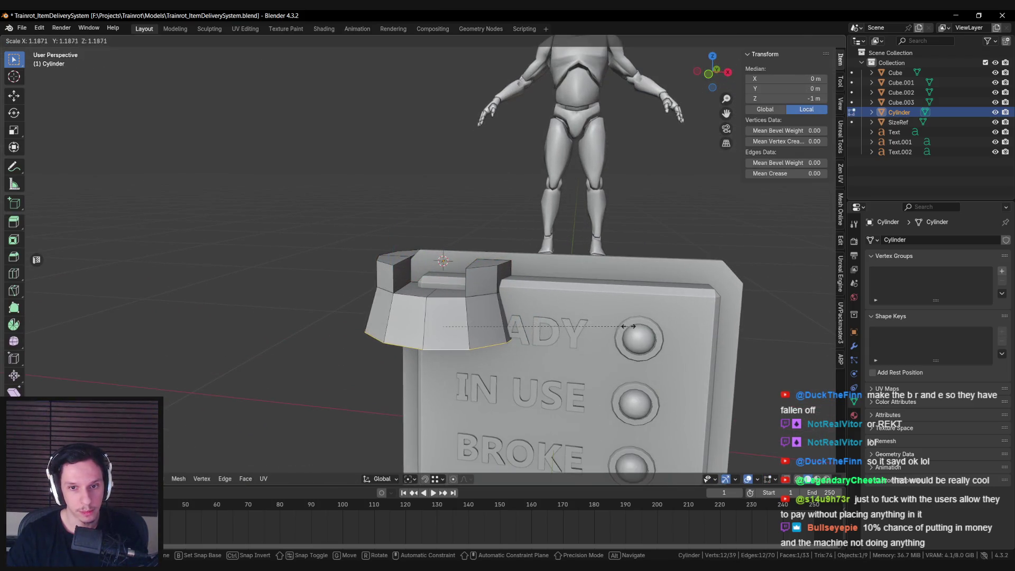
{"action": "key", "text": "shift+z"}
{"action": "middle_click_drag", "start_coordinate": [599, 320], "coordinate": [359, 278]}
{"action": "key", "text": "b"}
{"action": "left_click_drag", "start_coordinate": [359, 278], "coordinate": [521, 339]}
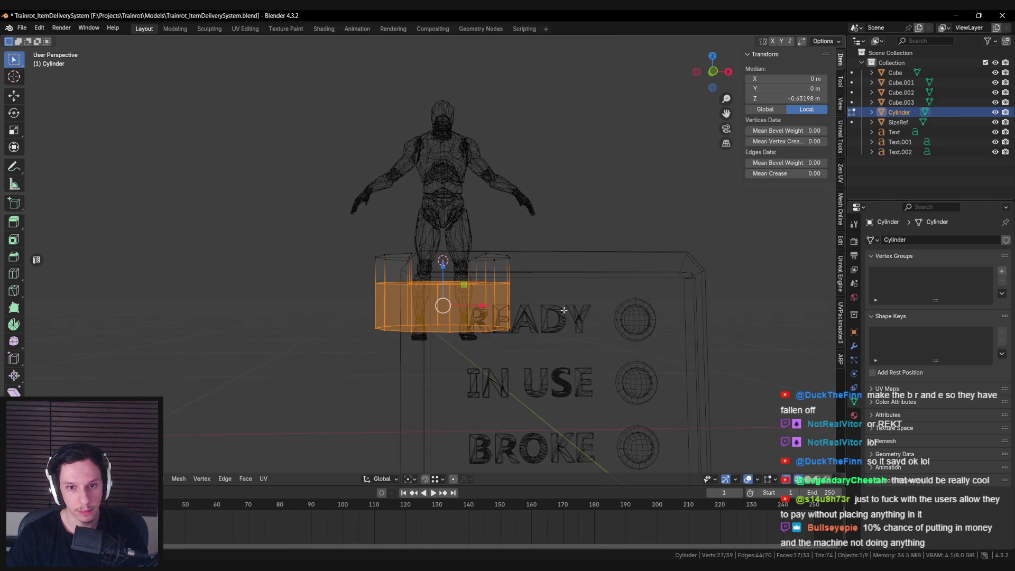
{"action": "key", "text": "shift+z"}
{"action": "key", "text": "s"}
{"action": "key", "text": "shift+z"}
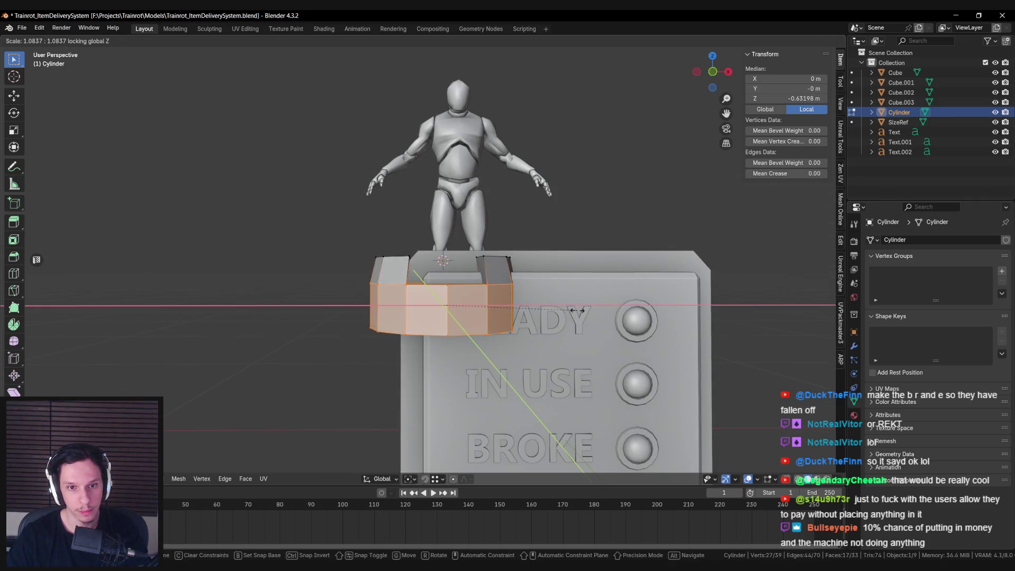
{"action": "left_click", "coordinate": [576, 310]}
Box-select only the bottom ring and scale it to a new size.
{"action": "middle_click_drag", "start_coordinate": [576, 310], "coordinate": [328, 299]}
{"action": "key", "text": "shift+z"}
{"action": "key", "text": "b"}
{"action": "left_click_drag", "start_coordinate": [324, 294], "coordinate": [599, 362]}
{"action": "key", "text": "shift+z"}
{"action": "key", "text": "s"}
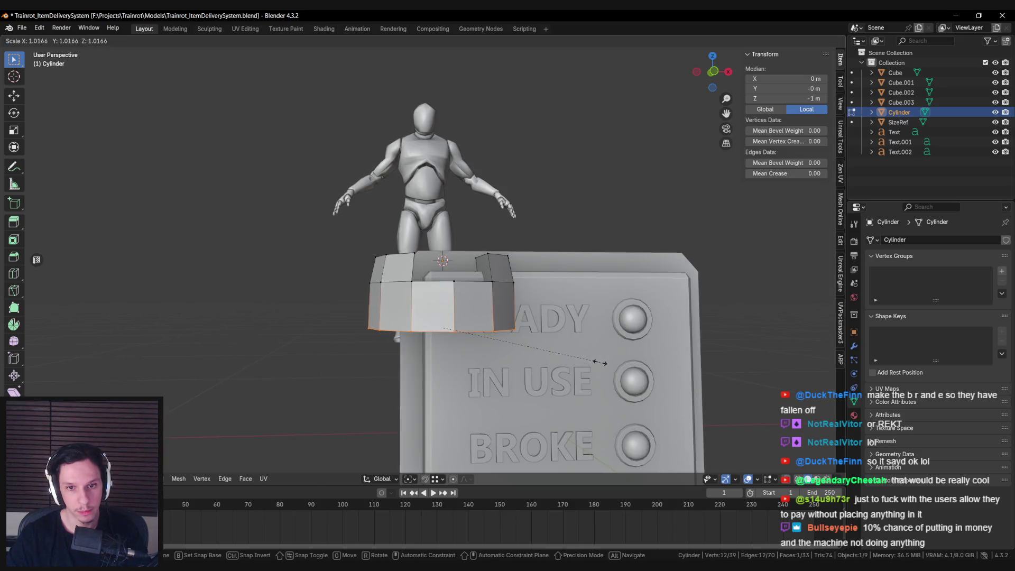
{"action": "left_click", "coordinate": [599, 363]}
{"action": "key", "text": "Tab"}
Shrink the whole cylinder to 0.025 and tilt it 90° about X.
{"action": "mouse_move", "coordinate": [540, 332]}
{"action": "middle_mouse_down"}
{"action": "mouse_move", "coordinate": [537, 356]}
{"action": "mouse_move", "coordinate": [514, 338]}
{"action": "middle_mouse_up"}
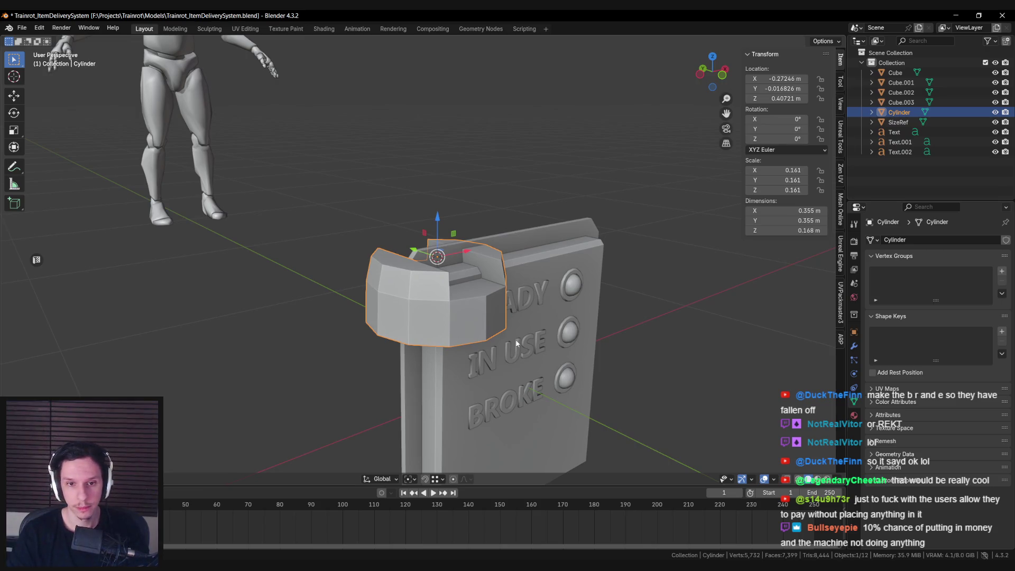
{"action": "key", "text": "s"}
{"action": "left_click", "coordinate": [456, 280]}
{"action": "type", "text": "rx"}
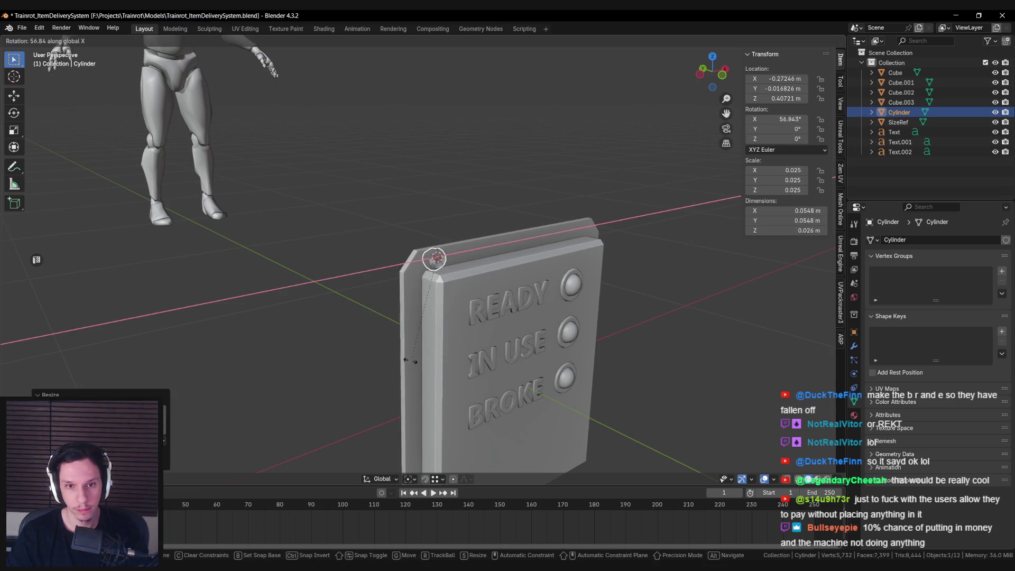
{"action": "type", "text": "90"}
{"action": "key", "text": "Return"}
Scale the cylinder to 0.015 and slide it along X toward the top-left corner.
{"action": "middle_click_drag", "start_coordinate": [379, 319], "coordinate": [402, 296]}
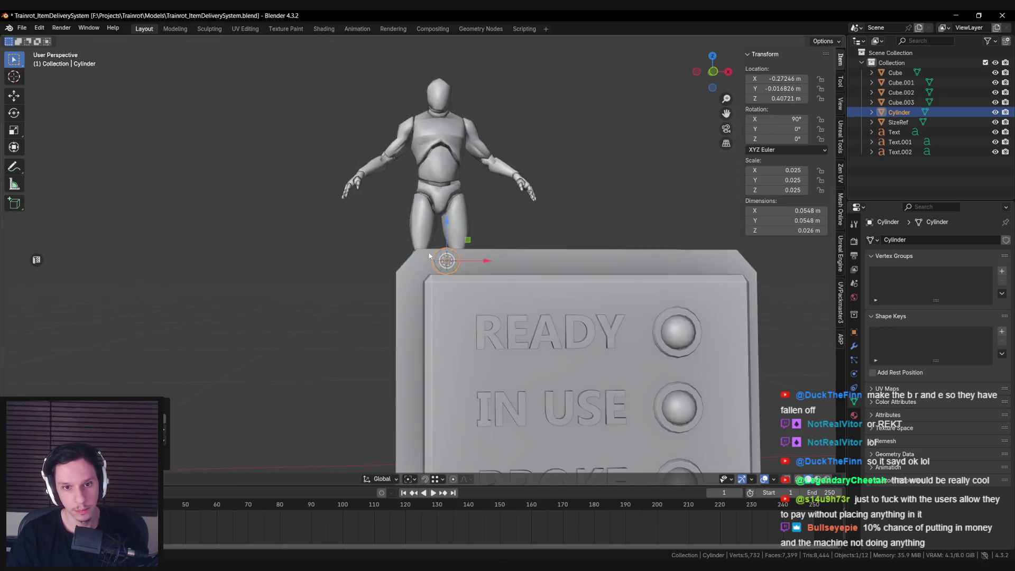
{"action": "scroll", "coordinate": [465, 259], "scroll_direction": "up", "scroll_amount": 3}
{"action": "key", "text": "s"}
{"action": "left_click", "coordinate": [536, 263]}
{"action": "key", "text": "g"}
{"action": "key", "text": "x"}
{"action": "left_click", "coordinate": [453, 263]}
Lower the screw head slightly and adjust its Y depth to sit against the panel.
{"action": "middle_click_drag", "start_coordinate": [450, 267], "coordinate": [454, 263]}
{"action": "key", "text": "g"}
{"action": "key", "text": "z"}
{"action": "left_click", "coordinate": [376, 239]}
{"action": "mouse_move", "coordinate": [377, 239]}
{"action": "middle_mouse_down"}
{"action": "mouse_move", "coordinate": [459, 271]}
{"action": "mouse_move", "coordinate": [422, 249]}
{"action": "mouse_move", "coordinate": [321, 327]}
{"action": "mouse_move", "coordinate": [408, 306]}
{"action": "mouse_move", "coordinate": [383, 313]}
{"action": "mouse_move", "coordinate": [440, 278]}
{"action": "mouse_move", "coordinate": [495, 289]}
{"action": "mouse_move", "coordinate": [439, 222]}
{"action": "mouse_move", "coordinate": [430, 279]}
{"action": "middle_mouse_up"}
{"action": "key", "text": "g"}
{"action": "key", "text": "y"}
{"action": "left_click", "coordinate": [407, 247]}
{"action": "key", "text": "g"}
{"action": "key", "text": "y"}
{"action": "left_click", "coordinate": [398, 247]}
Select the cylinder in Edit Mode and rotate its mesh about Y.
{"action": "key", "text": "Tab"}
Select the cylinder's cap face in face mode, then clear the selection.
{"action": "key", "text": "Tab"}
{"action": "scroll", "coordinate": [490, 289], "scroll_direction": "down", "scroll_amount": 2}
{"action": "left_click", "coordinate": [439, 222]}
{"action": "scroll", "coordinate": [430, 279], "scroll_direction": "up", "scroll_amount": 3}
{"action": "key", "text": "r"}
{"action": "key", "text": "y"}
{"action": "left_click", "coordinate": [531, 243]}
{"action": "mouse_move", "coordinate": [530, 243]}
{"action": "middle_mouse_down"}
{"action": "mouse_move", "coordinate": [452, 249]}
{"action": "mouse_move", "coordinate": [483, 271]}
{"action": "mouse_move", "coordinate": [556, 287]}
{"action": "middle_mouse_up"}
{"action": "key", "text": "Tab"}
{"action": "scroll", "coordinate": [451, 253], "scroll_direction": "up", "scroll_amount": 4}
{"action": "key", "text": "Tab"}
{"action": "key", "text": "Tab"}
{"action": "left_click", "coordinate": [551, 292], "text": "ctrl"}
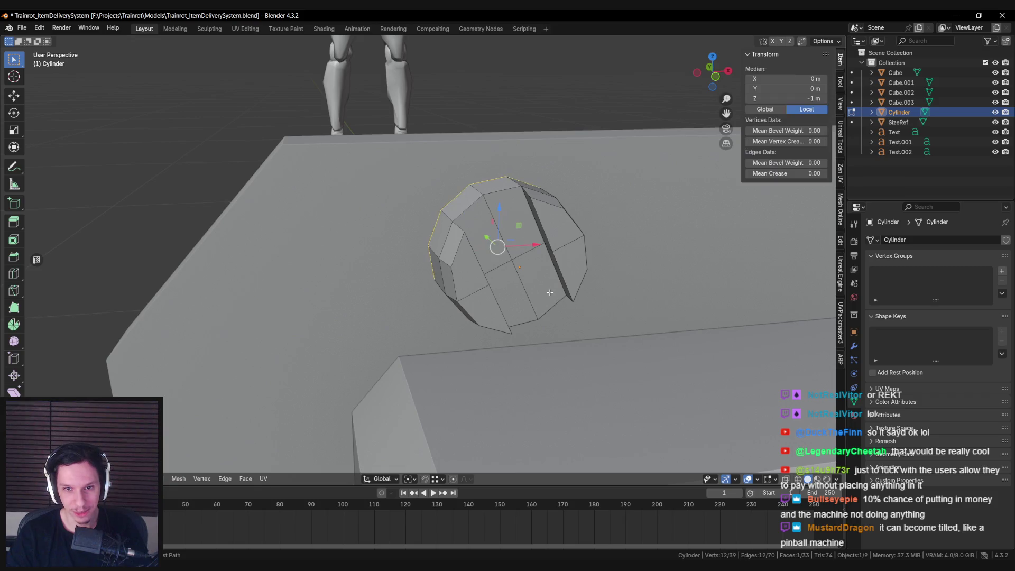
{"action": "key", "text": "Tab"}
{"action": "key", "text": "alt+a"}
{"action": "mouse_move", "coordinate": [549, 294]}
{"action": "middle_mouse_down"}
{"action": "mouse_move", "coordinate": [487, 297]}
{"action": "mouse_move", "coordinate": [465, 275]}
{"action": "mouse_move", "coordinate": [618, 293]}
{"action": "mouse_move", "coordinate": [544, 289]}
{"action": "middle_mouse_up"}
Select the slot's vertical, bottom and top edges on the front face.
{"action": "key", "text": "Tab"}
Select two side faces and narrow them along the X axis.
{"action": "left_click", "coordinate": [439, 254]}
{"action": "left_click", "coordinate": [479, 273], "text": "shift"}
{"action": "key", "text": "s"}
{"action": "key", "text": "x"}
{"action": "left_click", "coordinate": [601, 288]}
{"action": "key", "text": "Tab"}
{"action": "scroll", "coordinate": [544, 288], "scroll_direction": "down", "scroll_amount": 4}
{"action": "mouse_move", "coordinate": [463, 289]}
{"action": "middle_mouse_down"}
{"action": "mouse_move", "coordinate": [472, 298]}
{"action": "mouse_move", "coordinate": [447, 317]}
{"action": "mouse_move", "coordinate": [418, 283]}
{"action": "middle_mouse_up"}
{"action": "key", "text": "Tab"}
{"action": "scroll", "coordinate": [473, 298], "scroll_direction": "up", "scroll_amount": 3}
{"action": "left_click", "coordinate": [418, 282]}
{"action": "middle_click_drag", "start_coordinate": [441, 324], "coordinate": [477, 326]}
{"action": "left_click", "coordinate": [477, 326], "text": "shift"}
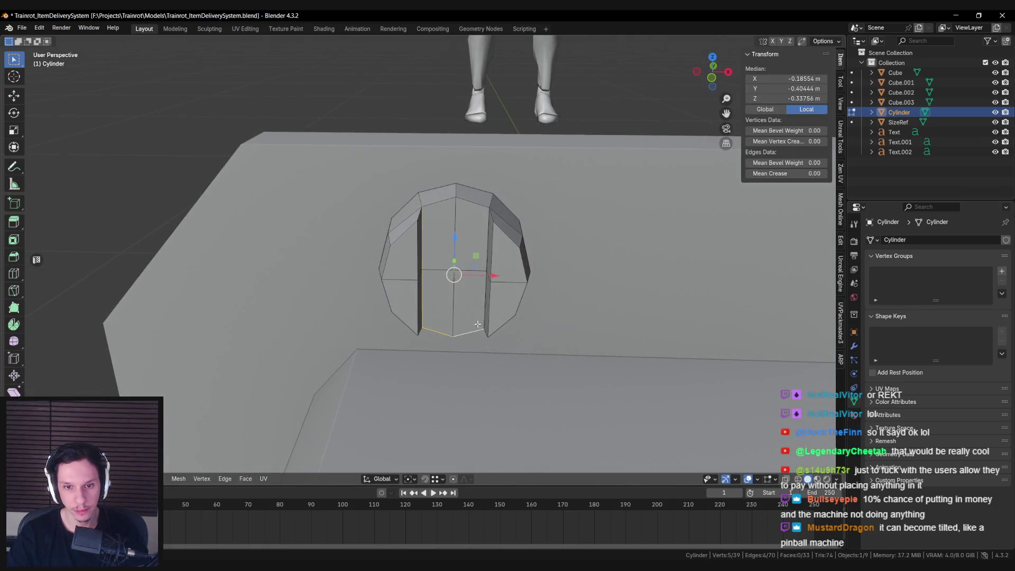
{"action": "left_click", "coordinate": [474, 212], "text": "shift"}
{"action": "middle_click_drag", "start_coordinate": [474, 212], "coordinate": [413, 260]}
{"action": "mouse_move", "coordinate": [410, 326]}
{"action": "middle_mouse_down"}
{"action": "mouse_move", "coordinate": [419, 336]}
{"action": "mouse_move", "coordinate": [493, 320]}
{"action": "middle_mouse_up"}
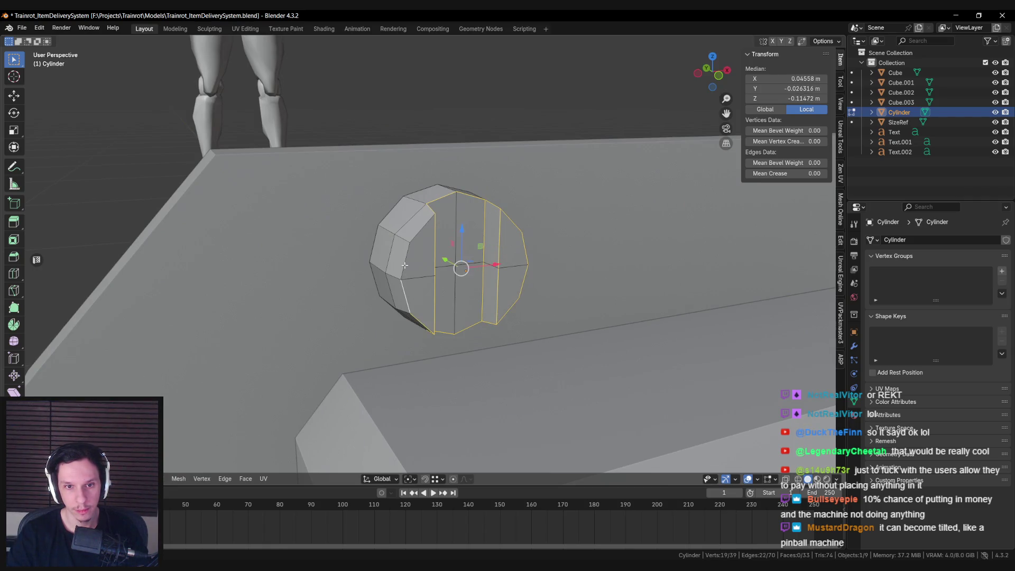
{"action": "middle_click_drag", "start_coordinate": [426, 226], "coordinate": [426, 245]}
Apply Shade Smooth to the cylinder from the Object Mode context menu.
{"action": "right_click", "coordinate": [426, 245]}
{"action": "left_click", "coordinate": [426, 246]}
{"action": "key", "text": "Tab"}
{"action": "right_click", "coordinate": [505, 256]}
{"action": "left_click", "coordinate": [505, 255]}
{"action": "mouse_move", "coordinate": [503, 257]}
{"action": "middle_mouse_down"}
{"action": "mouse_move", "coordinate": [442, 256]}
{"action": "mouse_move", "coordinate": [408, 302]}
{"action": "mouse_move", "coordinate": [475, 315]}
{"action": "mouse_move", "coordinate": [397, 333]}
{"action": "mouse_move", "coordinate": [418, 317]}
{"action": "middle_mouse_up"}
{"action": "key", "text": "Tab"}
{"action": "key", "text": "shift+z"}
{"action": "key", "text": "Tab"}
{"action": "key", "text": "shift+z"}
{"action": "right_click", "coordinate": [408, 302]}
{"action": "left_click", "coordinate": [407, 302]}
Reselect the cylinder, cancel an X rotation, then select the panel Cube.
{"action": "scroll", "coordinate": [418, 317], "scroll_direction": "up", "scroll_amount": 5}
{"action": "left_click", "coordinate": [429, 263]}
{"action": "key", "text": "r"}
{"action": "key", "text": "x"}
{"action": "key", "text": "Escape"}
{"action": "scroll", "coordinate": [507, 312], "scroll_direction": "down", "scroll_amount": 5}
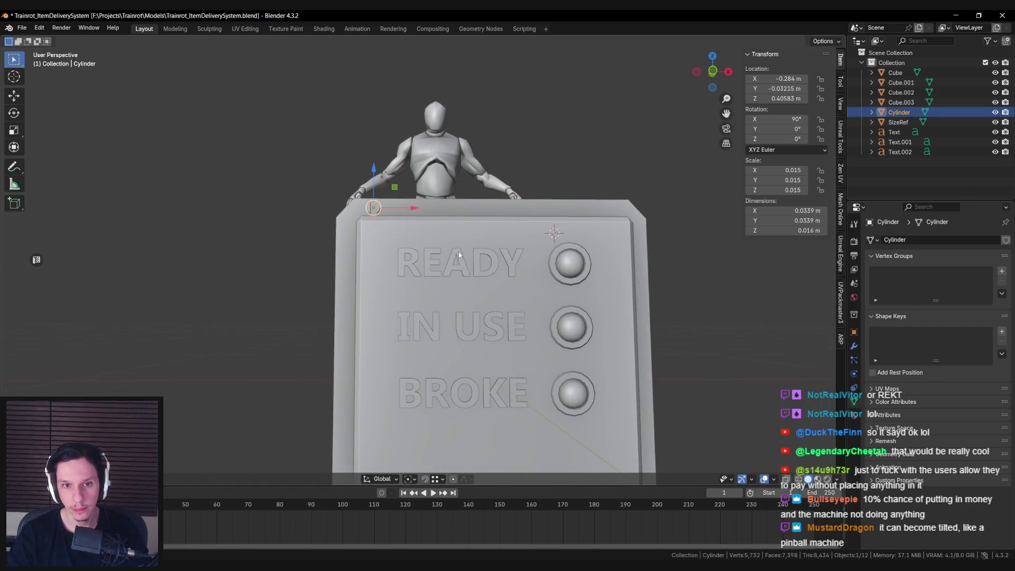
{"action": "left_click", "coordinate": [895, 73]}
{"action": "scroll", "coordinate": [542, 274], "scroll_direction": "down", "scroll_amount": 2}
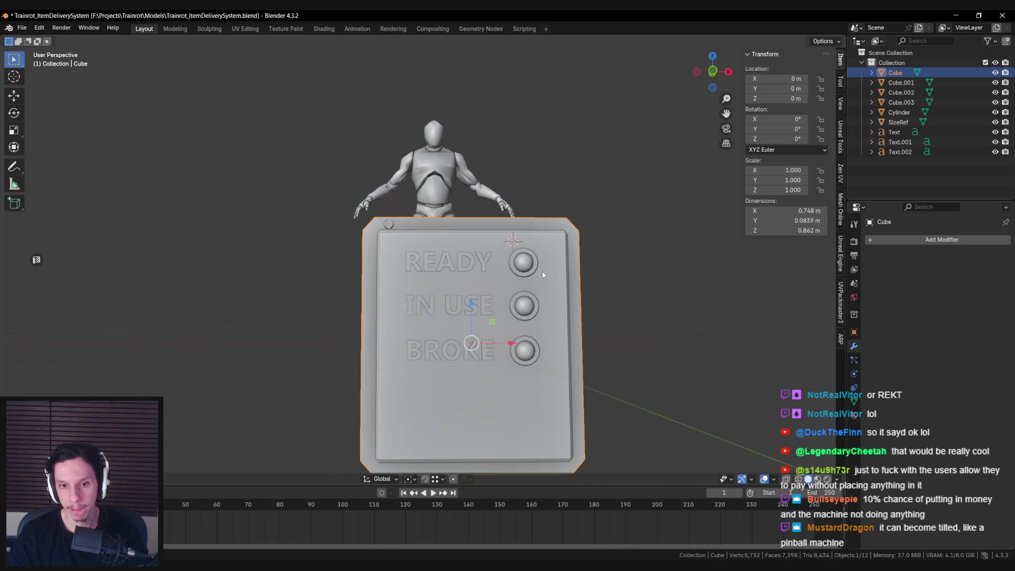
Give the screw cylinder a Mirror modifier across the panel Cube, with Z enabled.
{"action": "left_click", "coordinate": [390, 226]}
{"action": "left_click", "coordinate": [929, 240]}
{"action": "type", "text": "ar"}
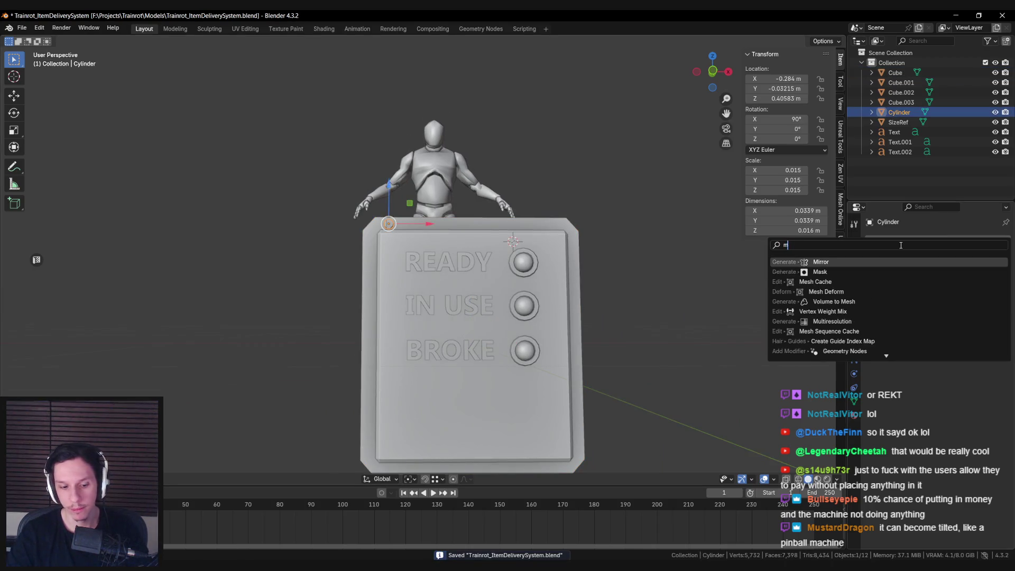
{"action": "left_click", "coordinate": [906, 262]}
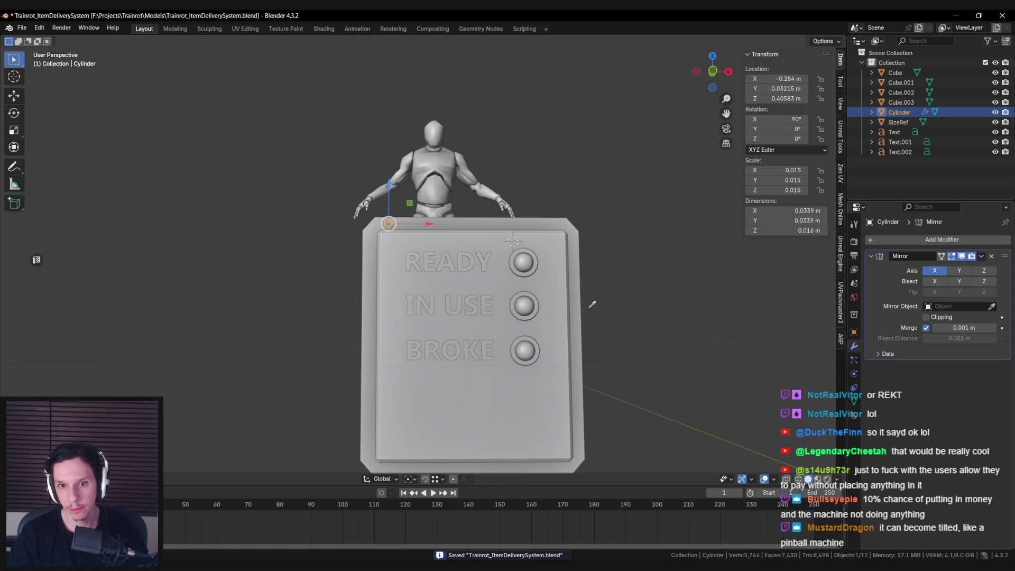
{"action": "left_click", "coordinate": [984, 271]}
Edit the panel Cube in front wireframe view and box-select its top-left corner vertices.
{"action": "middle_click_drag", "start_coordinate": [600, 248], "coordinate": [624, 238]}
{"action": "scroll", "coordinate": [423, 231], "scroll_direction": "up", "scroll_amount": 3}
{"action": "mouse_move", "coordinate": [422, 231]}
{"action": "middle_mouse_down"}
{"action": "mouse_move", "coordinate": [412, 206]}
{"action": "mouse_move", "coordinate": [440, 180]}
{"action": "middle_mouse_up"}
{"action": "left_click", "coordinate": [440, 185]}
{"action": "key", "text": "Tab"}
{"action": "key", "text": "KP_1"}
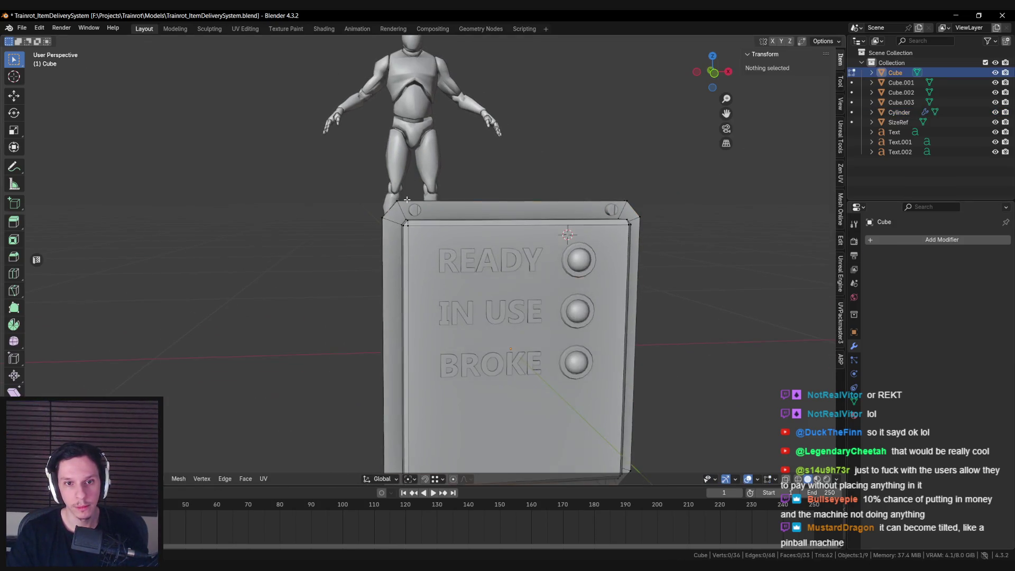
{"action": "scroll", "coordinate": [407, 199], "scroll_direction": "up", "scroll_amount": 1}
{"action": "key", "text": "shift+z"}
{"action": "middle_click_drag", "start_coordinate": [370, 190], "coordinate": [331, 158], "text": "shift"}
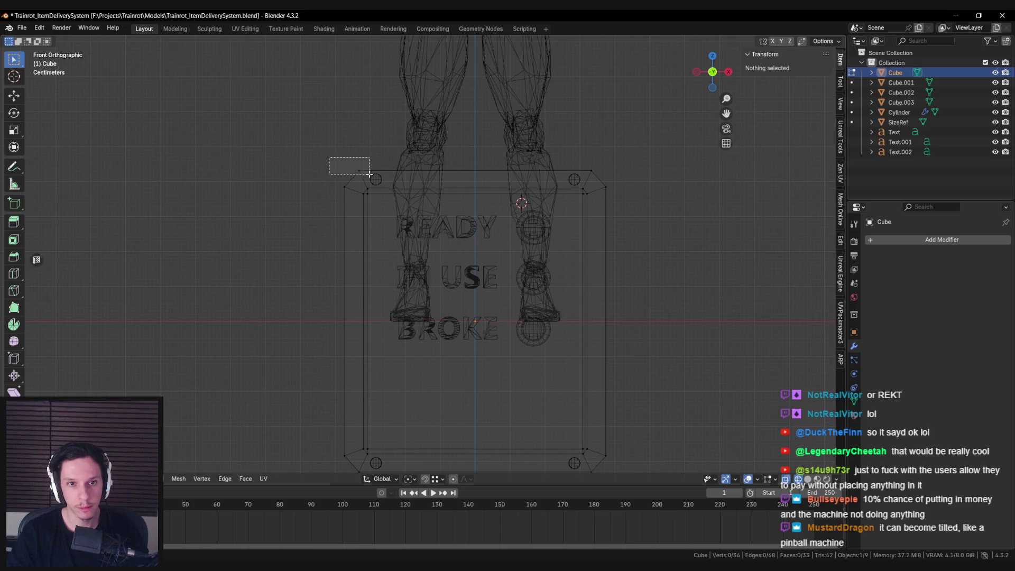
{"action": "left_click_drag", "start_coordinate": [369, 174], "coordinate": [382, 189]}
Add the bottom-left corner vertices and scale them along Z to make the panel slightly taller.
{"action": "middle_click_drag", "start_coordinate": [626, 289], "coordinate": [613, 162], "text": "shift"}
{"action": "key", "text": "b"}
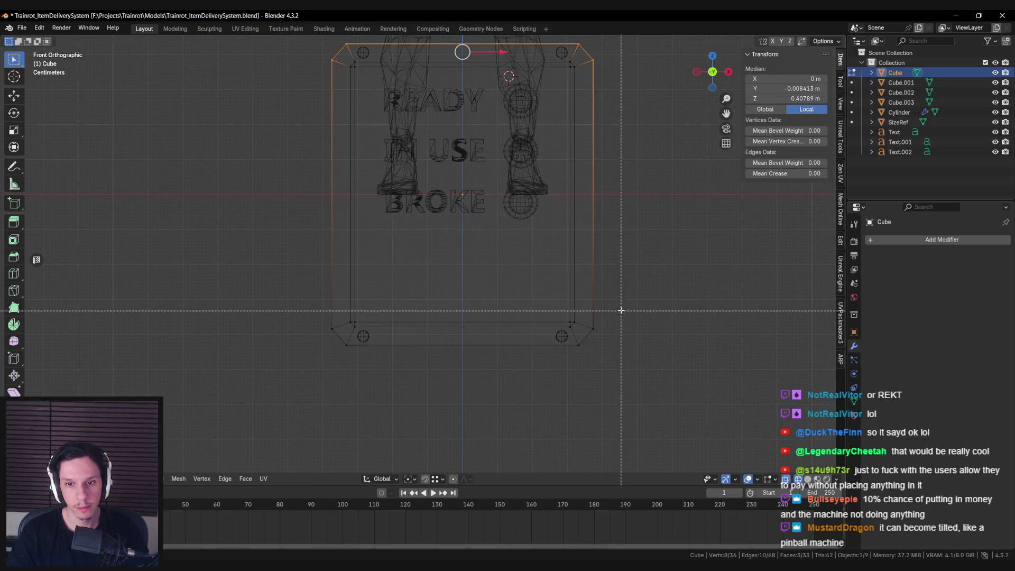
{"action": "key", "text": "b"}
{"action": "left_click_drag", "start_coordinate": [322, 320], "coordinate": [328, 344]}
{"action": "key", "text": "b"}
{"action": "middle_click_drag", "start_coordinate": [618, 276], "coordinate": [611, 349], "text": "shift"}
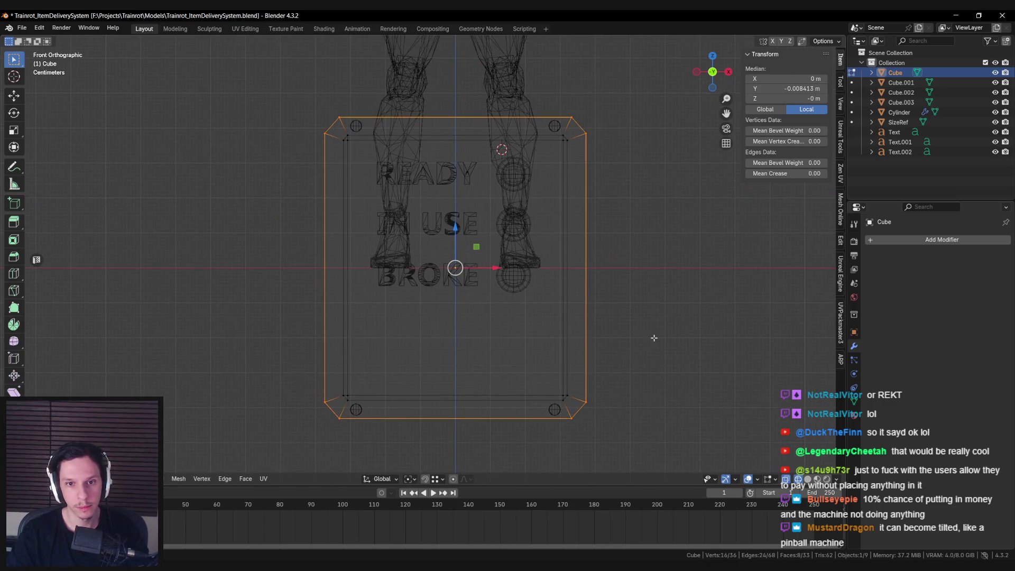
{"action": "key", "text": "z"}
{"action": "left_click", "coordinate": [670, 320]}
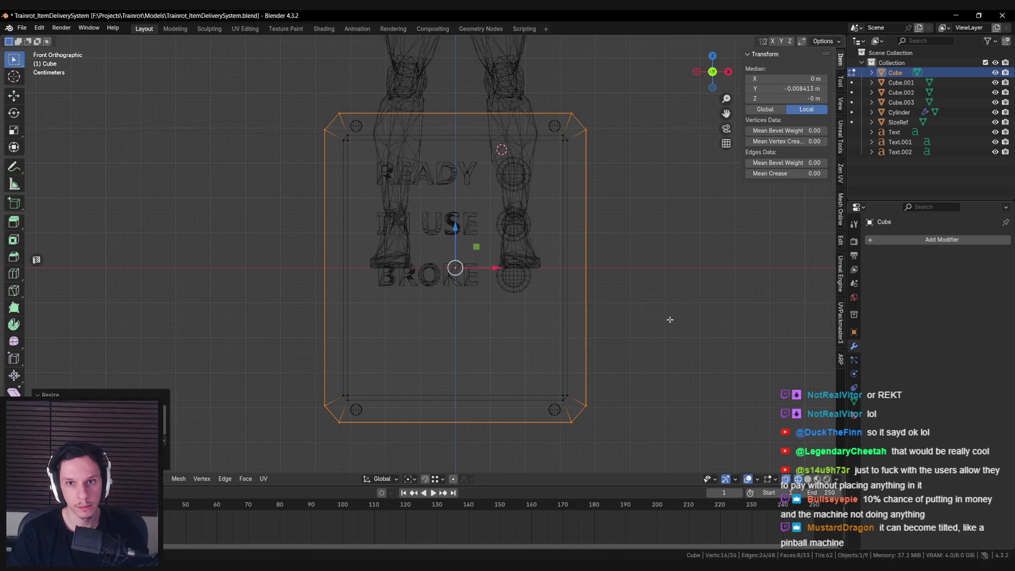
{"action": "key", "text": "Tab"}
Nudge the screw up and along X, then apply the Mirror modifier.
{"action": "left_click", "coordinate": [365, 129]}
{"action": "left_click_drag", "start_coordinate": [353, 94], "coordinate": [354, 89]}
{"action": "key", "text": "shift+z"}
{"action": "scroll", "coordinate": [33, 256], "scroll_direction": "up", "scroll_amount": 5}
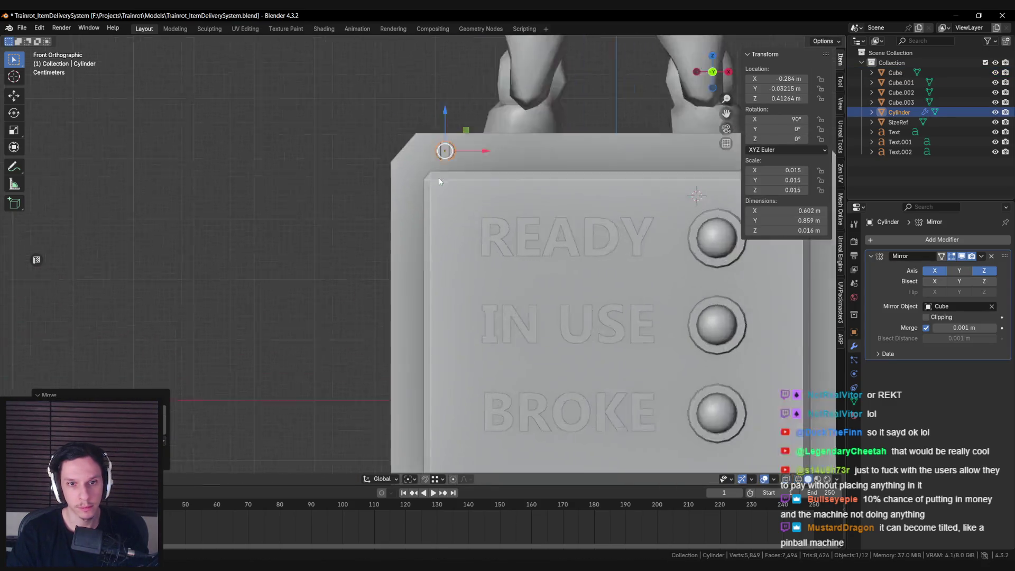
{"action": "left_click_drag", "start_coordinate": [472, 146], "coordinate": [442, 129]}
{"action": "left_click", "coordinate": [981, 256]}
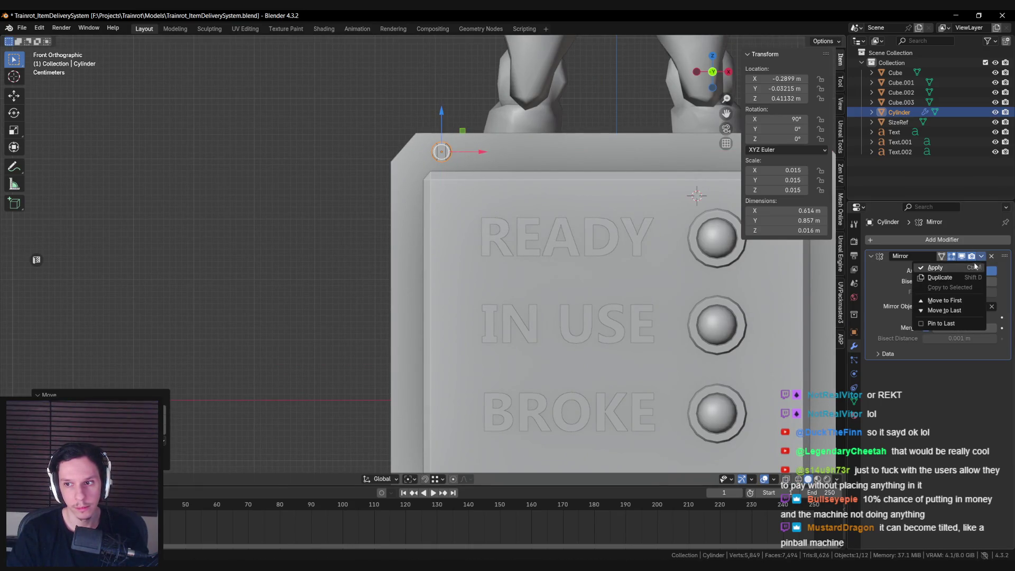
{"action": "left_click", "coordinate": [946, 268]}
{"action": "key", "text": "Tab"}
{"action": "middle_click_drag", "start_coordinate": [407, 238], "coordinate": [361, 189], "text": "shift"}
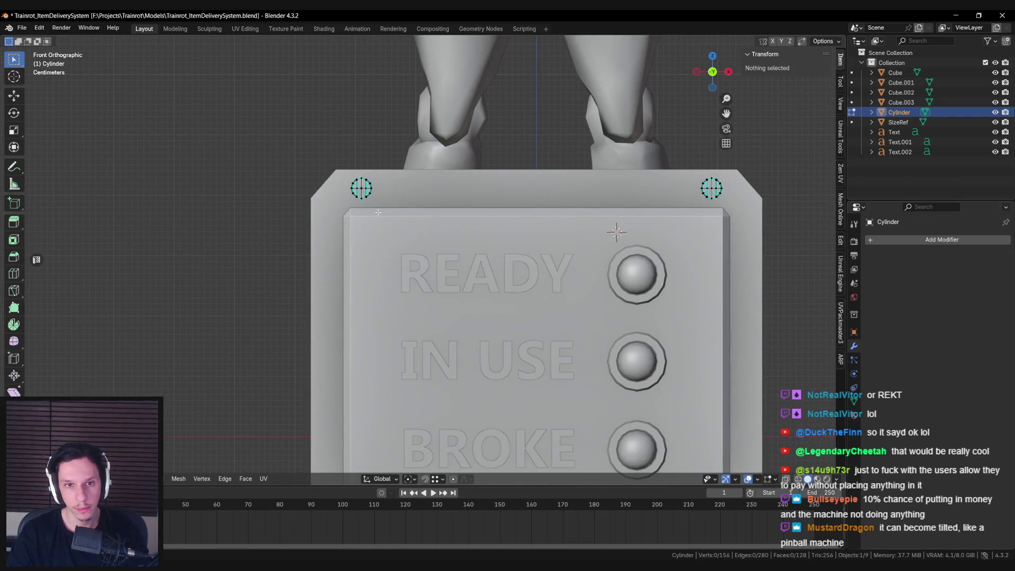
Select the whole left screw and rotate it about Y.
{"action": "left_click", "coordinate": [361, 188]}
{"action": "key", "text": "ctrl+l"}
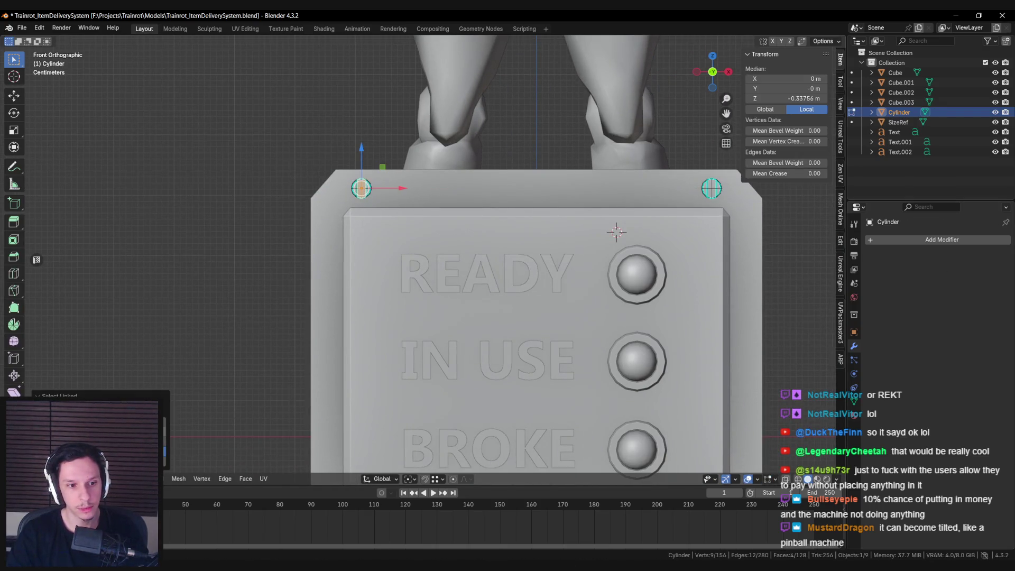
{"action": "middle_click_drag", "start_coordinate": [377, 314], "coordinate": [342, 289], "text": "shift"}
{"action": "key", "text": "r"}
{"action": "key", "text": "x"}
{"action": "key", "text": "y"}
{"action": "right_click", "coordinate": [489, 201]}
Select the right screw and turn its slot to a new angle about Y.
{"action": "left_click", "coordinate": [677, 165]}
{"action": "key", "text": "ctrl+l"}
{"action": "key", "text": "r"}
{"action": "key", "text": "y"}
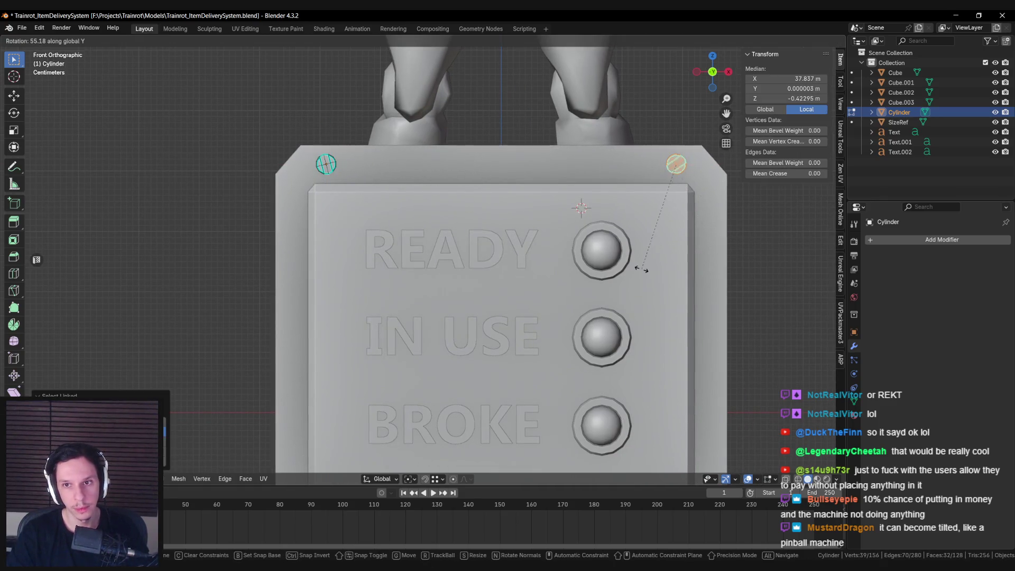
{"action": "middle_click_drag", "start_coordinate": [634, 268], "coordinate": [493, 3], "text": "alt+shift"}
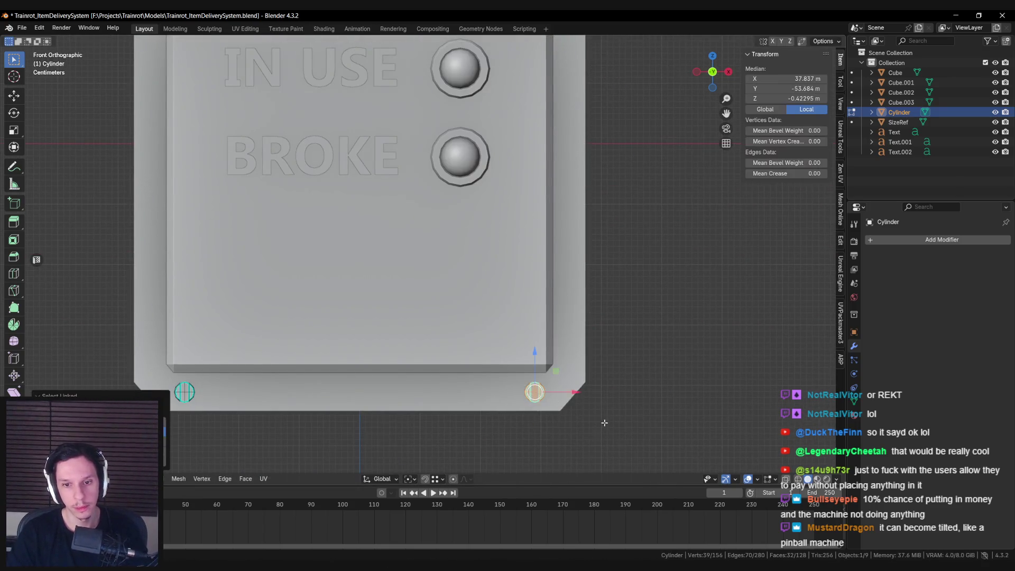
{"action": "middle_click_drag", "start_coordinate": [370, 365], "coordinate": [433, 308], "text": "alt+shift"}
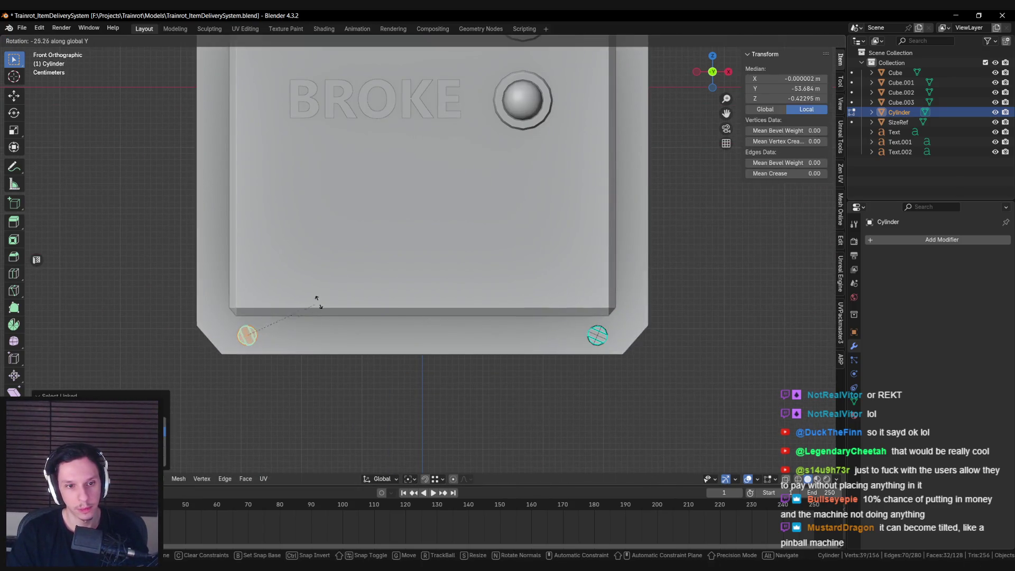
{"action": "right_click", "coordinate": [316, 331]}
Return to Object Mode and orbit to a perspective view of the full panel.
{"action": "key", "text": "Tab"}
{"action": "scroll", "coordinate": [322, 294], "scroll_direction": "down", "scroll_amount": 3}
{"action": "mouse_move", "coordinate": [373, 192]}
{"action": "middle_mouse_down"}
{"action": "mouse_move", "coordinate": [326, 228]}
{"action": "mouse_move", "coordinate": [512, 208]}
{"action": "mouse_move", "coordinate": [422, 233]}
{"action": "mouse_move", "coordinate": [429, 260]}
{"action": "mouse_move", "coordinate": [361, 256]}
{"action": "mouse_move", "coordinate": [383, 285]}
{"action": "middle_mouse_up"}
{"action": "scroll", "coordinate": [422, 233], "scroll_direction": "up", "scroll_amount": 3}
{"action": "scroll", "coordinate": [421, 229], "scroll_direction": "down", "scroll_amount": 2}
{"action": "scroll", "coordinate": [385, 210], "scroll_direction": "up", "scroll_amount": 2}
{"action": "left_click", "coordinate": [413, 271]}
{"action": "scroll", "coordinate": [413, 267], "scroll_direction": "down", "scroll_amount": 3}
{"action": "left_click", "coordinate": [319, 217]}
{"action": "scroll", "coordinate": [383, 253], "scroll_direction": "up", "scroll_amount": 4}
{"action": "scroll", "coordinate": [383, 286], "scroll_direction": "down", "scroll_amount": 3}
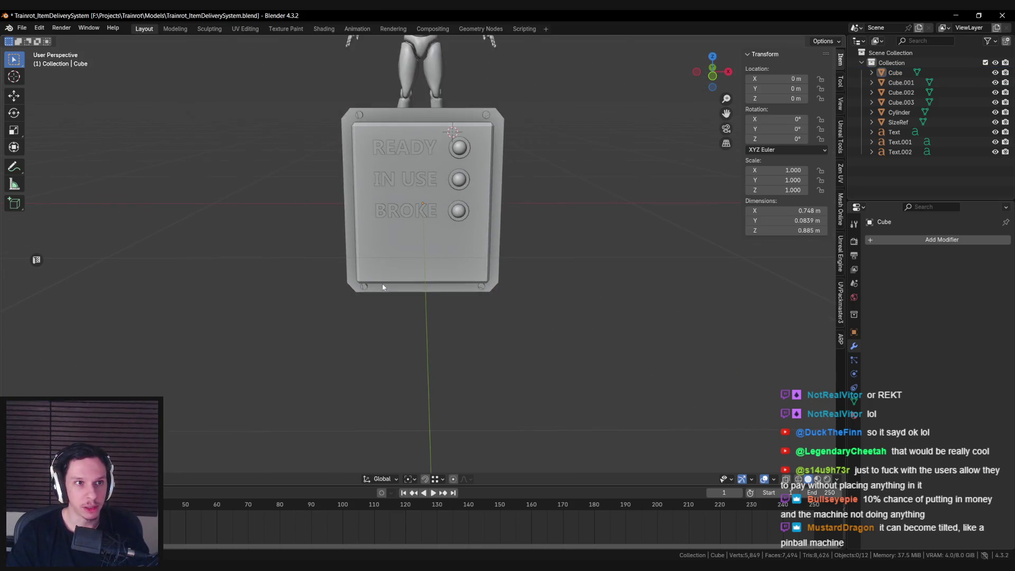
Inspect the READY and IN USE buttons, leaving them in place, then deselect all.
{"action": "left_click", "coordinate": [383, 285]}
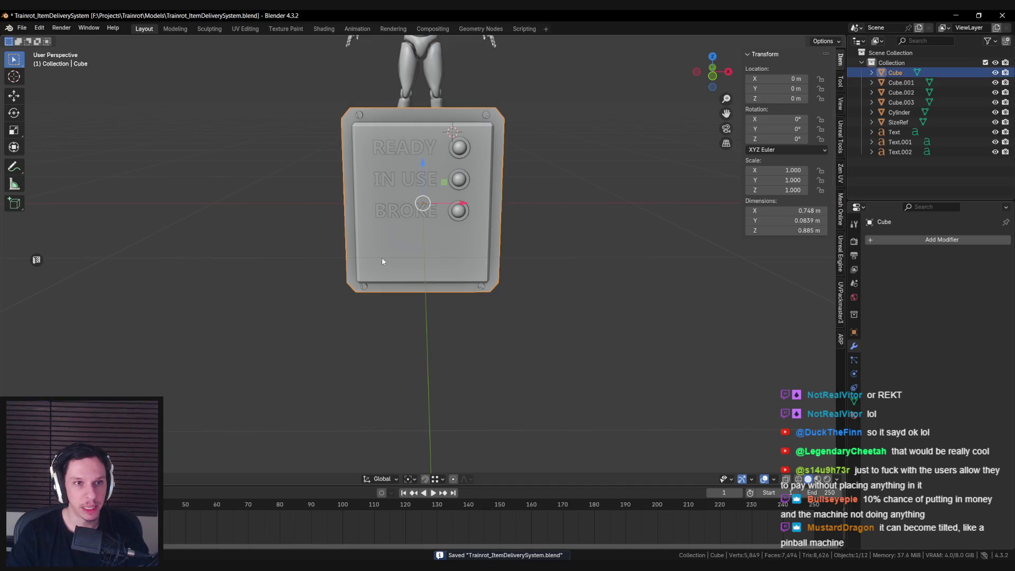
{"action": "scroll", "coordinate": [373, 282], "scroll_direction": "up", "scroll_amount": 3}
{"action": "scroll", "coordinate": [374, 281], "scroll_direction": "down", "scroll_amount": 2}
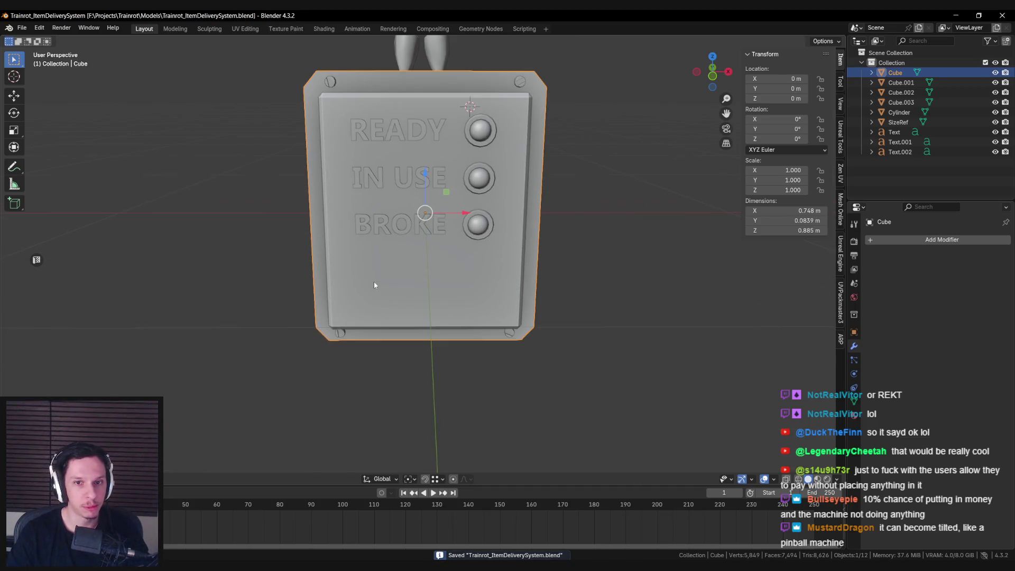
{"action": "mouse_move", "coordinate": [374, 281]}
{"action": "middle_mouse_down"}
{"action": "mouse_move", "coordinate": [454, 261]}
{"action": "mouse_move", "coordinate": [474, 226]}
{"action": "middle_mouse_up"}
{"action": "key", "text": "alt+a"}
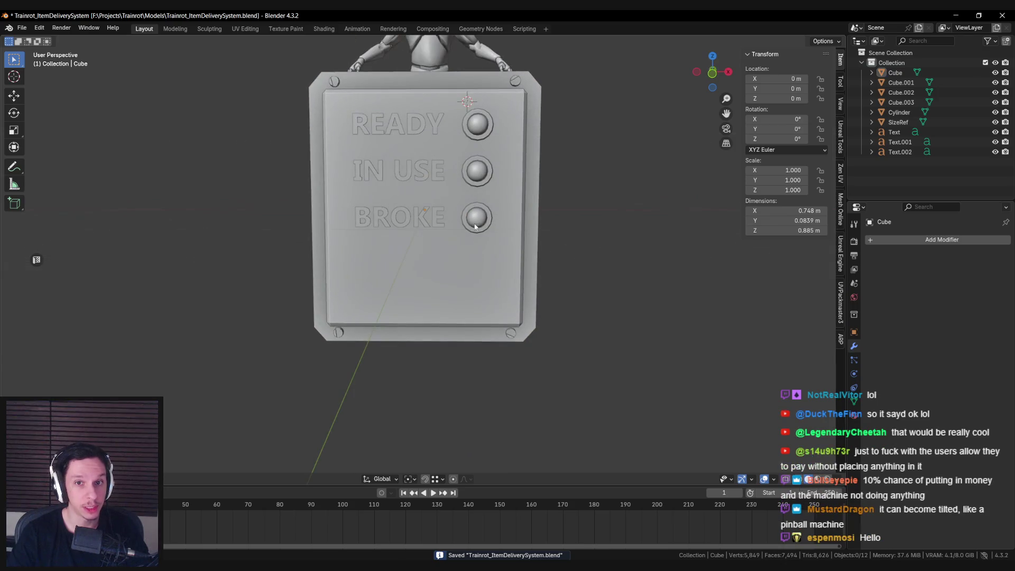
{"action": "left_click", "coordinate": [477, 171], "text": "shift"}
{"action": "left_click", "coordinate": [479, 125], "text": "shift"}
{"action": "key", "text": "g"}
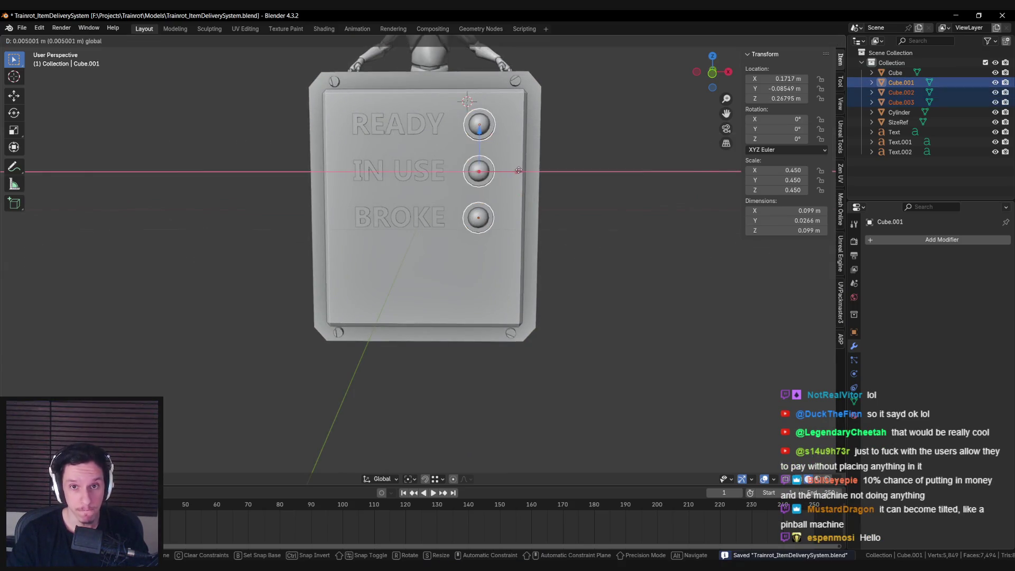
{"action": "key", "text": "Escape"}
{"action": "key", "text": "alt+a"}
Inspect the BROKE, IN USE and READY labels from a near-front view, then deselect all.
{"action": "scroll", "coordinate": [435, 239], "scroll_direction": "down", "scroll_amount": 3}
{"action": "mouse_move", "coordinate": [382, 241]}
{"action": "middle_mouse_down"}
{"action": "mouse_move", "coordinate": [430, 242]}
{"action": "mouse_move", "coordinate": [414, 245]}
{"action": "mouse_move", "coordinate": [437, 252]}
{"action": "mouse_move", "coordinate": [459, 240]}
{"action": "mouse_move", "coordinate": [410, 256]}
{"action": "mouse_move", "coordinate": [439, 237]}
{"action": "middle_mouse_up"}
{"action": "scroll", "coordinate": [429, 242], "scroll_direction": "up", "scroll_amount": 5}
{"action": "scroll", "coordinate": [414, 245], "scroll_direction": "down", "scroll_amount": 5}
{"action": "scroll", "coordinate": [410, 255], "scroll_direction": "up", "scroll_amount": 4}
{"action": "left_click", "coordinate": [438, 238]}
{"action": "scroll", "coordinate": [436, 292], "scroll_direction": "up", "scroll_amount": 2}
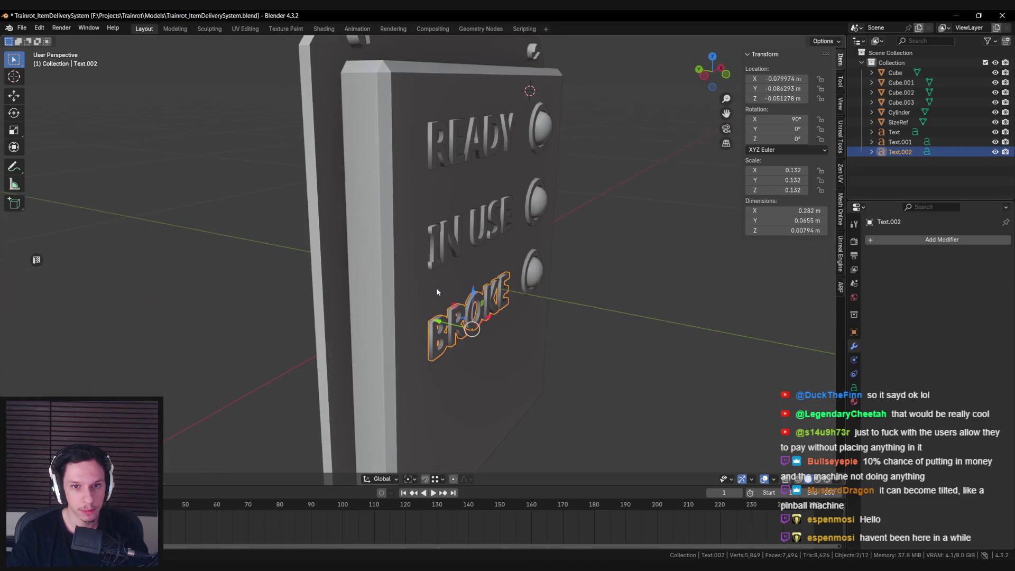
{"action": "left_click", "coordinate": [443, 243]}
{"action": "left_click", "coordinate": [440, 150]}
{"action": "left_click", "coordinate": [444, 235]}
{"action": "left_click", "coordinate": [460, 322]}
{"action": "key", "text": "alt+a"}
Save the file, review the panel from a few angles, and select the READY label.
{"action": "scroll", "coordinate": [408, 299], "scroll_direction": "down", "scroll_amount": 3}
{"action": "mouse_move", "coordinate": [460, 323]}
{"action": "middle_mouse_down"}
{"action": "mouse_move", "coordinate": [408, 299]}
{"action": "mouse_move", "coordinate": [450, 313]}
{"action": "middle_mouse_up"}
{"action": "key", "text": "ctrl+s"}
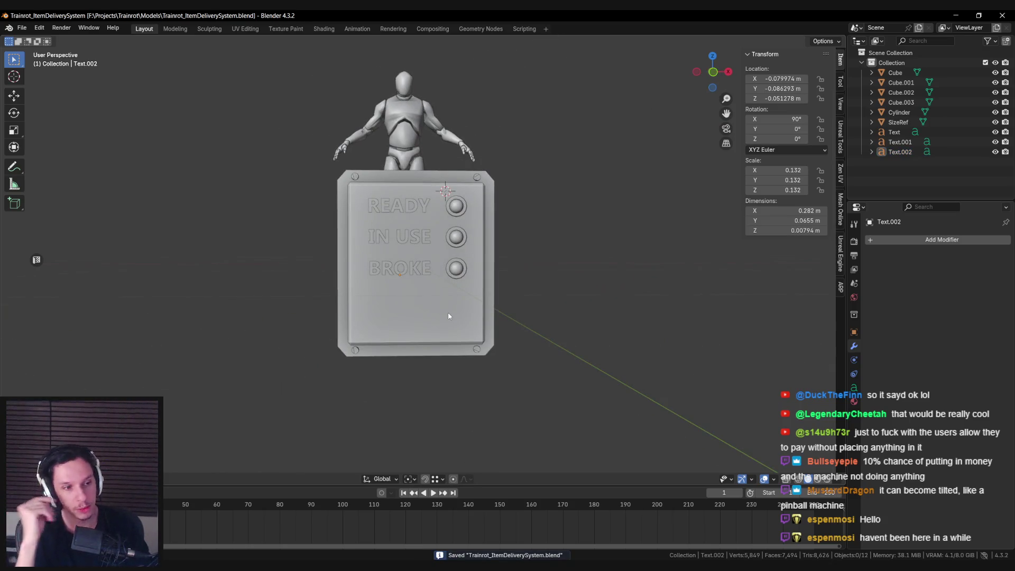
{"action": "mouse_move", "coordinate": [454, 316]}
{"action": "middle_mouse_down"}
{"action": "mouse_move", "coordinate": [460, 323]}
{"action": "mouse_move", "coordinate": [407, 333]}
{"action": "mouse_move", "coordinate": [439, 286]}
{"action": "middle_mouse_up"}
{"action": "scroll", "coordinate": [464, 328], "scroll_direction": "up", "scroll_amount": 3}
{"action": "scroll", "coordinate": [469, 314], "scroll_direction": "down", "scroll_amount": 1}
{"action": "scroll", "coordinate": [440, 287], "scroll_direction": "up", "scroll_amount": 2}
{"action": "scroll", "coordinate": [440, 287], "scroll_direction": "down", "scroll_amount": 1}
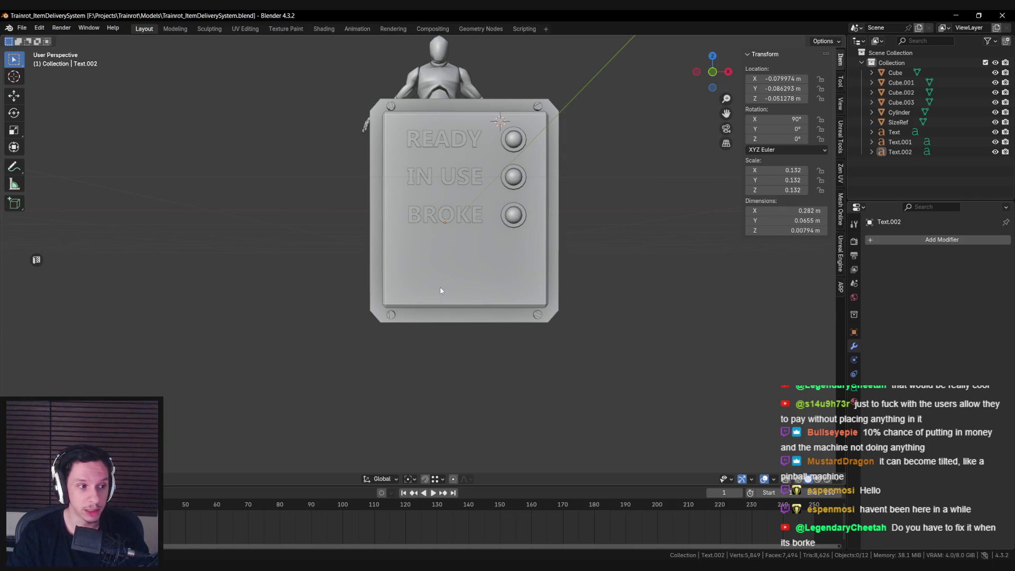
{"action": "middle_click_drag", "start_coordinate": [441, 291], "coordinate": [404, 294]}
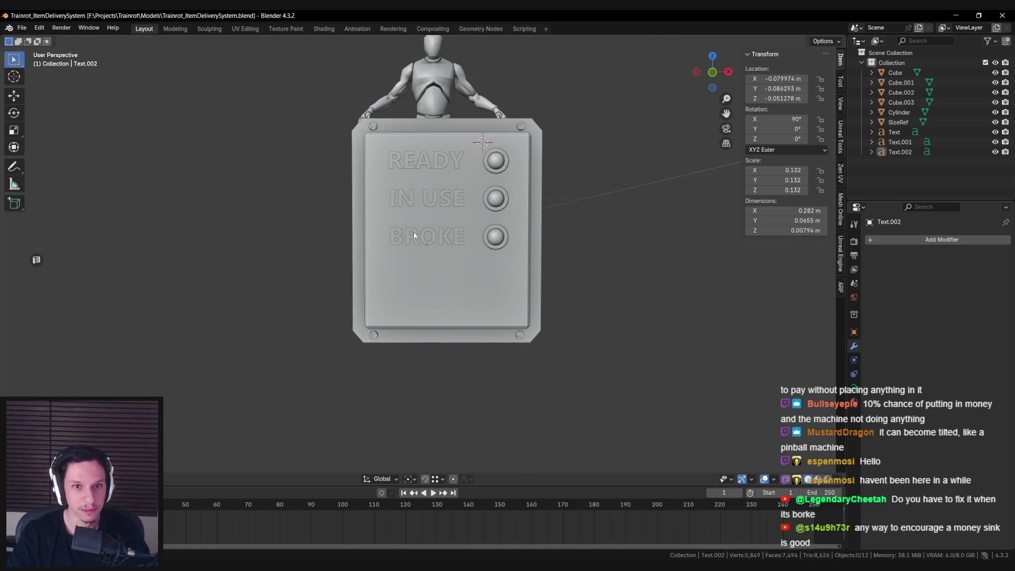
{"action": "middle_click_drag", "start_coordinate": [414, 236], "coordinate": [416, 240]}
{"action": "left_click", "coordinate": [428, 164]}
Lower the READY, IN USE and BROKE labels and buttons about 1 cm along Z, then save.
{"action": "left_click", "coordinate": [497, 163], "text": "shift"}
{"action": "left_click", "coordinate": [439, 201], "text": "shift"}
{"action": "left_click", "coordinate": [497, 201], "text": "shift"}
{"action": "left_click", "coordinate": [456, 243], "text": "shift"}
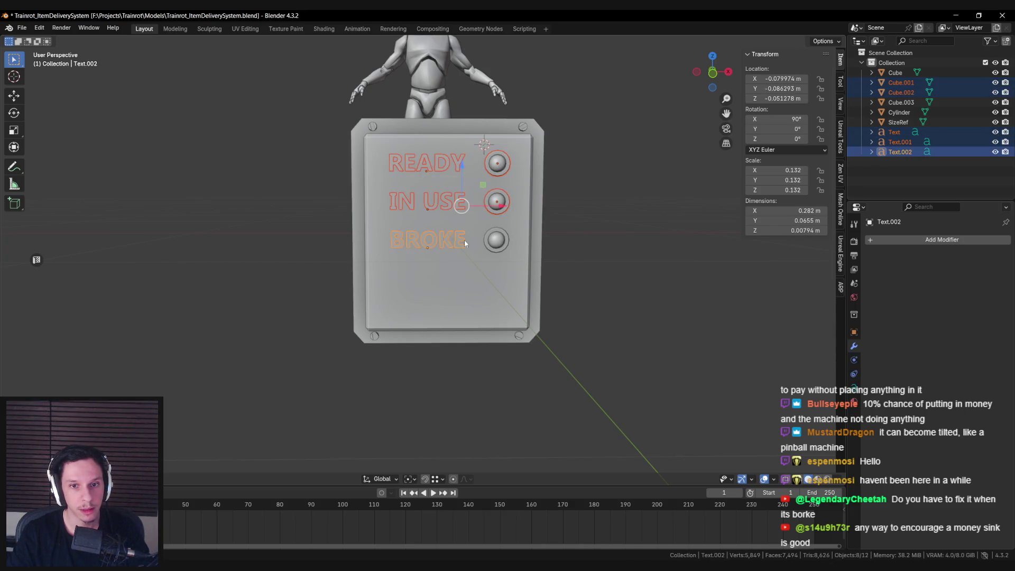
{"action": "left_click", "coordinate": [496, 240], "text": "shift"}
{"action": "key", "text": "g"}
{"action": "key", "text": "z"}
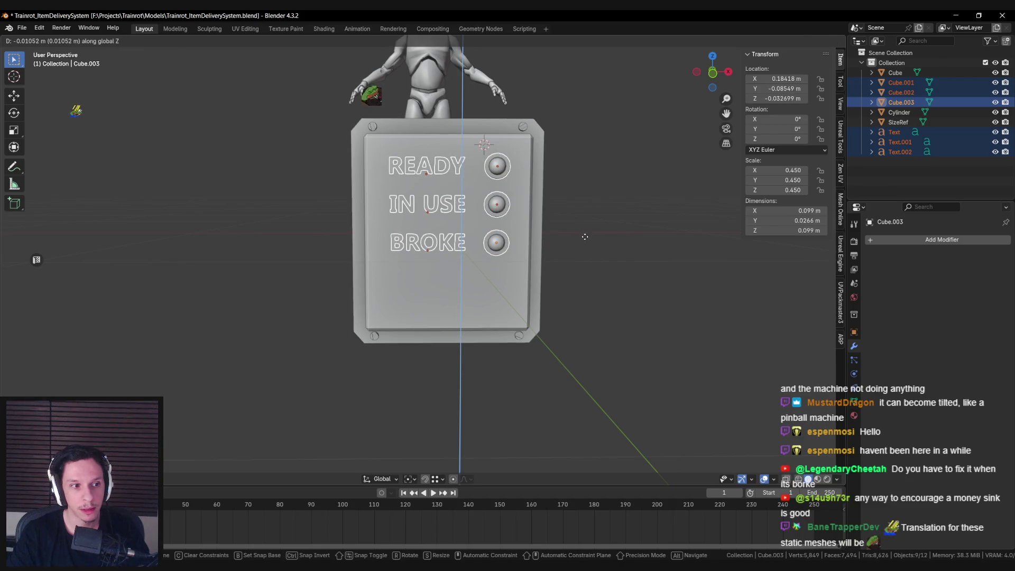
{"action": "left_click", "coordinate": [430, 287]}
{"action": "key", "text": "alt+a"}
{"action": "key", "text": "ctrl+s"}
{"action": "mouse_move", "coordinate": [430, 288]}
{"action": "middle_mouse_down"}
{"action": "mouse_move", "coordinate": [415, 296]}
{"action": "mouse_move", "coordinate": [446, 326]}
{"action": "mouse_move", "coordinate": [411, 286]}
{"action": "mouse_move", "coordinate": [496, 300]}
{"action": "mouse_move", "coordinate": [423, 299]}
{"action": "mouse_move", "coordinate": [395, 331]}
{"action": "mouse_move", "coordinate": [389, 295]}
{"action": "mouse_move", "coordinate": [456, 322]}
{"action": "mouse_move", "coordinate": [448, 310]}
{"action": "middle_mouse_up"}
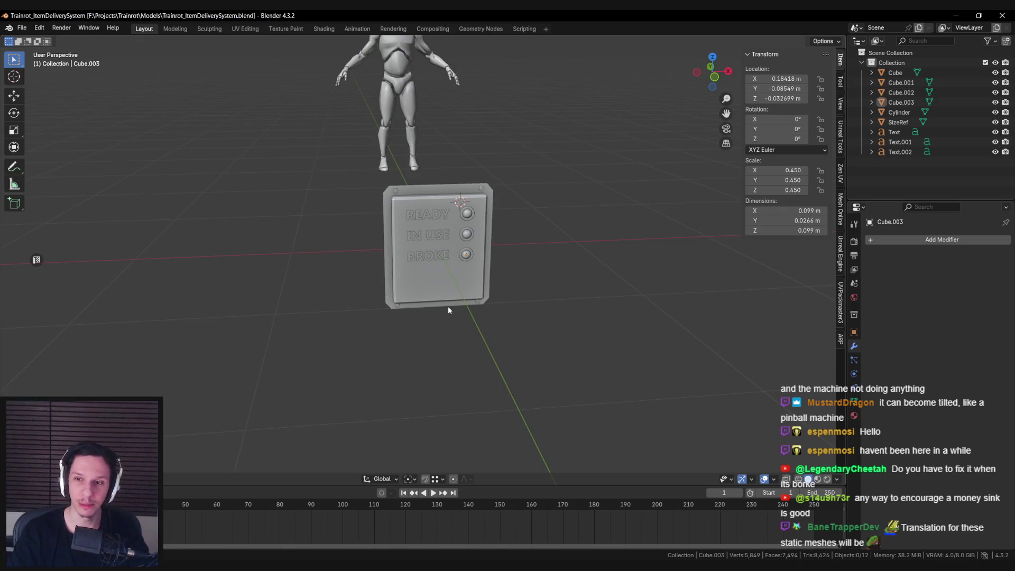
Try applying scale to the BROKE label with Ctrl+A, then undo it.
{"action": "scroll", "coordinate": [448, 306], "scroll_direction": "up", "scroll_amount": 2}
{"action": "left_click", "coordinate": [448, 306]}
{"action": "left_click", "coordinate": [431, 254]}
{"action": "scroll", "coordinate": [466, 259], "scroll_direction": "up", "scroll_amount": 2}
{"action": "key", "text": "ctrl+a"}
{"action": "left_click", "coordinate": [511, 266]}
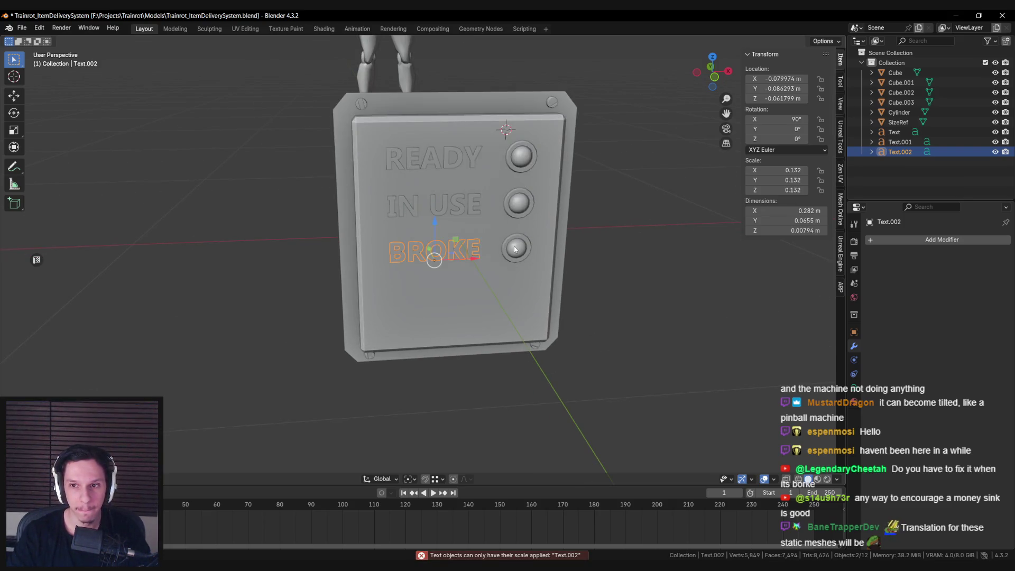
{"action": "left_click", "coordinate": [515, 250]}
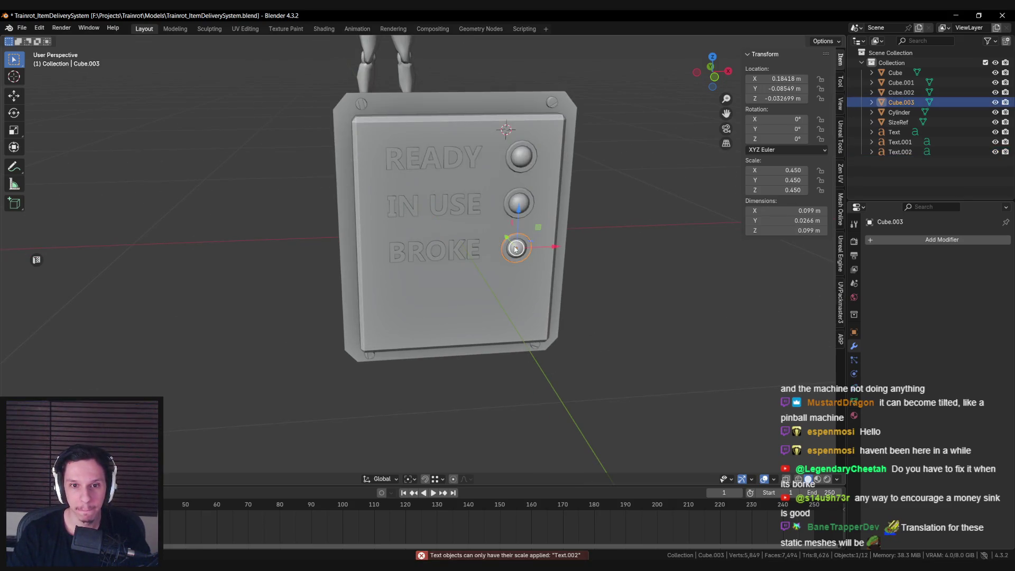
{"action": "left_click", "coordinate": [466, 255]}
{"action": "key", "text": "ctrl+a"}
{"action": "key", "text": "Escape"}
{"action": "key", "text": "ctrl+a"}
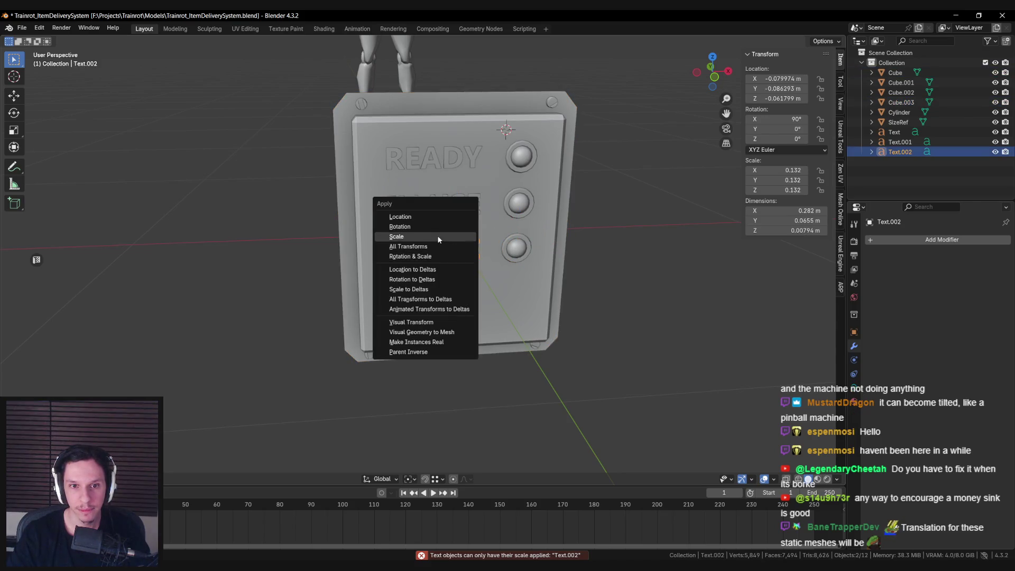
{"action": "left_click", "coordinate": [438, 236]}
{"action": "mouse_move", "coordinate": [446, 223]}
{"action": "middle_mouse_down"}
{"action": "mouse_move", "coordinate": [496, 267]}
{"action": "mouse_move", "coordinate": [493, 246]}
{"action": "mouse_move", "coordinate": [433, 265]}
{"action": "mouse_move", "coordinate": [507, 265]}
{"action": "mouse_move", "coordinate": [569, 245]}
{"action": "mouse_move", "coordinate": [457, 245]}
{"action": "mouse_move", "coordinate": [398, 271]}
{"action": "mouse_move", "coordinate": [442, 269]}
{"action": "middle_mouse_up"}
{"action": "key", "text": "ctrl+z"}
Apply the BROKE label's scale once more and undo it again.
{"action": "scroll", "coordinate": [495, 247], "scroll_direction": "down", "scroll_amount": 5}
{"action": "key", "text": "ctrl+a"}
{"action": "left_click", "coordinate": [460, 279]}
{"action": "scroll", "coordinate": [457, 245], "scroll_direction": "up", "scroll_amount": 3}
{"action": "key", "text": "ctrl+z"}
{"action": "scroll", "coordinate": [413, 271], "scroll_direction": "down", "scroll_amount": 5}
Save the file and reselect the panel plate from a frontal view.
{"action": "key", "text": "ctrl+s"}
{"action": "scroll", "coordinate": [441, 268], "scroll_direction": "up", "scroll_amount": 3}
{"action": "left_click", "coordinate": [504, 248]}
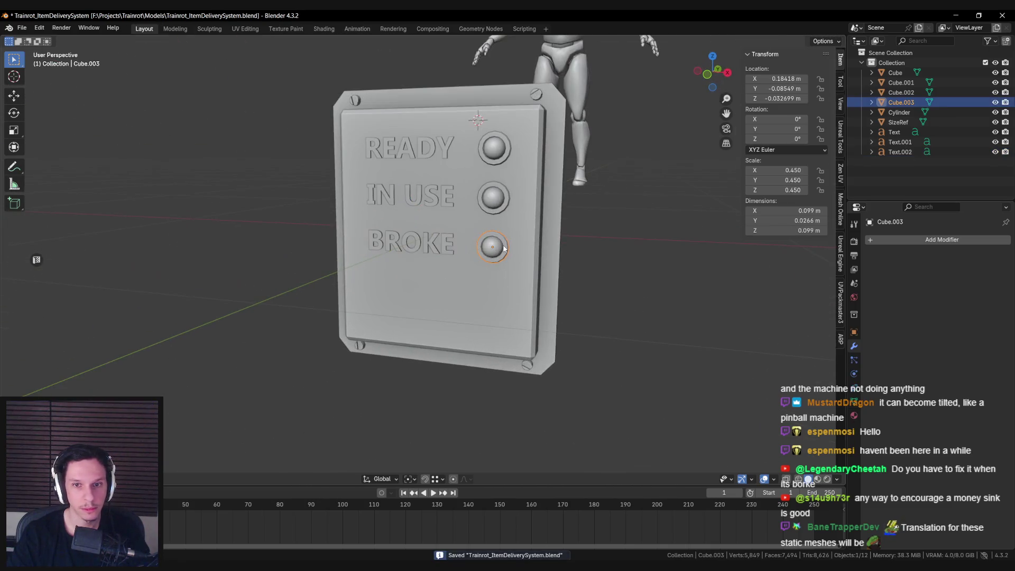
{"action": "left_click", "coordinate": [496, 205]}
{"action": "mouse_move", "coordinate": [495, 205]}
{"action": "middle_mouse_down"}
{"action": "mouse_move", "coordinate": [454, 271]}
{"action": "mouse_move", "coordinate": [458, 261]}
{"action": "middle_mouse_up"}
{"action": "left_click", "coordinate": [455, 270]}
{"action": "scroll", "coordinate": [408, 290], "scroll_direction": "up", "scroll_amount": 2}
{"action": "middle_click_drag", "start_coordinate": [408, 290], "coordinate": [410, 289]}
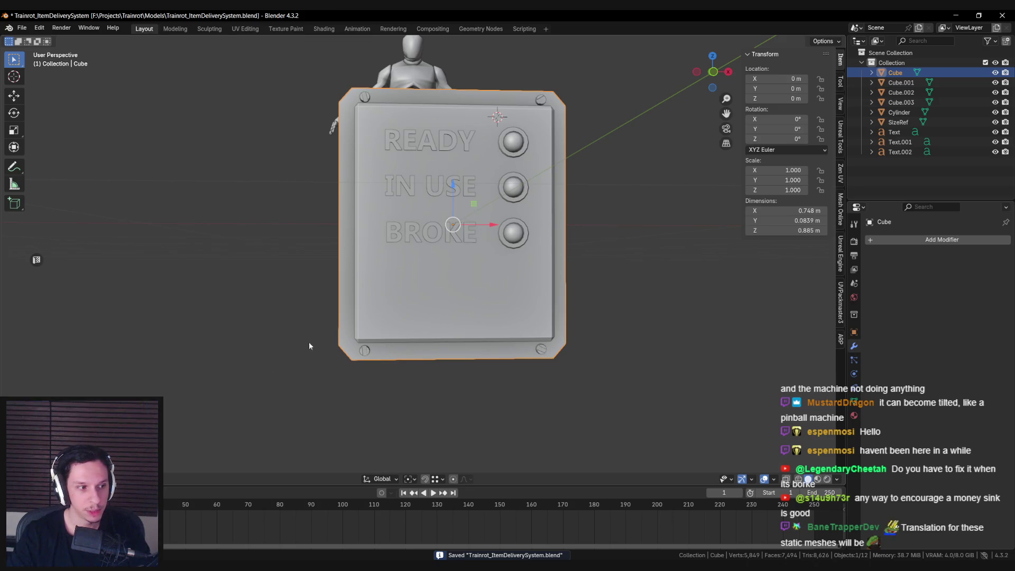
Briefly check the browser and a file explorer window, then return to Blender.
{"action": "key", "text": "alt+Tab"}
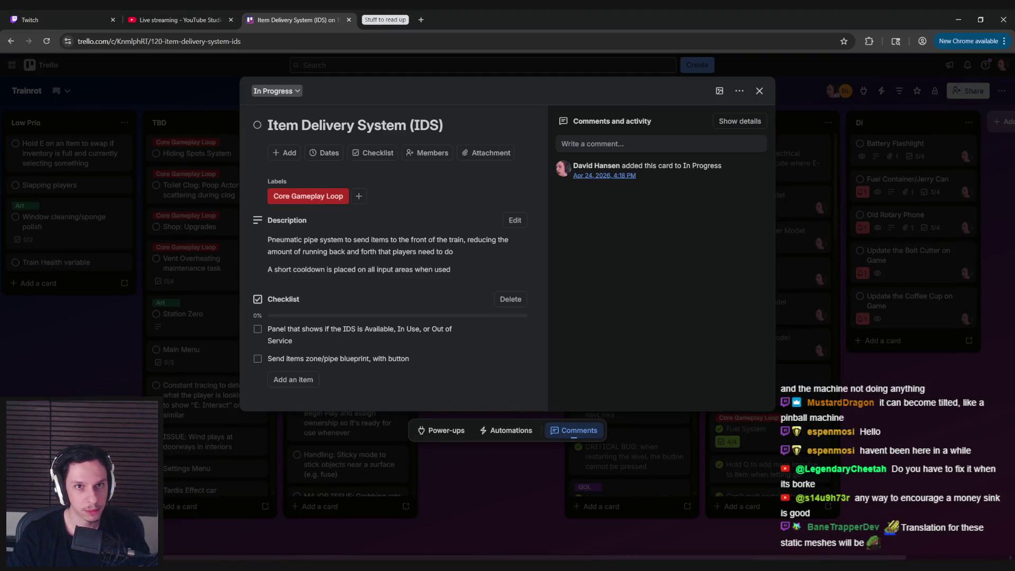
{"action": "key", "text": "super+e"}
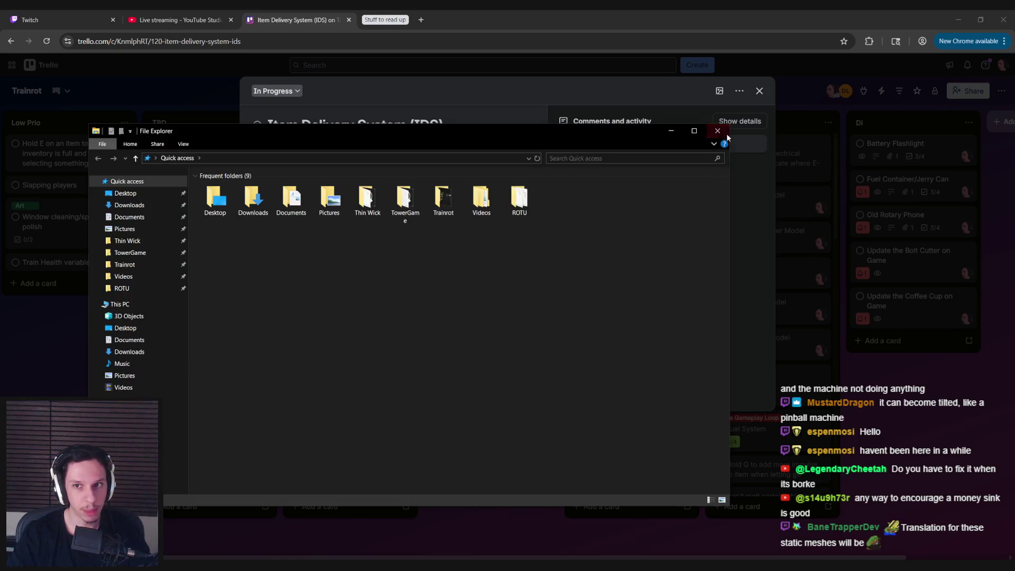
{"action": "left_click", "coordinate": [729, 138]}
{"action": "left_click", "coordinate": [958, 19]}
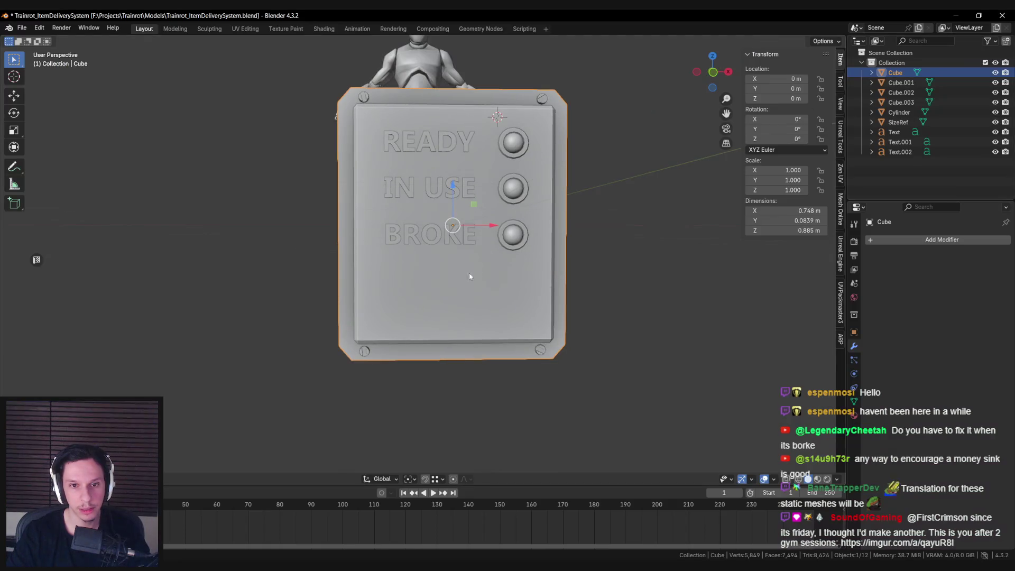
Add a 16-vertex cylinder and rotate it 90° around X so it faces forward.
{"action": "middle_click_drag", "start_coordinate": [398, 292], "coordinate": [400, 294]}
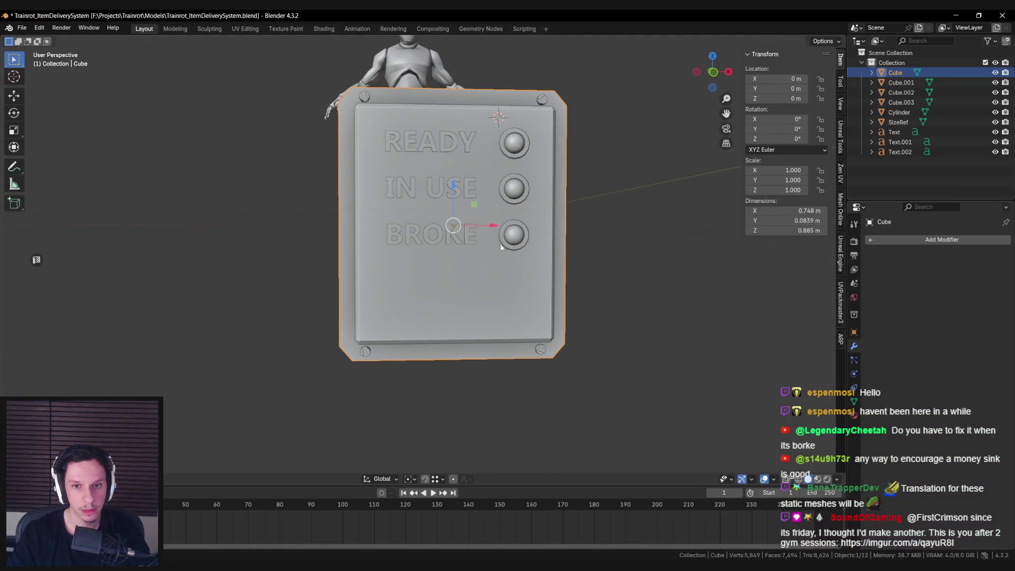
{"action": "mouse_move", "coordinate": [512, 247]}
{"action": "middle_mouse_down"}
{"action": "mouse_move", "coordinate": [430, 276]}
{"action": "mouse_move", "coordinate": [433, 265]}
{"action": "middle_mouse_up"}
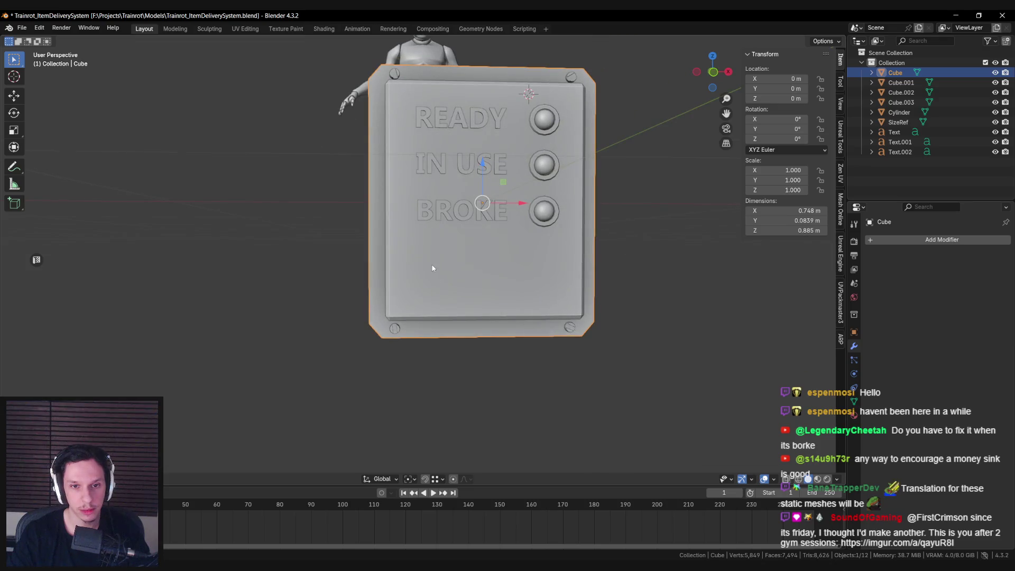
{"action": "key", "text": "shift+a"}
{"action": "type", "text": "cylinder"}
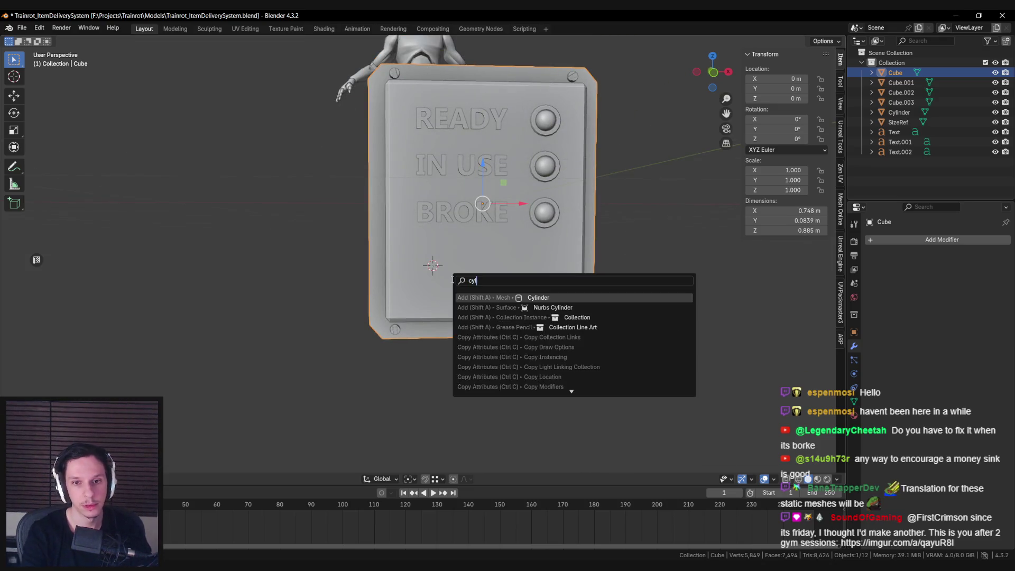
{"action": "key", "text": "Return"}
{"action": "left_click_drag", "start_coordinate": [128, 346], "coordinate": [138, 346]}
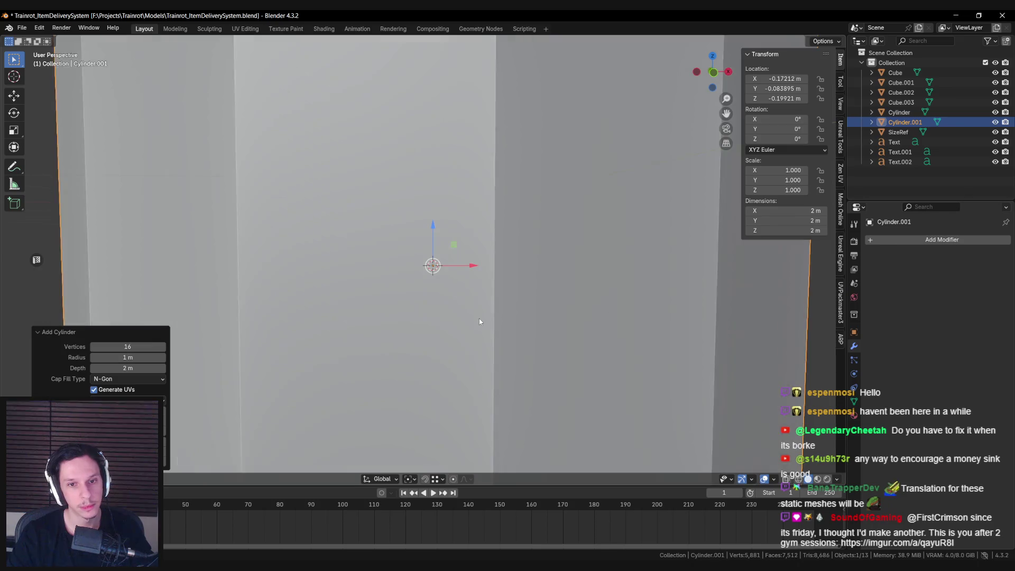
{"action": "type", "text": "rx"}
{"action": "type", "text": "90"}
{"action": "key", "text": "Return"}
Shrink the cylinder to 0.078 scale below the BROKE label, then switch to the browser.
{"action": "mouse_move", "coordinate": [449, 372]}
{"action": "middle_mouse_down"}
{"action": "mouse_move", "coordinate": [439, 363]}
{"action": "mouse_move", "coordinate": [605, 392]}
{"action": "middle_mouse_up"}
{"action": "key", "text": "s"}
{"action": "left_click", "coordinate": [492, 298]}
{"action": "key", "text": "s"}
{"action": "left_click", "coordinate": [482, 287]}
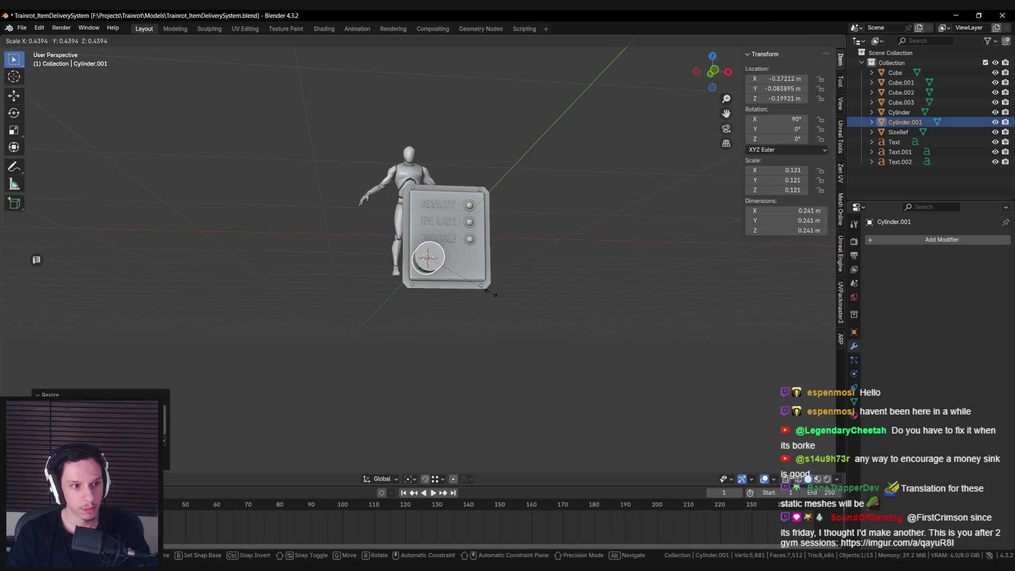
{"action": "scroll", "coordinate": [523, 333], "scroll_direction": "up", "scroll_amount": 6}
{"action": "key", "text": "s"}
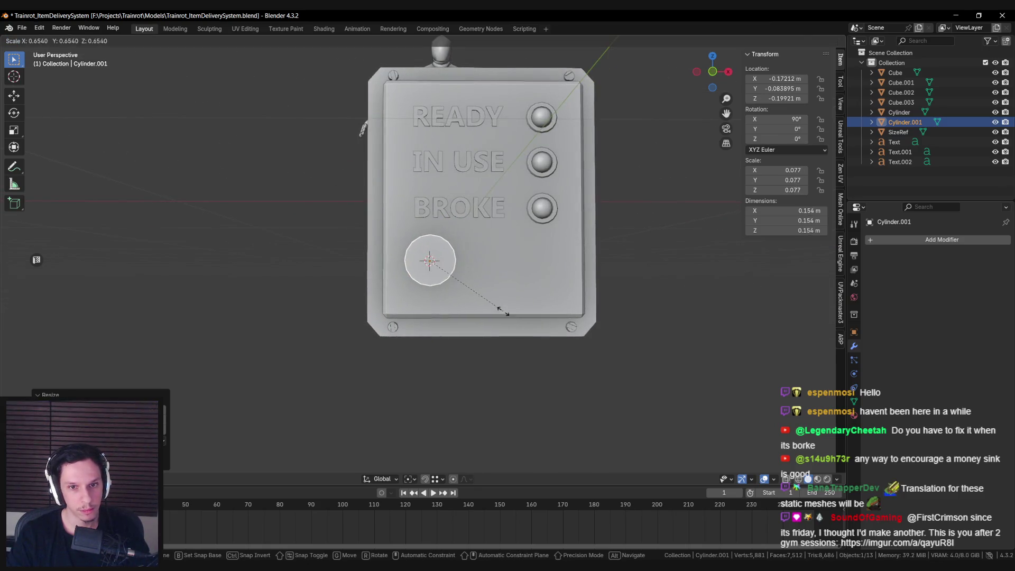
{"action": "left_click", "coordinate": [505, 315]}
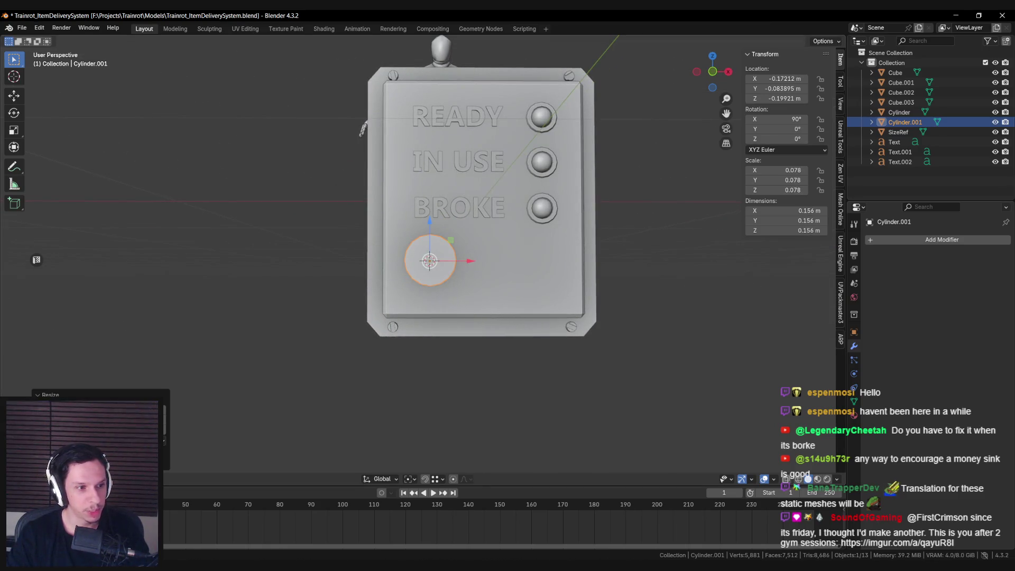
{"action": "key", "text": "alt+Tab"}
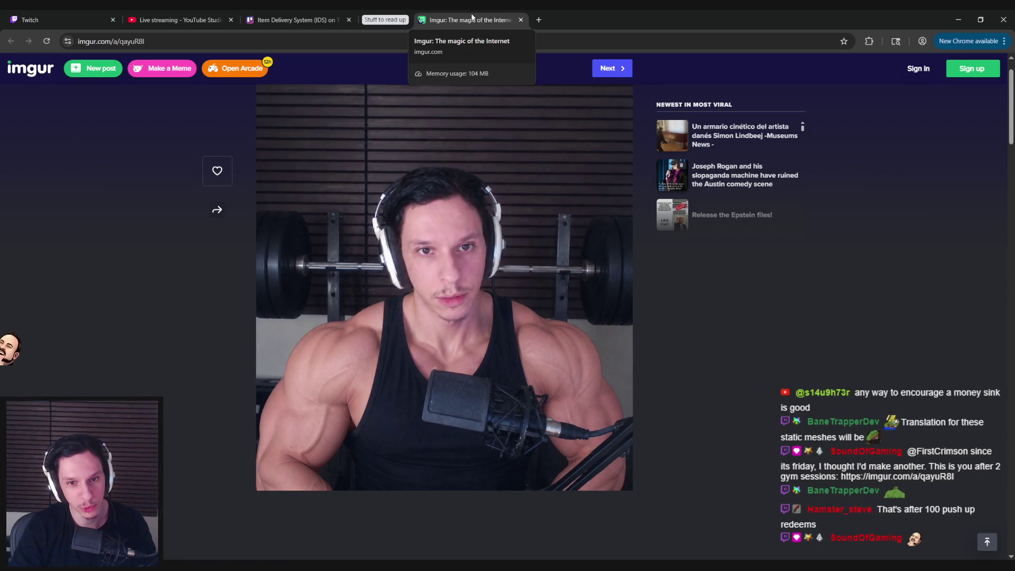
{"action": "middle_click", "coordinate": [472, 18]}
{"action": "key", "text": "alt+Tab"}
{"action": "mouse_move", "coordinate": [477, 193]}
{"action": "middle_mouse_down"}
{"action": "mouse_move", "coordinate": [429, 271]}
{"action": "mouse_move", "coordinate": [497, 275]}
{"action": "middle_mouse_up"}
{"action": "scroll", "coordinate": [429, 271], "scroll_direction": "up", "scroll_amount": 4}
Delete the cylinder's left-side vertices in Edit Mode and select its front cap loop.
{"action": "key", "text": "Tab"}
{"action": "key", "text": "alt+a"}
{"action": "key", "text": "a"}
{"action": "key", "text": "alt+a"}
{"action": "key", "text": "alt+z"}
{"action": "mouse_move", "coordinate": [435, 207]}
{"action": "left_mouse_down"}
{"action": "mouse_move", "coordinate": [476, 357]}
{"action": "mouse_move", "coordinate": [477, 345]}
{"action": "left_mouse_up"}
{"action": "key", "text": "x"}
{"action": "left_click", "coordinate": [465, 320]}
{"action": "key", "text": "alt+z"}
{"action": "mouse_move", "coordinate": [465, 320]}
{"action": "middle_mouse_down"}
{"action": "mouse_move", "coordinate": [457, 292]}
{"action": "mouse_move", "coordinate": [473, 287]}
{"action": "mouse_move", "coordinate": [431, 234]}
{"action": "middle_mouse_up"}
{"action": "left_click", "coordinate": [457, 293], "text": "alt"}
{"action": "key", "text": "Tab"}
Scale the coin-slot cylinder to 0.058 and lower it along Z beneath BROKE.
{"action": "key", "text": "s"}
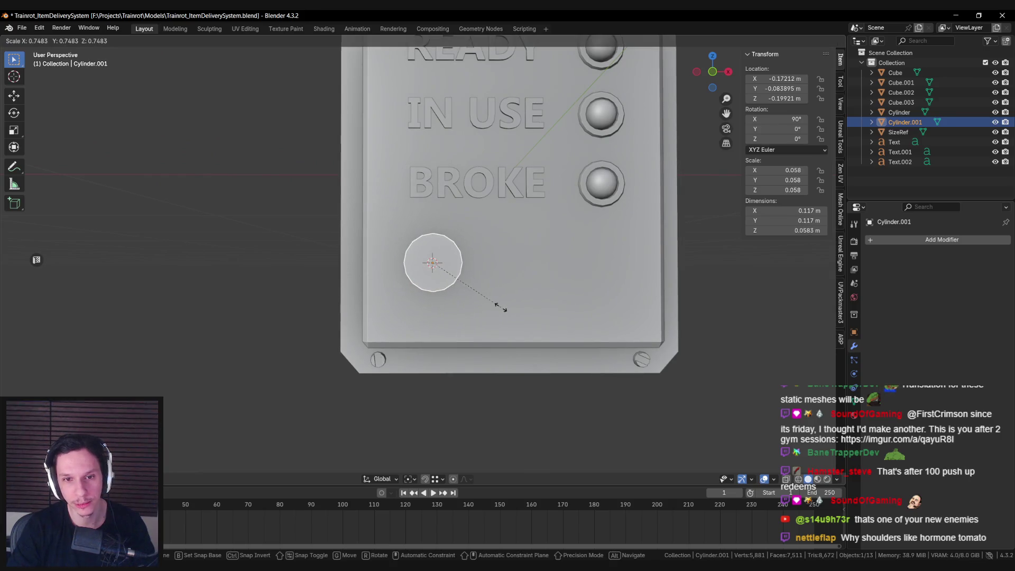
{"action": "left_click", "coordinate": [476, 309]}
{"action": "key", "text": "g"}
{"action": "key", "text": "z"}
{"action": "left_click", "coordinate": [478, 317]}
{"action": "mouse_move", "coordinate": [479, 317]}
{"action": "middle_mouse_down"}
{"action": "mouse_move", "coordinate": [508, 275]}
{"action": "mouse_move", "coordinate": [473, 292]}
{"action": "middle_mouse_up"}
Move the disc's front face along Y to make the disc thinner.
{"action": "key", "text": "Tab"}
{"action": "key", "text": "g"}
{"action": "key", "text": "y"}
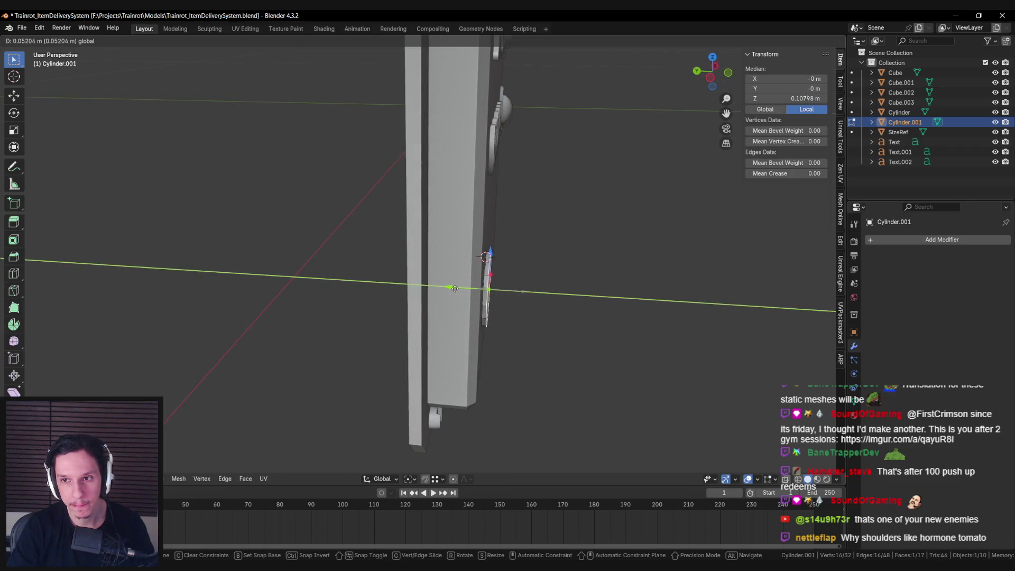
{"action": "left_click", "coordinate": [455, 289]}
{"action": "middle_click_drag", "start_coordinate": [455, 289], "coordinate": [473, 301]}
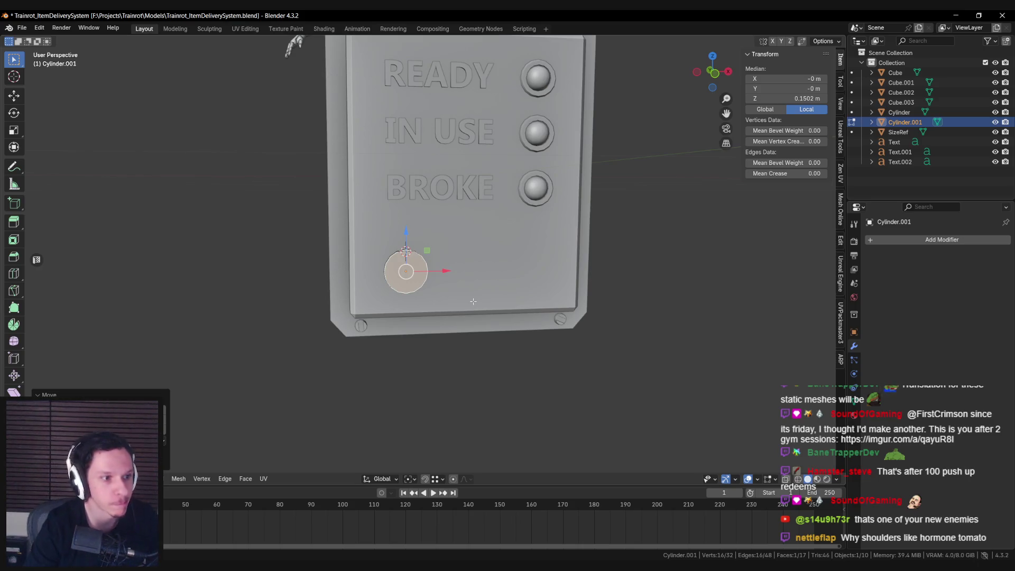
{"action": "middle_click_drag", "start_coordinate": [408, 239], "coordinate": [417, 283]}
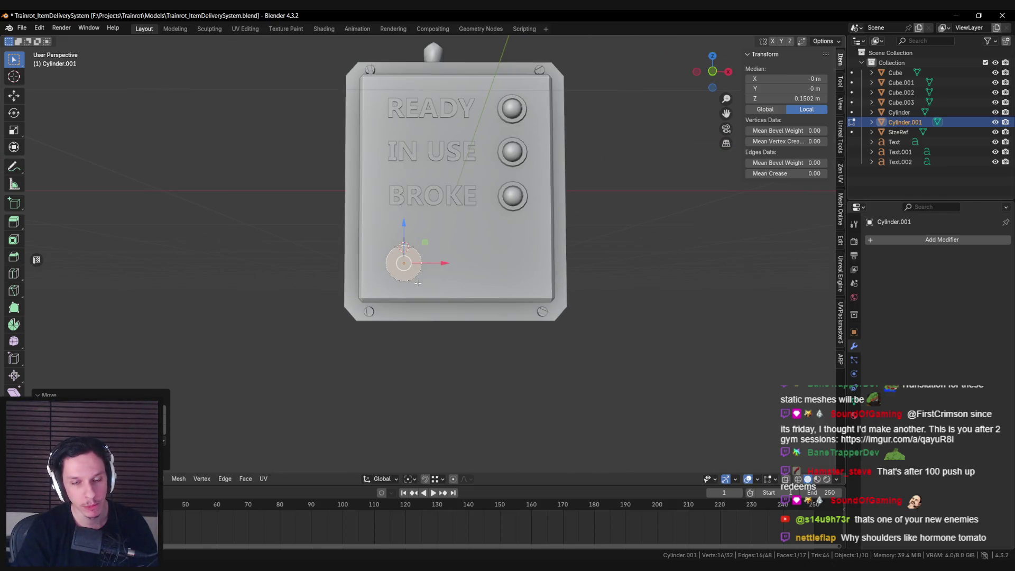
Save the blend file and inset the disc's front face twice.
{"action": "scroll", "coordinate": [417, 284], "scroll_direction": "up", "scroll_amount": 4}
{"action": "key", "text": "ctrl+s"}
{"action": "key", "text": "i"}
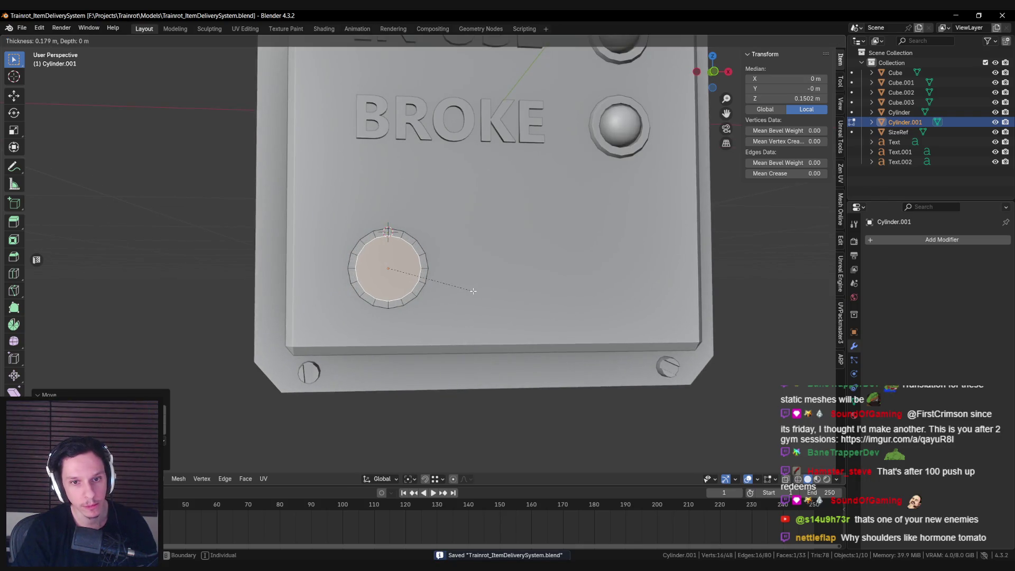
{"action": "left_click", "coordinate": [473, 291]}
{"action": "scroll", "coordinate": [473, 297], "scroll_direction": "up", "scroll_amount": 1}
{"action": "mouse_move", "coordinate": [474, 297]}
{"action": "middle_mouse_down"}
{"action": "mouse_move", "coordinate": [508, 294]}
{"action": "mouse_move", "coordinate": [533, 301]}
{"action": "mouse_move", "coordinate": [532, 312]}
{"action": "middle_mouse_up"}
{"action": "scroll", "coordinate": [482, 297], "scroll_direction": "down", "scroll_amount": 2}
{"action": "key", "text": "i"}
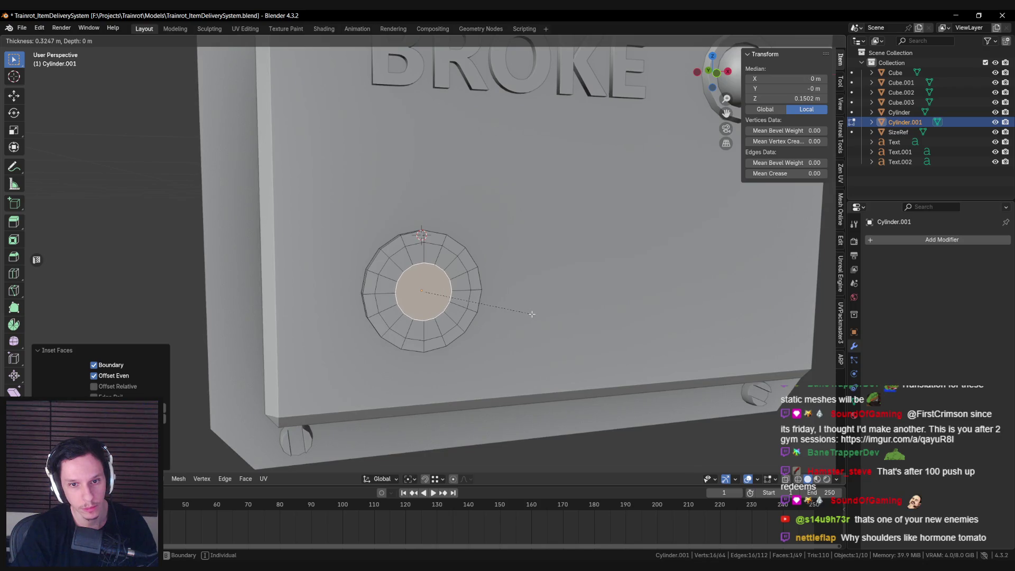
{"action": "left_click", "coordinate": [531, 314]}
{"action": "middle_click_drag", "start_coordinate": [532, 314], "coordinate": [466, 294]}
Push the inner face out along Y, inset the centre, then push and scale it.
{"action": "key", "text": "g"}
{"action": "key", "text": "y"}
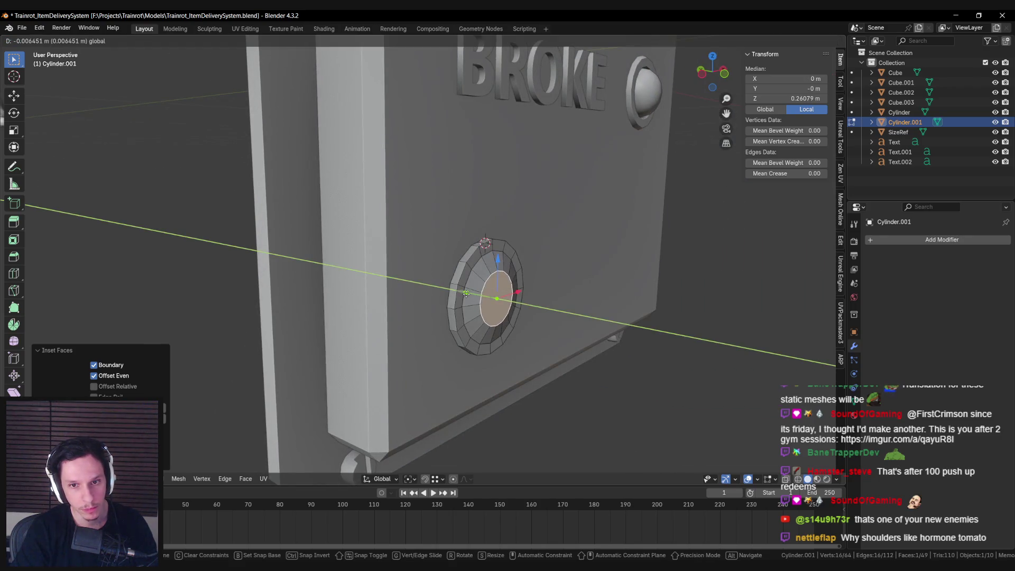
{"action": "left_click", "coordinate": [465, 294]}
{"action": "key", "text": "i"}
{"action": "left_click", "coordinate": [573, 319]}
{"action": "key", "text": "g"}
{"action": "key", "text": "y"}
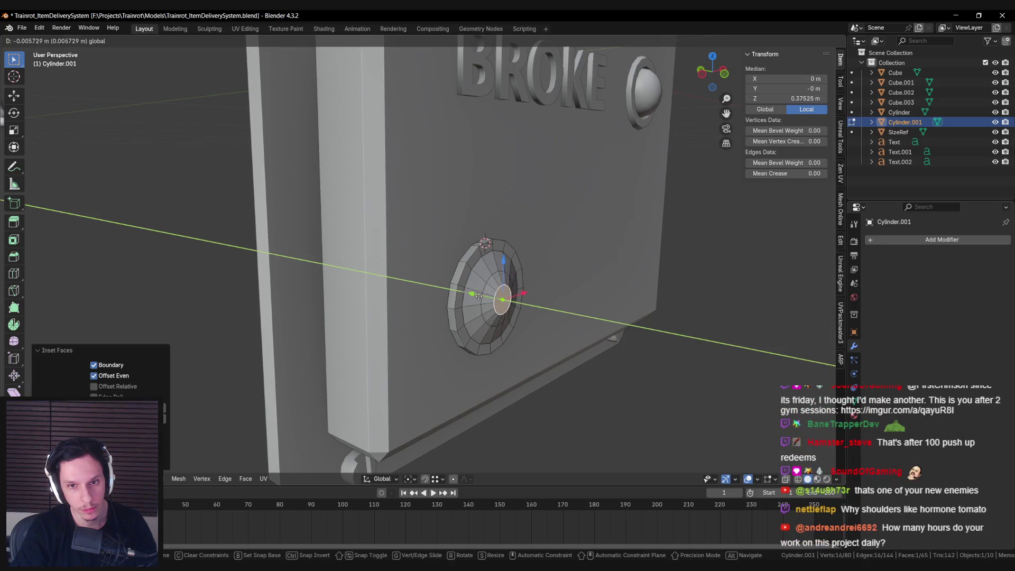
{"action": "left_click", "coordinate": [476, 298]}
{"action": "mouse_move", "coordinate": [477, 297]}
{"action": "middle_mouse_down"}
{"action": "mouse_move", "coordinate": [512, 281]}
{"action": "mouse_move", "coordinate": [366, 305]}
{"action": "mouse_move", "coordinate": [442, 312]}
{"action": "mouse_move", "coordinate": [435, 304]}
{"action": "middle_mouse_up"}
{"action": "key", "text": "s"}
{"action": "left_click", "coordinate": [511, 282]}
Select the vertex loop around the cap and move it along Y.
{"action": "key", "text": "alt+a"}
{"action": "left_click", "coordinate": [369, 291], "text": "alt"}
{"action": "key", "text": "alt+a"}
{"action": "left_click", "coordinate": [369, 291], "text": "alt"}
{"action": "left_click", "coordinate": [435, 304], "text": "alt"}
{"action": "key", "text": "g"}
{"action": "key", "text": "y"}
{"action": "left_click", "coordinate": [435, 304]}
{"action": "key", "text": "alt+a"}
{"action": "mouse_move", "coordinate": [434, 304]}
{"action": "middle_mouse_down"}
{"action": "mouse_move", "coordinate": [502, 306]}
{"action": "mouse_move", "coordinate": [428, 304]}
{"action": "mouse_move", "coordinate": [483, 299]}
{"action": "mouse_move", "coordinate": [469, 294]}
{"action": "middle_mouse_up"}
Tilt the cap's centre face by rotating it around the X axis.
{"action": "left_click", "coordinate": [460, 299], "text": "alt"}
{"action": "key", "text": "r"}
{"action": "key", "text": "x"}
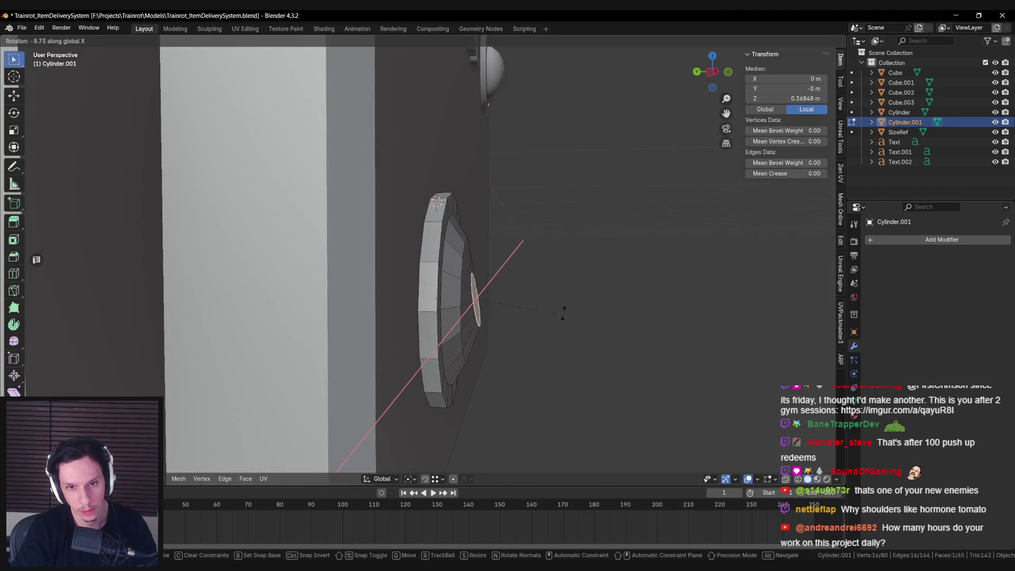
{"action": "left_click", "coordinate": [566, 310]}
{"action": "middle_click_drag", "start_coordinate": [566, 310], "coordinate": [482, 294]}
{"action": "key", "text": "g"}
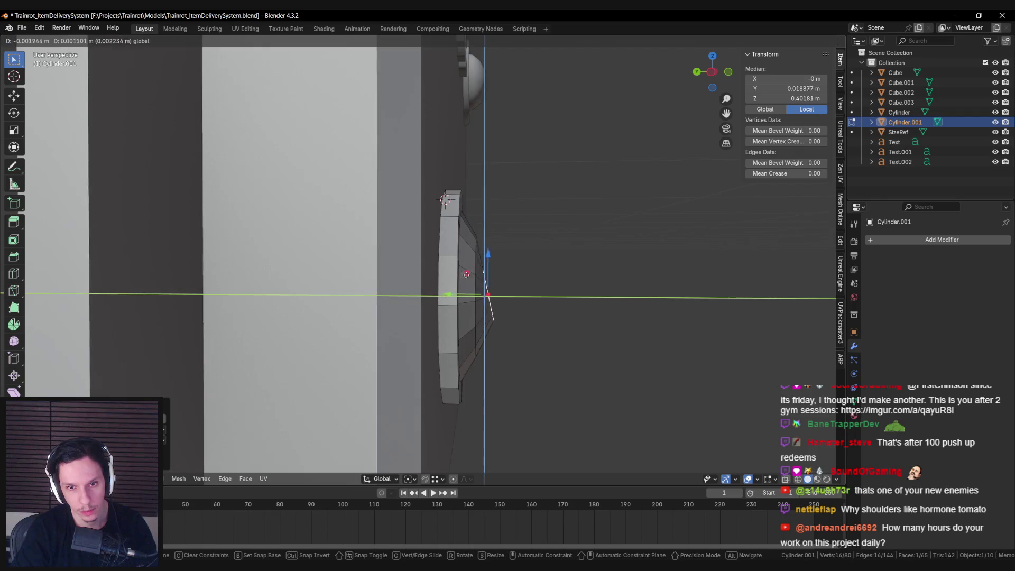
{"action": "right_click", "coordinate": [470, 270]}
{"action": "key", "text": "alt+a"}
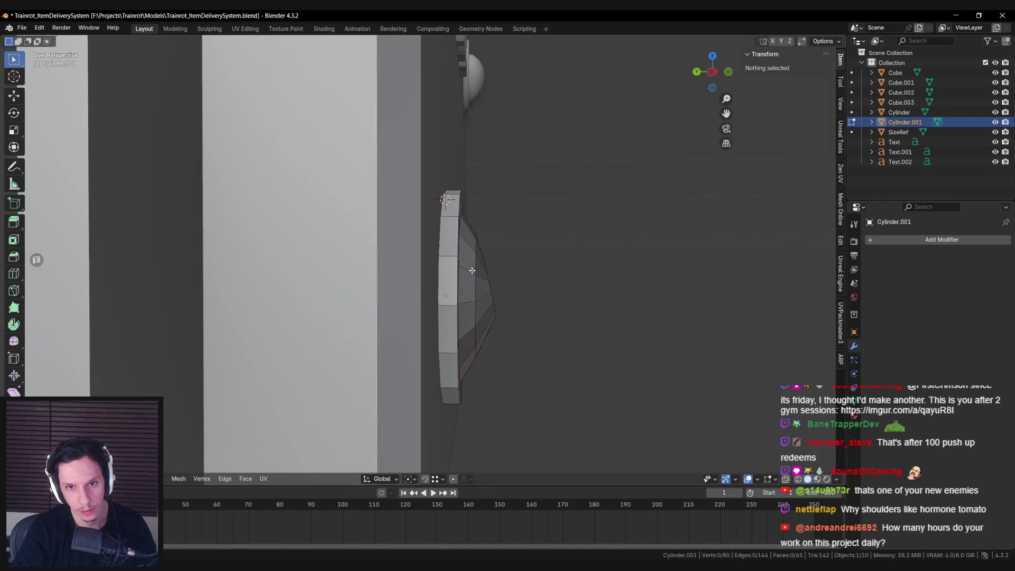
Rotate the selection further around X and inspect the cap head-on.
{"action": "key", "text": "r"}
{"action": "key", "text": "x"}
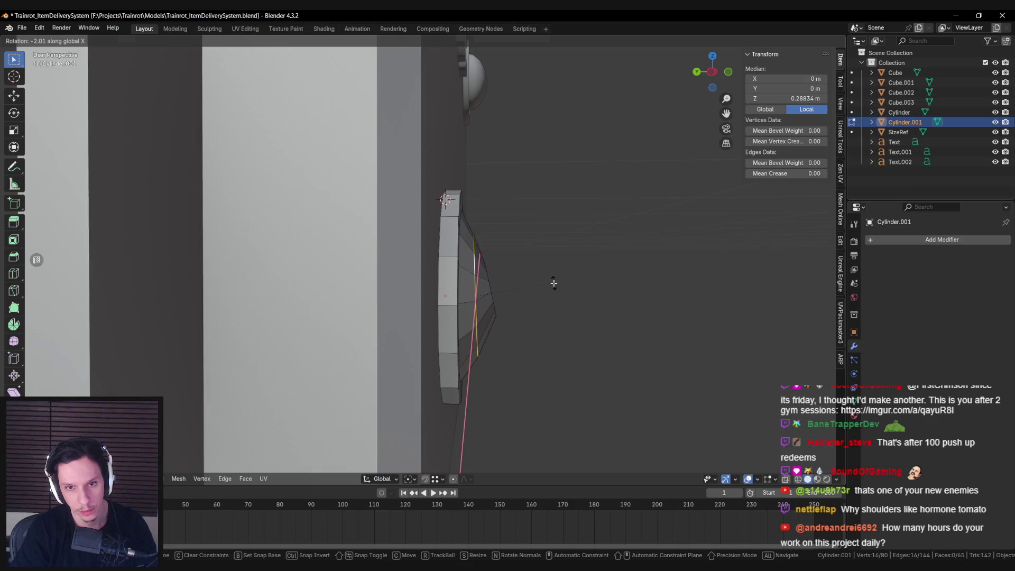
{"action": "left_click", "coordinate": [553, 283]}
{"action": "key", "text": "alt+a"}
{"action": "mouse_move", "coordinate": [540, 285]}
{"action": "middle_mouse_down"}
{"action": "mouse_move", "coordinate": [422, 285]}
{"action": "mouse_move", "coordinate": [421, 267]}
{"action": "middle_mouse_up"}
{"action": "scroll", "coordinate": [421, 286], "scroll_direction": "down", "scroll_amount": 3}
{"action": "scroll", "coordinate": [378, 288], "scroll_direction": "up", "scroll_amount": 4}
{"action": "left_click", "coordinate": [378, 288]}
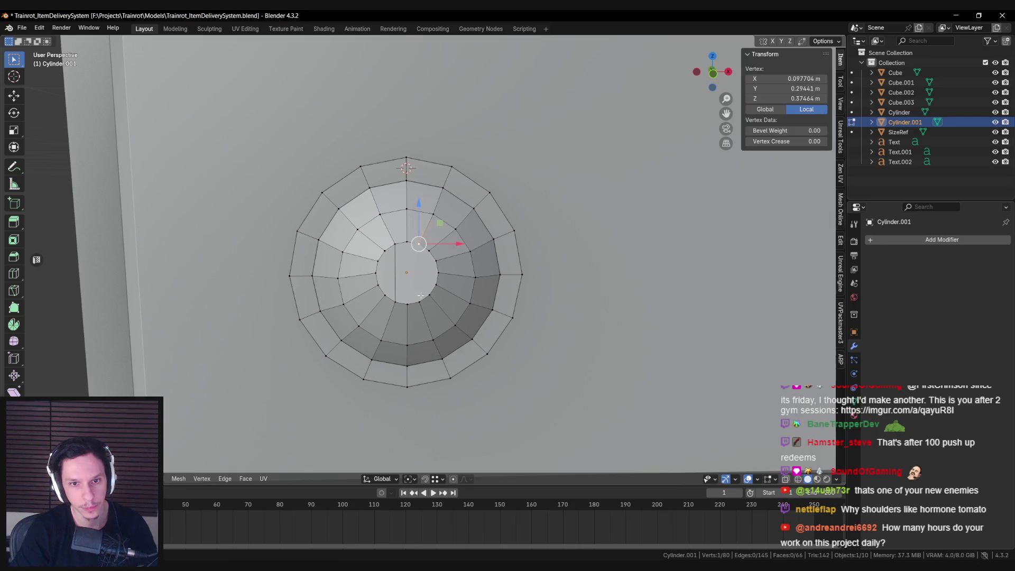
{"action": "key", "text": "alt+a"}
{"action": "scroll", "coordinate": [421, 295], "scroll_direction": "down", "scroll_amount": 5}
{"action": "scroll", "coordinate": [423, 290], "scroll_direction": "up", "scroll_amount": 5}
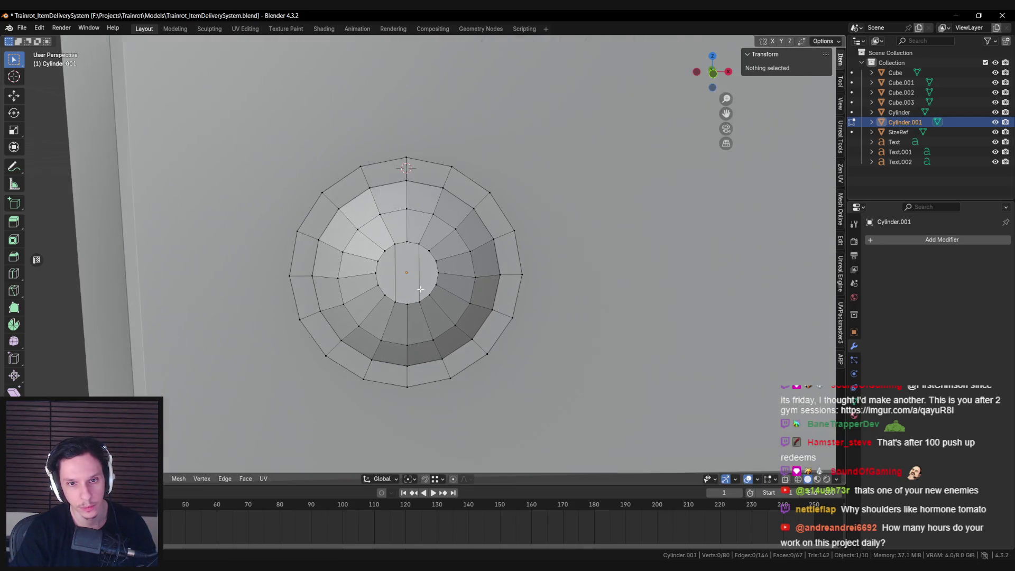
{"action": "scroll", "coordinate": [396, 236], "scroll_direction": "up", "scroll_amount": 1}
Add an edge loop inside the cap's inner ring and reposition a vertex.
{"action": "key", "text": "ctrl+r"}
{"action": "left_click", "coordinate": [385, 233]}
{"action": "key", "text": "alt+a"}
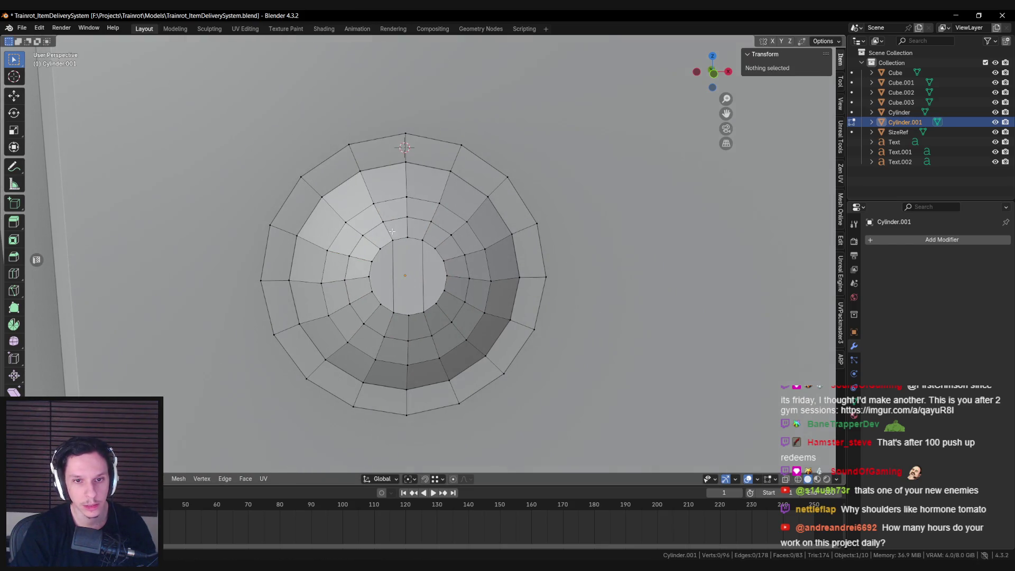
{"action": "key", "text": "g"}
{"action": "left_click", "coordinate": [427, 223]}
{"action": "key", "text": "alt+a"}
{"action": "key", "text": "alt+a"}
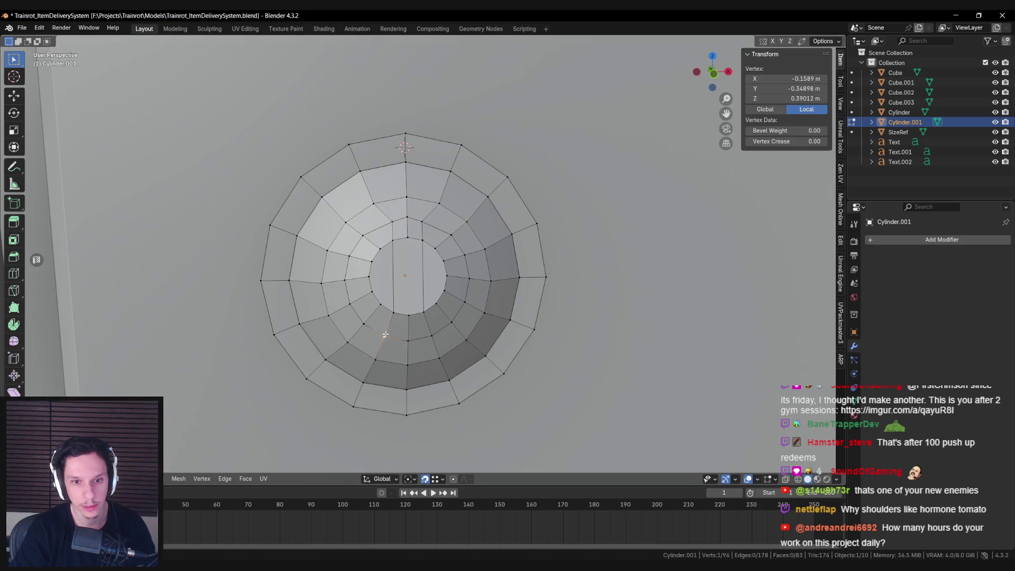
Select another cap vertex and try a Y move, cancelling it.
{"action": "key", "text": "alt+a"}
{"action": "mouse_move", "coordinate": [463, 338]}
{"action": "middle_mouse_down"}
{"action": "mouse_move", "coordinate": [516, 315]}
{"action": "mouse_move", "coordinate": [489, 316]}
{"action": "mouse_move", "coordinate": [511, 335]}
{"action": "mouse_move", "coordinate": [416, 336]}
{"action": "middle_mouse_up"}
{"action": "left_click", "coordinate": [476, 334]}
{"action": "key", "text": "g"}
{"action": "key", "text": "y"}
{"action": "right_click", "coordinate": [490, 315]}
{"action": "key", "text": "alt+a"}
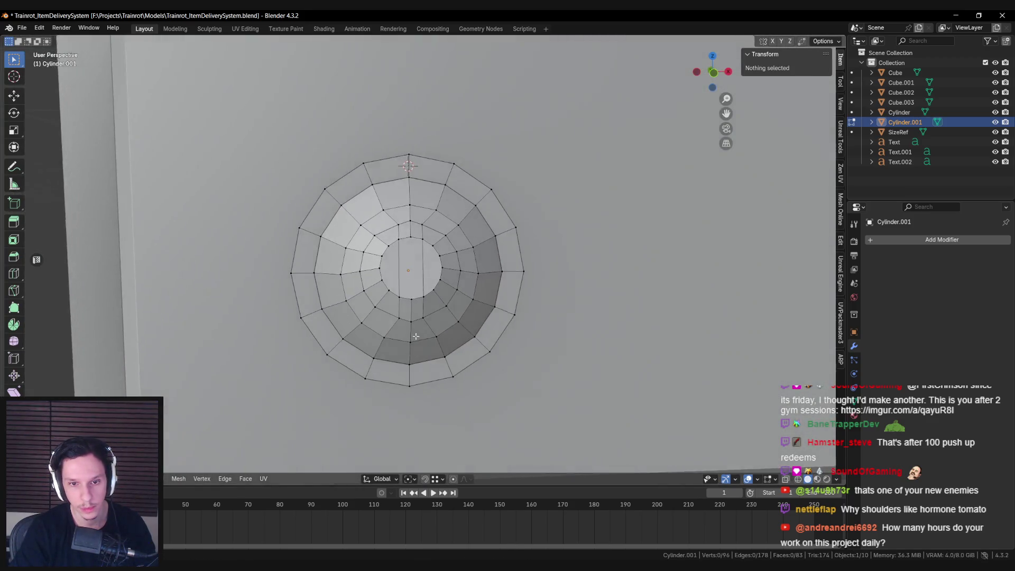
{"action": "scroll", "coordinate": [415, 337], "scroll_direction": "up", "scroll_amount": 2}
{"action": "scroll", "coordinate": [402, 357], "scroll_direction": "up", "scroll_amount": 1}
{"action": "mouse_move", "coordinate": [397, 360]}
{"action": "middle_mouse_down"}
{"action": "mouse_move", "coordinate": [398, 310]}
{"action": "mouse_move", "coordinate": [518, 333]}
{"action": "mouse_move", "coordinate": [443, 344]}
{"action": "mouse_move", "coordinate": [465, 227]}
{"action": "mouse_move", "coordinate": [455, 185]}
{"action": "mouse_move", "coordinate": [528, 220]}
{"action": "mouse_move", "coordinate": [556, 209]}
{"action": "mouse_move", "coordinate": [537, 210]}
{"action": "middle_mouse_up"}
{"action": "key", "text": "alt+a"}
Push a cap vertex along Y twice to round the dome, then select the centre face.
{"action": "left_click", "coordinate": [465, 224]}
{"action": "key", "text": "g"}
{"action": "key", "text": "y"}
{"action": "left_click", "coordinate": [453, 181]}
{"action": "key", "text": "g"}
{"action": "key", "text": "y"}
{"action": "left_click", "coordinate": [460, 190]}
{"action": "scroll", "coordinate": [537, 210], "scroll_direction": "down", "scroll_amount": 3}
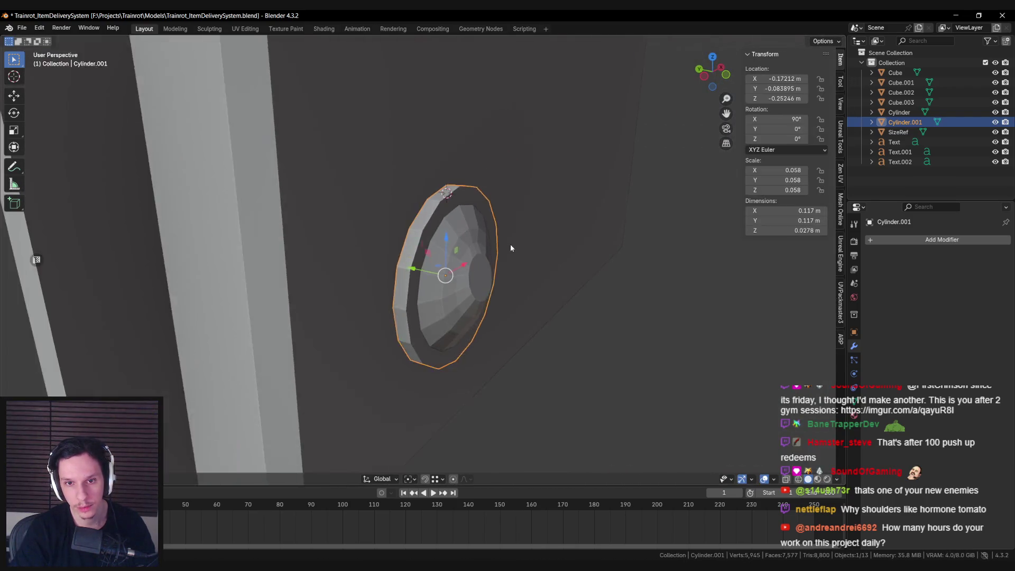
{"action": "middle_click_drag", "start_coordinate": [510, 245], "coordinate": [437, 227]}
{"action": "scroll", "coordinate": [397, 247], "scroll_direction": "up", "scroll_amount": 3}
{"action": "key", "text": "alt+a"}
{"action": "left_click", "coordinate": [402, 248]}
{"action": "scroll", "coordinate": [402, 241], "scroll_direction": "up", "scroll_amount": 1}
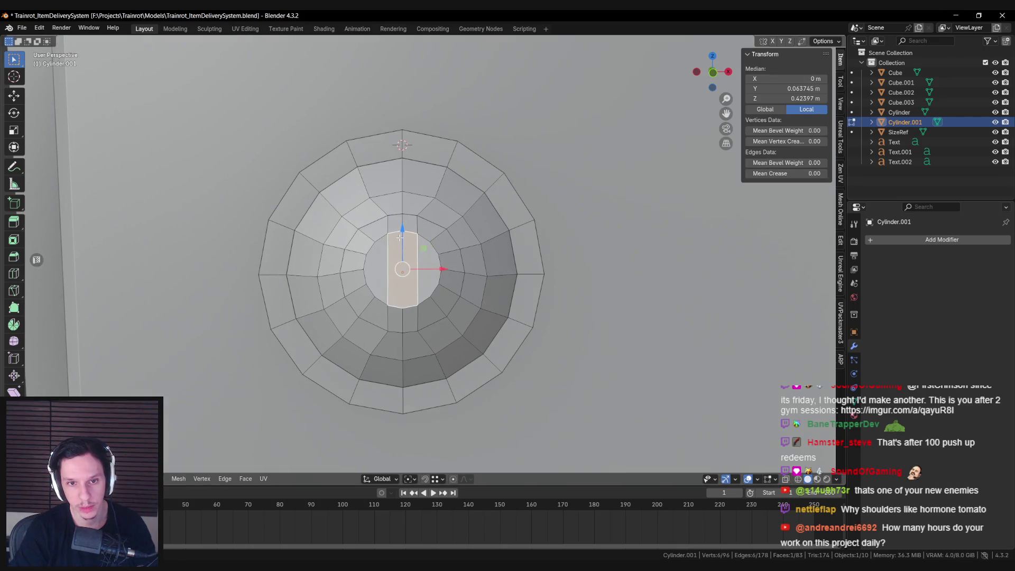
Delete the centre face of the disc's domed cap to leave a hole.
{"action": "right_click", "coordinate": [397, 317]}
{"action": "left_click", "coordinate": [365, 340]}
{"action": "left_click", "coordinate": [389, 275], "text": "alt"}
{"action": "mouse_move", "coordinate": [388, 275]}
{"action": "middle_mouse_down"}
{"action": "mouse_move", "coordinate": [473, 292]}
{"action": "mouse_move", "coordinate": [497, 272]}
{"action": "middle_mouse_up"}
Scale the hole's edge loop flat along Y to 0 in wireframe view.
{"action": "key", "text": "s"}
{"action": "key", "text": "shift+z"}
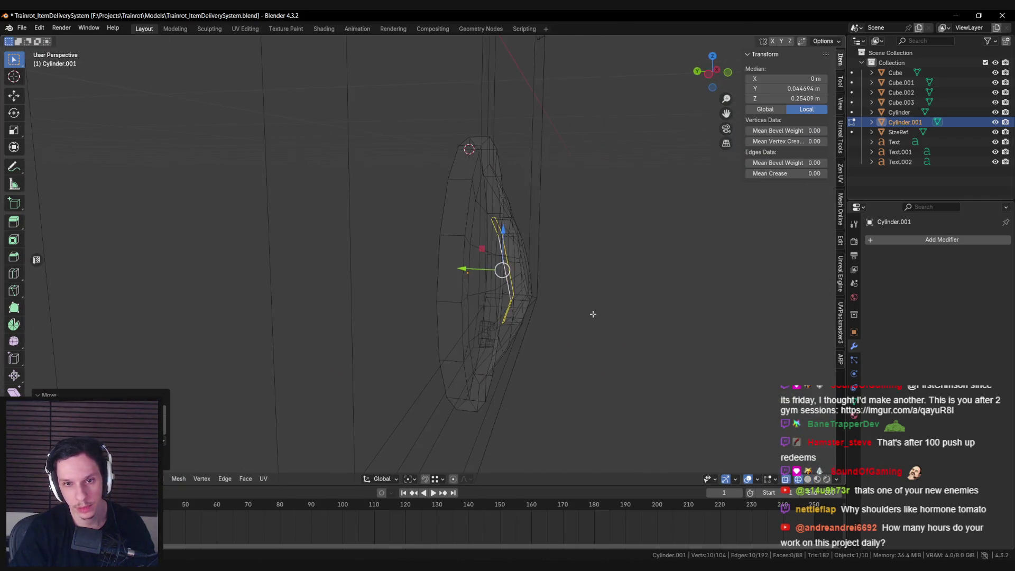
{"action": "key", "text": "y"}
{"action": "key", "text": "0"}
{"action": "key", "text": "Return"}
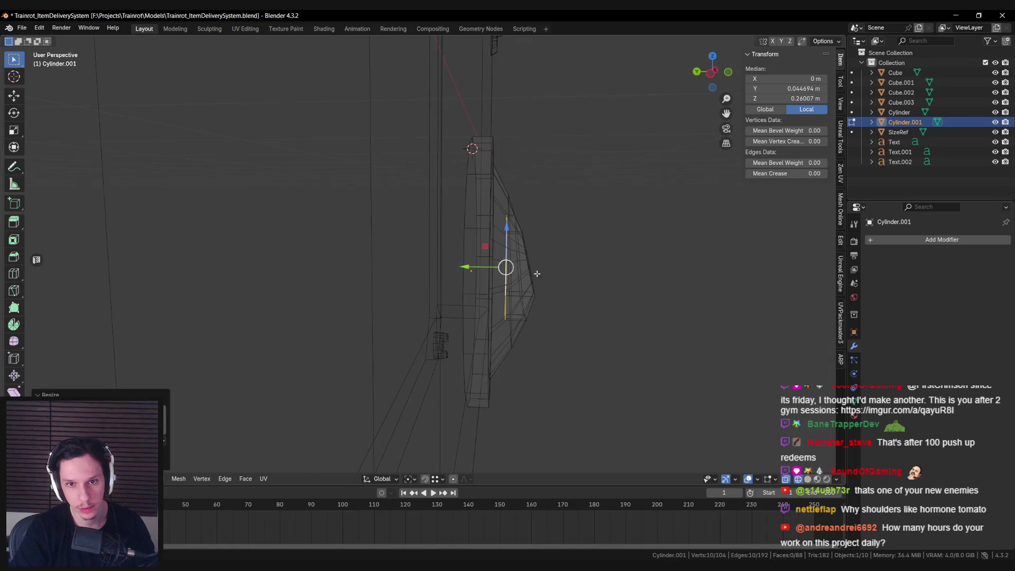
Move the flattened edge within the Y/Z plane and tilt it about X.
{"action": "key", "text": "g"}
{"action": "key", "text": "shift+x"}
{"action": "left_click", "coordinate": [469, 256]}
{"action": "key", "text": "r"}
{"action": "key", "text": "x"}
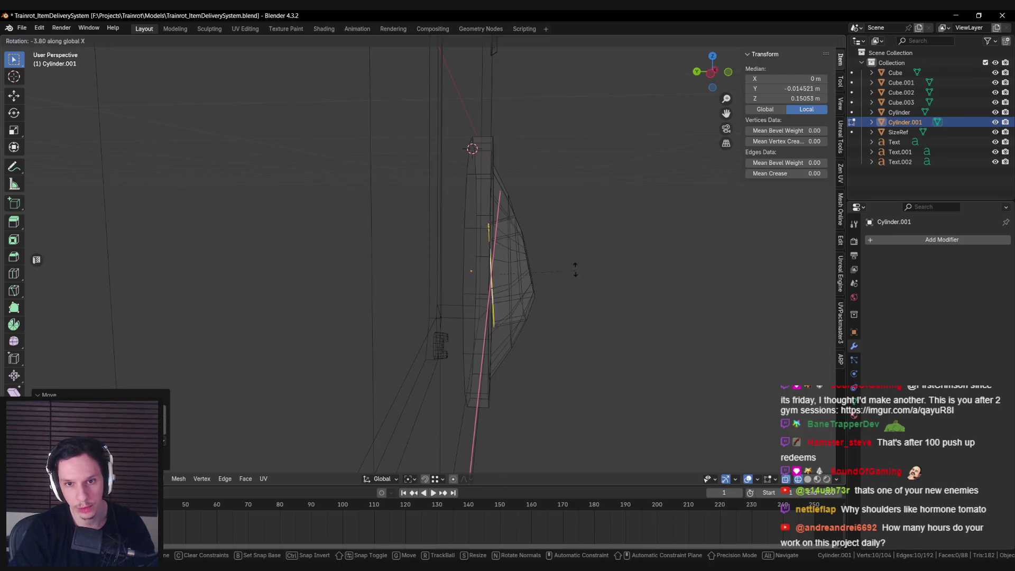
{"action": "left_click", "coordinate": [574, 259]}
Reposition the slot edge along Y and within the Y/Z plane, cancelling a further rotation.
{"action": "key", "text": "g"}
{"action": "key", "text": "y"}
{"action": "left_click", "coordinate": [459, 262]}
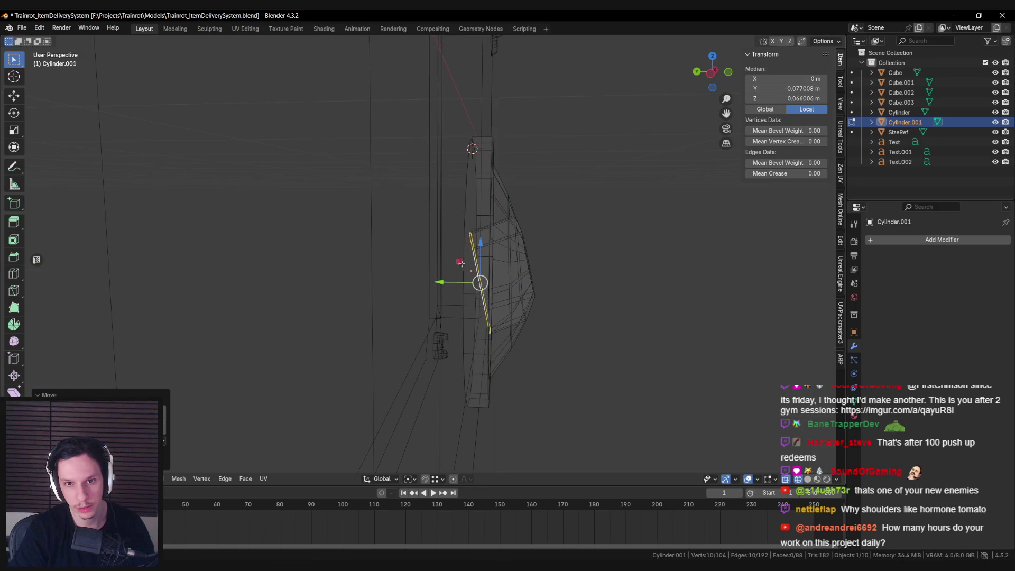
{"action": "key", "text": "g"}
{"action": "key", "text": "shift+x"}
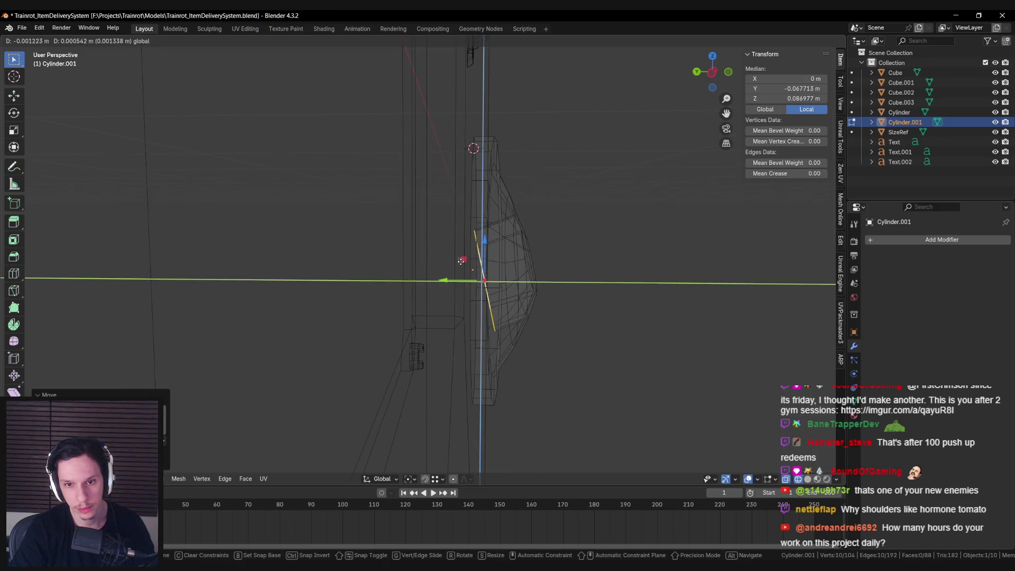
{"action": "left_click", "coordinate": [461, 259]}
{"action": "key", "text": "r"}
{"action": "key", "text": "x"}
{"action": "right_click", "coordinate": [595, 275]}
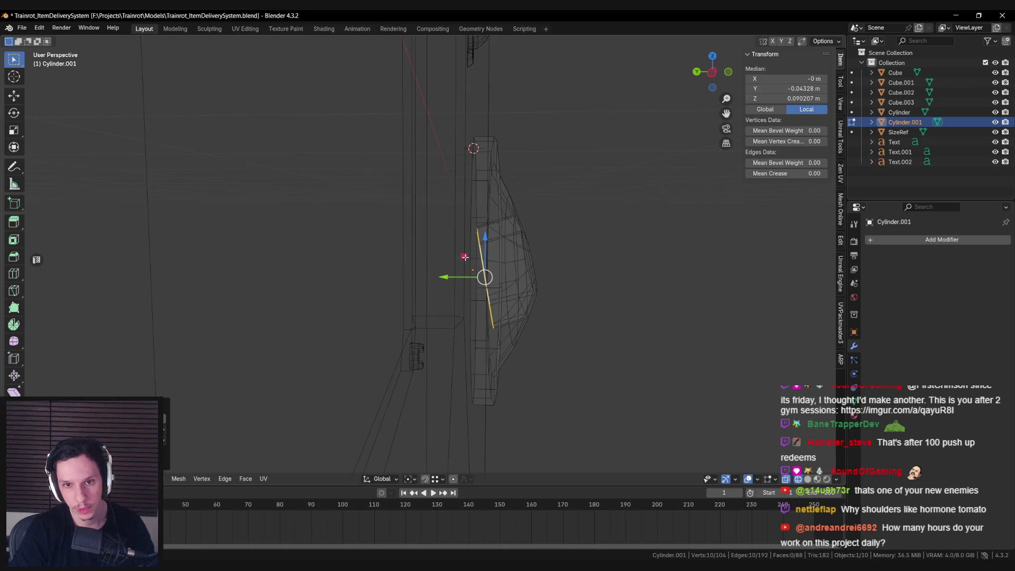
Deselect, return to solid shading and inspect the sunken slot from several angles.
{"action": "key", "text": "alt+a"}
{"action": "key", "text": "shift+z"}
{"action": "mouse_move", "coordinate": [464, 257]}
{"action": "middle_mouse_down"}
{"action": "mouse_move", "coordinate": [340, 248]}
{"action": "mouse_move", "coordinate": [367, 254]}
{"action": "middle_mouse_up"}
{"action": "scroll", "coordinate": [339, 248], "scroll_direction": "up", "scroll_amount": 4}
{"action": "scroll", "coordinate": [366, 255], "scroll_direction": "down", "scroll_amount": 1}
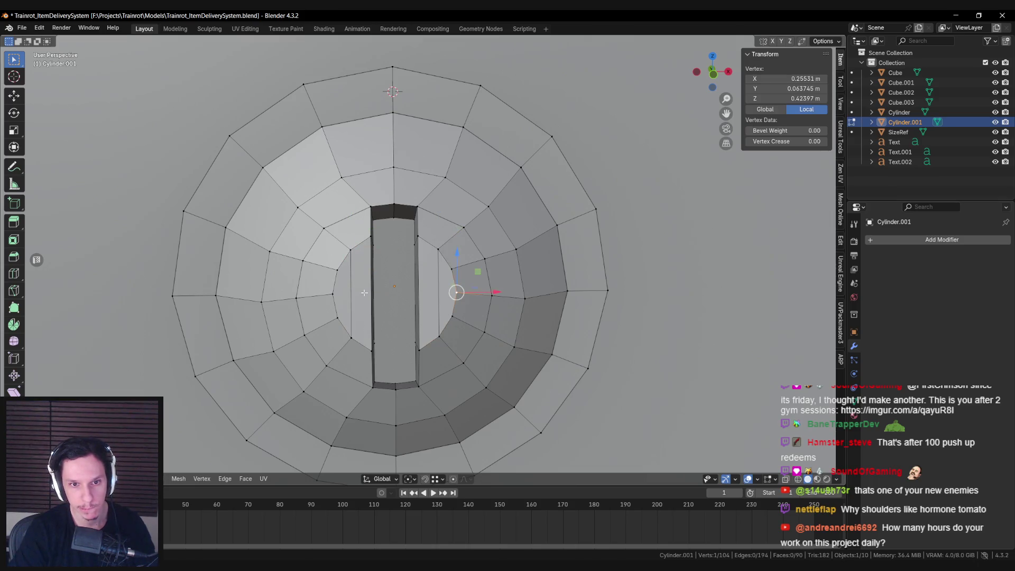
{"action": "mouse_move", "coordinate": [236, 226]}
{"action": "middle_mouse_down"}
{"action": "mouse_move", "coordinate": [318, 264]}
{"action": "mouse_move", "coordinate": [327, 296]}
{"action": "mouse_move", "coordinate": [391, 253]}
{"action": "middle_mouse_up"}
{"action": "scroll", "coordinate": [411, 267], "scroll_direction": "up", "scroll_amount": 3}
{"action": "key", "text": "alt+a"}
{"action": "scroll", "coordinate": [378, 253], "scroll_direction": "down", "scroll_amount": 1}
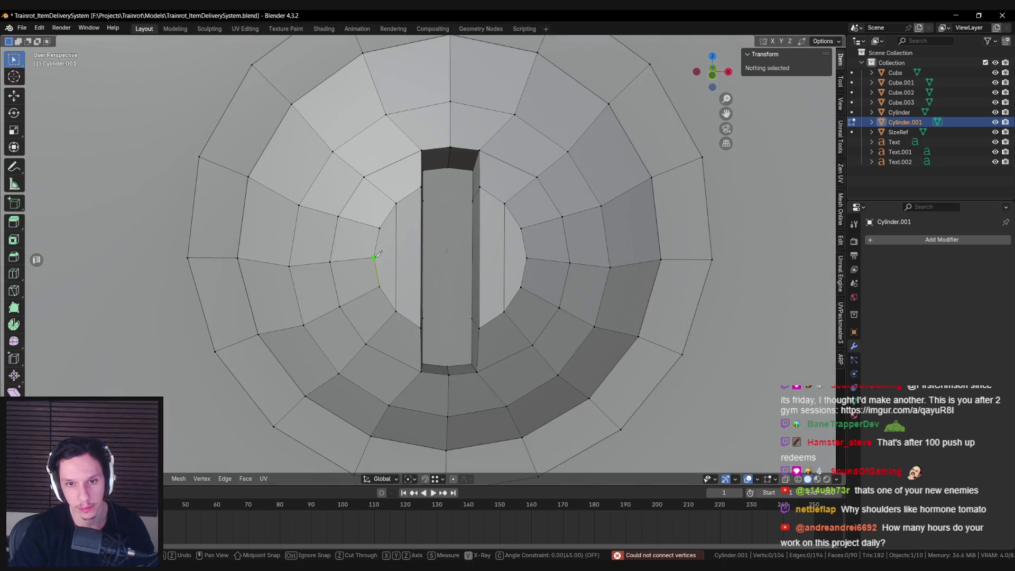
Commit the knife cut across the slot and switch to see-through shading.
{"action": "key", "text": "Return"}
{"action": "mouse_move", "coordinate": [527, 257]}
{"action": "middle_mouse_down"}
{"action": "mouse_move", "coordinate": [450, 259]}
{"action": "mouse_move", "coordinate": [476, 264]}
{"action": "mouse_move", "coordinate": [446, 268]}
{"action": "mouse_move", "coordinate": [405, 239]}
{"action": "mouse_move", "coordinate": [431, 265]}
{"action": "mouse_move", "coordinate": [463, 254]}
{"action": "middle_mouse_up"}
{"action": "left_click", "coordinate": [410, 256]}
{"action": "key", "text": "alt+a"}
{"action": "key", "text": "alt+z"}
{"action": "key", "text": "alt+z"}
{"action": "key", "text": "alt+z"}
{"action": "key", "text": "alt+z"}
Join vertex pairs across the slot floor with J to add connecting edges.
{"action": "left_click", "coordinate": [406, 239]}
{"action": "key", "text": "alt+a"}
{"action": "left_click", "coordinate": [431, 266]}
{"action": "left_click", "coordinate": [468, 254], "text": "shift"}
{"action": "key", "text": "j"}
{"action": "key", "text": "alt+a"}
{"action": "mouse_move", "coordinate": [429, 197]}
{"action": "middle_mouse_down"}
{"action": "mouse_move", "coordinate": [470, 198]}
{"action": "mouse_move", "coordinate": [428, 325]}
{"action": "mouse_move", "coordinate": [476, 320]}
{"action": "middle_mouse_up"}
{"action": "left_click", "coordinate": [470, 198], "text": "shift"}
{"action": "key", "text": "j"}
{"action": "key", "text": "alt+a"}
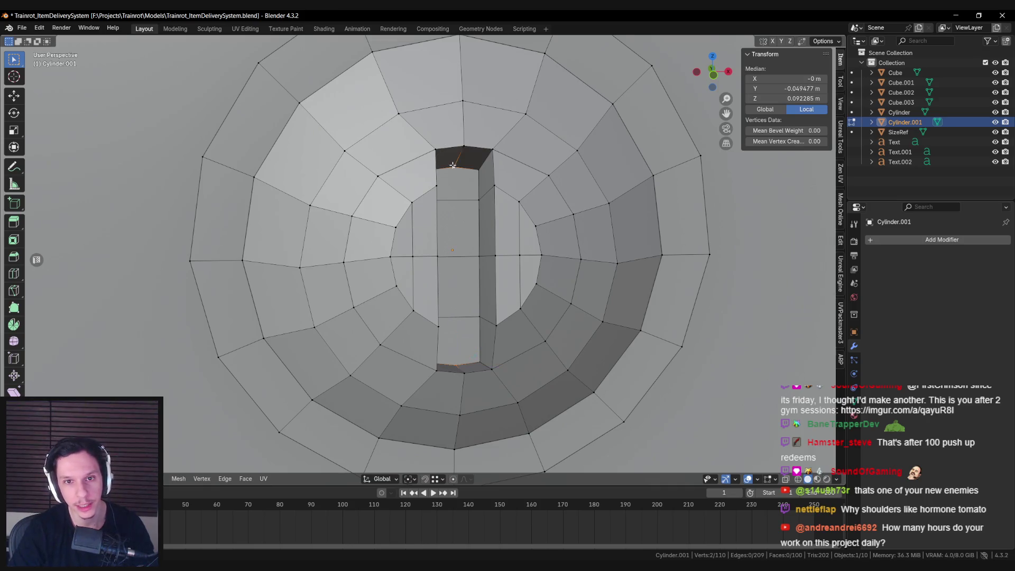
{"action": "key", "text": "j"}
{"action": "key", "text": "alt+a"}
Mark the edge loop around the cylinder as sharp.
{"action": "scroll", "coordinate": [452, 166], "scroll_direction": "down", "scroll_amount": 8}
{"action": "key", "text": "Tab"}
{"action": "scroll", "coordinate": [430, 215], "scroll_direction": "up", "scroll_amount": 4}
{"action": "key", "text": "Tab"}
{"action": "left_click", "coordinate": [409, 211], "text": "alt"}
{"action": "key", "text": "ctrl+e"}
{"action": "left_click", "coordinate": [413, 271]}
Select the slot's left and right side edges and mark them sharp.
{"action": "key", "text": "alt+z"}
{"action": "mouse_move", "coordinate": [413, 271]}
{"action": "middle_mouse_down"}
{"action": "mouse_move", "coordinate": [433, 272]}
{"action": "mouse_move", "coordinate": [397, 267]}
{"action": "middle_mouse_up"}
{"action": "key", "text": "alt+z"}
{"action": "key", "text": "alt+a"}
{"action": "scroll", "coordinate": [402, 265], "scroll_direction": "up", "scroll_amount": 2}
{"action": "left_click", "coordinate": [394, 264], "text": "alt"}
{"action": "scroll", "coordinate": [406, 201], "scroll_direction": "down", "scroll_amount": 2}
{"action": "middle_click_drag", "start_coordinate": [407, 196], "coordinate": [474, 239]}
{"action": "left_click", "coordinate": [475, 239], "text": "alt+shift"}
{"action": "key", "text": "ctrl+e"}
{"action": "left_click", "coordinate": [459, 336]}
Select the slot faces and use Select Boundary Loop to mark their boundary sharp.
{"action": "key", "text": "alt+a"}
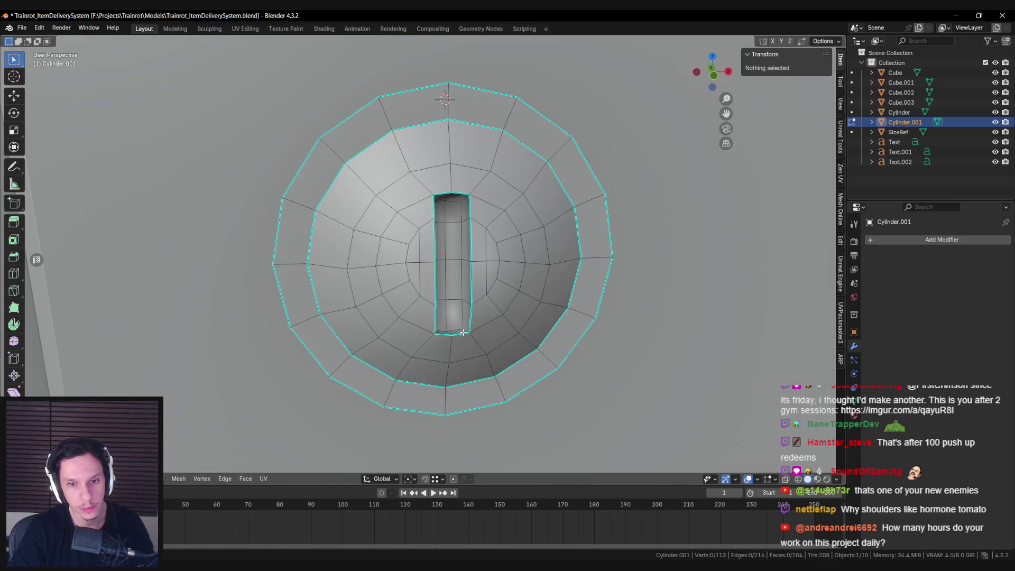
{"action": "key", "text": "l"}
{"action": "key", "text": "F3"}
{"action": "type", "text": "bound"}
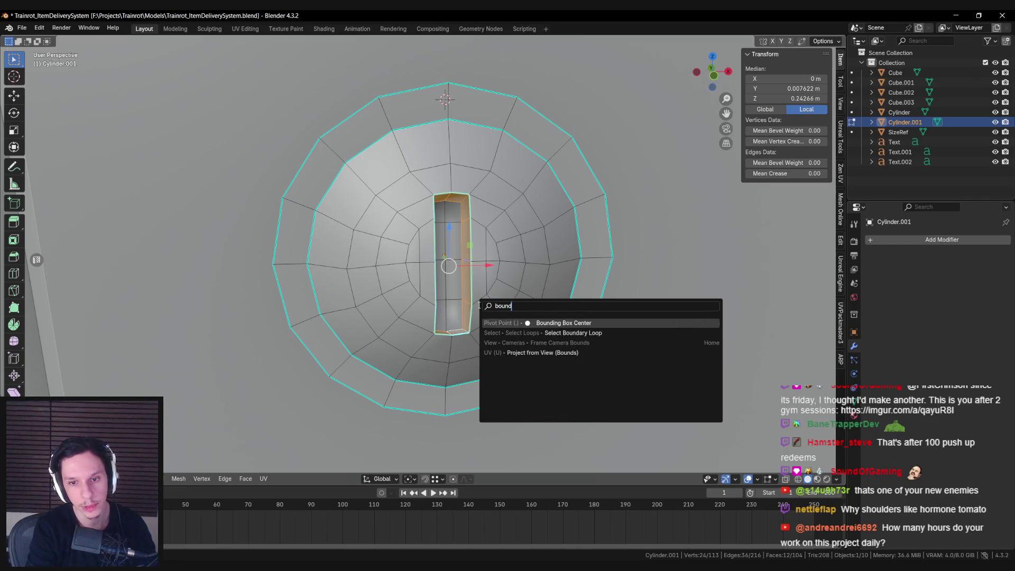
{"action": "key", "text": "Return"}
{"action": "key", "text": "ctrl+e"}
{"action": "left_click", "coordinate": [478, 303]}
{"action": "key", "text": "alt+a"}
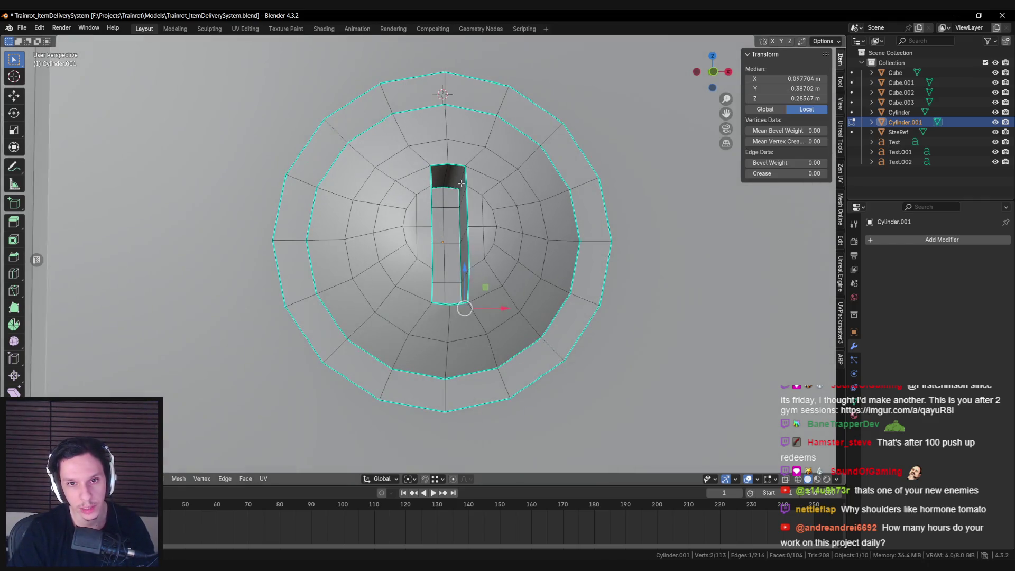
Mark the dome's rim edges as sharp and return to Object Mode.
{"action": "middle_click_drag", "start_coordinate": [466, 294], "coordinate": [408, 342]}
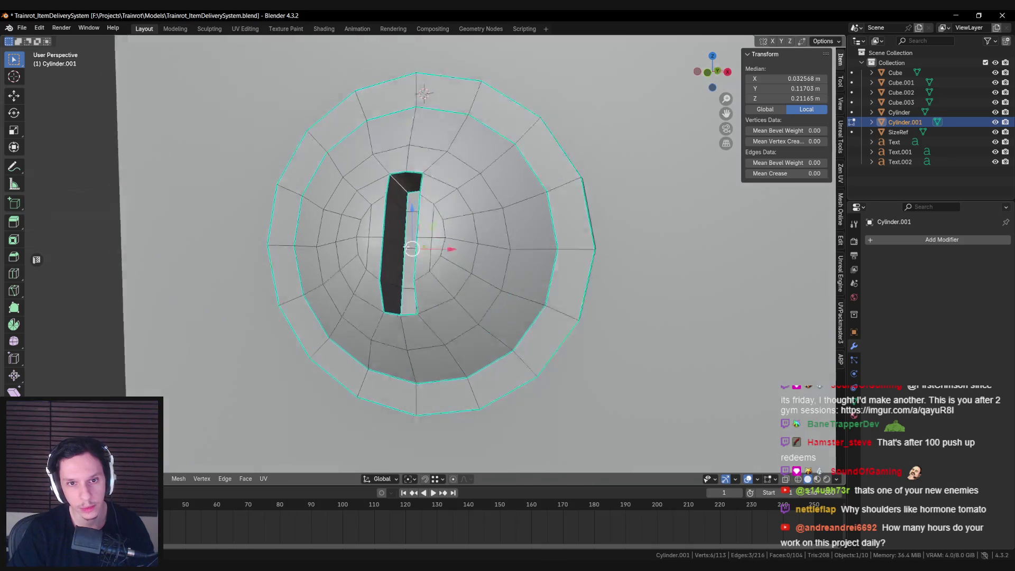
{"action": "left_click", "coordinate": [409, 342], "text": "shift"}
{"action": "key", "text": "ctrl+e"}
{"action": "left_click", "coordinate": [407, 335]}
{"action": "key", "text": "Tab"}
{"action": "scroll", "coordinate": [444, 344], "scroll_direction": "down", "scroll_amount": 5}
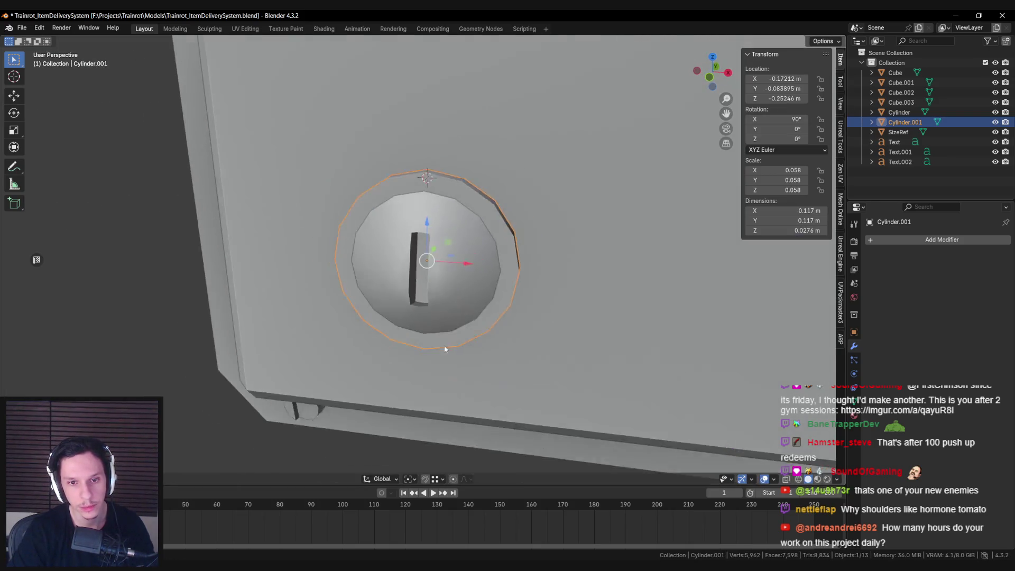
Orbit to the dome on the panel and enter Edit Mode with see-through view.
{"action": "mouse_move", "coordinate": [458, 346]}
{"action": "middle_mouse_down"}
{"action": "mouse_move", "coordinate": [645, 321]}
{"action": "mouse_move", "coordinate": [447, 288]}
{"action": "mouse_move", "coordinate": [399, 298]}
{"action": "mouse_move", "coordinate": [423, 303]}
{"action": "mouse_move", "coordinate": [454, 331]}
{"action": "mouse_move", "coordinate": [473, 322]}
{"action": "mouse_move", "coordinate": [449, 293]}
{"action": "middle_mouse_up"}
{"action": "scroll", "coordinate": [571, 310], "scroll_direction": "up", "scroll_amount": 3}
{"action": "key", "text": "Tab"}
{"action": "scroll", "coordinate": [528, 301], "scroll_direction": "up", "scroll_amount": 3}
{"action": "key", "text": "Tab"}
{"action": "scroll", "coordinate": [452, 306], "scroll_direction": "up", "scroll_amount": 3}
{"action": "key", "text": "Tab"}
{"action": "key", "text": "a"}
{"action": "key", "text": "alt+a"}
{"action": "key", "text": "alt+z"}
Move the slot's edges and two of its vertices within the Y/Z plane.
{"action": "key", "text": "alt+z"}
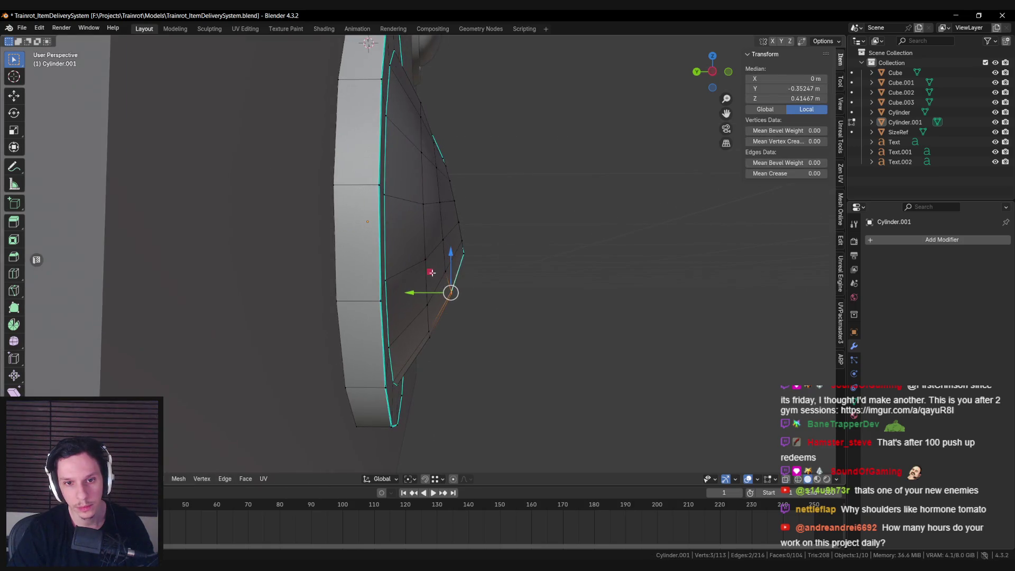
{"action": "key", "text": "g"}
{"action": "key", "text": "shift+x"}
{"action": "left_click", "coordinate": [442, 259]}
{"action": "key", "text": "alt+z"}
{"action": "left_click", "coordinate": [446, 268], "text": "shift"}
{"action": "key", "text": "alt+z"}
{"action": "mouse_move", "coordinate": [442, 272]}
{"action": "middle_mouse_down"}
{"action": "mouse_move", "coordinate": [429, 253]}
{"action": "mouse_move", "coordinate": [471, 280]}
{"action": "mouse_move", "coordinate": [366, 293]}
{"action": "mouse_move", "coordinate": [322, 272]}
{"action": "mouse_move", "coordinate": [370, 328]}
{"action": "mouse_move", "coordinate": [329, 302]}
{"action": "middle_mouse_up"}
{"action": "key", "text": "g"}
{"action": "key", "text": "shift+x"}
{"action": "left_click", "coordinate": [431, 245]}
{"action": "key", "text": "alt+a"}
Paint-select two more slot vertices and move them into place.
{"action": "scroll", "coordinate": [370, 329], "scroll_direction": "up", "scroll_amount": 3}
{"action": "left_click_drag", "start_coordinate": [324, 297], "coordinate": [369, 301]}
{"action": "mouse_move", "coordinate": [392, 299]}
{"action": "middle_mouse_down"}
{"action": "mouse_move", "coordinate": [407, 317]}
{"action": "mouse_move", "coordinate": [450, 288]}
{"action": "mouse_move", "coordinate": [436, 271]}
{"action": "mouse_move", "coordinate": [437, 324]}
{"action": "mouse_move", "coordinate": [403, 333]}
{"action": "mouse_move", "coordinate": [370, 325]}
{"action": "mouse_move", "coordinate": [378, 253]}
{"action": "mouse_move", "coordinate": [365, 217]}
{"action": "mouse_move", "coordinate": [351, 323]}
{"action": "mouse_move", "coordinate": [361, 335]}
{"action": "mouse_move", "coordinate": [362, 282]}
{"action": "mouse_move", "coordinate": [370, 296]}
{"action": "mouse_move", "coordinate": [349, 307]}
{"action": "mouse_move", "coordinate": [335, 287]}
{"action": "mouse_move", "coordinate": [274, 341]}
{"action": "mouse_move", "coordinate": [397, 373]}
{"action": "mouse_move", "coordinate": [547, 392]}
{"action": "middle_mouse_up"}
{"action": "key", "text": "g"}
{"action": "left_click", "coordinate": [436, 271]}
Switch between Object and Edit Mode repeatedly to check the reshaped slot.
{"action": "key", "text": "Tab"}
{"action": "scroll", "coordinate": [376, 329], "scroll_direction": "down", "scroll_amount": 4}
{"action": "scroll", "coordinate": [390, 310], "scroll_direction": "up", "scroll_amount": 6}
{"action": "key", "text": "Tab"}
{"action": "scroll", "coordinate": [390, 311], "scroll_direction": "down", "scroll_amount": 3}
{"action": "scroll", "coordinate": [361, 217], "scroll_direction": "up", "scroll_amount": 3}
{"action": "key", "text": "Tab"}
{"action": "scroll", "coordinate": [357, 265], "scroll_direction": "up", "scroll_amount": 3}
{"action": "key", "text": "Tab"}
{"action": "key", "text": "Tab"}
{"action": "scroll", "coordinate": [360, 335], "scroll_direction": "down", "scroll_amount": 2}
{"action": "key", "text": "Tab"}
{"action": "key", "text": "alt+a"}
Clear the selection and orbit to a lower angle beneath the slot.
{"action": "key", "text": "Tab"}
{"action": "scroll", "coordinate": [531, 383], "scroll_direction": "down", "scroll_amount": 6}
{"action": "key", "text": "a"}
{"action": "key", "text": "alt+a"}
{"action": "scroll", "coordinate": [502, 344], "scroll_direction": "up", "scroll_amount": 6}
{"action": "mouse_move", "coordinate": [452, 332]}
{"action": "middle_mouse_down"}
{"action": "mouse_move", "coordinate": [433, 378]}
{"action": "mouse_move", "coordinate": [438, 343]}
{"action": "mouse_move", "coordinate": [370, 288]}
{"action": "middle_mouse_up"}
{"action": "key", "text": "Tab"}
{"action": "scroll", "coordinate": [401, 322], "scroll_direction": "up", "scroll_amount": 3}
{"action": "scroll", "coordinate": [362, 282], "scroll_direction": "up", "scroll_amount": 2}
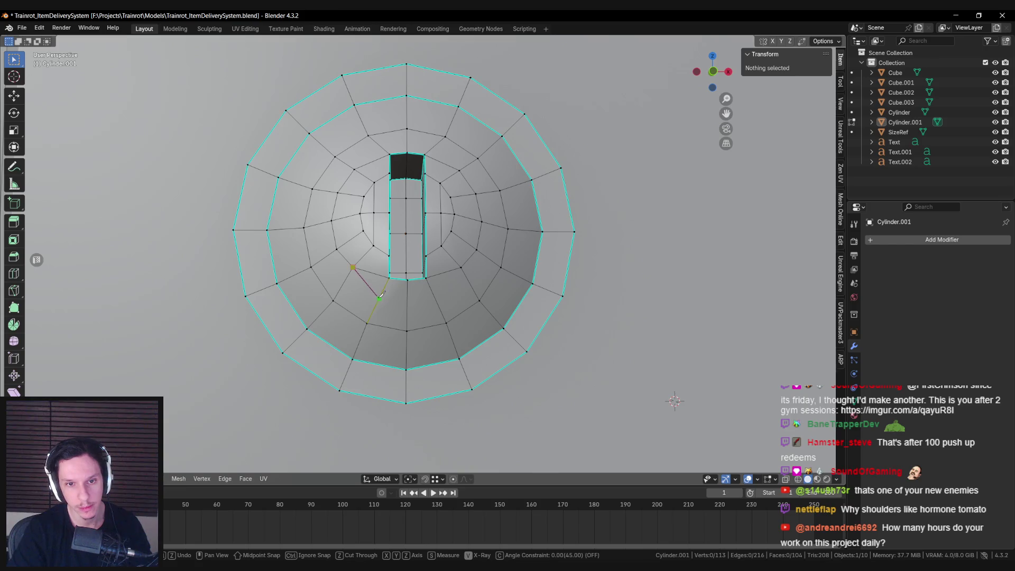
Knife-cut a small triangle of faces below the slot, select them and extrude.
{"action": "key", "text": "Return"}
{"action": "mouse_move", "coordinate": [465, 264]}
{"action": "middle_mouse_down"}
{"action": "mouse_move", "coordinate": [378, 286]}
{"action": "mouse_move", "coordinate": [447, 294]}
{"action": "middle_mouse_up"}
{"action": "left_click", "coordinate": [433, 286], "text": "shift"}
{"action": "key", "text": "e"}
{"action": "key", "text": "Escape"}
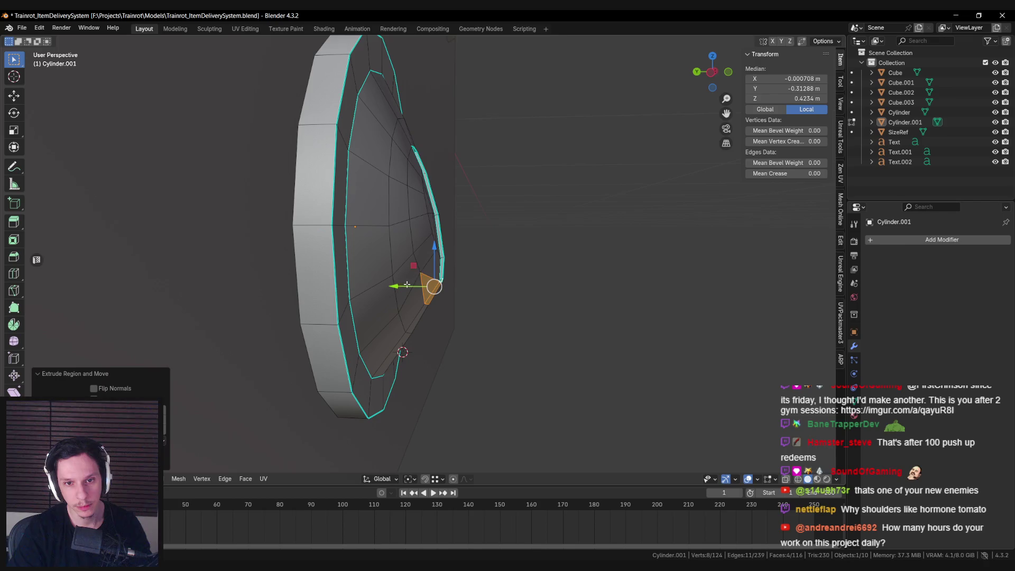
Extrude the slot faces outward, then flatten the new lip along Y and shift it along Y.
{"action": "key", "text": "g"}
{"action": "key", "text": "y"}
{"action": "key", "text": "x"}
{"action": "left_click", "coordinate": [500, 298]}
{"action": "key", "text": "s"}
{"action": "key", "text": "y"}
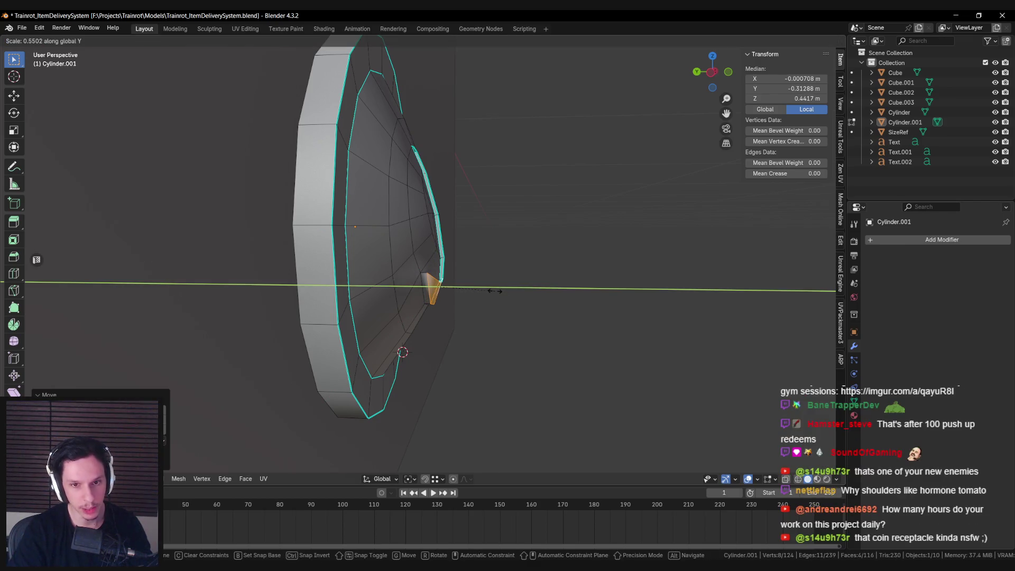
{"action": "left_click", "coordinate": [495, 291]}
{"action": "scroll", "coordinate": [439, 291], "scroll_direction": "up", "scroll_amount": 2}
{"action": "key", "text": "g"}
{"action": "key", "text": "y"}
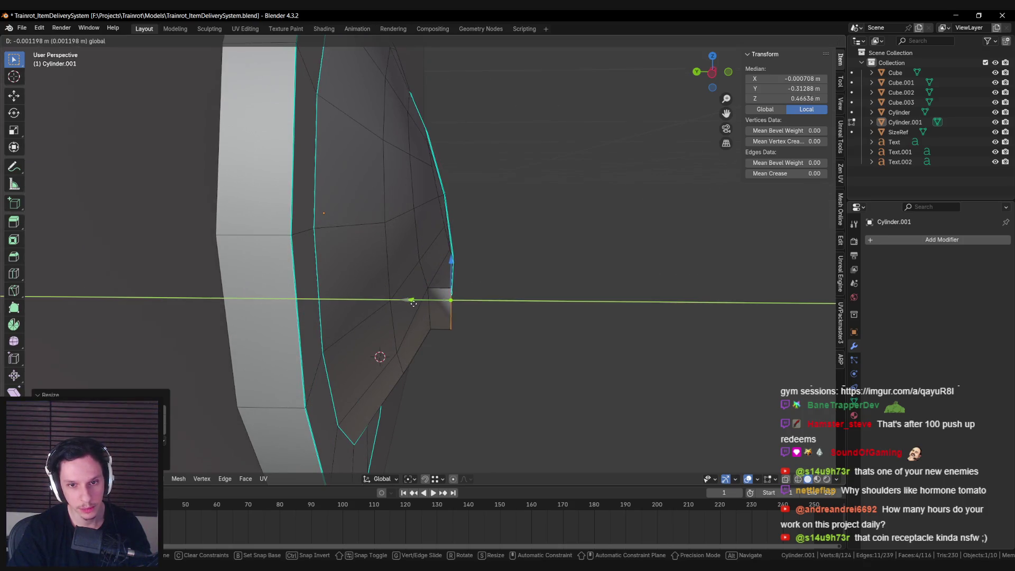
{"action": "left_click", "coordinate": [414, 302]}
{"action": "mouse_move", "coordinate": [414, 303]}
{"action": "middle_mouse_down"}
{"action": "mouse_move", "coordinate": [408, 275]}
{"action": "mouse_move", "coordinate": [405, 305]}
{"action": "mouse_move", "coordinate": [370, 318]}
{"action": "mouse_move", "coordinate": [363, 335]}
{"action": "mouse_move", "coordinate": [379, 287]}
{"action": "mouse_move", "coordinate": [407, 275]}
{"action": "mouse_move", "coordinate": [534, 281]}
{"action": "mouse_move", "coordinate": [386, 304]}
{"action": "mouse_move", "coordinate": [388, 313]}
{"action": "mouse_move", "coordinate": [471, 294]}
{"action": "middle_mouse_up"}
Move the selected vertices within the Y/Z plane and scale the selection down.
{"action": "key", "text": "g"}
{"action": "key", "text": "shift+x"}
{"action": "key", "text": "Return"}
{"action": "key", "text": "Tab"}
{"action": "scroll", "coordinate": [407, 275], "scroll_direction": "down", "scroll_amount": 3}
{"action": "key", "text": "Tab"}
{"action": "scroll", "coordinate": [506, 284], "scroll_direction": "up", "scroll_amount": 3}
{"action": "key", "text": "s"}
{"action": "left_click", "coordinate": [512, 293]}
Mark the lip's edge loop as sharp.
{"action": "scroll", "coordinate": [493, 284], "scroll_direction": "up", "scroll_amount": 3}
{"action": "left_click", "coordinate": [383, 305], "text": "alt"}
{"action": "right_click", "coordinate": [467, 280]}
{"action": "left_click", "coordinate": [467, 280]}
{"action": "key", "text": "Tab"}
{"action": "scroll", "coordinate": [466, 280], "scroll_direction": "down", "scroll_amount": 3}
{"action": "scroll", "coordinate": [465, 280], "scroll_direction": "down", "scroll_amount": 5}
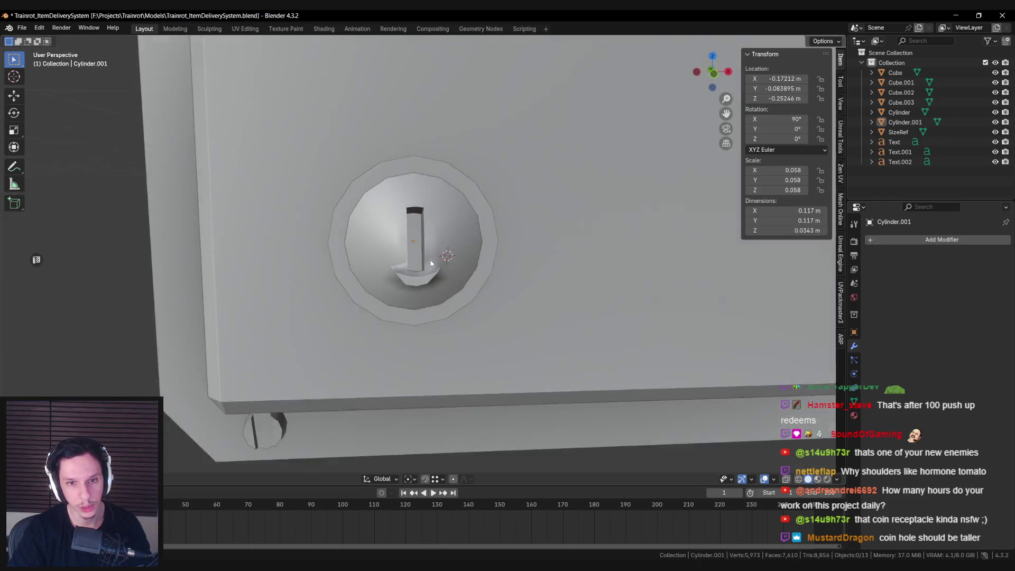
Mark two more edge selections on the dome as sharp.
{"action": "key", "text": "Tab"}
{"action": "scroll", "coordinate": [426, 315], "scroll_direction": "up", "scroll_amount": 6}
{"action": "mouse_move", "coordinate": [427, 300]}
{"action": "middle_mouse_down"}
{"action": "mouse_move", "coordinate": [425, 316]}
{"action": "mouse_move", "coordinate": [387, 289]}
{"action": "mouse_move", "coordinate": [448, 260]}
{"action": "middle_mouse_up"}
{"action": "right_click", "coordinate": [439, 281]}
{"action": "left_click", "coordinate": [440, 278]}
{"action": "key", "text": "alt+a"}
{"action": "right_click", "coordinate": [397, 287]}
{"action": "left_click", "coordinate": [404, 288]}
{"action": "key", "text": "Tab"}
{"action": "scroll", "coordinate": [417, 296], "scroll_direction": "down", "scroll_amount": 5}
Fill new faces from an edge beside the slot and push them along the vertical axis.
{"action": "mouse_move", "coordinate": [424, 303]}
{"action": "middle_mouse_down"}
{"action": "mouse_move", "coordinate": [496, 321]}
{"action": "mouse_move", "coordinate": [335, 383]}
{"action": "mouse_move", "coordinate": [431, 342]}
{"action": "mouse_move", "coordinate": [344, 368]}
{"action": "mouse_move", "coordinate": [379, 290]}
{"action": "mouse_move", "coordinate": [423, 314]}
{"action": "mouse_move", "coordinate": [351, 324]}
{"action": "middle_mouse_up"}
{"action": "scroll", "coordinate": [495, 322], "scroll_direction": "down", "scroll_amount": 3}
{"action": "scroll", "coordinate": [389, 357], "scroll_direction": "down", "scroll_amount": 3}
{"action": "scroll", "coordinate": [430, 341], "scroll_direction": "up", "scroll_amount": 10}
{"action": "key", "text": "Tab"}
{"action": "left_click", "coordinate": [343, 368]}
{"action": "left_click", "coordinate": [379, 290]}
{"action": "right_click", "coordinate": [398, 296]}
{"action": "left_click", "coordinate": [390, 310]}
{"action": "left_click", "coordinate": [423, 313], "text": "shift"}
{"action": "left_click_drag", "start_coordinate": [360, 266], "coordinate": [363, 261]}
Adjust a vertex on the lower cut by sliding it.
{"action": "mouse_move", "coordinate": [364, 261]}
{"action": "middle_mouse_down"}
{"action": "mouse_move", "coordinate": [418, 284]}
{"action": "mouse_move", "coordinate": [408, 325]}
{"action": "mouse_move", "coordinate": [537, 333]}
{"action": "mouse_move", "coordinate": [450, 291]}
{"action": "mouse_move", "coordinate": [398, 282]}
{"action": "middle_mouse_up"}
{"action": "scroll", "coordinate": [418, 284], "scroll_direction": "down", "scroll_amount": 3}
{"action": "key", "text": "alt+a"}
{"action": "key", "text": "Tab"}
{"action": "key", "text": "Tab"}
{"action": "key", "text": "Tab"}
{"action": "scroll", "coordinate": [399, 282], "scroll_direction": "down", "scroll_amount": 5}
{"action": "scroll", "coordinate": [413, 237], "scroll_direction": "up", "scroll_amount": 8}
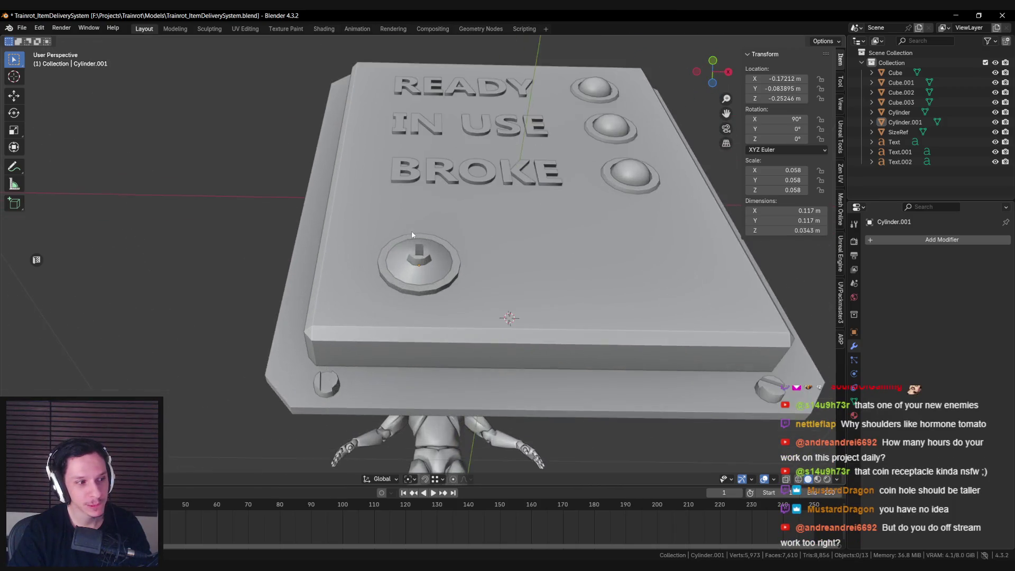
{"action": "mouse_move", "coordinate": [414, 252]}
{"action": "middle_mouse_down"}
{"action": "mouse_move", "coordinate": [365, 328]}
{"action": "mouse_move", "coordinate": [373, 285]}
{"action": "mouse_move", "coordinate": [407, 309]}
{"action": "middle_mouse_up"}
{"action": "key", "text": "Tab"}
{"action": "scroll", "coordinate": [407, 278], "scroll_direction": "up", "scroll_amount": 5}
{"action": "scroll", "coordinate": [365, 328], "scroll_direction": "up", "scroll_amount": 2}
{"action": "left_click", "coordinate": [374, 280]}
{"action": "key", "text": "g"}
{"action": "key", "text": "Escape"}
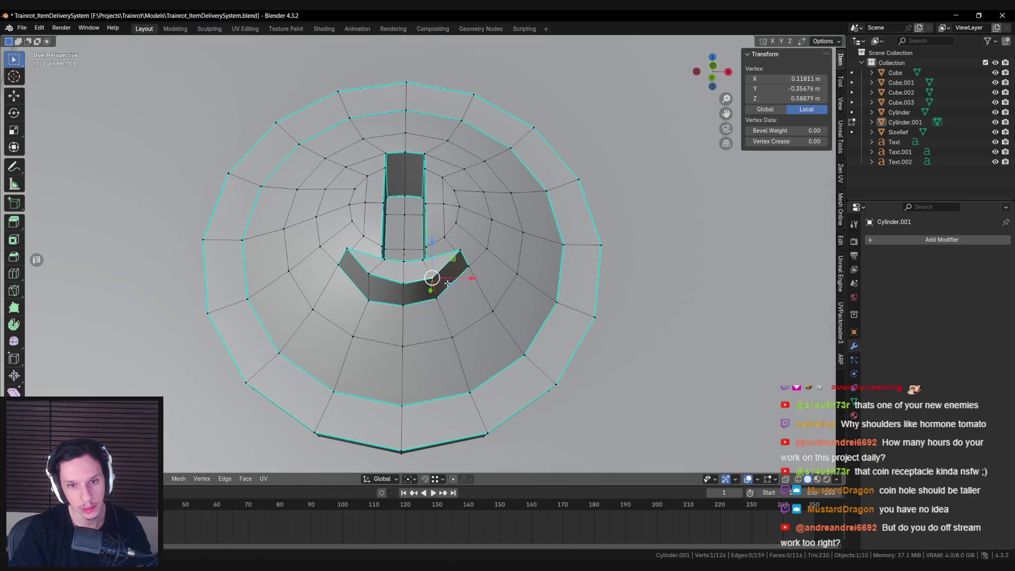
{"action": "key", "text": "alt+a"}
Move an edge of the curved cut along the vertical axis.
{"action": "middle_click_drag", "start_coordinate": [444, 281], "coordinate": [407, 295]}
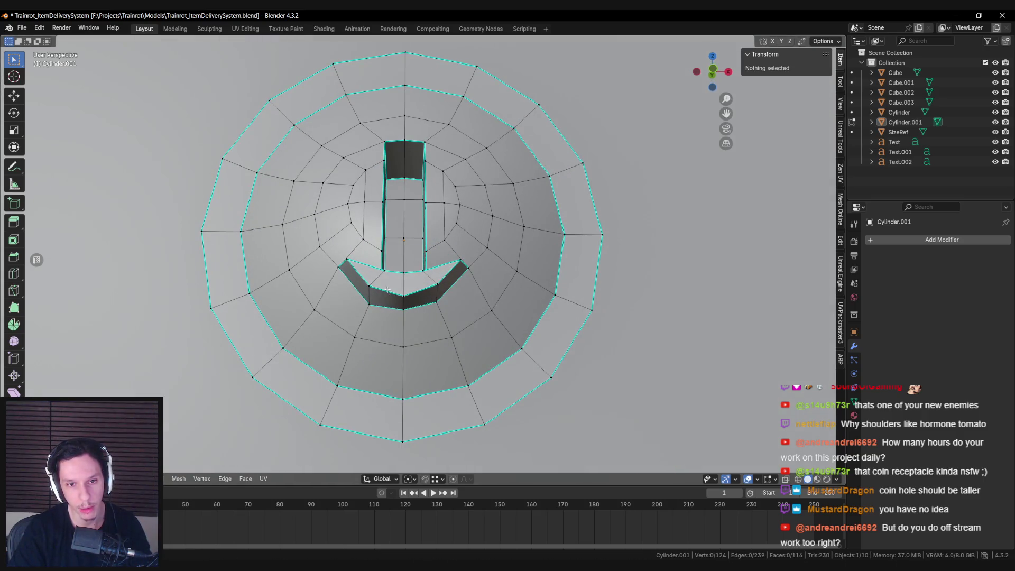
{"action": "left_click", "coordinate": [387, 289]}
{"action": "left_click_drag", "start_coordinate": [404, 252], "coordinate": [403, 271]}
{"action": "key", "text": "alt+a"}
{"action": "left_click", "coordinate": [411, 296]}
{"action": "key", "text": "Tab"}
{"action": "scroll", "coordinate": [404, 271], "scroll_direction": "down", "scroll_amount": 5}
{"action": "mouse_move", "coordinate": [404, 272]}
{"action": "middle_mouse_down"}
{"action": "mouse_move", "coordinate": [405, 331]}
{"action": "mouse_move", "coordinate": [440, 334]}
{"action": "mouse_move", "coordinate": [400, 398]}
{"action": "mouse_move", "coordinate": [510, 350]}
{"action": "mouse_move", "coordinate": [512, 295]}
{"action": "mouse_move", "coordinate": [413, 278]}
{"action": "middle_mouse_up"}
{"action": "scroll", "coordinate": [440, 335], "scroll_direction": "down", "scroll_amount": 3}
{"action": "scroll", "coordinate": [512, 349], "scroll_direction": "up", "scroll_amount": 3}
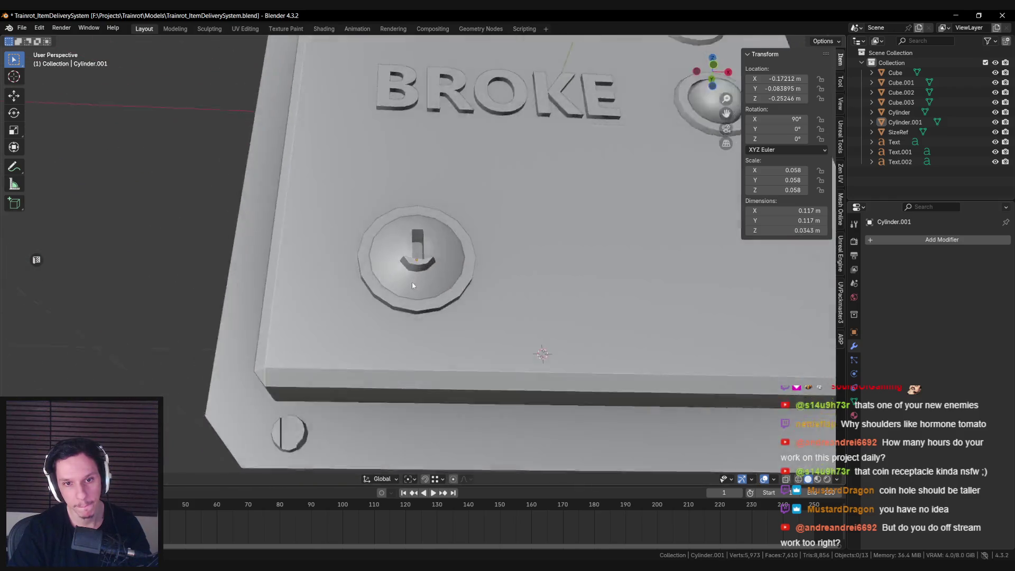
Lower the cut's bottom and slide a corner vertex along its edge.
{"action": "key", "text": "Tab"}
{"action": "scroll", "coordinate": [413, 278], "scroll_direction": "up", "scroll_amount": 5}
{"action": "left_click", "coordinate": [370, 278]}
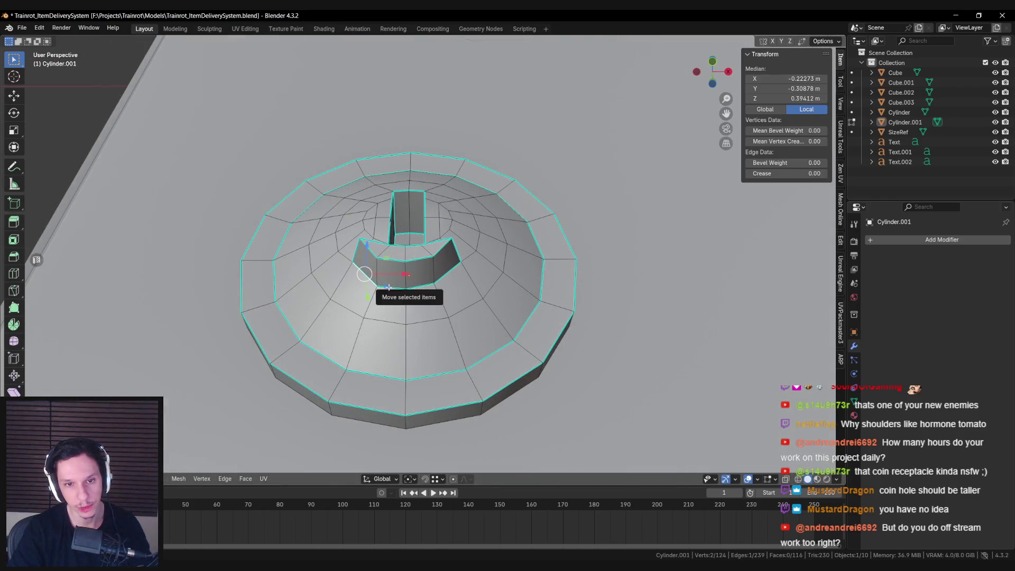
{"action": "left_click", "coordinate": [465, 314]}
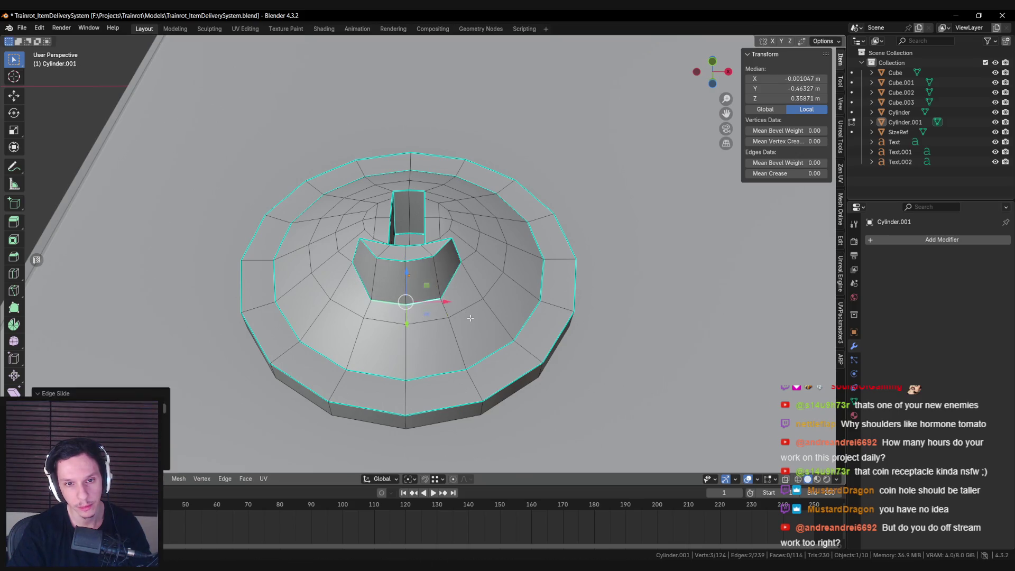
{"action": "key", "text": "1"}
{"action": "left_click", "coordinate": [406, 305]}
{"action": "key", "text": "g"}
{"action": "key", "text": "g"}
{"action": "left_click", "coordinate": [441, 322]}
Move the vertex along Z to finish the curved groove, then return to Object Mode.
{"action": "middle_click_drag", "start_coordinate": [441, 322], "coordinate": [407, 264]}
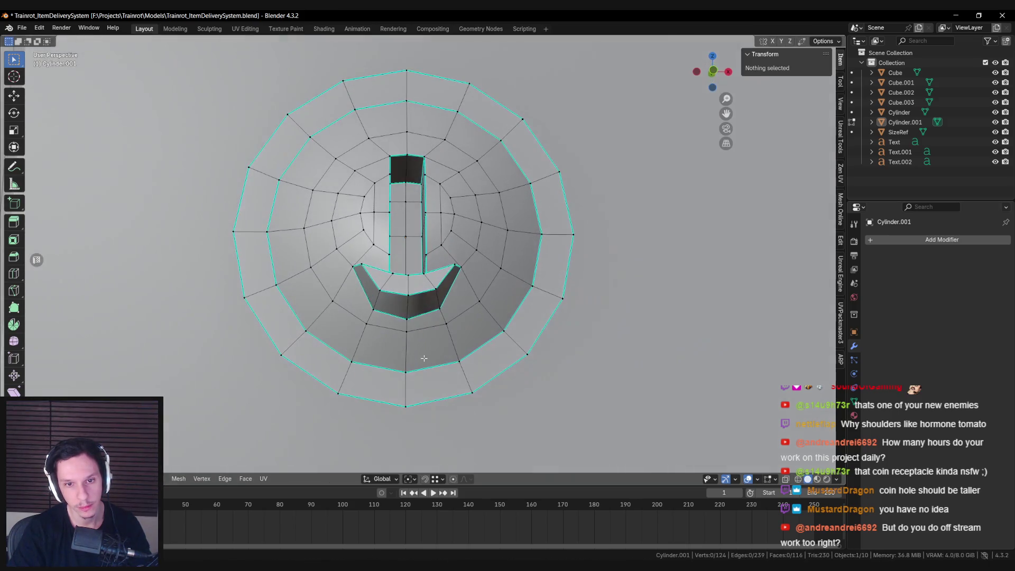
{"action": "key", "text": "g"}
{"action": "key", "text": "z"}
{"action": "left_click", "coordinate": [407, 263]}
{"action": "key", "text": "Tab"}
{"action": "scroll", "coordinate": [437, 303], "scroll_direction": "down", "scroll_amount": 5}
{"action": "mouse_move", "coordinate": [436, 303]}
{"action": "middle_mouse_down"}
{"action": "mouse_move", "coordinate": [532, 342]}
{"action": "mouse_move", "coordinate": [512, 344]}
{"action": "mouse_move", "coordinate": [523, 307]}
{"action": "mouse_move", "coordinate": [486, 276]}
{"action": "middle_mouse_up"}
{"action": "scroll", "coordinate": [531, 342], "scroll_direction": "up", "scroll_amount": 5}
{"action": "scroll", "coordinate": [530, 342], "scroll_direction": "down", "scroll_amount": 3}
{"action": "scroll", "coordinate": [531, 275], "scroll_direction": "down", "scroll_amount": 2}
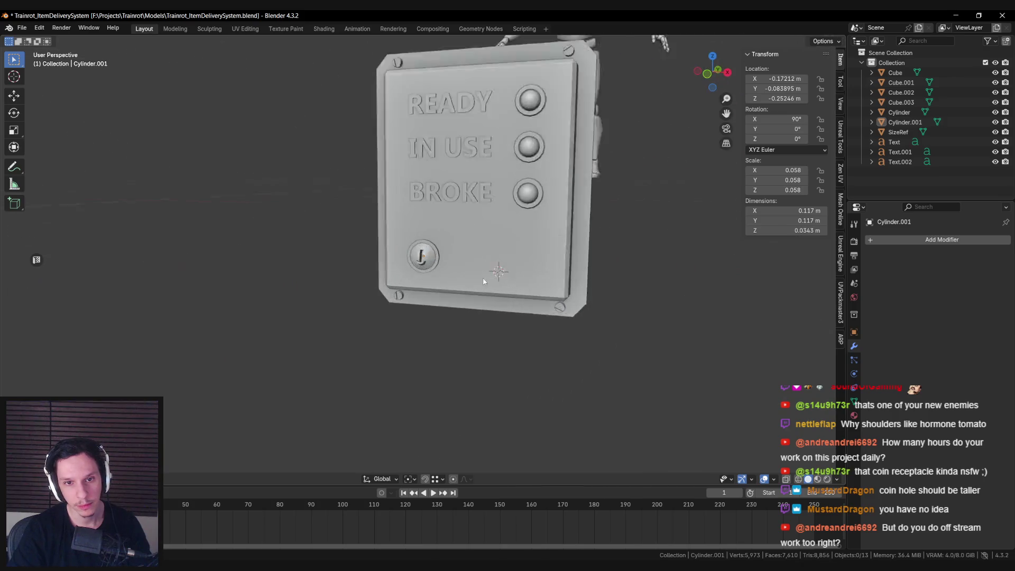
Scale up Cylinder.001 and move it to a first new position on the panel.
{"action": "scroll", "coordinate": [486, 275], "scroll_direction": "up", "scroll_amount": 3}
{"action": "key", "text": "ctrl+z"}
{"action": "key", "text": "s"}
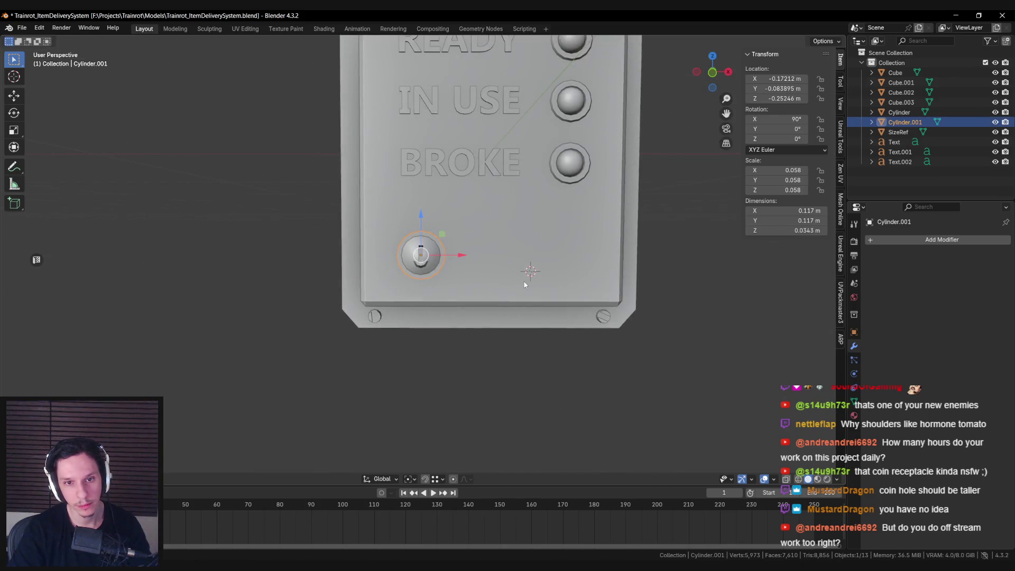
{"action": "left_click", "coordinate": [489, 275]}
{"action": "mouse_move", "coordinate": [489, 275]}
{"action": "middle_mouse_down"}
{"action": "mouse_move", "coordinate": [512, 275]}
{"action": "mouse_move", "coordinate": [404, 262]}
{"action": "middle_mouse_up"}
{"action": "scroll", "coordinate": [397, 287], "scroll_direction": "down", "scroll_amount": 3}
{"action": "scroll", "coordinate": [397, 287], "scroll_direction": "up", "scroll_amount": 3}
{"action": "key", "text": "g"}
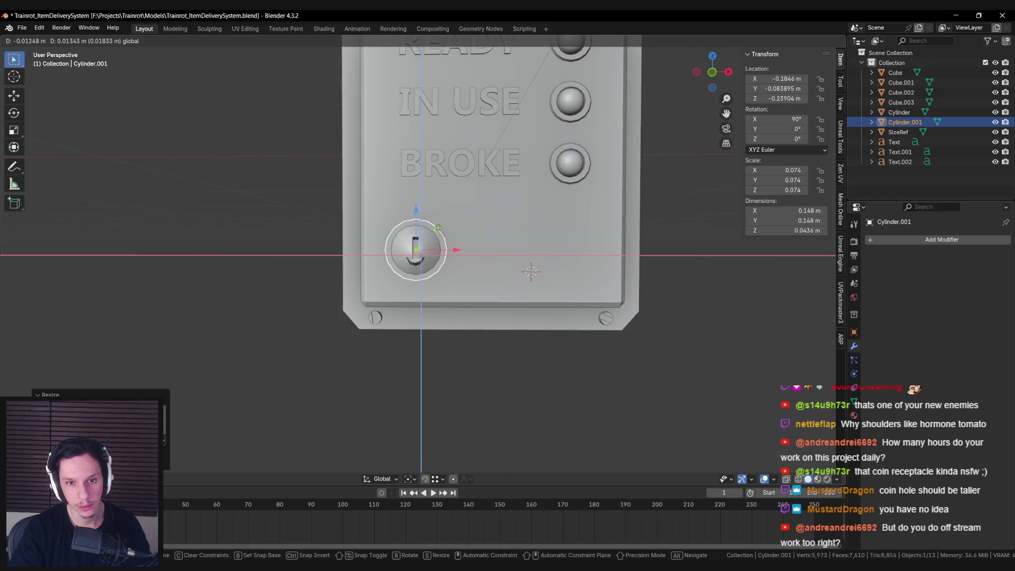
{"action": "left_click", "coordinate": [438, 228]}
{"action": "key", "text": "alt+a"}
{"action": "scroll", "coordinate": [461, 250], "scroll_direction": "down", "scroll_amount": 4}
Rescale the dome to 0.086 and shift it in the X/Z plane, slightly lower beneath BROKE.
{"action": "left_click", "coordinate": [389, 262]}
{"action": "scroll", "coordinate": [376, 243], "scroll_direction": "up", "scroll_amount": 4}
{"action": "key", "text": "g"}
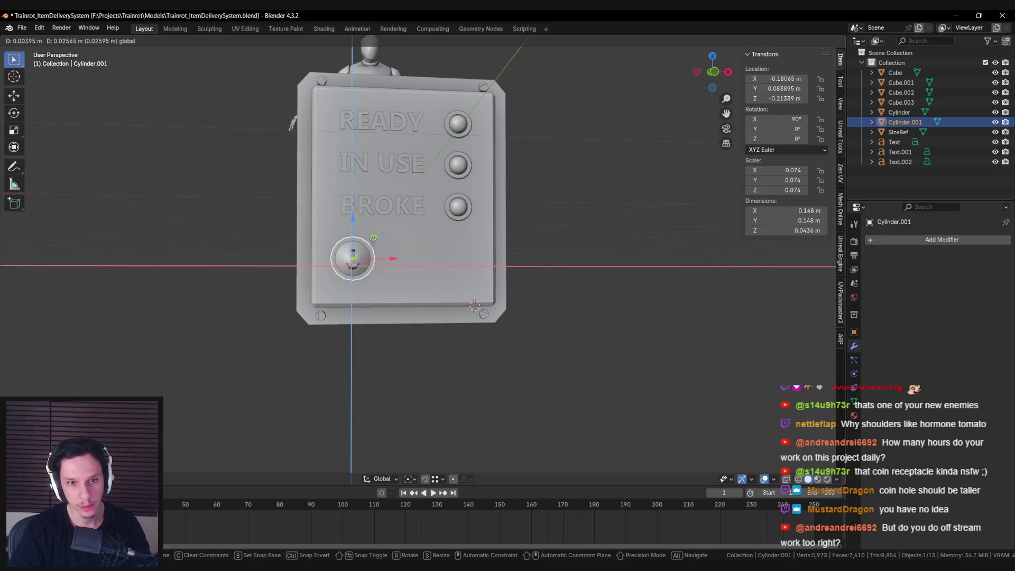
{"action": "left_click", "coordinate": [373, 239]}
{"action": "key", "text": "s"}
{"action": "left_click", "coordinate": [427, 254]}
{"action": "key", "text": "g"}
{"action": "key", "text": "shift+y"}
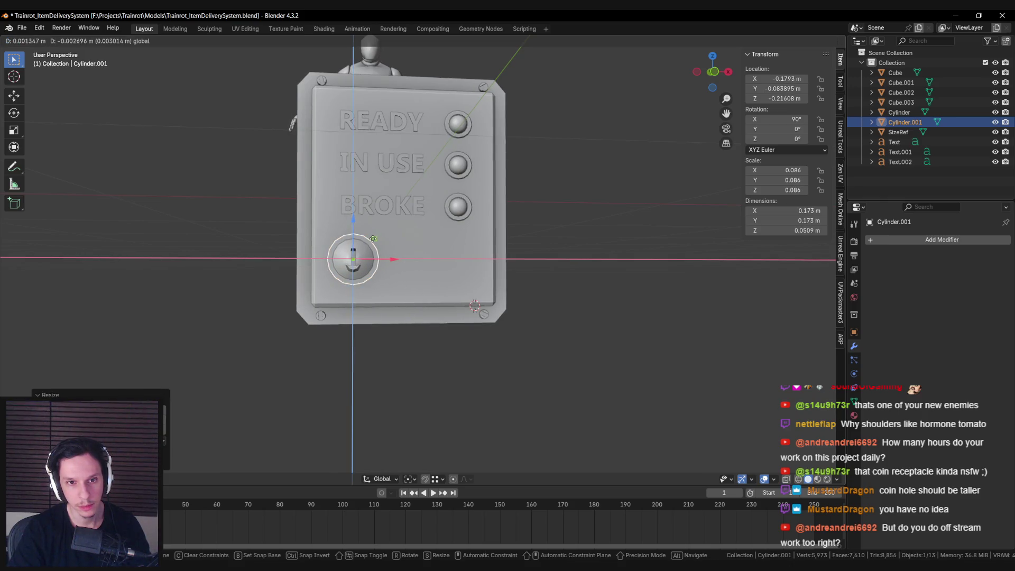
{"action": "left_click", "coordinate": [374, 242]}
{"action": "key", "text": "alt+a"}
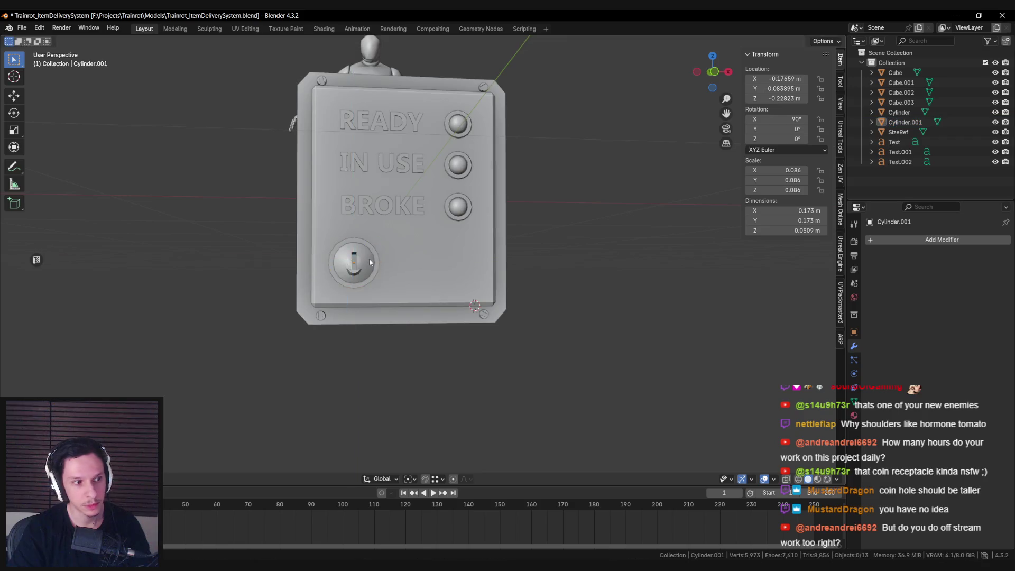
{"action": "middle_click_drag", "start_coordinate": [370, 249], "coordinate": [353, 284]}
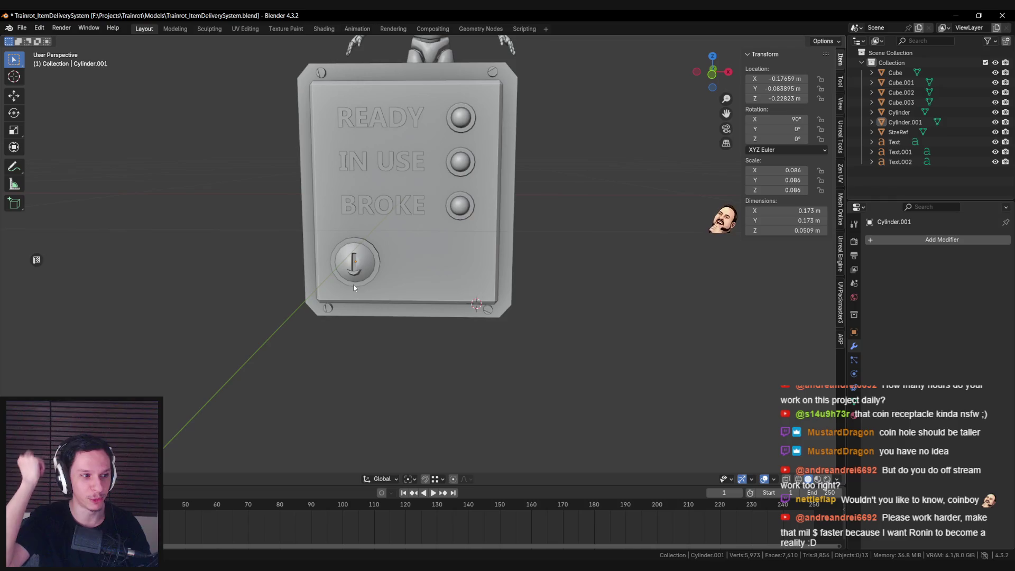
{"action": "scroll", "coordinate": [350, 285], "scroll_direction": "up", "scroll_amount": 6}
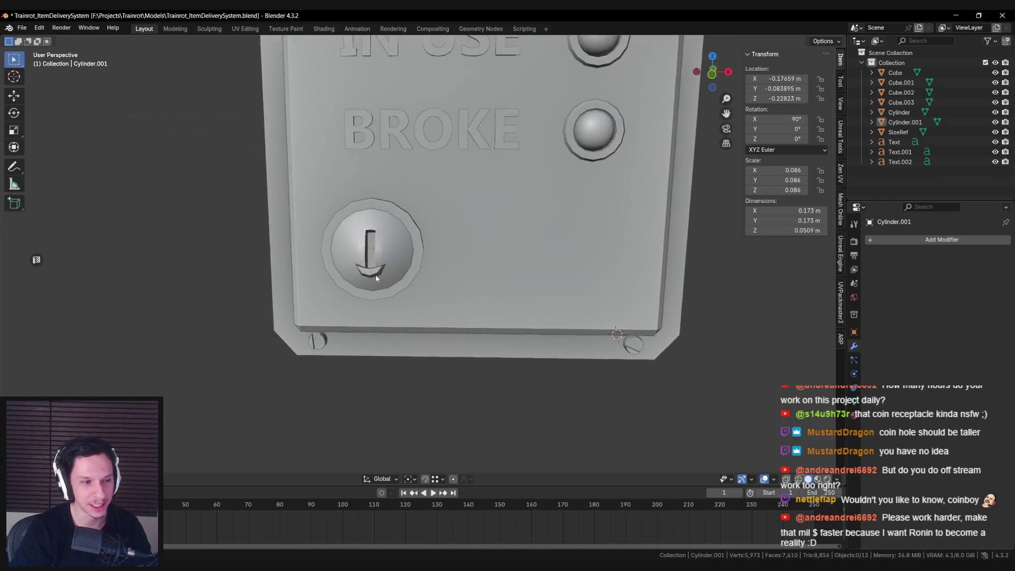
{"action": "mouse_move", "coordinate": [366, 259]}
{"action": "middle_mouse_down"}
{"action": "mouse_move", "coordinate": [438, 265]}
{"action": "mouse_move", "coordinate": [327, 253]}
{"action": "middle_mouse_up"}
Select the coin-slot dome, check it in wireframe, and enter Edit Mode with nothing selected.
{"action": "left_click", "coordinate": [398, 257]}
{"action": "key", "text": "shift+z"}
{"action": "key", "text": "shift+z"}
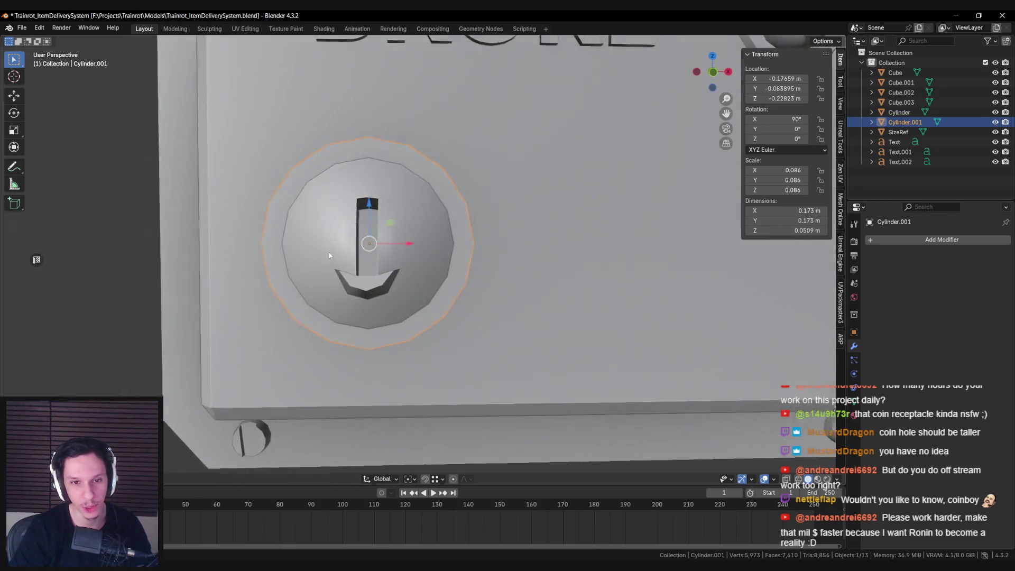
{"action": "key", "text": "alt+a"}
{"action": "scroll", "coordinate": [338, 248], "scroll_direction": "up", "scroll_amount": 3}
{"action": "scroll", "coordinate": [347, 243], "scroll_direction": "down", "scroll_amount": 4}
{"action": "left_click", "coordinate": [353, 244]}
{"action": "key", "text": "Tab"}
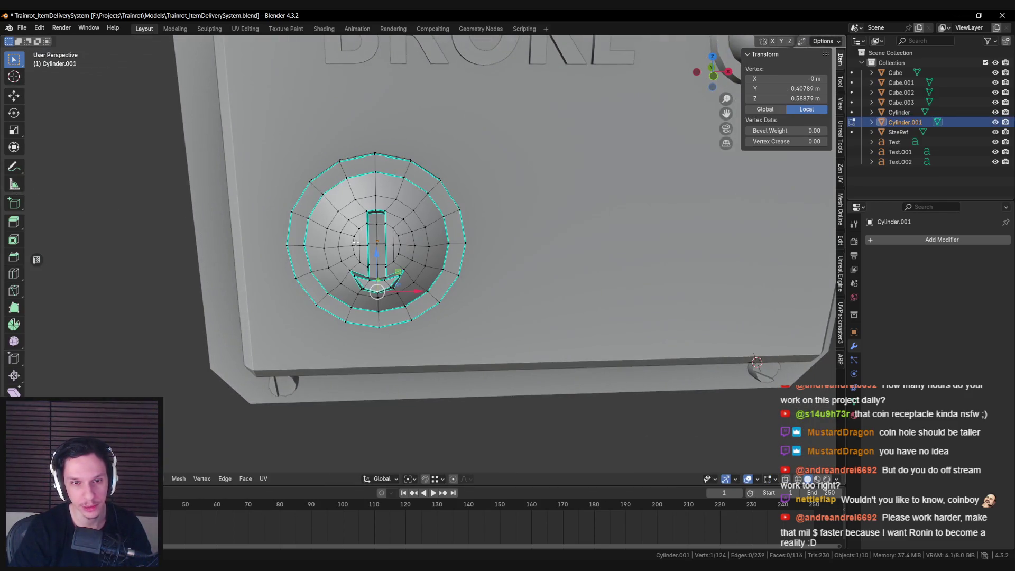
{"action": "scroll", "coordinate": [351, 241], "scroll_direction": "up", "scroll_amount": 3}
{"action": "mouse_move", "coordinate": [351, 241]}
{"action": "middle_mouse_down"}
{"action": "mouse_move", "coordinate": [402, 286]}
{"action": "mouse_move", "coordinate": [477, 272]}
{"action": "mouse_move", "coordinate": [431, 284]}
{"action": "mouse_move", "coordinate": [402, 324]}
{"action": "mouse_move", "coordinate": [409, 296]}
{"action": "mouse_move", "coordinate": [335, 324]}
{"action": "mouse_move", "coordinate": [414, 300]}
{"action": "middle_mouse_up"}
{"action": "key", "text": "Tab"}
{"action": "scroll", "coordinate": [416, 295], "scroll_direction": "down", "scroll_amount": 2}
{"action": "scroll", "coordinate": [443, 299], "scroll_direction": "up", "scroll_amount": 2}
{"action": "key", "text": "Tab"}
{"action": "scroll", "coordinate": [433, 285], "scroll_direction": "up", "scroll_amount": 2}
{"action": "key", "text": "alt+a"}
Select the lower-left lip vertex and move it twice along Z.
{"action": "left_click", "coordinate": [405, 312]}
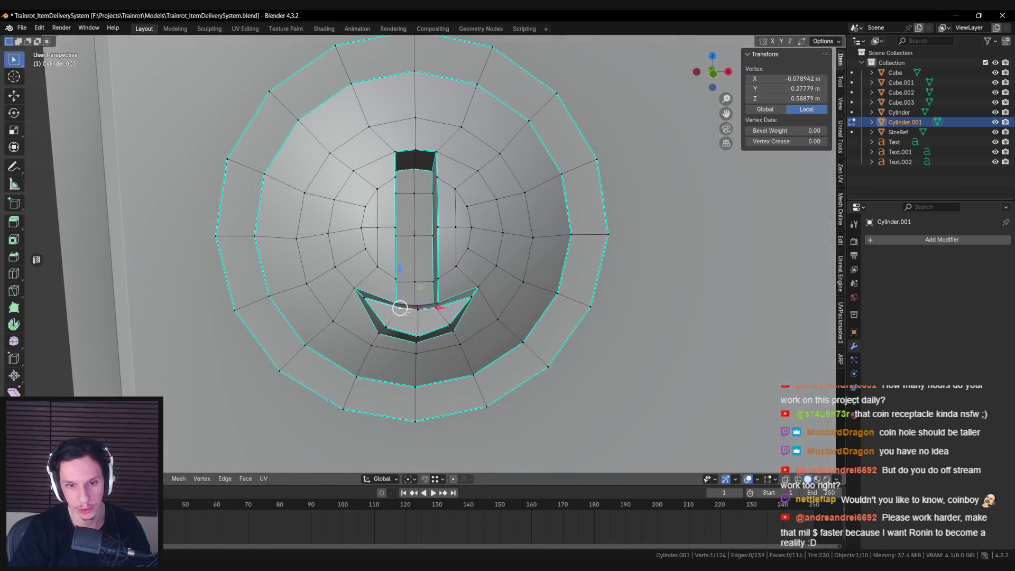
{"action": "key", "text": "alt+a"}
{"action": "mouse_move", "coordinate": [432, 309]}
{"action": "middle_mouse_down"}
{"action": "mouse_move", "coordinate": [370, 315]}
{"action": "mouse_move", "coordinate": [468, 306]}
{"action": "middle_mouse_up"}
{"action": "left_click", "coordinate": [416, 290]}
{"action": "mouse_move", "coordinate": [403, 277]}
{"action": "middle_mouse_down"}
{"action": "mouse_move", "coordinate": [441, 256]}
{"action": "mouse_move", "coordinate": [410, 276]}
{"action": "middle_mouse_up"}
{"action": "key", "text": "g"}
{"action": "key", "text": "z"}
{"action": "left_click", "coordinate": [406, 270]}
{"action": "key", "text": "g"}
{"action": "key", "text": "z"}
{"action": "left_click", "coordinate": [409, 276]}
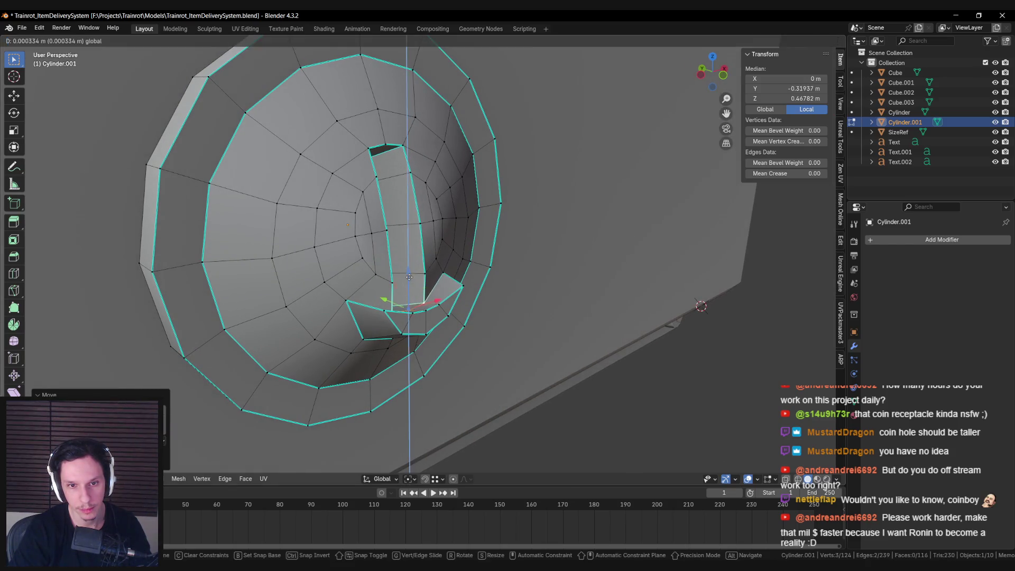
Frame the dome, add a second slot edge, and slide the slot edges.
{"action": "key", "text": "Tab"}
{"action": "key", "text": "KP_Decimal"}
{"action": "middle_click_drag", "start_coordinate": [385, 299], "coordinate": [378, 250]}
{"action": "key", "text": "Tab"}
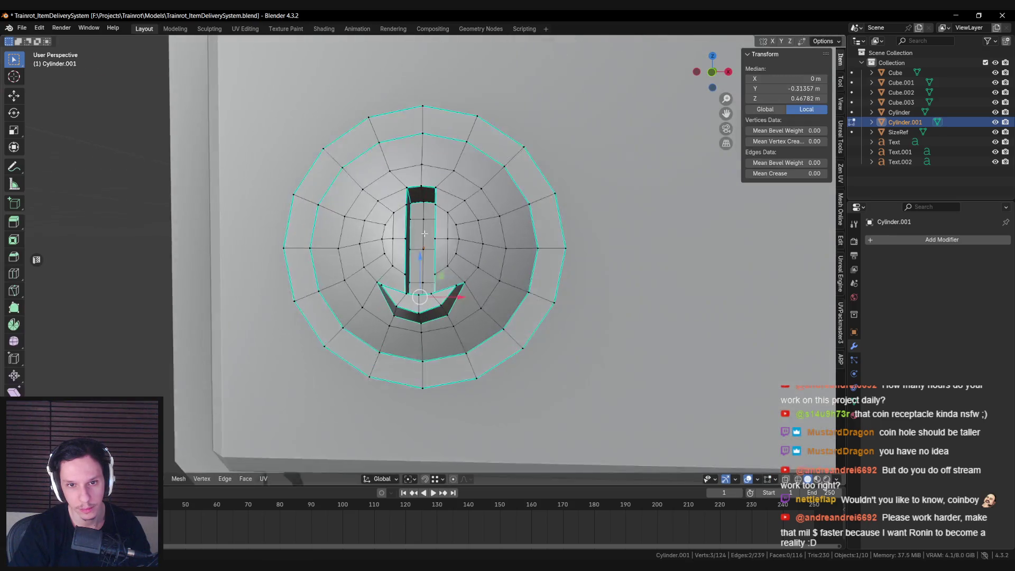
{"action": "scroll", "coordinate": [421, 184], "scroll_direction": "up", "scroll_amount": 2}
{"action": "left_click", "coordinate": [424, 170], "text": "shift"}
{"action": "middle_click_drag", "start_coordinate": [424, 171], "coordinate": [477, 161]}
{"action": "key", "text": "g"}
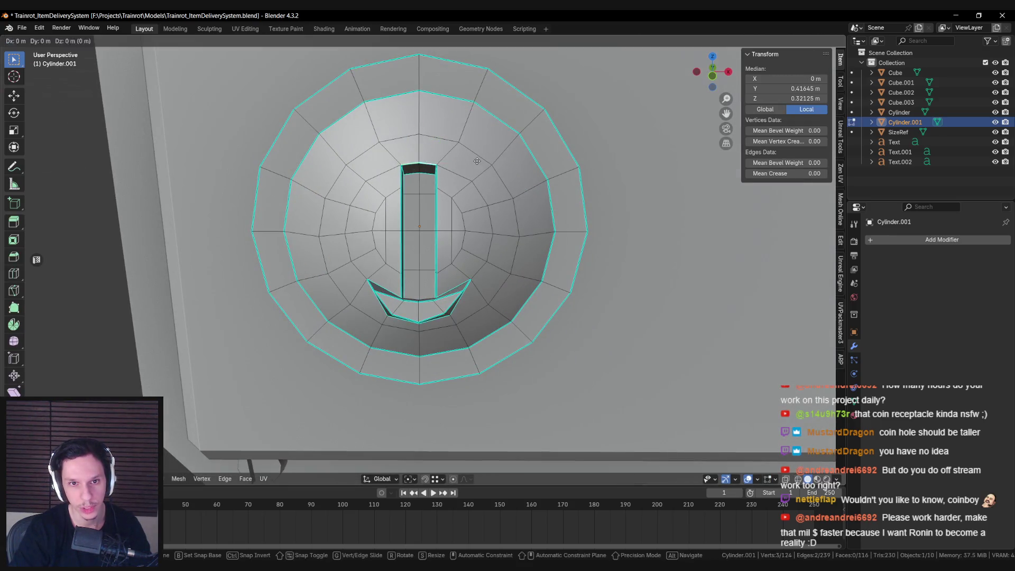
{"action": "left_click", "coordinate": [476, 152]}
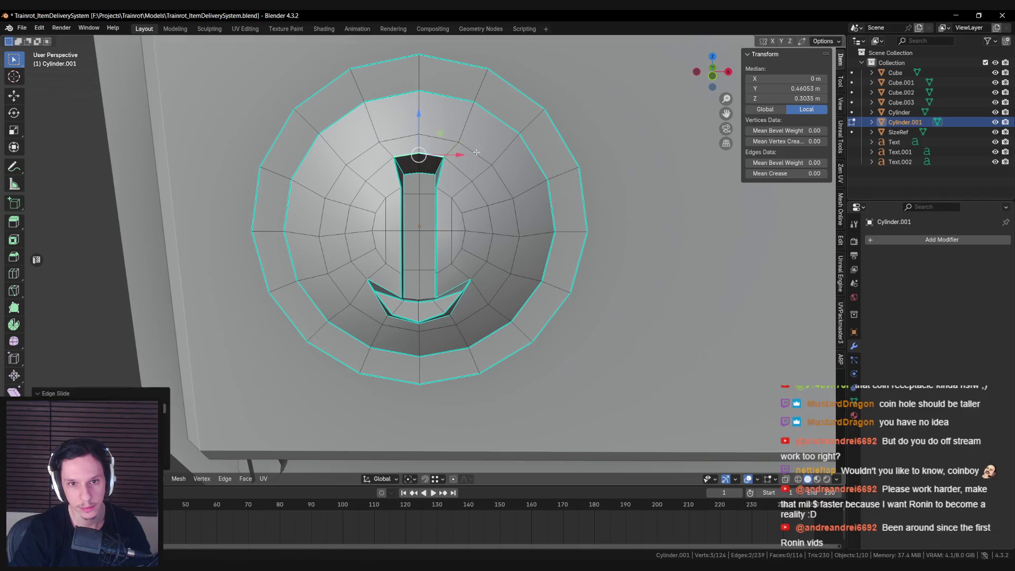
Widen the slot by scaling its left vertical edge along X.
{"action": "left_click", "coordinate": [400, 247]}
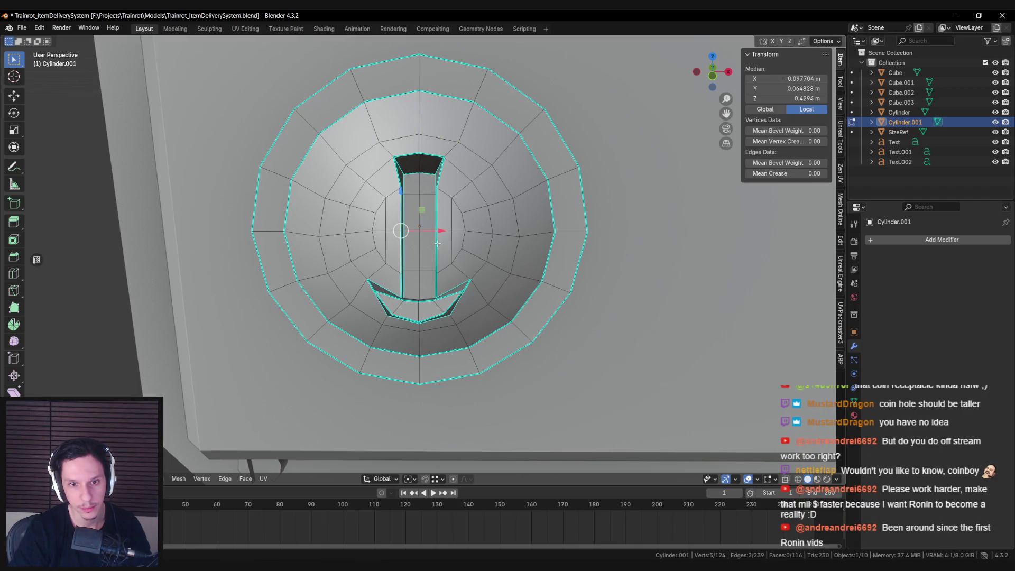
{"action": "mouse_move", "coordinate": [439, 218]}
{"action": "middle_mouse_down"}
{"action": "mouse_move", "coordinate": [437, 269]}
{"action": "mouse_move", "coordinate": [476, 240]}
{"action": "mouse_move", "coordinate": [492, 283]}
{"action": "mouse_move", "coordinate": [483, 312]}
{"action": "mouse_move", "coordinate": [455, 309]}
{"action": "mouse_move", "coordinate": [442, 324]}
{"action": "middle_mouse_up"}
{"action": "key", "text": "s"}
{"action": "key", "text": "x"}
{"action": "left_click", "coordinate": [513, 244]}
Vertex-slide a slot lip vertex and reposition it to tidy the lower lip.
{"action": "left_click", "coordinate": [442, 308]}
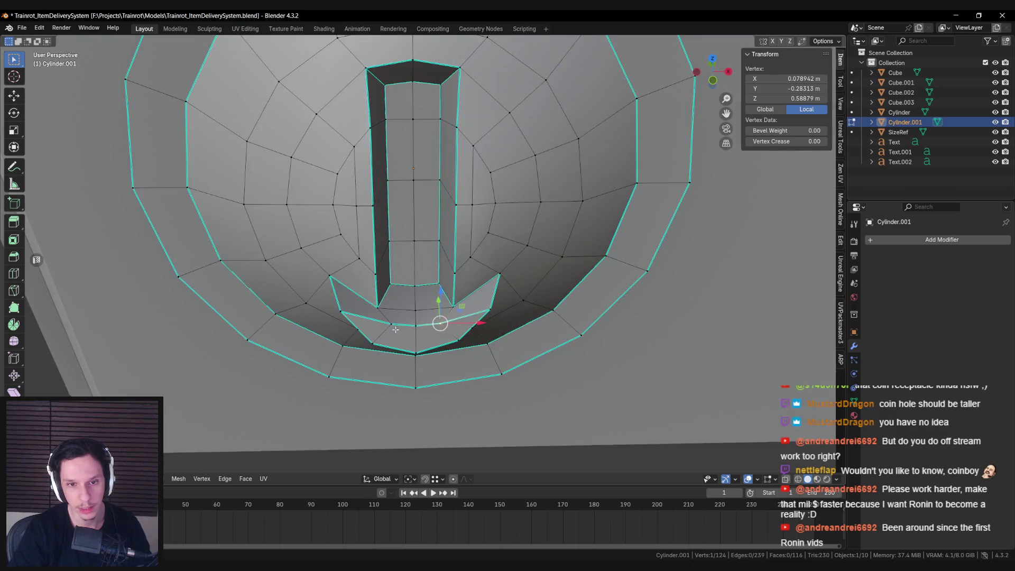
{"action": "key", "text": "shift+v"}
{"action": "left_click", "coordinate": [474, 332]}
{"action": "key", "text": "g"}
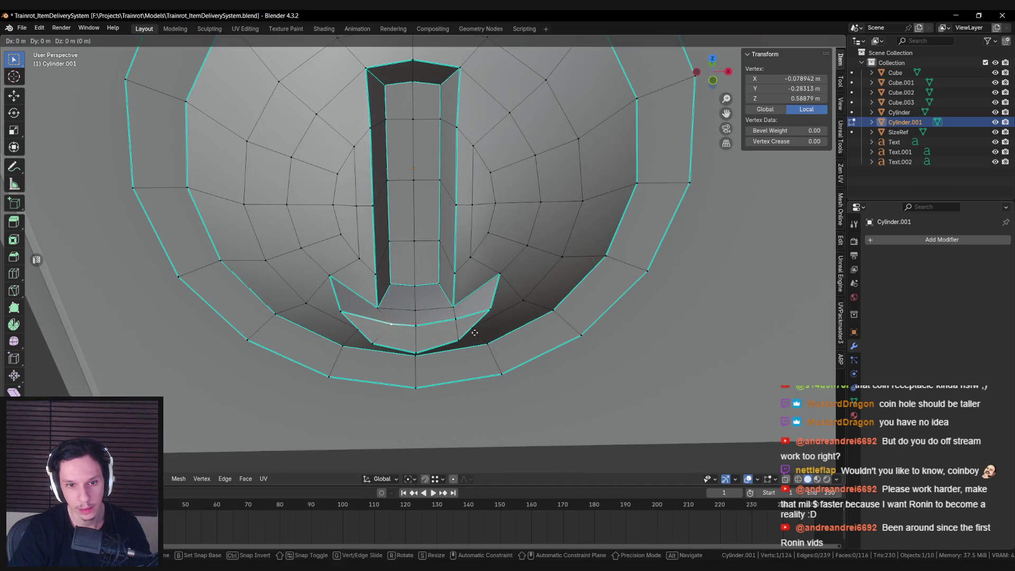
{"action": "left_click", "coordinate": [453, 328]}
{"action": "scroll", "coordinate": [439, 322], "scroll_direction": "down", "scroll_amount": 3}
{"action": "key", "text": "Tab"}
Check the panel from the front, then re-inspect the coin receptacle mesh.
{"action": "mouse_move", "coordinate": [428, 296]}
{"action": "middle_mouse_down"}
{"action": "mouse_move", "coordinate": [420, 316]}
{"action": "mouse_move", "coordinate": [375, 318]}
{"action": "mouse_move", "coordinate": [549, 307]}
{"action": "middle_mouse_up"}
{"action": "scroll", "coordinate": [421, 316], "scroll_direction": "down", "scroll_amount": 5}
{"action": "scroll", "coordinate": [376, 317], "scroll_direction": "down", "scroll_amount": 3}
{"action": "left_click", "coordinate": [549, 308]}
{"action": "scroll", "coordinate": [548, 307], "scroll_direction": "up", "scroll_amount": 8}
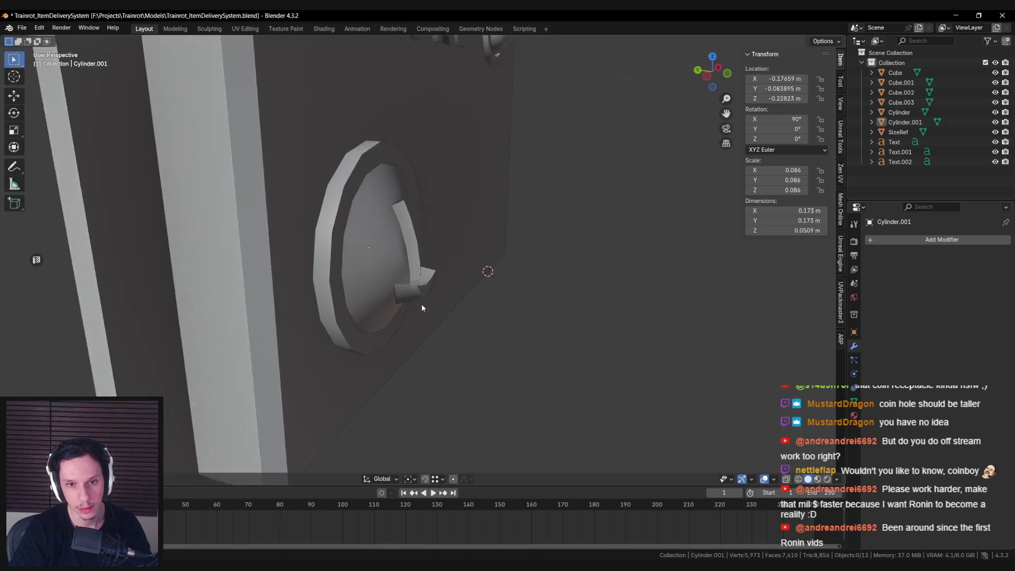
{"action": "key", "text": "Tab"}
{"action": "middle_click_drag", "start_coordinate": [419, 313], "coordinate": [339, 303]}
{"action": "scroll", "coordinate": [315, 305], "scroll_direction": "up", "scroll_amount": 2}
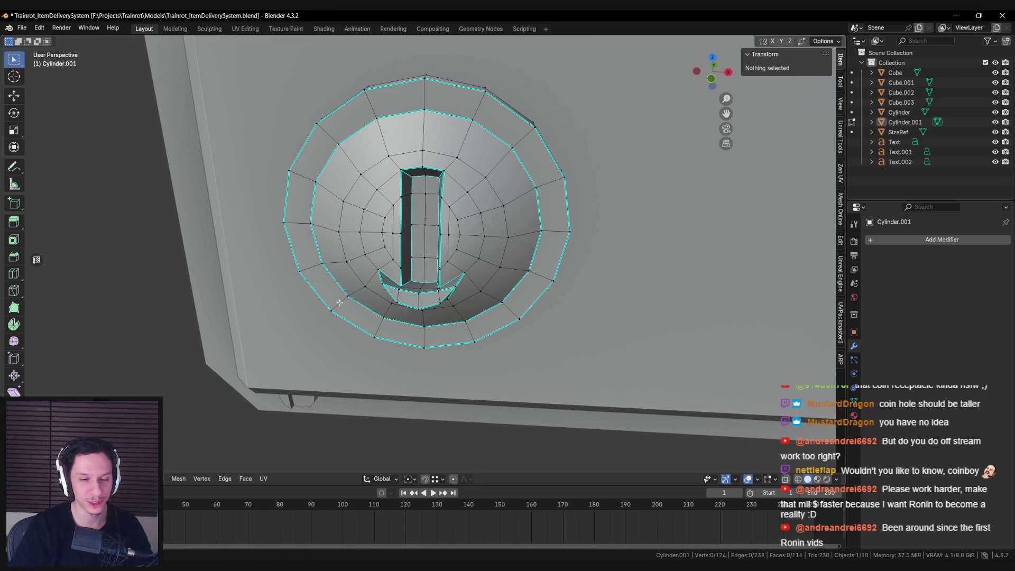
{"action": "scroll", "coordinate": [339, 302], "scroll_direction": "down", "scroll_amount": 5}
Return to Object Mode and save Trainrot_ItemDeliverySystem.blend.
{"action": "key", "text": "Tab"}
{"action": "mouse_move", "coordinate": [343, 299]}
{"action": "middle_mouse_down"}
{"action": "mouse_move", "coordinate": [408, 254]}
{"action": "mouse_move", "coordinate": [399, 263]}
{"action": "mouse_move", "coordinate": [407, 287]}
{"action": "middle_mouse_up"}
{"action": "scroll", "coordinate": [399, 263], "scroll_direction": "down", "scroll_amount": 2}
{"action": "scroll", "coordinate": [400, 241], "scroll_direction": "up", "scroll_amount": 2}
{"action": "key", "text": "ctrl+s"}
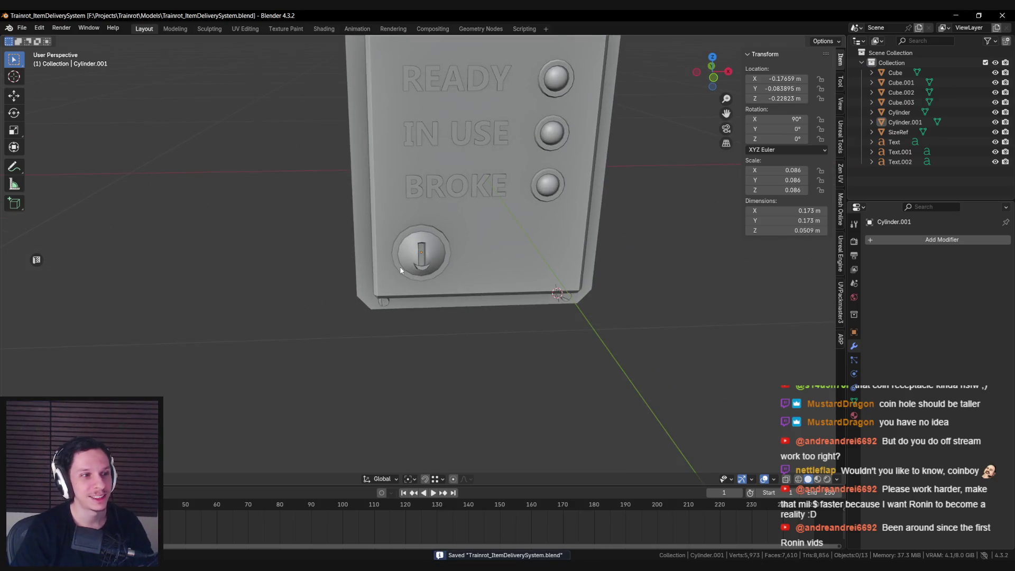
Inspect the coin slot from a tilted view, deselect everything, and save the file.
{"action": "scroll", "coordinate": [420, 282], "scroll_direction": "down", "scroll_amount": 3}
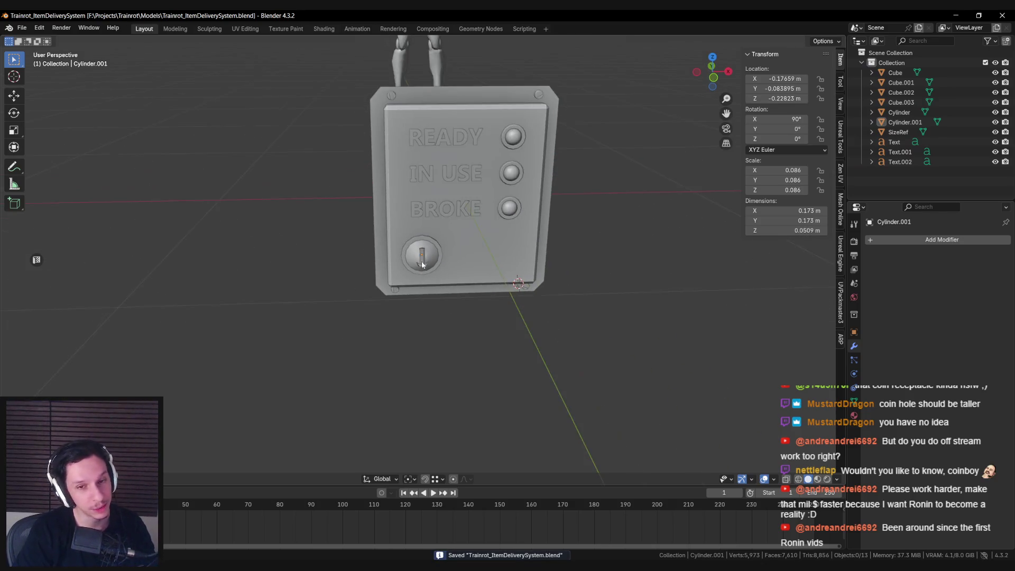
{"action": "scroll", "coordinate": [421, 283], "scroll_direction": "up", "scroll_amount": 3}
{"action": "mouse_move", "coordinate": [422, 264]}
{"action": "middle_mouse_down"}
{"action": "mouse_move", "coordinate": [453, 224]}
{"action": "mouse_move", "coordinate": [445, 253]}
{"action": "mouse_move", "coordinate": [394, 237]}
{"action": "mouse_move", "coordinate": [436, 166]}
{"action": "mouse_move", "coordinate": [437, 253]}
{"action": "mouse_move", "coordinate": [525, 331]}
{"action": "mouse_move", "coordinate": [439, 316]}
{"action": "middle_mouse_up"}
{"action": "left_click", "coordinate": [445, 253]}
{"action": "scroll", "coordinate": [438, 254], "scroll_direction": "down", "scroll_amount": 3}
{"action": "left_click", "coordinate": [527, 332]}
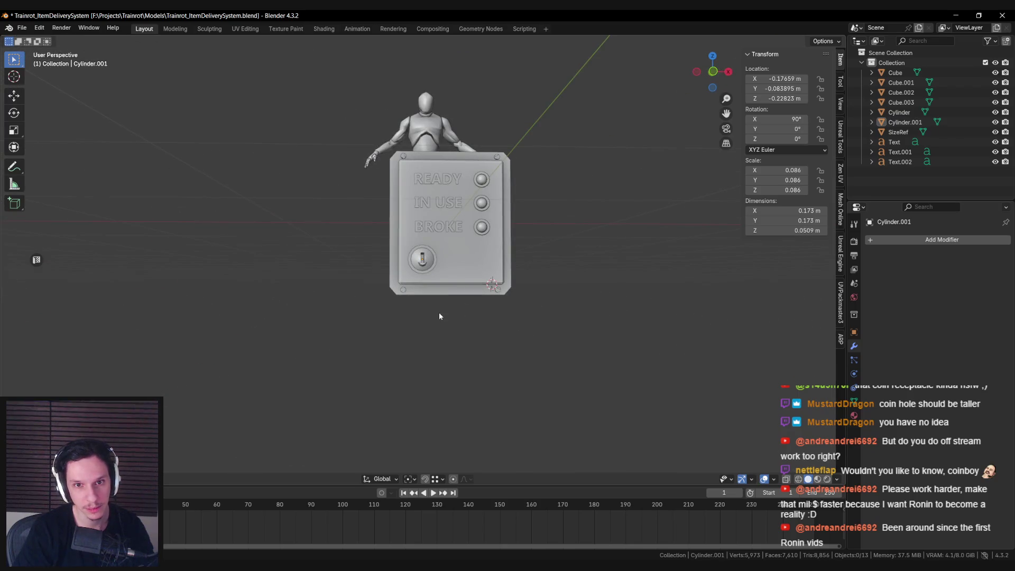
{"action": "key", "text": "ctrl+s"}
Duplicate the BROKE label beside the coin slot, then switch to the Unreal level.
{"action": "scroll", "coordinate": [438, 316], "scroll_direction": "up", "scroll_amount": 4}
{"action": "scroll", "coordinate": [410, 236], "scroll_direction": "up", "scroll_amount": 2}
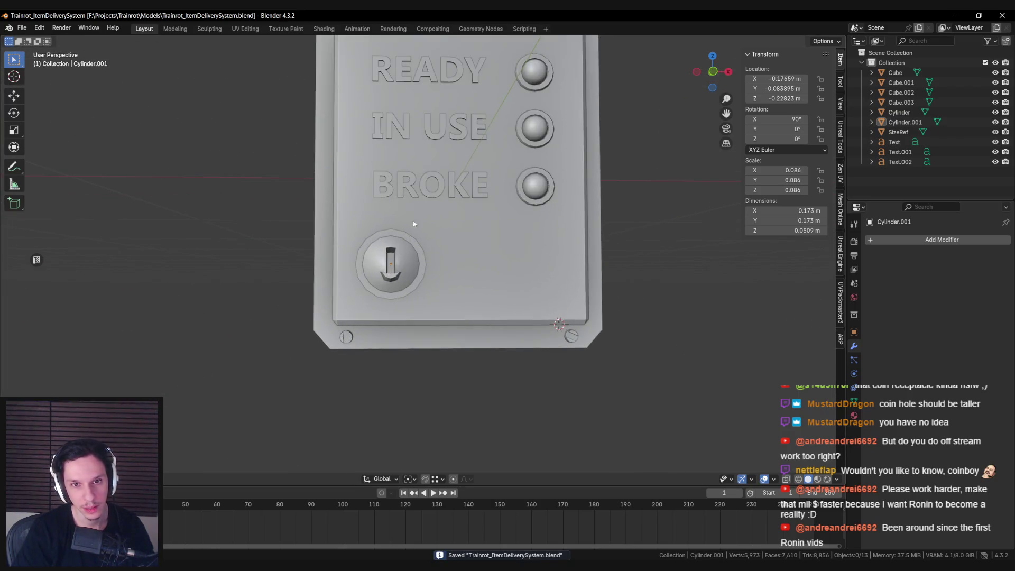
{"action": "left_click", "coordinate": [457, 174]}
{"action": "scroll", "coordinate": [459, 173], "scroll_direction": "up", "scroll_amount": 1}
{"action": "key", "text": "shift+d"}
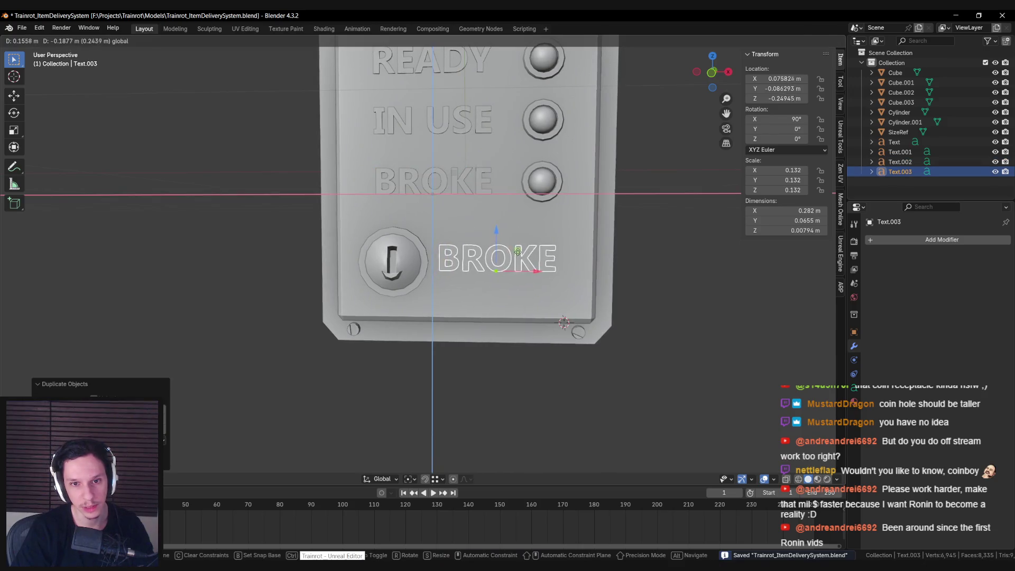
{"action": "left_click", "coordinate": [508, 272]}
{"action": "key", "text": "alt+Tab"}
{"action": "key", "text": "alt+Tab"}
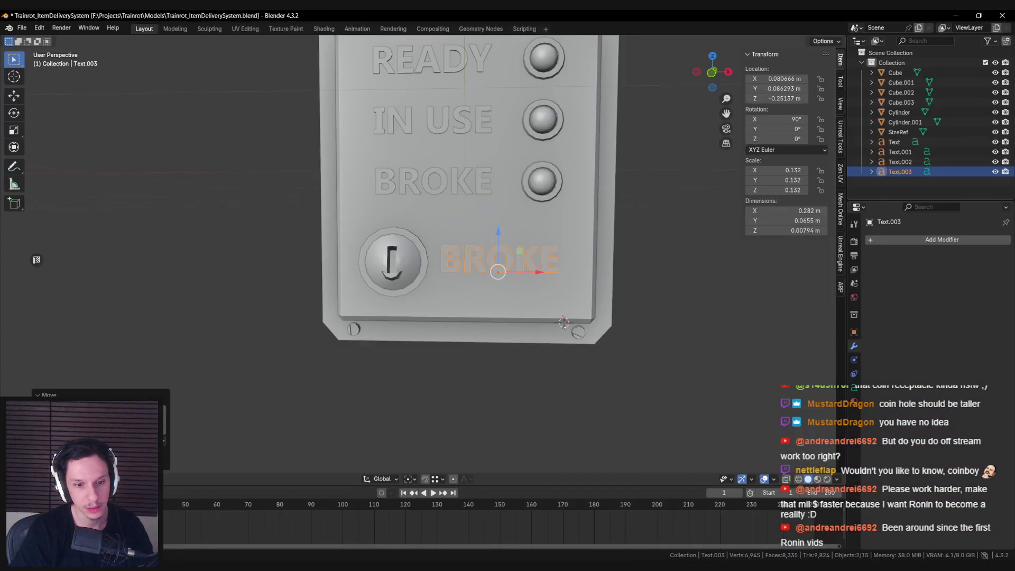
{"action": "key", "text": "alt+Tab"}
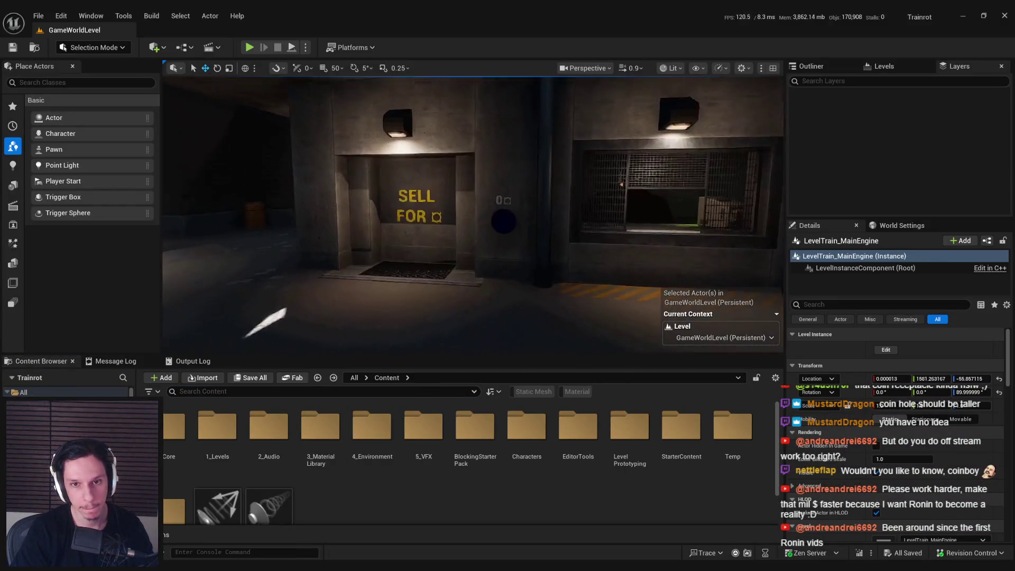
Inspect Unreal's SELL FOR price text, then start retyping Blender's copied label as 1¤.
{"action": "left_click", "coordinate": [418, 217]}
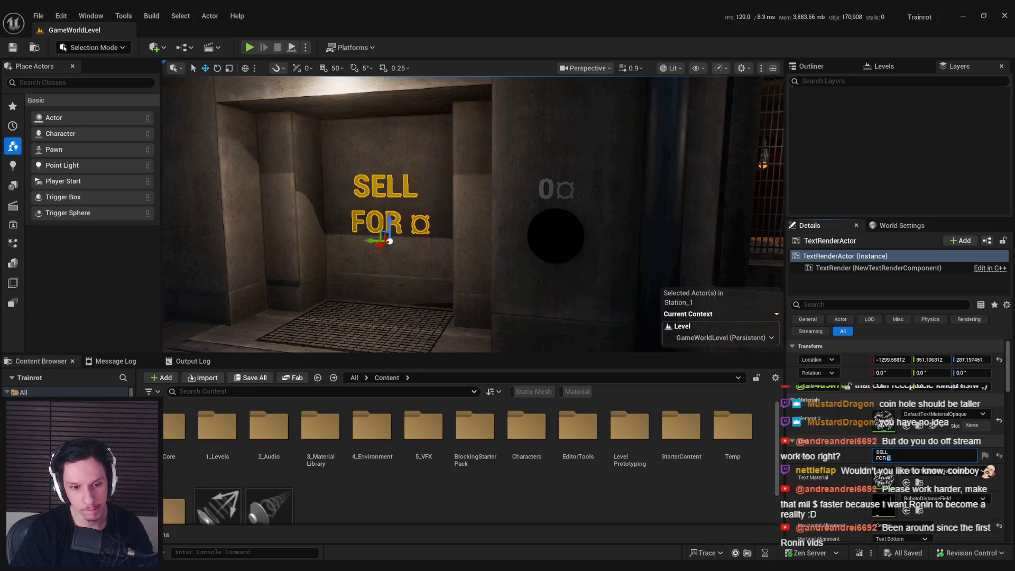
{"action": "key", "text": "alt+Tab"}
{"action": "scroll", "coordinate": [442, 338], "scroll_direction": "up", "scroll_amount": 2}
{"action": "key", "text": "Tab"}
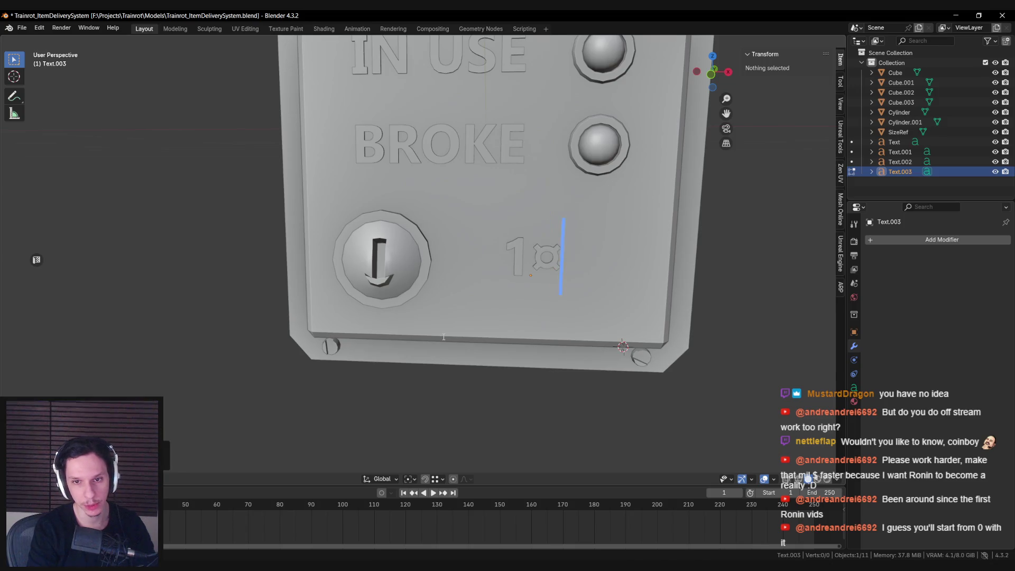
Finish the 1¤ price label, enlarge it, and place it beside the coin slot.
{"action": "key", "text": "Tab"}
{"action": "middle_click_drag", "start_coordinate": [443, 337], "coordinate": [463, 275]}
{"action": "left_click", "coordinate": [546, 263]}
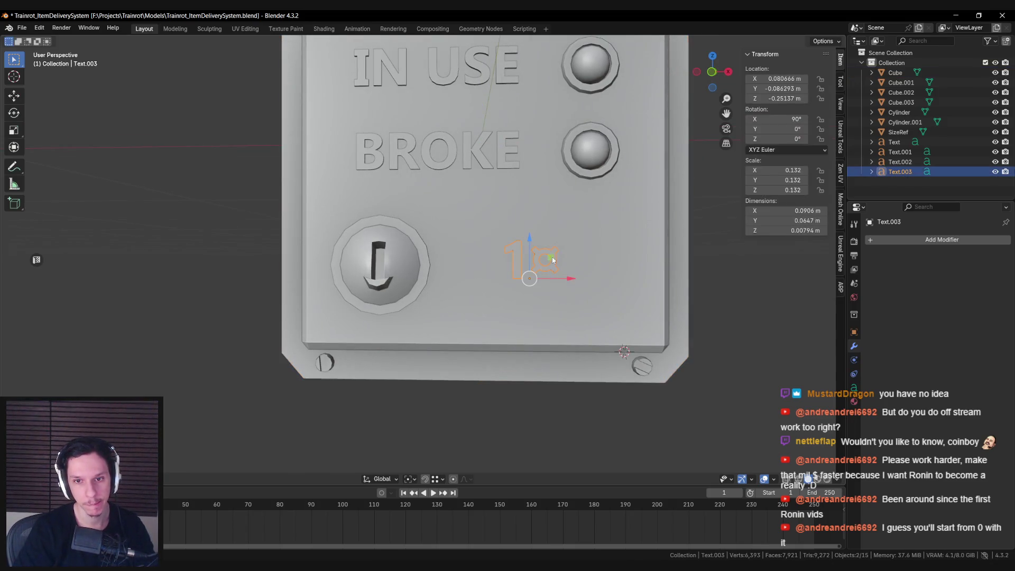
{"action": "key", "text": "s"}
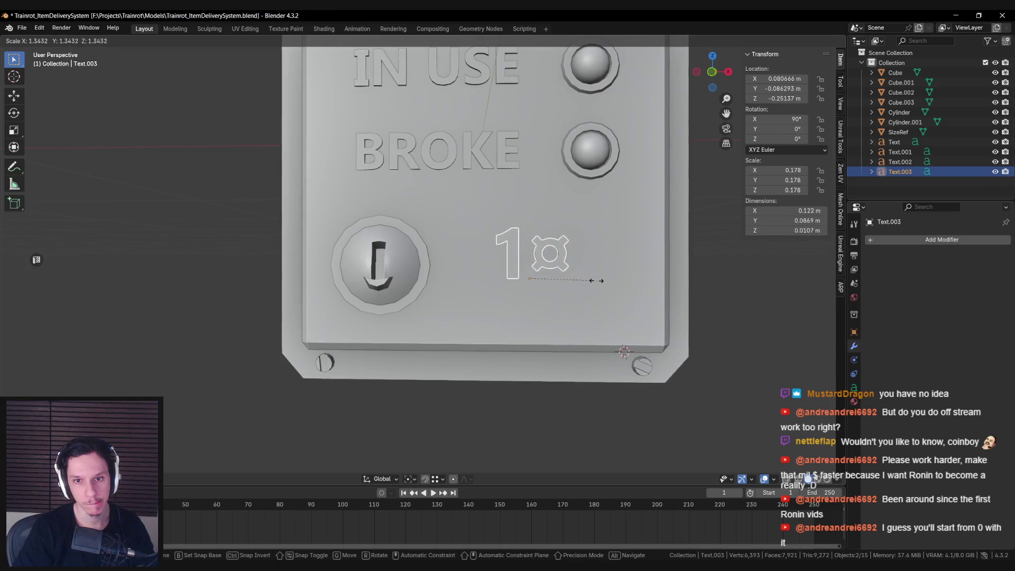
{"action": "left_click", "coordinate": [553, 256]}
{"action": "key", "text": "g"}
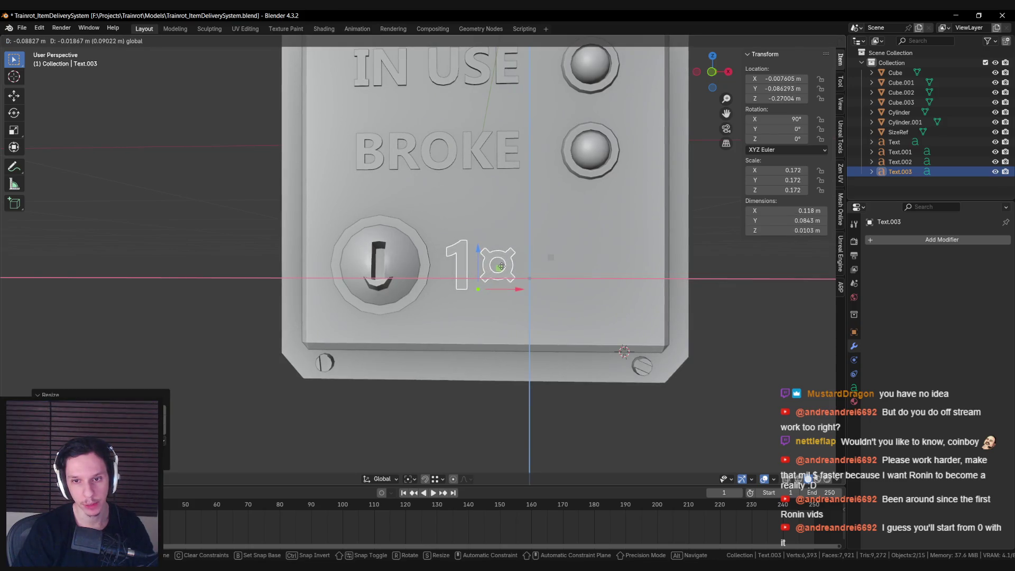
{"action": "left_click", "coordinate": [503, 267]}
Push the price label onto the panel surface and nudge it slightly along X.
{"action": "scroll", "coordinate": [506, 281], "scroll_direction": "down", "scroll_amount": 6}
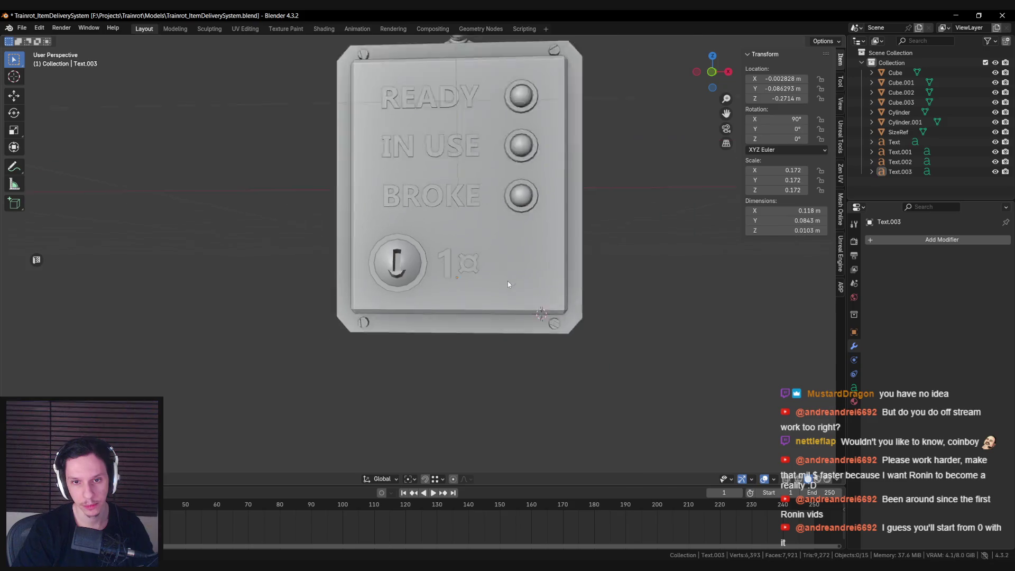
{"action": "scroll", "coordinate": [492, 275], "scroll_direction": "up", "scroll_amount": 2}
{"action": "key", "text": "alt+a"}
{"action": "scroll", "coordinate": [486, 271], "scroll_direction": "up", "scroll_amount": 3}
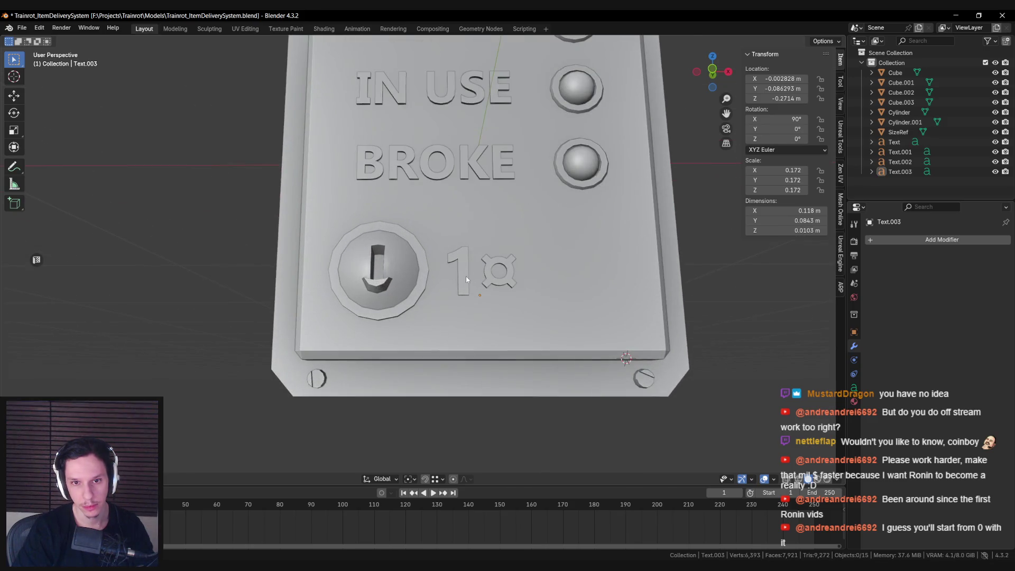
{"action": "mouse_move", "coordinate": [466, 279]}
{"action": "middle_mouse_down"}
{"action": "mouse_move", "coordinate": [458, 301]}
{"action": "mouse_move", "coordinate": [374, 310]}
{"action": "mouse_move", "coordinate": [380, 326]}
{"action": "middle_mouse_up"}
{"action": "left_click_drag", "start_coordinate": [498, 306], "coordinate": [496, 307]}
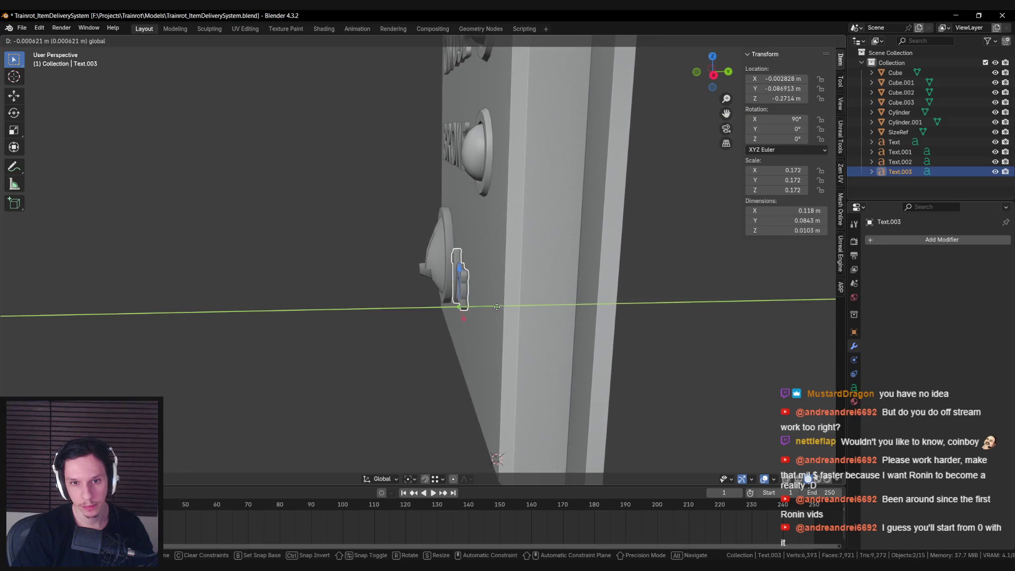
{"action": "left_click", "coordinate": [497, 306]}
{"action": "key", "text": "alt+a"}
{"action": "middle_click_drag", "start_coordinate": [496, 307], "coordinate": [474, 280]}
{"action": "scroll", "coordinate": [474, 280], "scroll_direction": "down", "scroll_amount": 2}
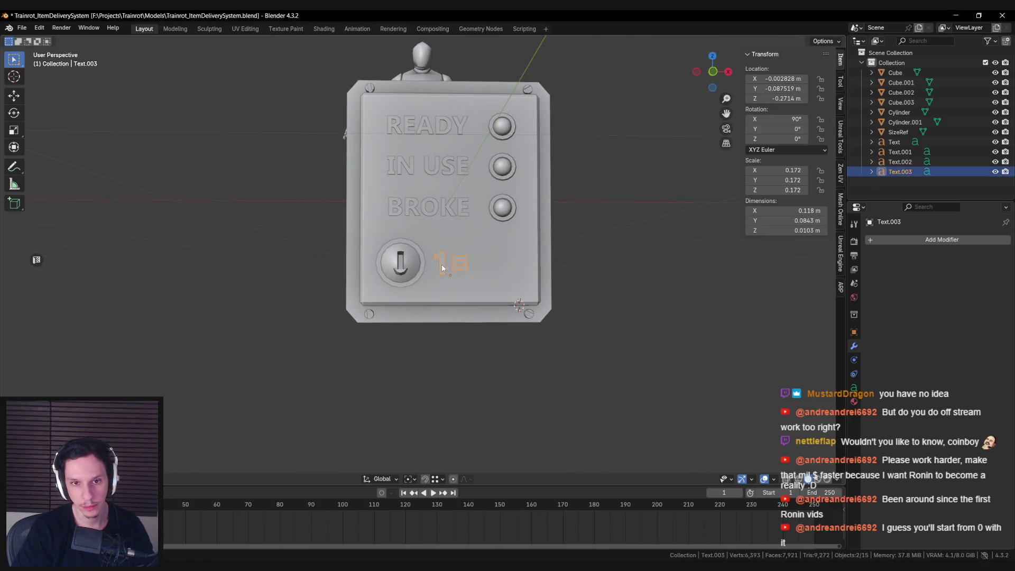
{"action": "key", "text": "g"}
{"action": "key", "text": "x"}
{"action": "left_click", "coordinate": [472, 280]}
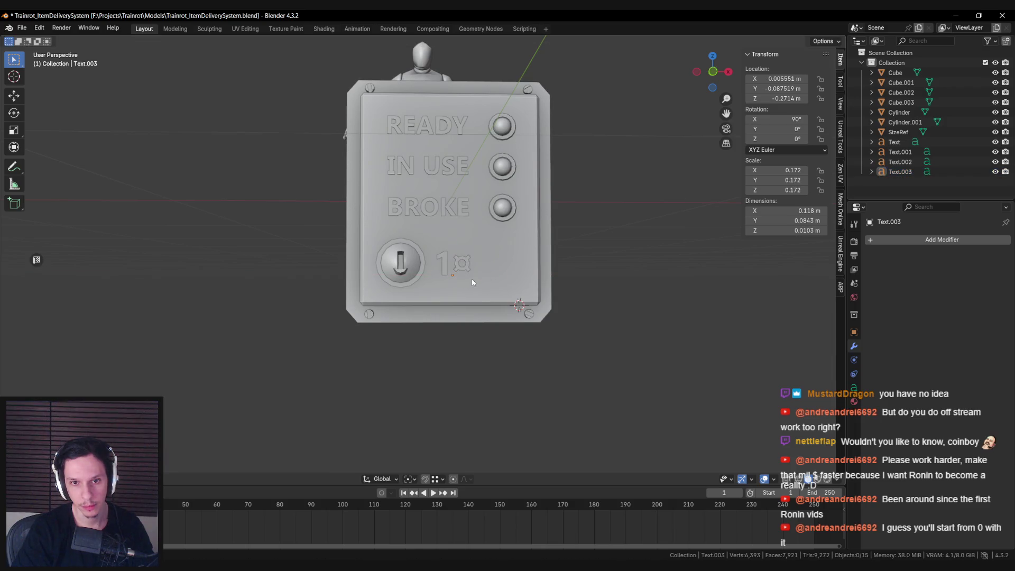
Try lowering the price label, cancel it, and view the panel from the front.
{"action": "scroll", "coordinate": [472, 282], "scroll_direction": "down", "scroll_amount": 2}
{"action": "scroll", "coordinate": [452, 284], "scroll_direction": "up", "scroll_amount": 5}
{"action": "left_click", "coordinate": [458, 268]}
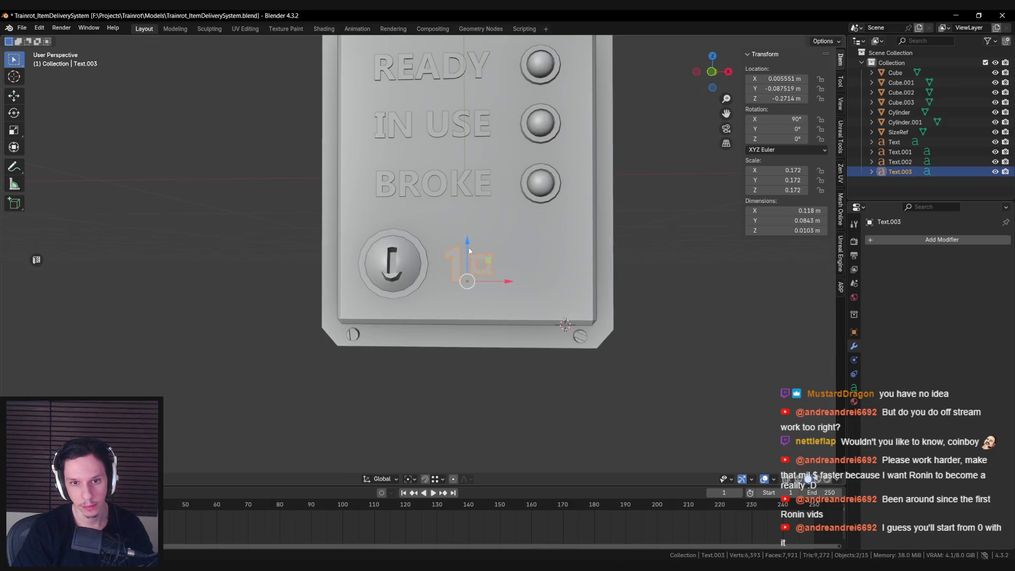
{"action": "left_click_drag", "start_coordinate": [471, 252], "coordinate": [469, 262]}
{"action": "right_click", "coordinate": [469, 263]}
{"action": "key", "text": "alt+a"}
{"action": "scroll", "coordinate": [503, 290], "scroll_direction": "down", "scroll_amount": 5}
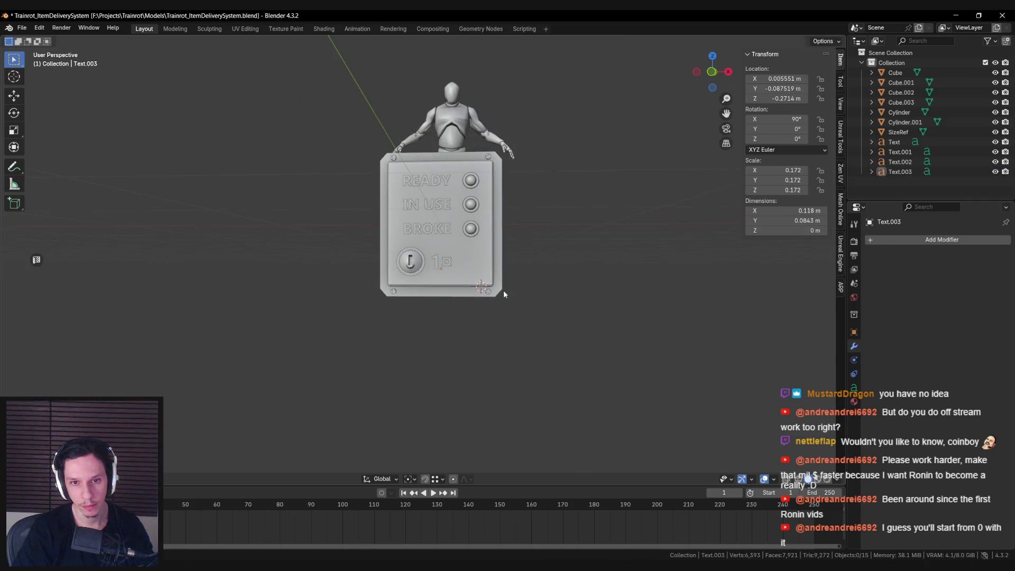
{"action": "left_click", "coordinate": [462, 287]}
{"action": "key", "text": "alt+a"}
{"action": "scroll", "coordinate": [446, 305], "scroll_direction": "down", "scroll_amount": 3}
{"action": "middle_click_drag", "start_coordinate": [446, 305], "coordinate": [455, 294]}
{"action": "scroll", "coordinate": [490, 266], "scroll_direction": "up", "scroll_amount": 4}
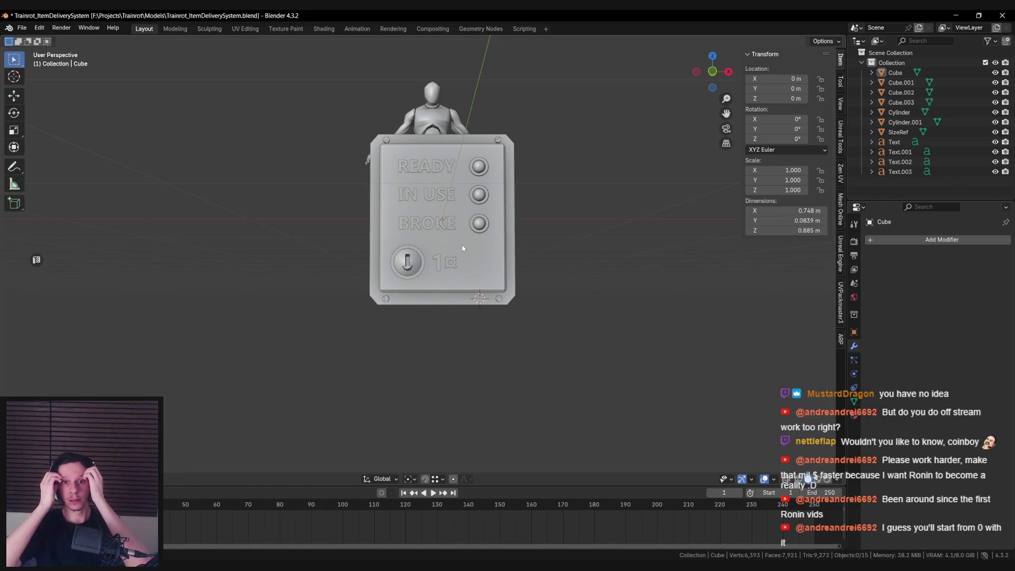
Shift the selected labels and buttons left and up, then undo back to the selection.
{"action": "mouse_move", "coordinate": [448, 217]}
{"action": "middle_mouse_down"}
{"action": "mouse_move", "coordinate": [420, 220]}
{"action": "mouse_move", "coordinate": [426, 202]}
{"action": "middle_mouse_up"}
{"action": "scroll", "coordinate": [426, 201], "scroll_direction": "up", "scroll_amount": 2}
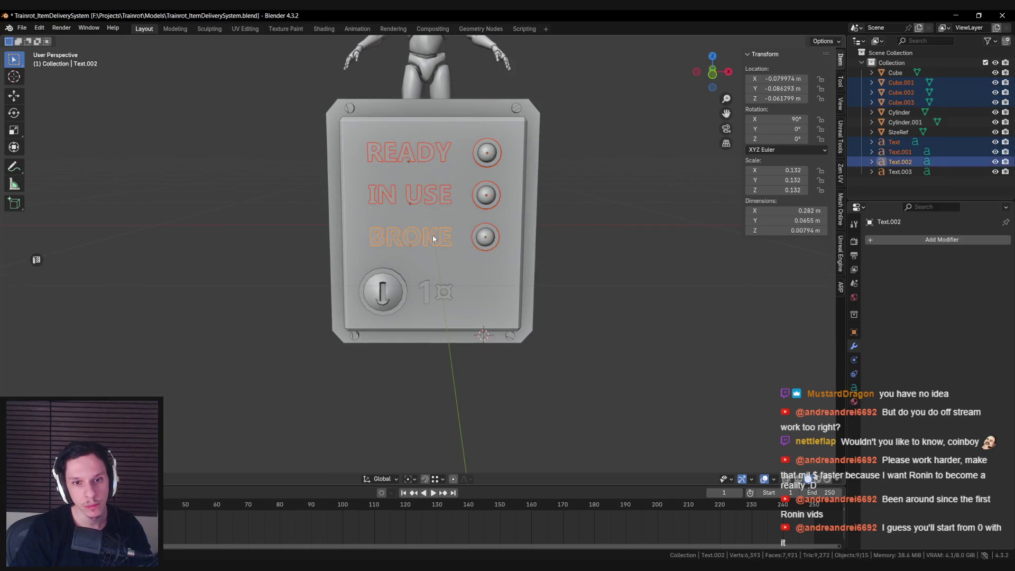
{"action": "left_click_drag", "start_coordinate": [469, 178], "coordinate": [454, 171]}
{"action": "scroll", "coordinate": [455, 171], "scroll_direction": "down", "scroll_amount": 3}
{"action": "mouse_move", "coordinate": [455, 171]}
{"action": "middle_mouse_down"}
{"action": "mouse_move", "coordinate": [392, 229]}
{"action": "mouse_move", "coordinate": [421, 188]}
{"action": "mouse_move", "coordinate": [449, 226]}
{"action": "middle_mouse_up"}
{"action": "left_click", "coordinate": [393, 228]}
{"action": "scroll", "coordinate": [450, 226], "scroll_direction": "up", "scroll_amount": 3}
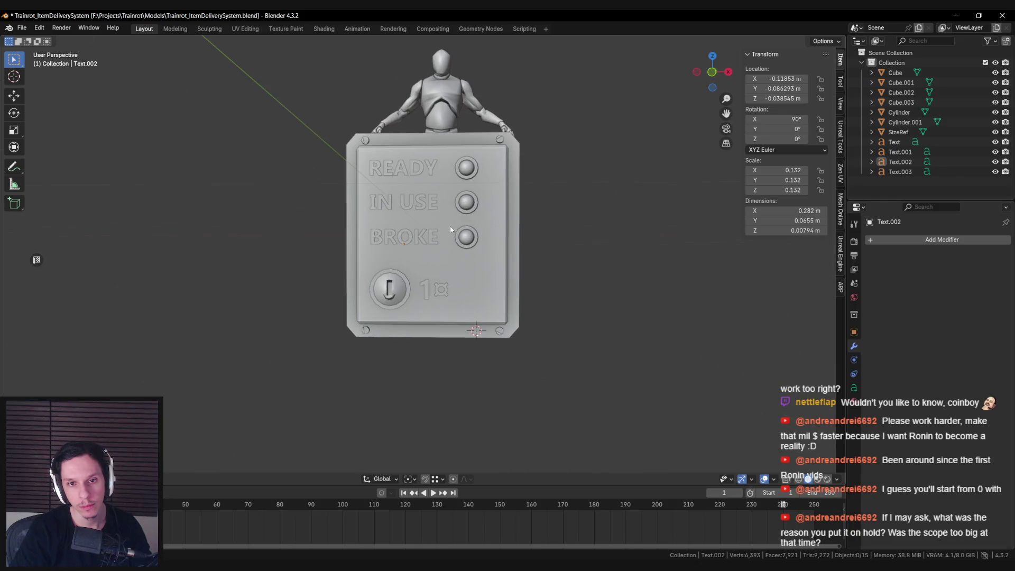
{"action": "key", "text": "ctrl+z"}
{"action": "key", "text": "ctrl+z"}
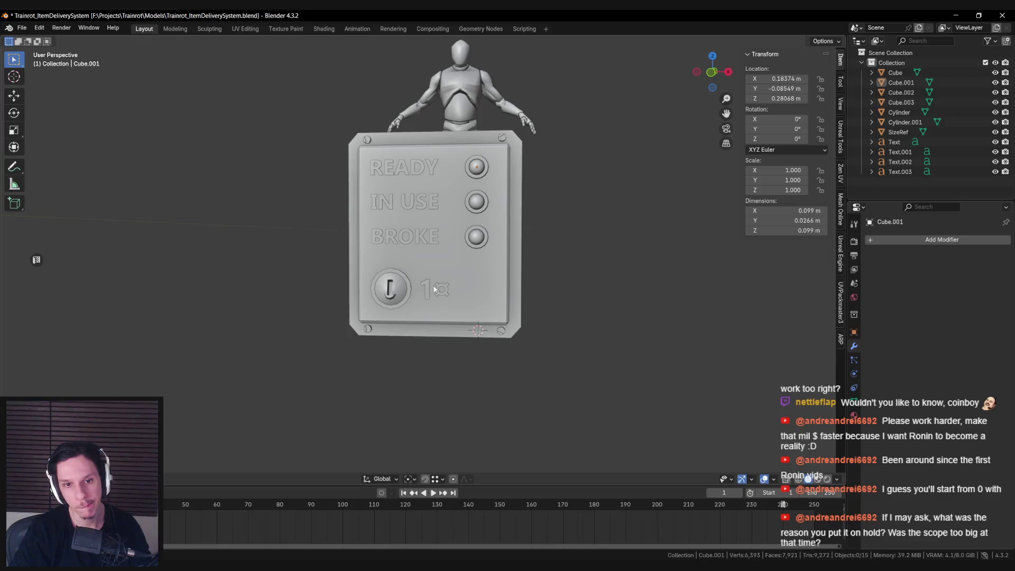
Nudge the price label slightly left, then check the BROKE, IN USE and READY lamp buttons.
{"action": "left_click", "coordinate": [431, 288]}
{"action": "left_click_drag", "start_coordinate": [471, 300], "coordinate": [464, 302]}
{"action": "left_click", "coordinate": [464, 311]}
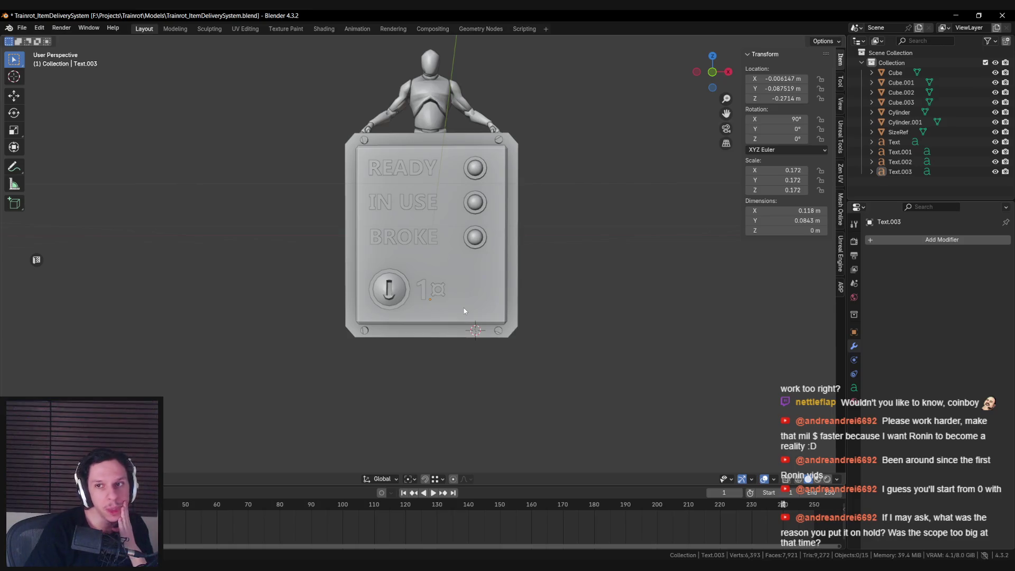
{"action": "scroll", "coordinate": [464, 311], "scroll_direction": "up", "scroll_amount": 1}
{"action": "left_click", "coordinate": [485, 232]}
{"action": "left_click", "coordinate": [486, 191]}
{"action": "left_click", "coordinate": [486, 152]}
{"action": "left_click", "coordinate": [485, 191]}
{"action": "left_click", "coordinate": [486, 233]}
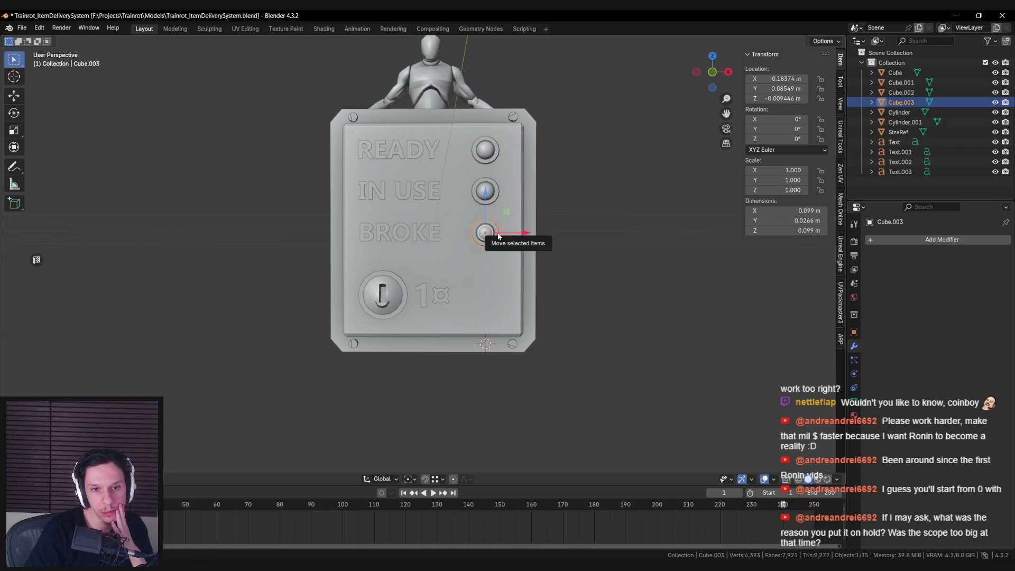
Select the coin knob and price label together and raise them slightly.
{"action": "middle_click_drag", "start_coordinate": [498, 237], "coordinate": [404, 276]}
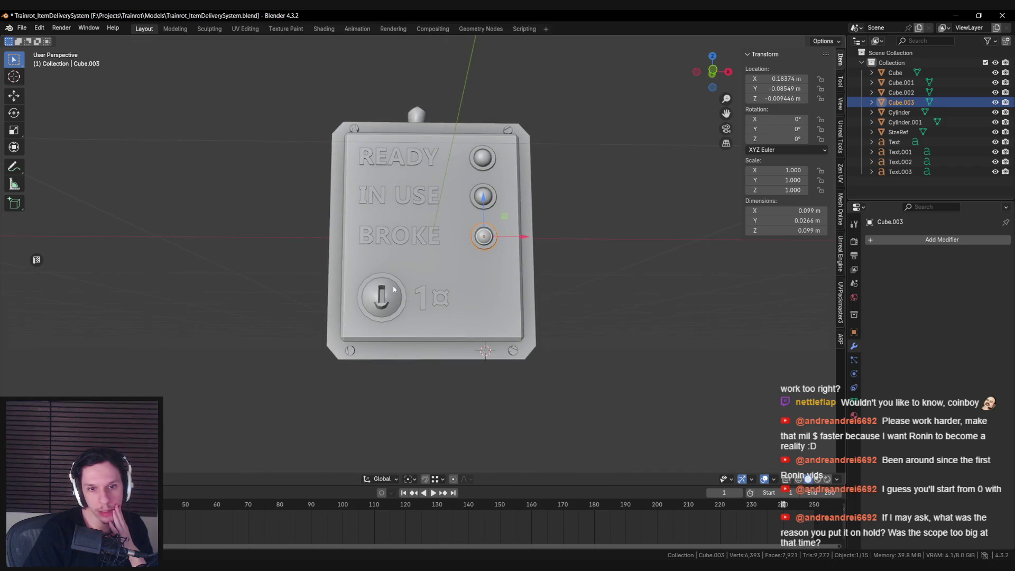
{"action": "left_click", "coordinate": [393, 290]}
{"action": "left_click", "coordinate": [421, 297], "text": "shift"}
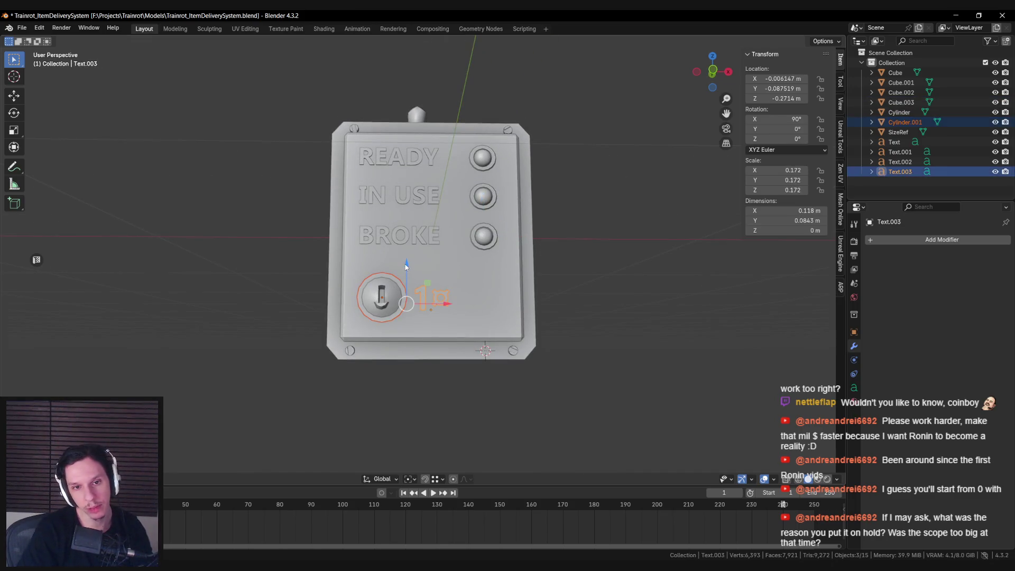
{"action": "left_click_drag", "start_coordinate": [407, 268], "coordinate": [402, 265]}
{"action": "key", "text": "alt+a"}
{"action": "middle_click_drag", "start_coordinate": [403, 265], "coordinate": [410, 302]}
{"action": "scroll", "coordinate": [411, 302], "scroll_direction": "up", "scroll_amount": 2}
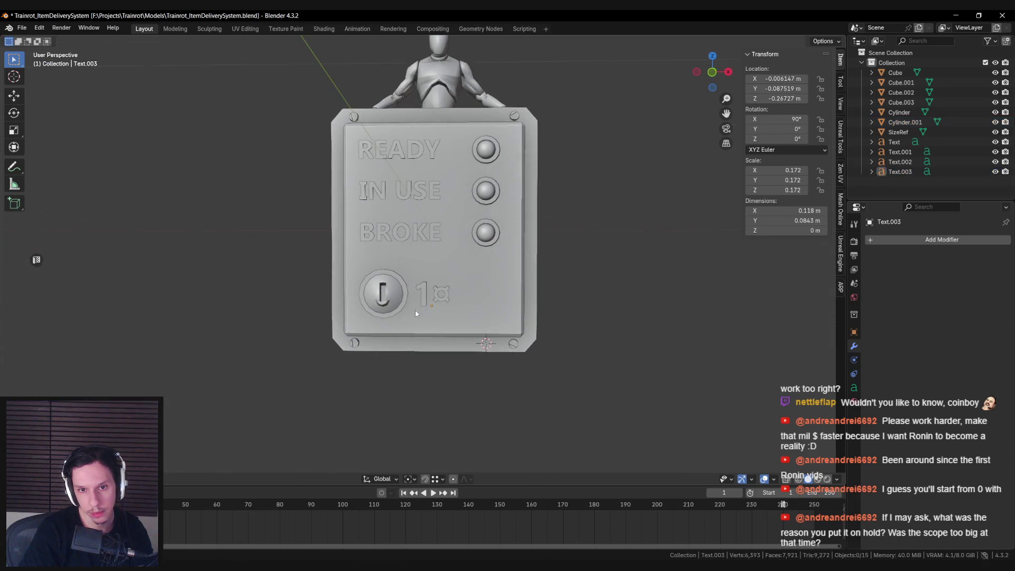
{"action": "scroll", "coordinate": [415, 309], "scroll_direction": "down", "scroll_amount": 4}
{"action": "scroll", "coordinate": [450, 294], "scroll_direction": "up", "scroll_amount": 2}
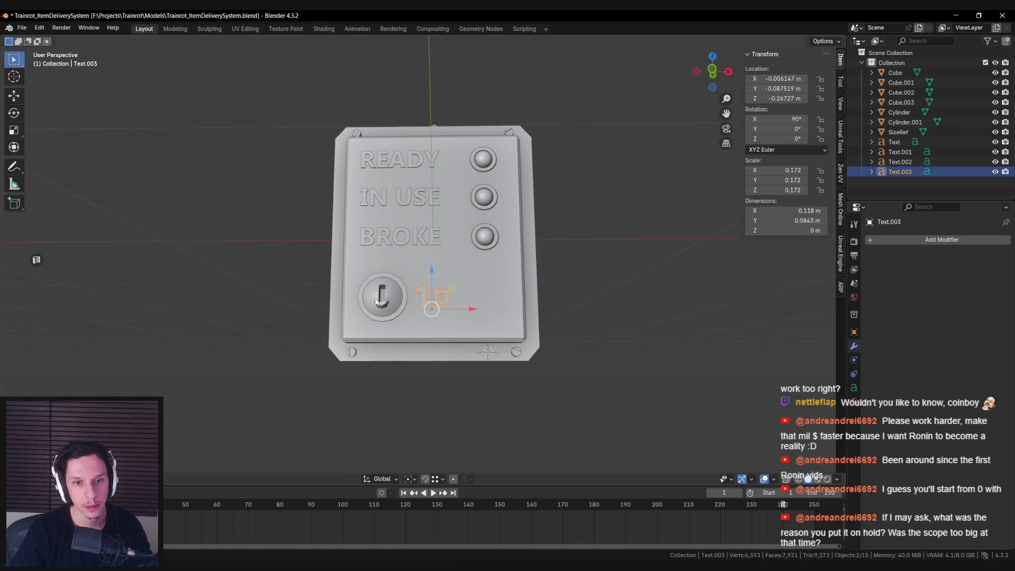
Slide the 1¤ price label along X so it sits left of the coin knob.
{"action": "left_click", "coordinate": [405, 299]}
{"action": "key", "text": "g"}
{"action": "key", "text": "x"}
{"action": "right_click", "coordinate": [470, 299]}
{"action": "key", "text": "alt+z"}
{"action": "left_click", "coordinate": [442, 298]}
{"action": "key", "text": "alt+z"}
{"action": "key", "text": "g"}
{"action": "key", "text": "x"}
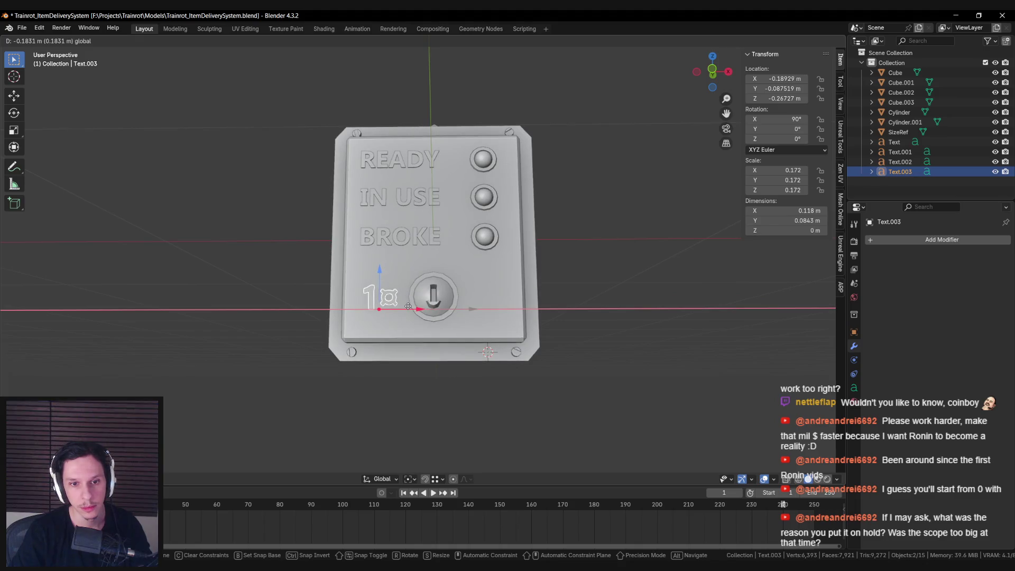
{"action": "left_click", "coordinate": [407, 307]}
{"action": "key", "text": "alt+a"}
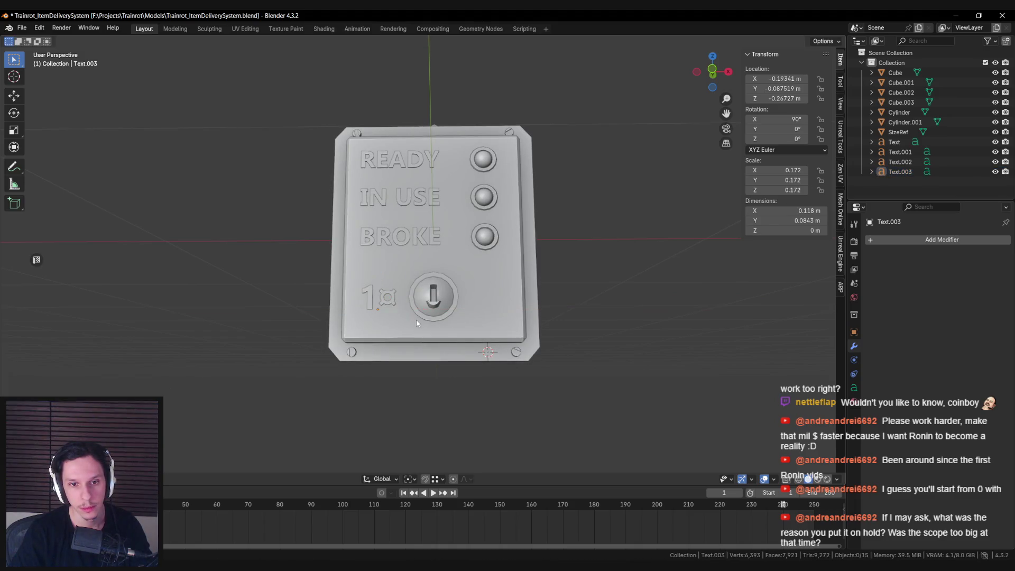
Inspect the panel from around, save the blend file, and fly Unreal's camera toward the panel.
{"action": "scroll", "coordinate": [418, 328], "scroll_direction": "down", "scroll_amount": 3}
{"action": "mouse_move", "coordinate": [417, 327]}
{"action": "middle_mouse_down"}
{"action": "mouse_move", "coordinate": [424, 345]}
{"action": "mouse_move", "coordinate": [514, 332]}
{"action": "mouse_move", "coordinate": [424, 328]}
{"action": "middle_mouse_up"}
{"action": "scroll", "coordinate": [458, 290], "scroll_direction": "down", "scroll_amount": 2}
{"action": "left_click", "coordinate": [457, 290]}
{"action": "mouse_move", "coordinate": [458, 290]}
{"action": "middle_mouse_down"}
{"action": "mouse_move", "coordinate": [398, 302]}
{"action": "mouse_move", "coordinate": [475, 303]}
{"action": "middle_mouse_up"}
{"action": "scroll", "coordinate": [415, 207], "scroll_direction": "up", "scroll_amount": 3}
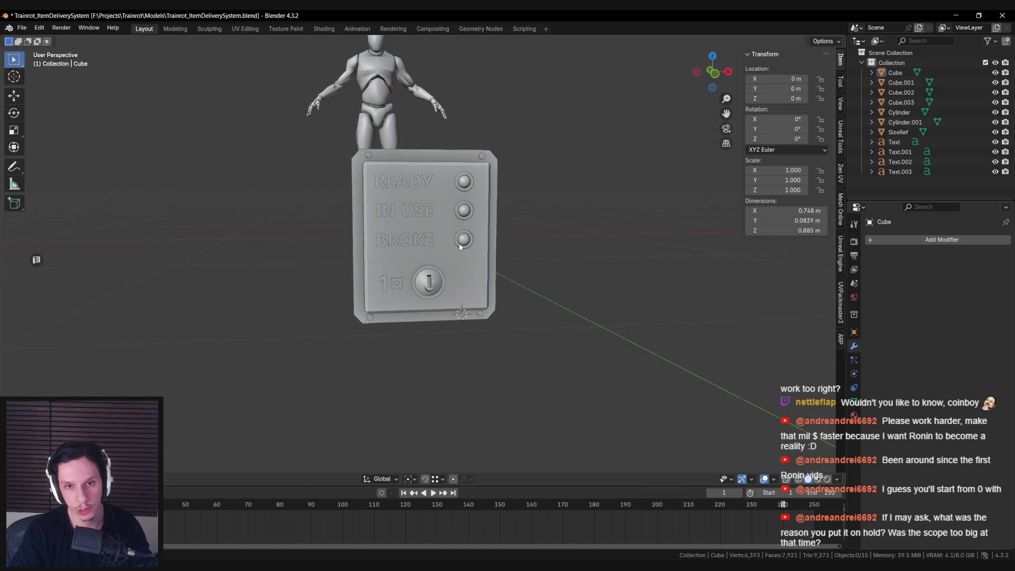
{"action": "key", "text": "ctrl+s"}
{"action": "key", "text": "alt+Tab"}
{"action": "right_click_drag", "start_coordinate": [444, 255], "coordinate": [457, 259]}
Back the Unreal camera away from the door panel, select LevelTrain_MainEngine, and return to Blender.
{"action": "scroll", "coordinate": [512, 224], "scroll_direction": "down", "scroll_amount": 3}
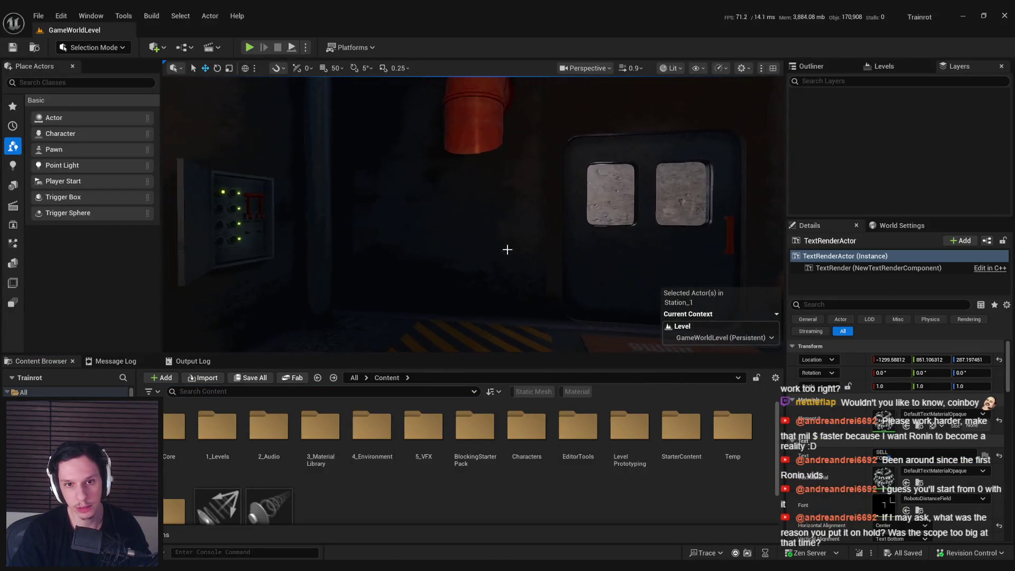
{"action": "scroll", "coordinate": [467, 245], "scroll_direction": "down", "scroll_amount": 3}
{"action": "right_click_drag", "start_coordinate": [514, 220], "coordinate": [428, 194]}
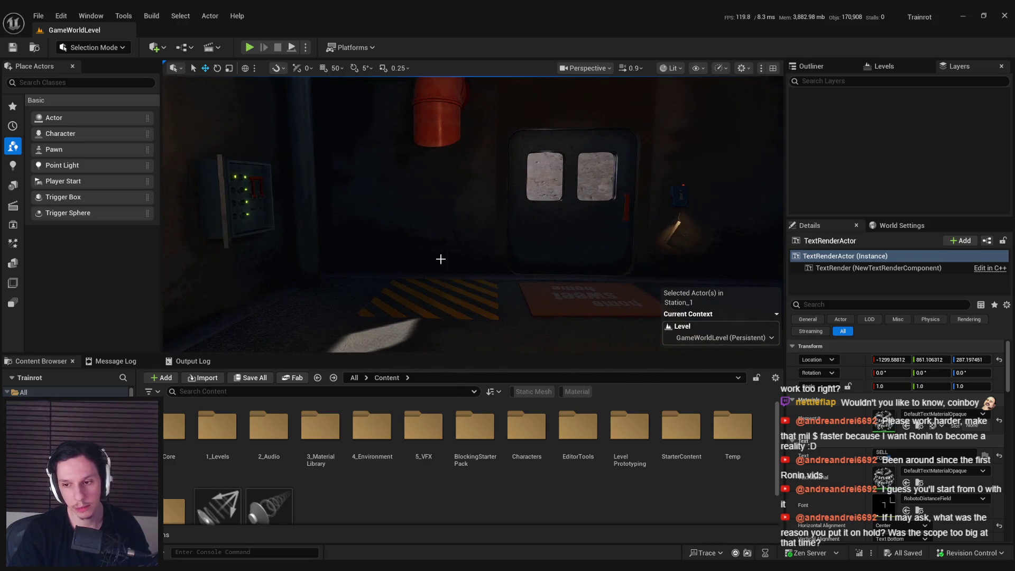
{"action": "left_click", "coordinate": [441, 180]}
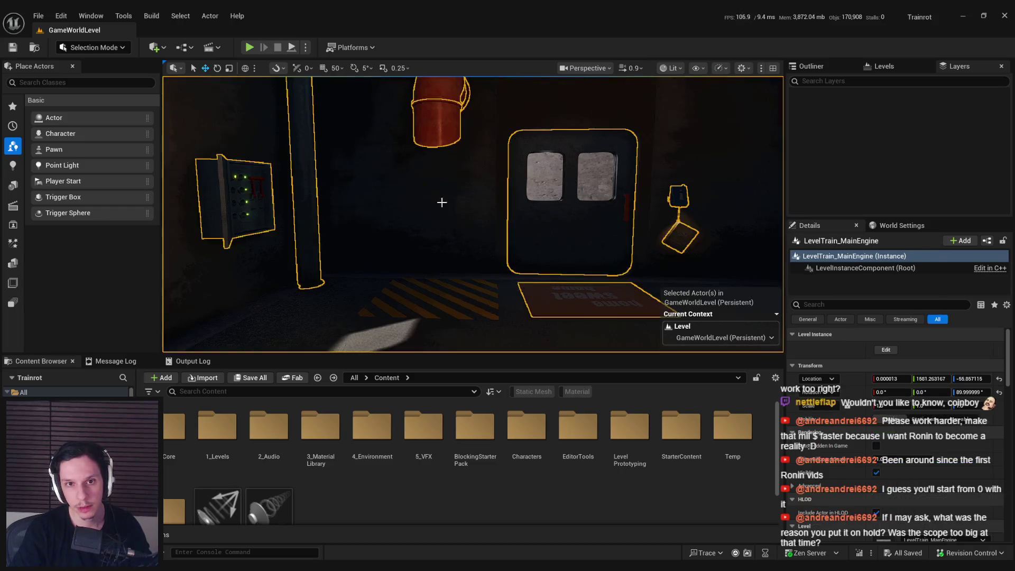
{"action": "key", "text": "alt+Tab"}
{"action": "scroll", "coordinate": [424, 274], "scroll_direction": "down", "scroll_amount": 3}
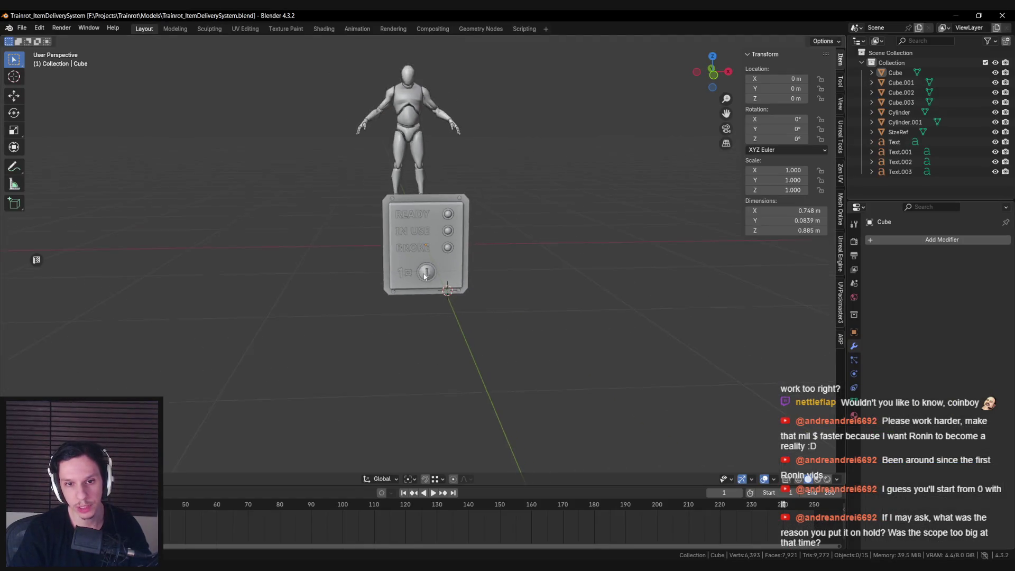
Duplicate all the panel's parts sideways along X and parent the copies to the copied panel body.
{"action": "scroll", "coordinate": [423, 312], "scroll_direction": "up", "scroll_amount": 4}
{"action": "middle_click_drag", "start_coordinate": [424, 312], "coordinate": [415, 244]}
{"action": "key", "text": "alt+z"}
{"action": "left_click_drag", "start_coordinate": [334, 150], "coordinate": [503, 241]}
{"action": "mouse_move", "coordinate": [451, 239]}
{"action": "middle_mouse_down"}
{"action": "mouse_move", "coordinate": [446, 274]}
{"action": "mouse_move", "coordinate": [391, 234]}
{"action": "middle_mouse_up"}
{"action": "key", "text": "alt+z"}
{"action": "key", "text": "shift+d"}
{"action": "key", "text": "x"}
{"action": "left_click", "coordinate": [658, 233]}
{"action": "mouse_move", "coordinate": [592, 237]}
{"action": "middle_mouse_down", "text": "shift"}
{"action": "mouse_move", "coordinate": [431, 244]}
{"action": "mouse_move", "coordinate": [440, 274]}
{"action": "middle_mouse_up", "text": "shift"}
{"action": "key", "text": "ctrl+p"}
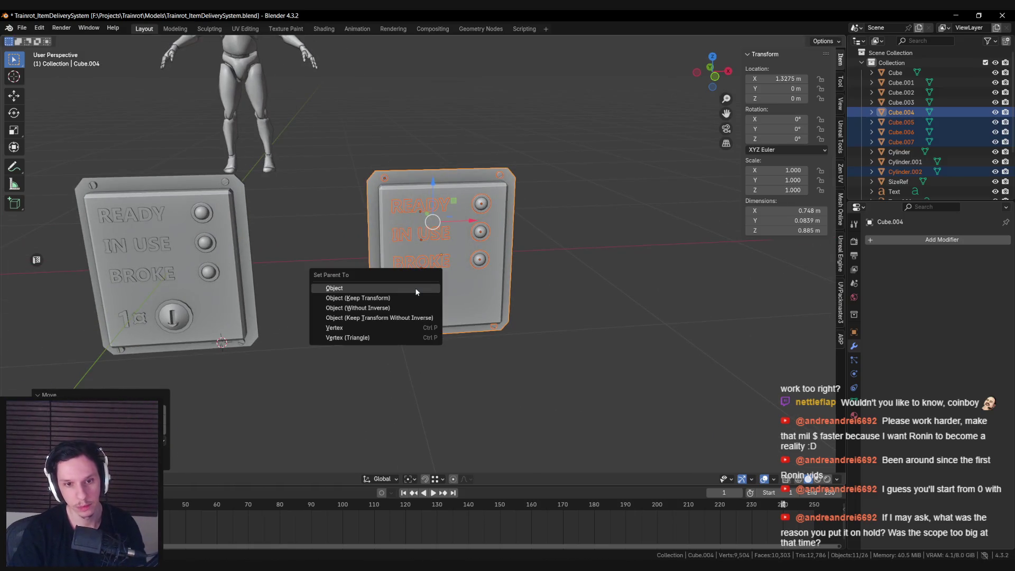
{"action": "left_click", "coordinate": [415, 288]}
In Edit Mode, box-select the bottom vertices of the copied panel body.
{"action": "left_click", "coordinate": [428, 290]}
{"action": "key", "text": "KP_Decimal"}
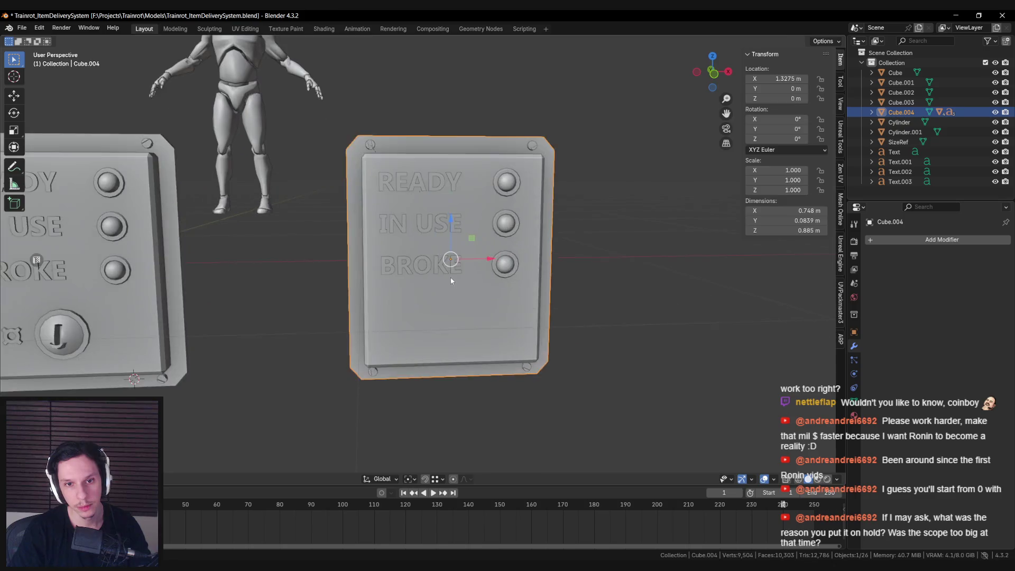
{"action": "key", "text": "Tab"}
{"action": "key", "text": "KP_1"}
{"action": "key", "text": "shift+z"}
{"action": "left_click_drag", "start_coordinate": [303, 328], "coordinate": [627, 444]}
{"action": "key", "text": "Tab"}
{"action": "key", "text": "shift+z"}
Raise the copy's bottom vertices and lower screws along Z, removing the coin section.
{"action": "left_click", "coordinate": [375, 381], "text": "shift"}
{"action": "key", "text": "Tab"}
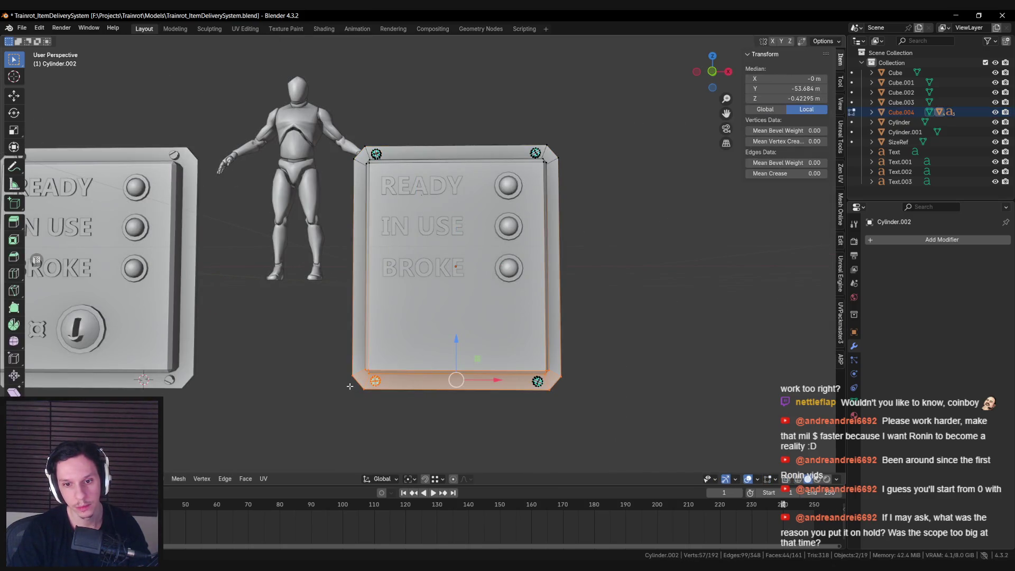
{"action": "key", "text": "shift+z"}
{"action": "left_click_drag", "start_coordinate": [321, 351], "coordinate": [569, 399]}
{"action": "key", "text": "shift+z"}
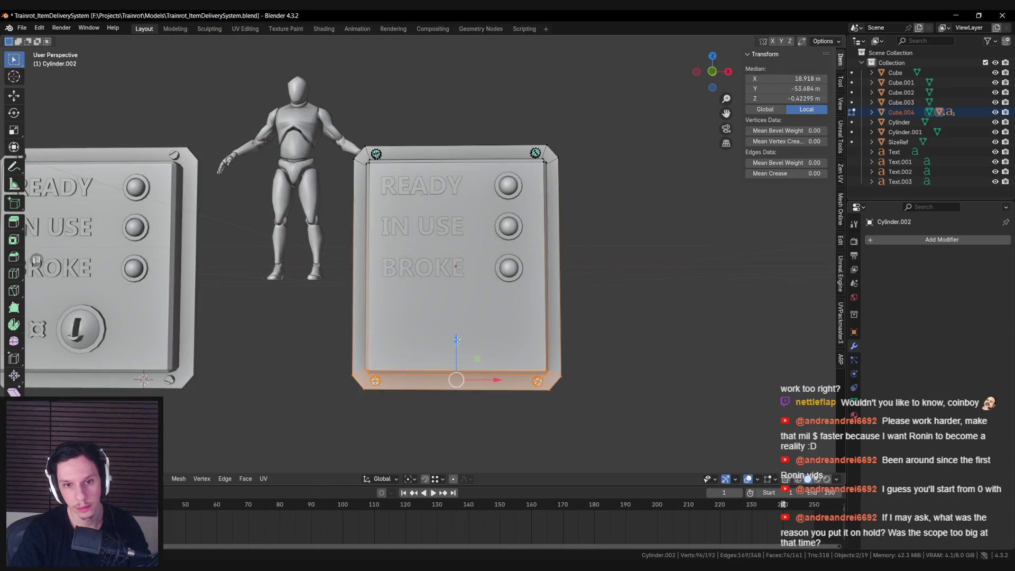
{"action": "key", "text": "g"}
{"action": "key", "text": "z"}
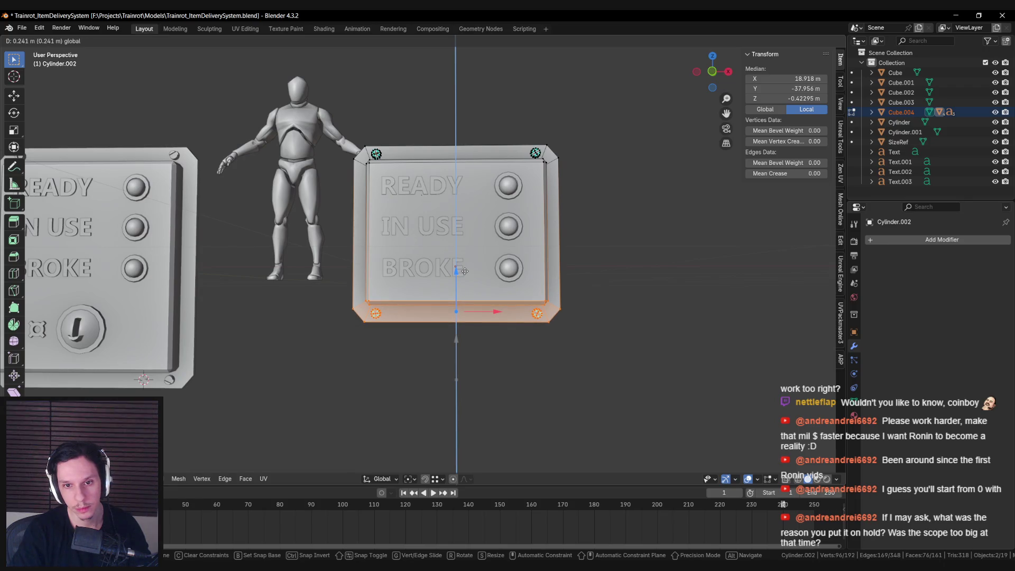
{"action": "left_click", "coordinate": [463, 271]}
{"action": "key", "text": "Tab"}
{"action": "scroll", "coordinate": [395, 306], "scroll_direction": "down", "scroll_amount": 10}
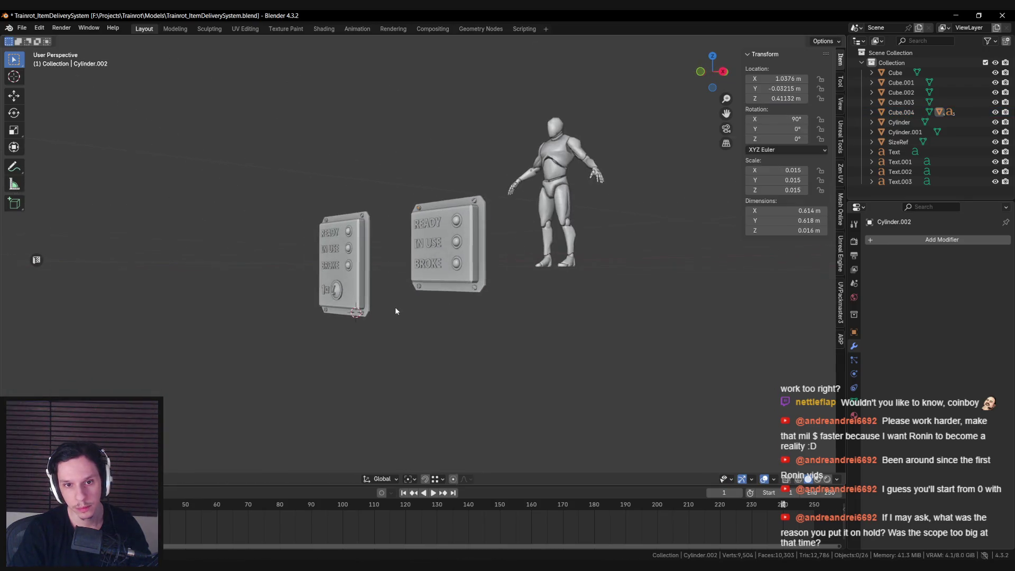
Raise the original panel's coin knob and price label about 0.018 m along Z.
{"action": "middle_click_drag", "start_coordinate": [496, 335], "coordinate": [468, 325]}
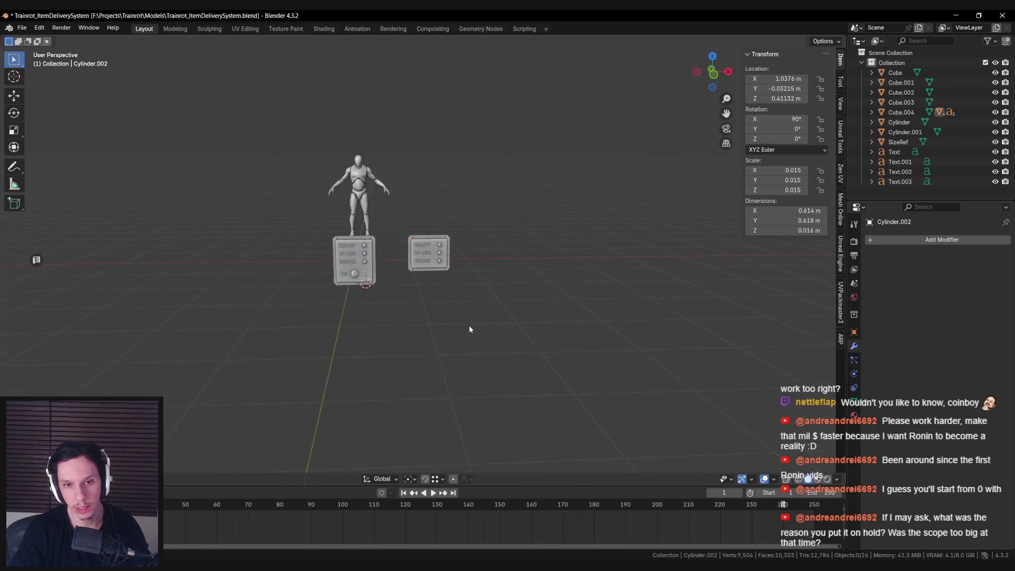
{"action": "scroll", "coordinate": [467, 324], "scroll_direction": "up", "scroll_amount": 6}
{"action": "scroll", "coordinate": [459, 325], "scroll_direction": "up", "scroll_amount": 2}
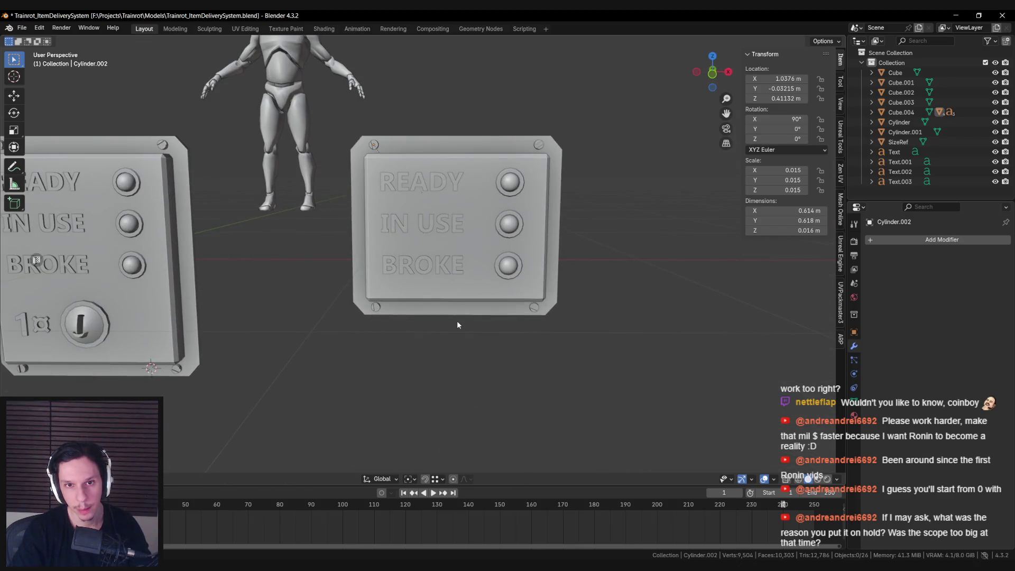
{"action": "mouse_move", "coordinate": [457, 324]}
{"action": "middle_mouse_down"}
{"action": "mouse_move", "coordinate": [464, 305]}
{"action": "mouse_move", "coordinate": [421, 324]}
{"action": "middle_mouse_up"}
{"action": "left_click", "coordinate": [464, 305]}
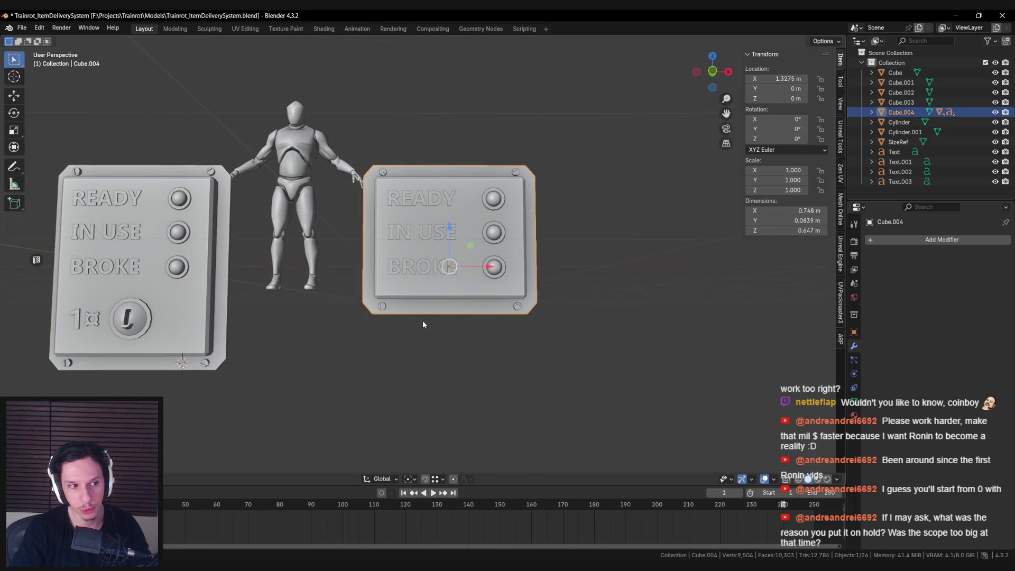
{"action": "scroll", "coordinate": [423, 324], "scroll_direction": "down", "scroll_amount": 1}
{"action": "middle_click_drag", "start_coordinate": [423, 324], "coordinate": [418, 299]}
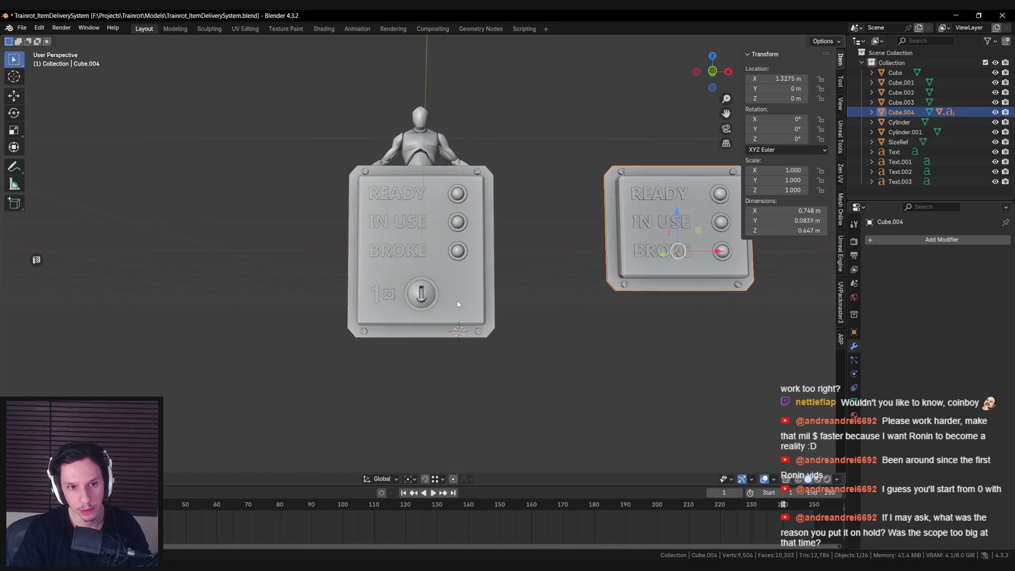
{"action": "left_click", "coordinate": [420, 295]}
{"action": "scroll", "coordinate": [376, 309], "scroll_direction": "up", "scroll_amount": 3}
{"action": "left_click", "coordinate": [377, 315], "text": "shift"}
{"action": "key", "text": "g"}
{"action": "key", "text": "z"}
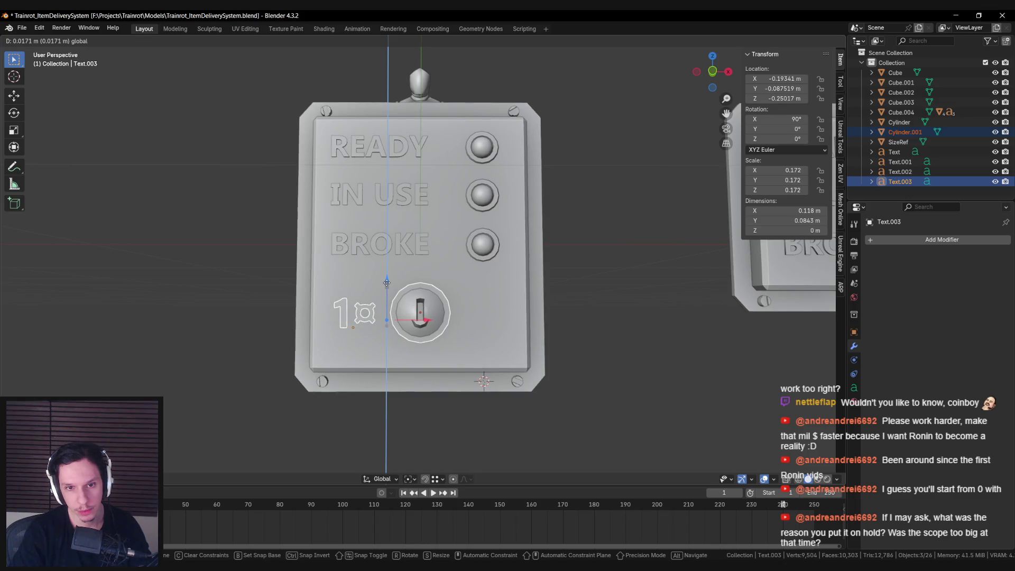
{"action": "left_click", "coordinate": [387, 297]}
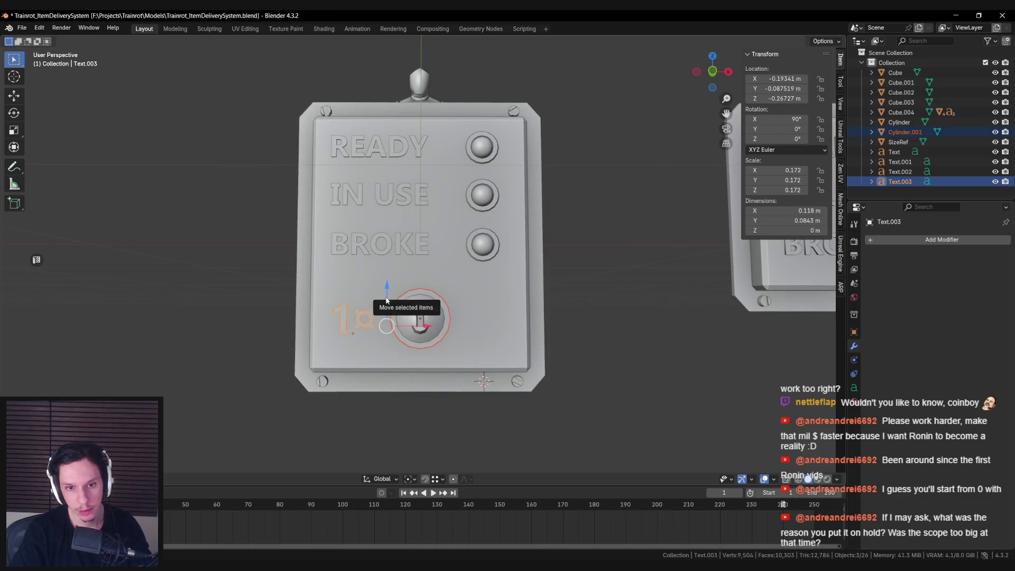
{"action": "left_click_drag", "start_coordinate": [388, 290], "coordinate": [389, 283]}
{"action": "key", "text": "alt+a"}
Orbit around both panels to check them and save Trainrot_ItemDeliverySystem.blend.
{"action": "scroll", "coordinate": [468, 322], "scroll_direction": "down", "scroll_amount": 4}
{"action": "mouse_move", "coordinate": [467, 321]}
{"action": "middle_mouse_down"}
{"action": "mouse_move", "coordinate": [443, 335]}
{"action": "mouse_move", "coordinate": [532, 335]}
{"action": "middle_mouse_up"}
{"action": "key", "text": "KP_1"}
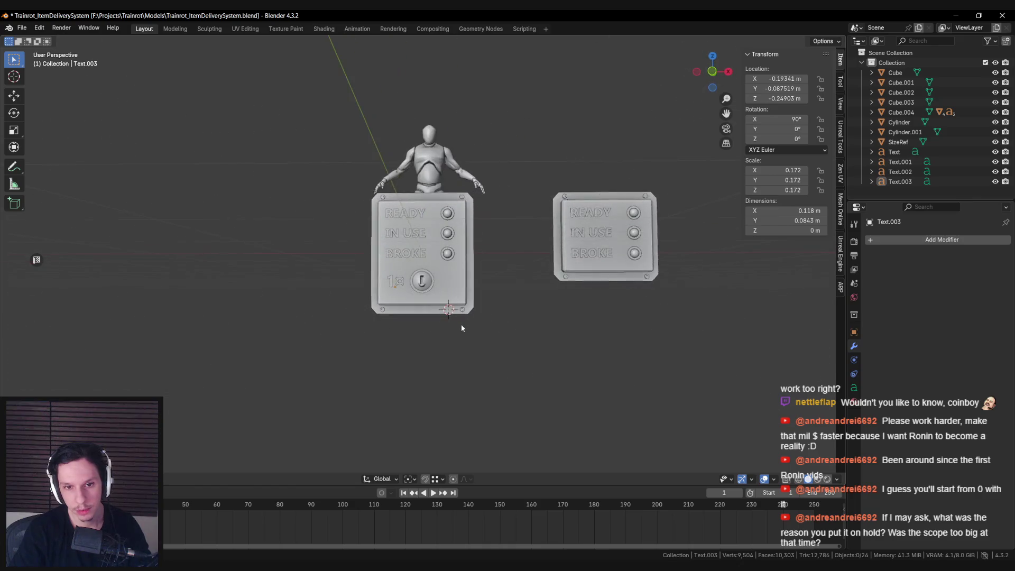
{"action": "scroll", "coordinate": [462, 328], "scroll_direction": "up", "scroll_amount": 2}
{"action": "mouse_move", "coordinate": [462, 328]}
{"action": "middle_mouse_down"}
{"action": "mouse_move", "coordinate": [462, 379]}
{"action": "mouse_move", "coordinate": [363, 369]}
{"action": "mouse_move", "coordinate": [460, 374]}
{"action": "mouse_move", "coordinate": [429, 361]}
{"action": "mouse_move", "coordinate": [443, 333]}
{"action": "middle_mouse_up"}
{"action": "scroll", "coordinate": [477, 369], "scroll_direction": "down", "scroll_amount": 2}
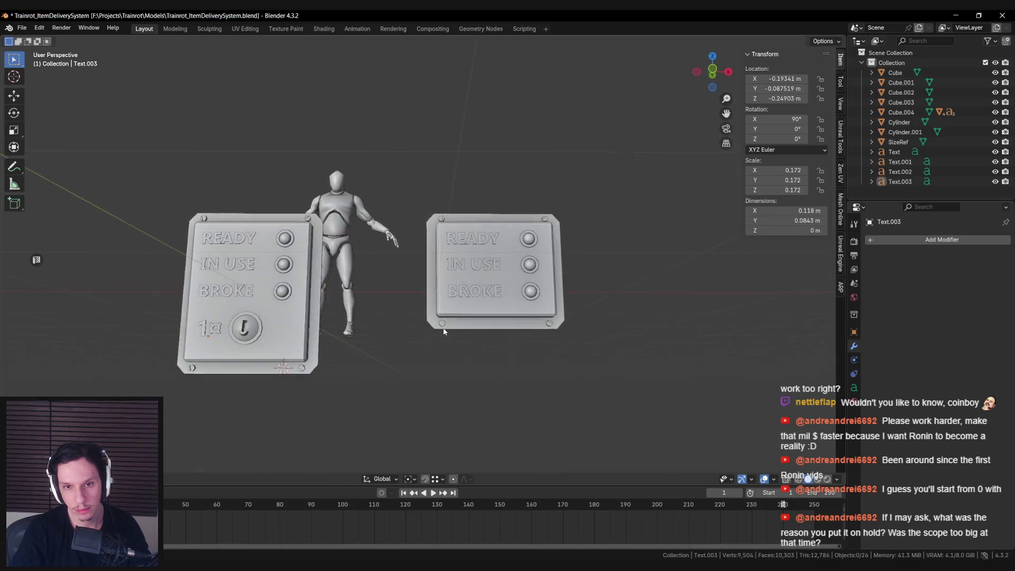
{"action": "scroll", "coordinate": [443, 332], "scroll_direction": "down", "scroll_amount": 2}
{"action": "scroll", "coordinate": [443, 331], "scroll_direction": "up", "scroll_amount": 4}
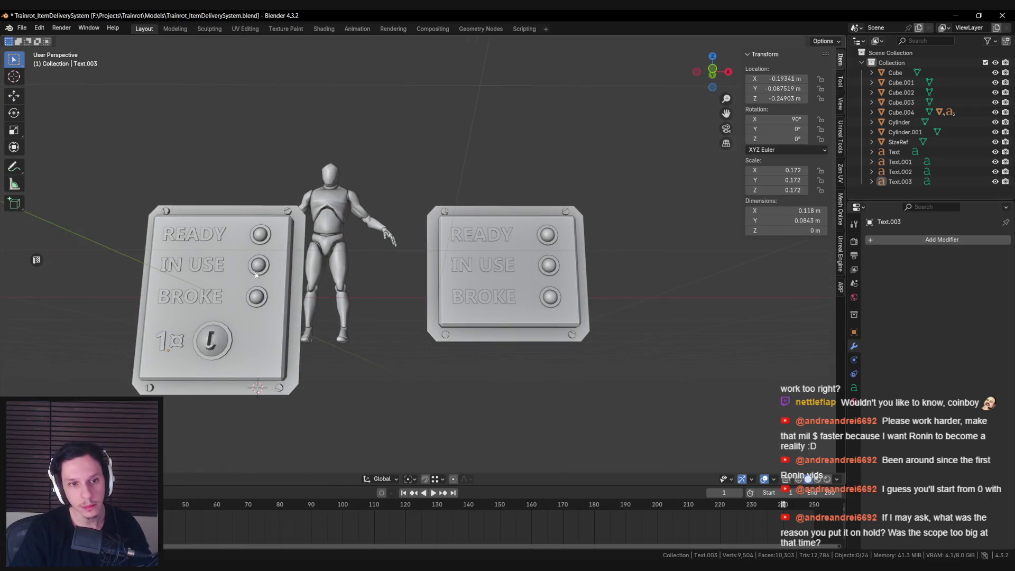
{"action": "scroll", "coordinate": [229, 248], "scroll_direction": "down", "scroll_amount": 8}
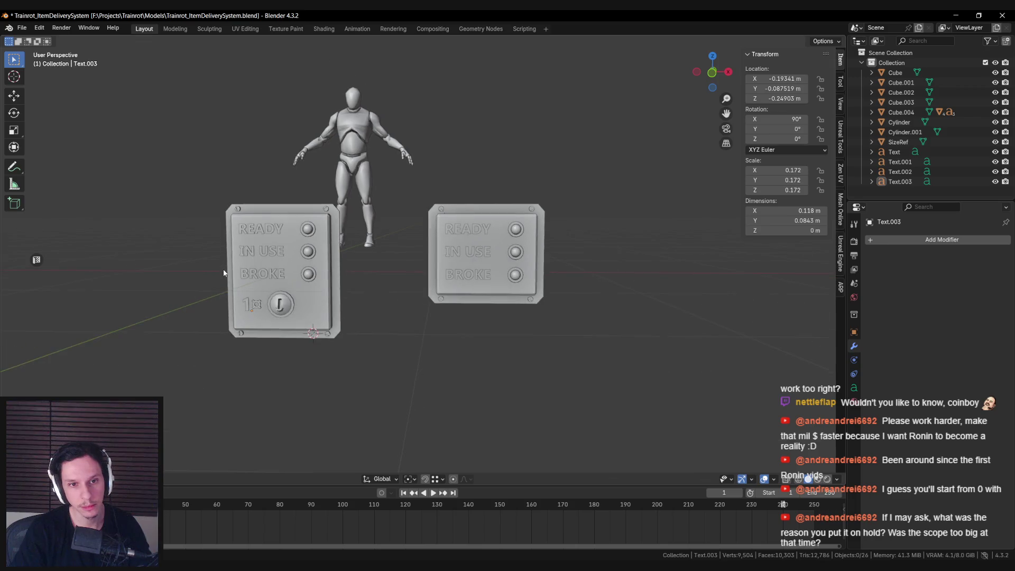
{"action": "scroll", "coordinate": [223, 269], "scroll_direction": "up", "scroll_amount": 5}
{"action": "scroll", "coordinate": [429, 322], "scroll_direction": "down", "scroll_amount": 4}
{"action": "scroll", "coordinate": [429, 322], "scroll_direction": "down", "scroll_amount": 4}
{"action": "mouse_move", "coordinate": [419, 322]}
{"action": "middle_mouse_down"}
{"action": "mouse_move", "coordinate": [342, 318]}
{"action": "mouse_move", "coordinate": [483, 330]}
{"action": "mouse_move", "coordinate": [402, 329]}
{"action": "middle_mouse_up"}
{"action": "scroll", "coordinate": [405, 331], "scroll_direction": "up", "scroll_amount": 5}
{"action": "scroll", "coordinate": [404, 332], "scroll_direction": "up", "scroll_amount": 2}
{"action": "scroll", "coordinate": [480, 330], "scroll_direction": "down", "scroll_amount": 4}
{"action": "scroll", "coordinate": [473, 330], "scroll_direction": "up", "scroll_amount": 2}
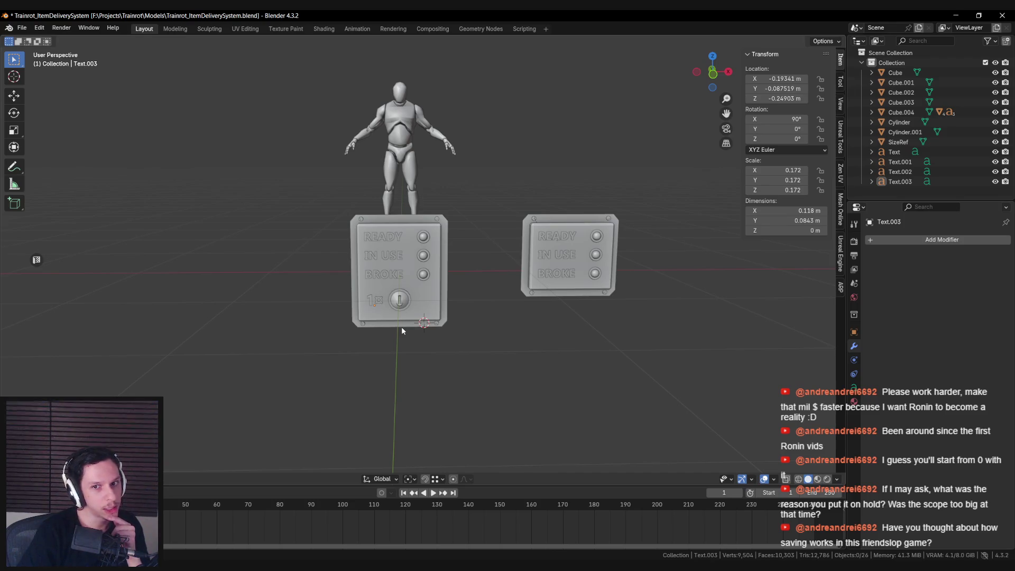
{"action": "mouse_move", "coordinate": [401, 330]}
{"action": "middle_mouse_down"}
{"action": "mouse_move", "coordinate": [410, 319]}
{"action": "mouse_move", "coordinate": [434, 333]}
{"action": "middle_mouse_up"}
{"action": "scroll", "coordinate": [422, 331], "scroll_direction": "up", "scroll_amount": 2}
{"action": "key", "text": "ctrl+s"}
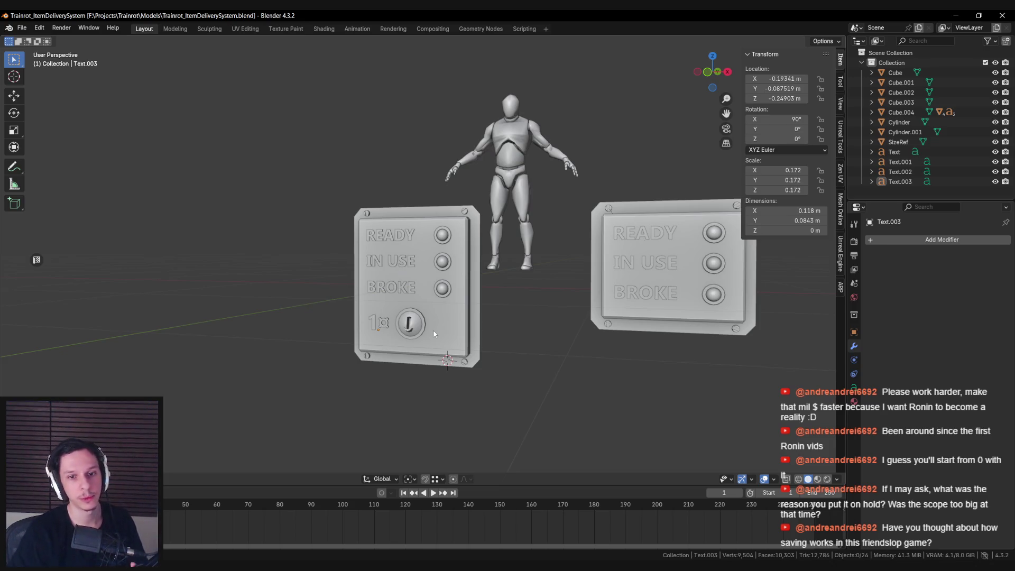
{"action": "mouse_move", "coordinate": [502, 328]}
{"action": "middle_mouse_down"}
{"action": "mouse_move", "coordinate": [436, 328]}
{"action": "mouse_move", "coordinate": [411, 312]}
{"action": "mouse_move", "coordinate": [500, 263]}
{"action": "middle_mouse_up"}
Nudge the 1 price label (Text.003) slightly left along X and save.
{"action": "scroll", "coordinate": [393, 273], "scroll_direction": "up", "scroll_amount": 3}
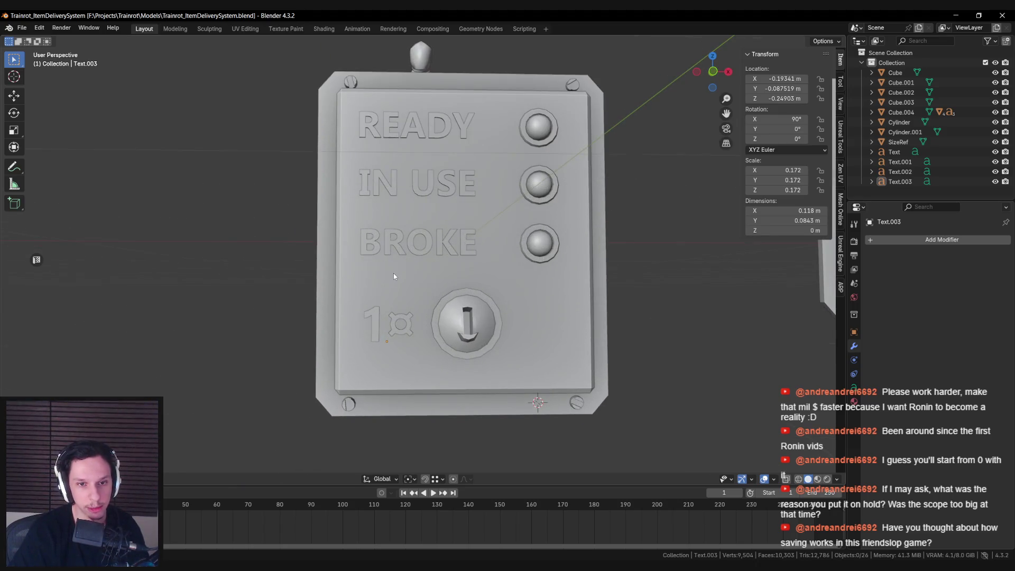
{"action": "scroll", "coordinate": [394, 273], "scroll_direction": "down", "scroll_amount": 2}
{"action": "left_click", "coordinate": [390, 312]}
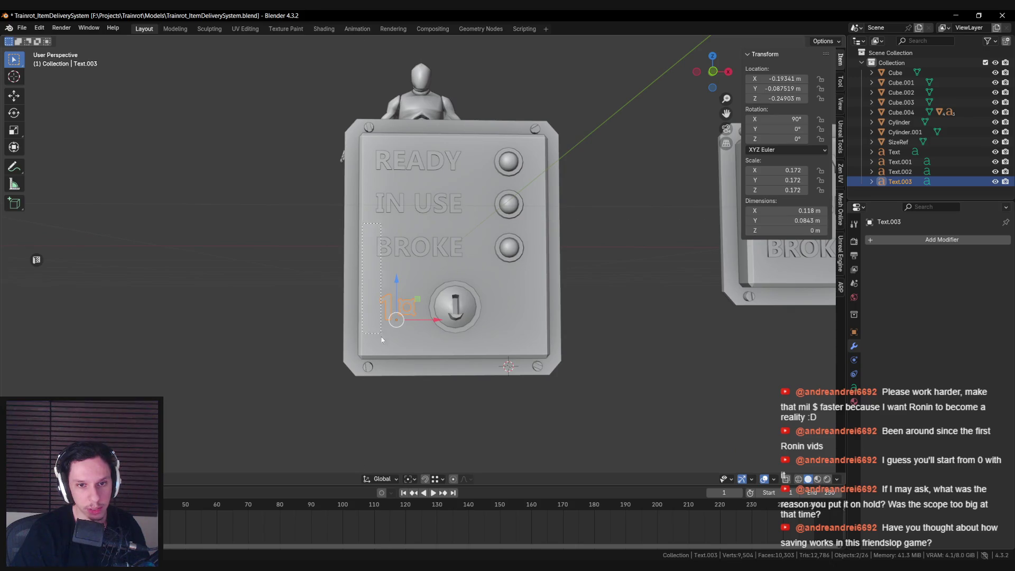
{"action": "left_click_drag", "start_coordinate": [377, 354], "coordinate": [377, 355]}
{"action": "left_click", "coordinate": [384, 306]}
{"action": "key", "text": "g"}
{"action": "key", "text": "x"}
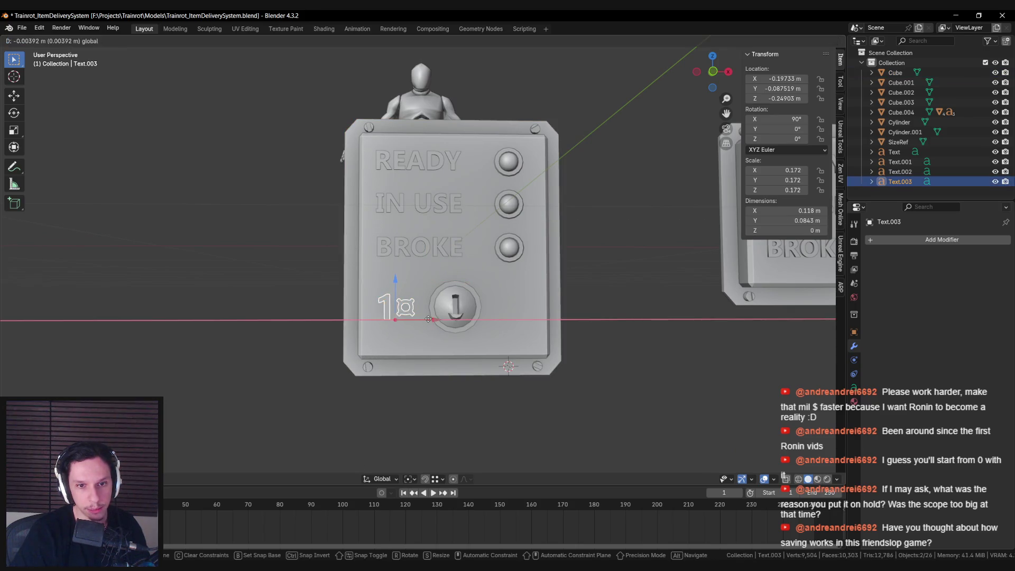
{"action": "left_click", "coordinate": [467, 314]}
{"action": "key", "text": "alt+a"}
{"action": "scroll", "coordinate": [467, 317], "scroll_direction": "down", "scroll_amount": 5}
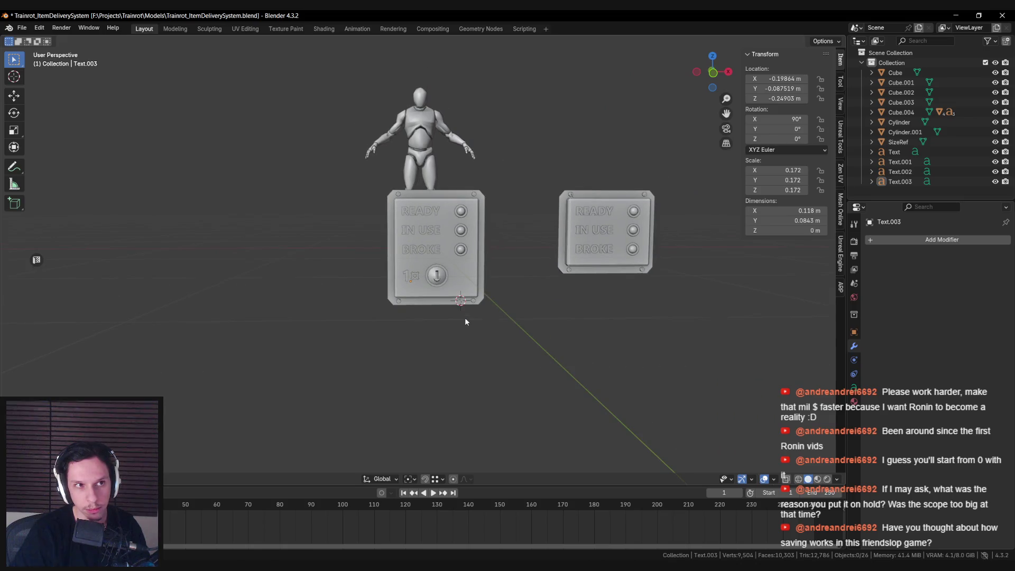
{"action": "key", "text": "ctrl+s"}
Jump the timeline to frame 0 and select the left panel's base, Cube, in Object Mode.
{"action": "scroll", "coordinate": [459, 303], "scroll_direction": "up", "scroll_amount": 2}
{"action": "key", "text": "Left"}
{"action": "scroll", "coordinate": [507, 301], "scroll_direction": "up", "scroll_amount": 3}
{"action": "scroll", "coordinate": [446, 300], "scroll_direction": "up", "scroll_amount": 4}
{"action": "left_click", "coordinate": [439, 296]}
{"action": "mouse_move", "coordinate": [430, 284]}
{"action": "middle_mouse_down"}
{"action": "mouse_move", "coordinate": [324, 351]}
{"action": "mouse_move", "coordinate": [414, 335]}
{"action": "mouse_move", "coordinate": [681, 332]}
{"action": "middle_mouse_up"}
{"action": "left_click", "coordinate": [370, 296]}
{"action": "key", "text": "Tab"}
{"action": "middle_click_drag", "start_coordinate": [381, 275], "coordinate": [466, 166]}
{"action": "right_click", "coordinate": [499, 233]}
{"action": "key", "text": "Tab"}
{"action": "right_click", "coordinate": [491, 227]}
{"action": "left_click", "coordinate": [491, 226]}
{"action": "middle_click_drag", "start_coordinate": [492, 233], "coordinate": [687, 222]}
Add a Weighted Normal modifier to Cube with Weight 100 and Keep Sharp enabled.
{"action": "left_click", "coordinate": [906, 239]}
{"action": "type", "text": "we"}
{"action": "left_click", "coordinate": [904, 255]}
{"action": "left_click_drag", "start_coordinate": [952, 283], "coordinate": [997, 283]}
{"action": "left_click", "coordinate": [938, 311]}
{"action": "scroll", "coordinate": [469, 249], "scroll_direction": "down", "scroll_amount": 4}
{"action": "left_click", "coordinate": [457, 250]}
{"action": "mouse_move", "coordinate": [456, 250]}
{"action": "middle_mouse_down"}
{"action": "mouse_move", "coordinate": [505, 268]}
{"action": "mouse_move", "coordinate": [432, 269]}
{"action": "mouse_move", "coordinate": [456, 240]}
{"action": "middle_mouse_up"}
{"action": "scroll", "coordinate": [456, 240], "scroll_direction": "down", "scroll_amount": 2}
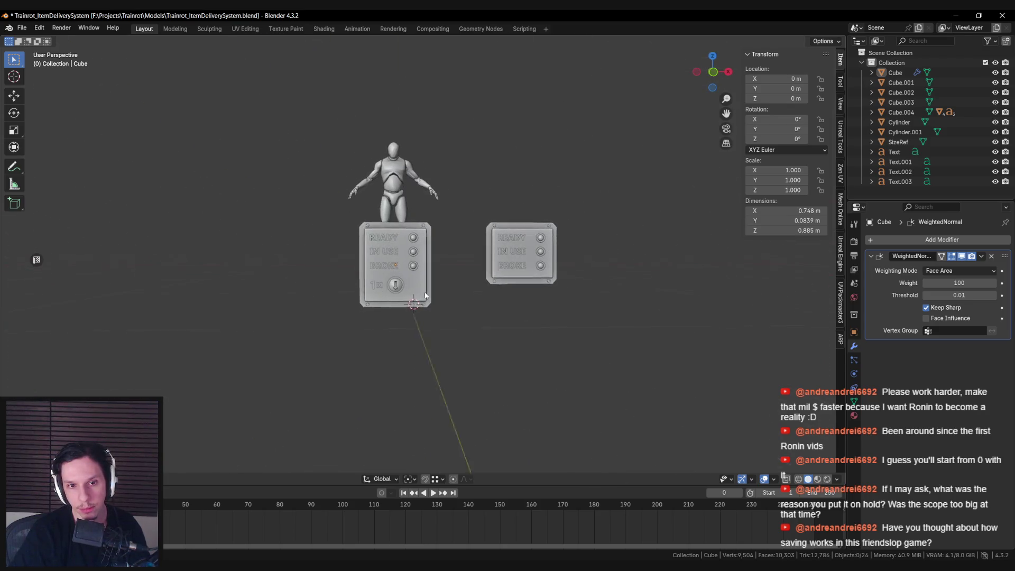
{"action": "scroll", "coordinate": [480, 277], "scroll_direction": "up", "scroll_amount": 5}
{"action": "mouse_move", "coordinate": [479, 277]}
{"action": "middle_mouse_down"}
{"action": "mouse_move", "coordinate": [522, 281]}
{"action": "mouse_move", "coordinate": [441, 262]}
{"action": "mouse_move", "coordinate": [464, 259]}
{"action": "mouse_move", "coordinate": [427, 258]}
{"action": "mouse_move", "coordinate": [444, 259]}
{"action": "middle_mouse_up"}
{"action": "scroll", "coordinate": [441, 261], "scroll_direction": "down", "scroll_amount": 4}
{"action": "scroll", "coordinate": [464, 262], "scroll_direction": "up", "scroll_amount": 3}
{"action": "scroll", "coordinate": [427, 258], "scroll_direction": "up", "scroll_amount": 3}
Shrink the coin-slot knob (Cylinder.001) to scale 0.067.
{"action": "left_click", "coordinate": [418, 262]}
{"action": "scroll", "coordinate": [444, 259], "scroll_direction": "down", "scroll_amount": 2}
{"action": "scroll", "coordinate": [447, 263], "scroll_direction": "up", "scroll_amount": 2}
{"action": "key", "text": "s"}
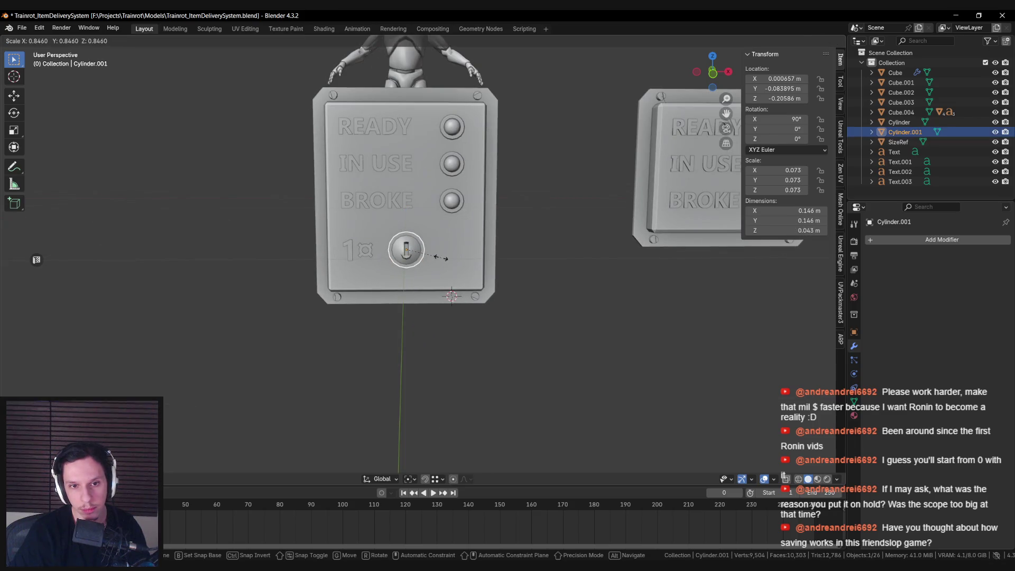
{"action": "left_click", "coordinate": [439, 254]}
{"action": "key", "text": "s"}
{"action": "left_click", "coordinate": [439, 252]}
Slide the knob a little to the left and save the file.
{"action": "left_click_drag", "start_coordinate": [440, 250], "coordinate": [437, 252]}
{"action": "key", "text": "alt+a"}
{"action": "middle_click_drag", "start_coordinate": [436, 253], "coordinate": [452, 256]}
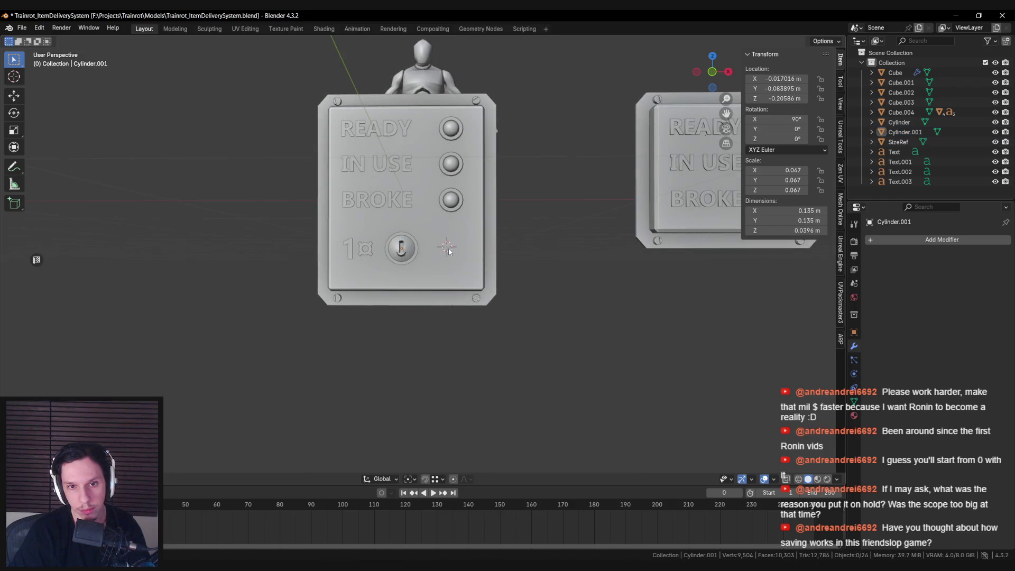
{"action": "scroll", "coordinate": [446, 262], "scroll_direction": "down", "scroll_amount": 2}
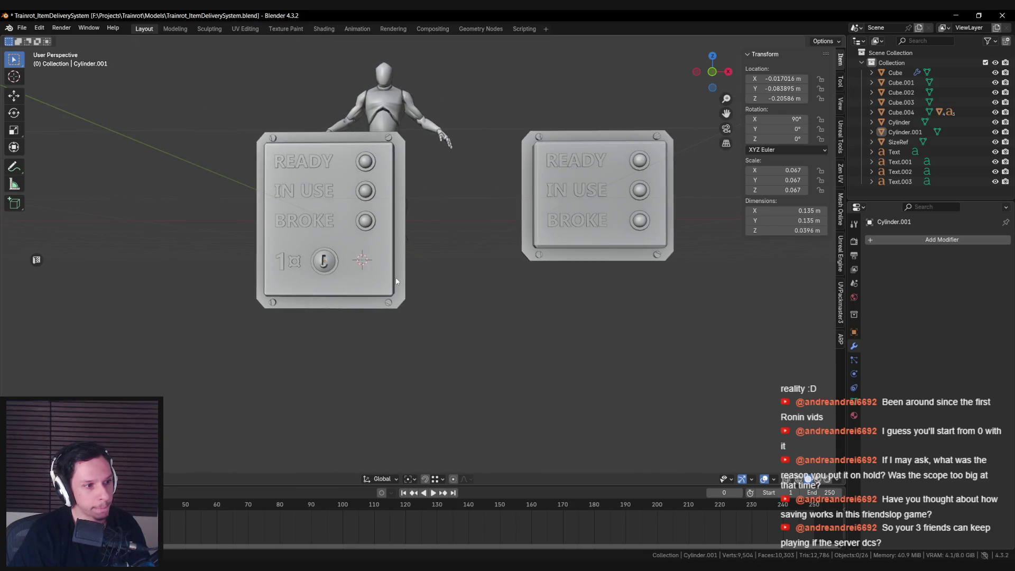
{"action": "middle_click_drag", "start_coordinate": [396, 280], "coordinate": [432, 304]}
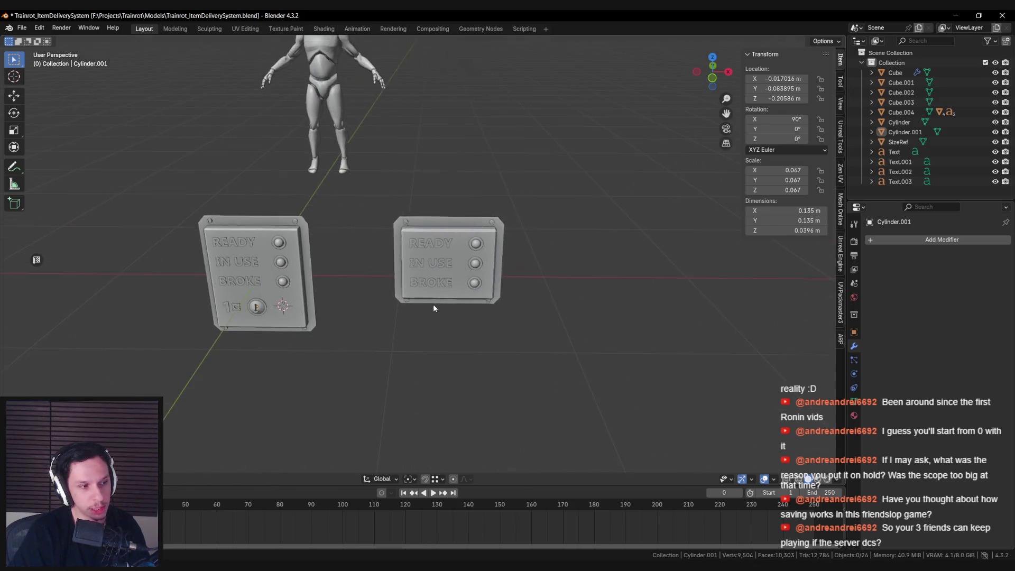
{"action": "scroll", "coordinate": [433, 306], "scroll_direction": "up", "scroll_amount": 2}
{"action": "key", "text": "ctrl+s"}
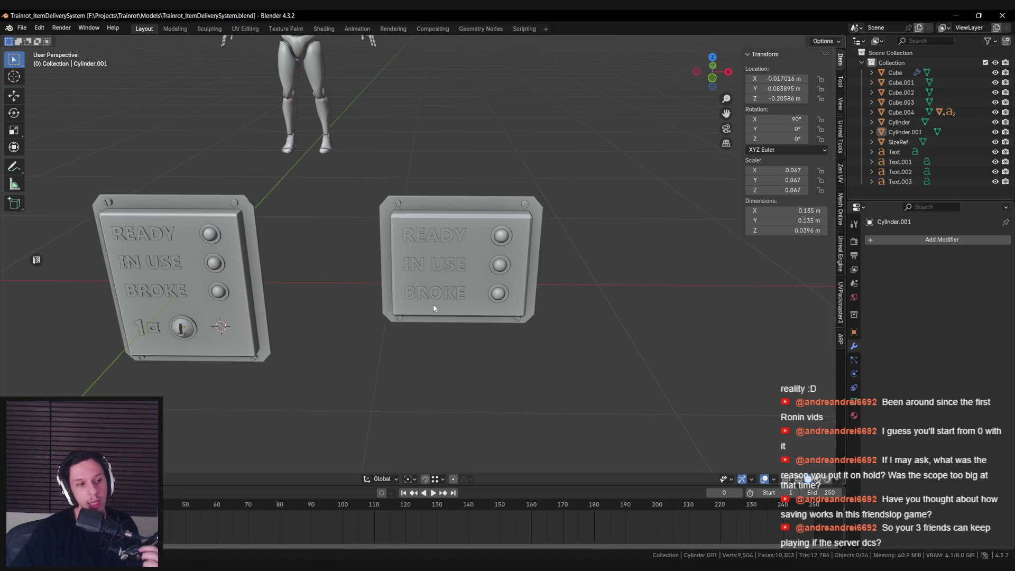
{"action": "mouse_move", "coordinate": [434, 308]}
{"action": "middle_mouse_down"}
{"action": "mouse_move", "coordinate": [322, 368]}
{"action": "mouse_move", "coordinate": [483, 362]}
{"action": "middle_mouse_up"}
Select the coin-slot knob and 1¤ price label together, cancelling an accidental upward move.
{"action": "scroll", "coordinate": [483, 362], "scroll_direction": "up", "scroll_amount": 4}
{"action": "left_click", "coordinate": [373, 340]}
{"action": "left_click", "coordinate": [304, 342], "text": "shift"}
{"action": "scroll", "coordinate": [343, 349], "scroll_direction": "down", "scroll_amount": 5}
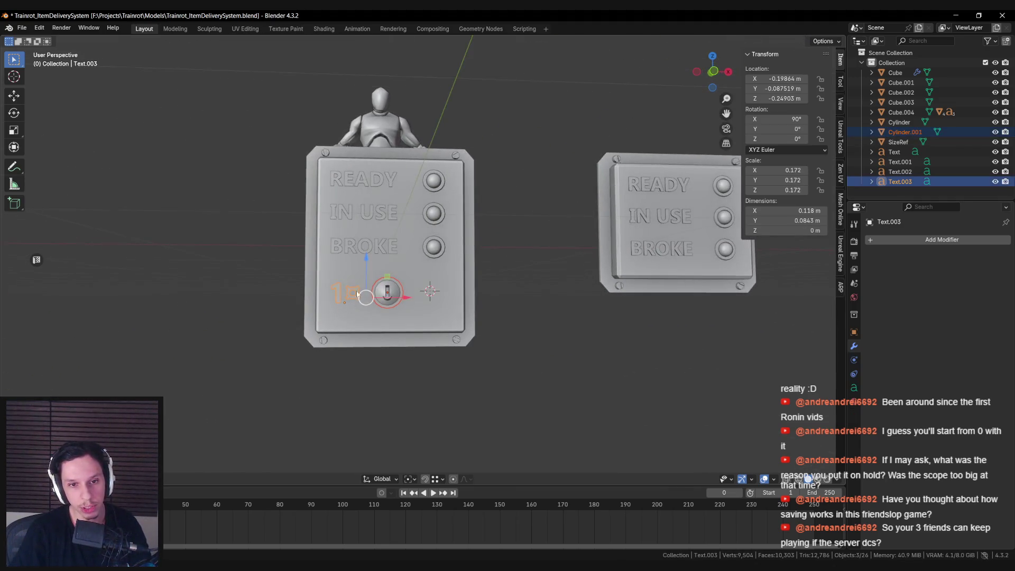
{"action": "left_click_drag", "start_coordinate": [363, 267], "coordinate": [362, 255]}
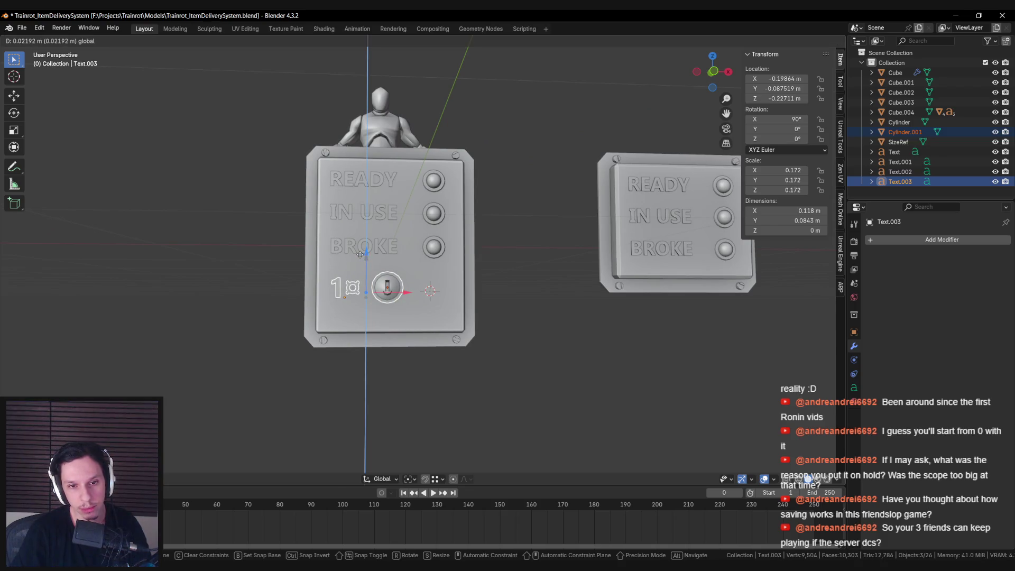
{"action": "right_click", "coordinate": [360, 254]}
{"action": "key", "text": "alt+a"}
Lower the knob and price label about 3.7 cm, knob ending at Z −0.24277 m.
{"action": "scroll", "coordinate": [418, 305], "scroll_direction": "down", "scroll_amount": 4}
{"action": "scroll", "coordinate": [418, 304], "scroll_direction": "up", "scroll_amount": 5}
{"action": "left_click", "coordinate": [336, 308]}
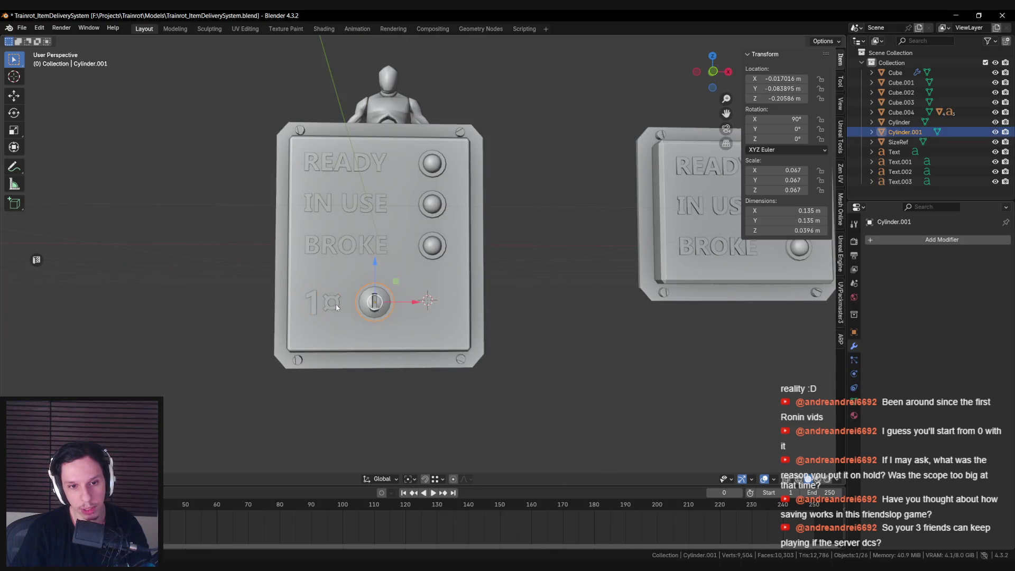
{"action": "left_click", "coordinate": [337, 308]}
{"action": "key", "text": "alt+a"}
{"action": "scroll", "coordinate": [412, 302], "scroll_direction": "down", "scroll_amount": 3}
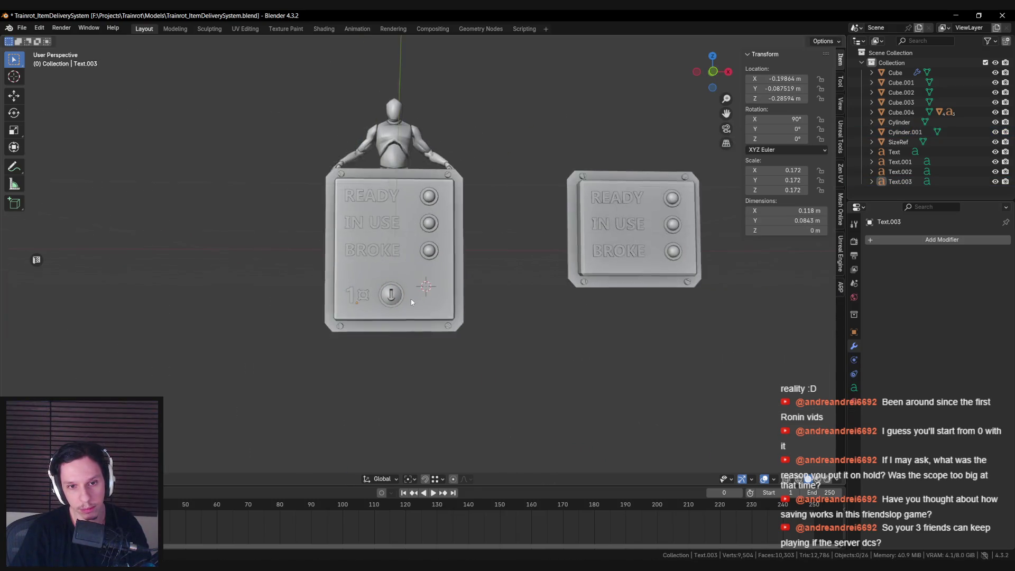
{"action": "scroll", "coordinate": [410, 305], "scroll_direction": "up", "scroll_amount": 2}
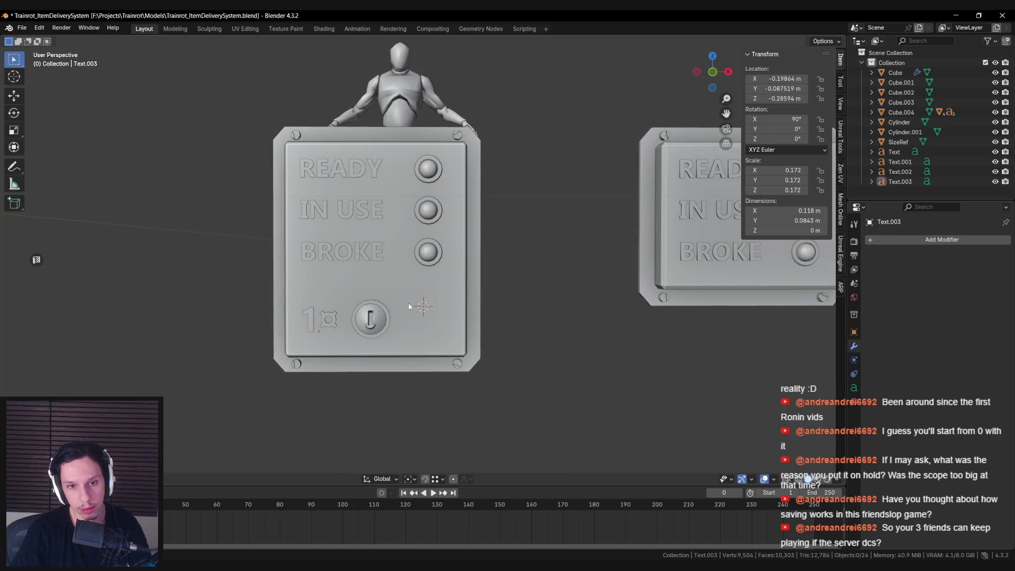
{"action": "left_click", "coordinate": [371, 321]}
{"action": "scroll", "coordinate": [371, 321], "scroll_direction": "down", "scroll_amount": 3}
{"action": "mouse_move", "coordinate": [415, 324]}
{"action": "middle_mouse_down"}
{"action": "mouse_move", "coordinate": [379, 329]}
{"action": "mouse_move", "coordinate": [524, 305]}
{"action": "middle_mouse_up"}
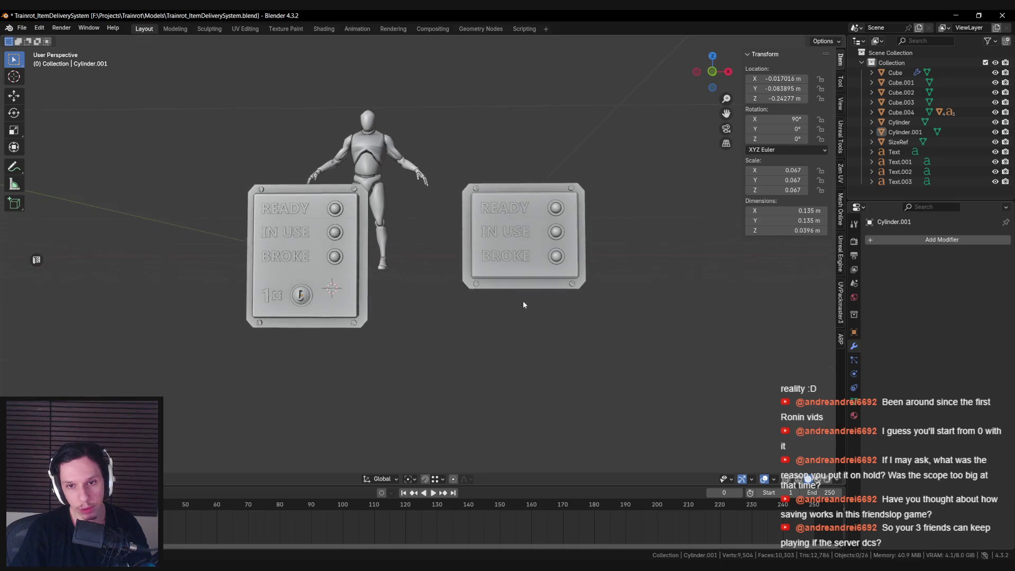
{"action": "left_click", "coordinate": [510, 283]}
Raise the right panel's bottom edge in Edit Mode to make it slightly shorter.
{"action": "key", "text": "KP_1"}
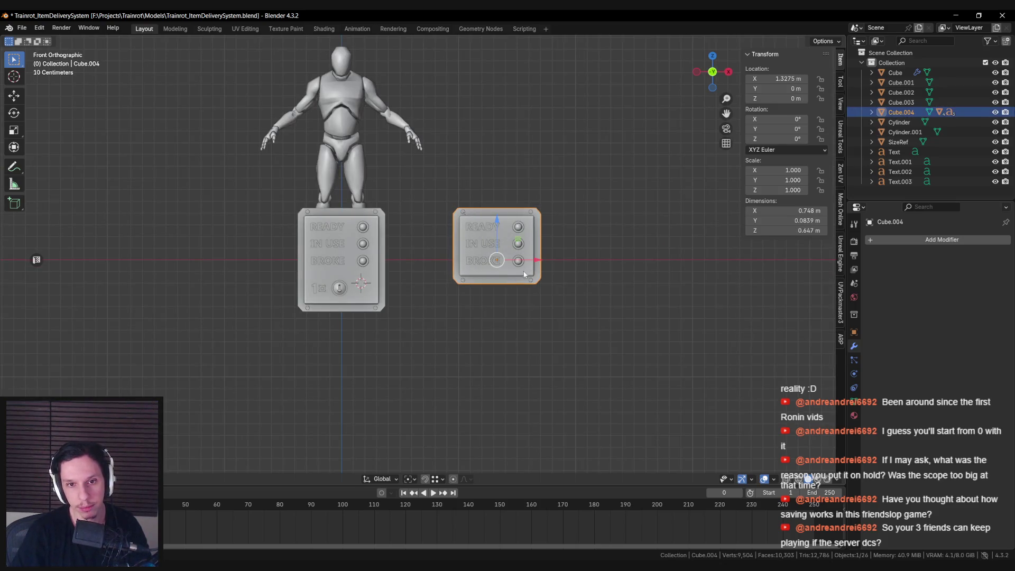
{"action": "scroll", "coordinate": [475, 265], "scroll_direction": "up", "scroll_amount": 4}
{"action": "left_click", "coordinate": [335, 336], "text": "shift"}
{"action": "key", "text": "Tab"}
{"action": "key", "text": "g"}
{"action": "key", "text": "z"}
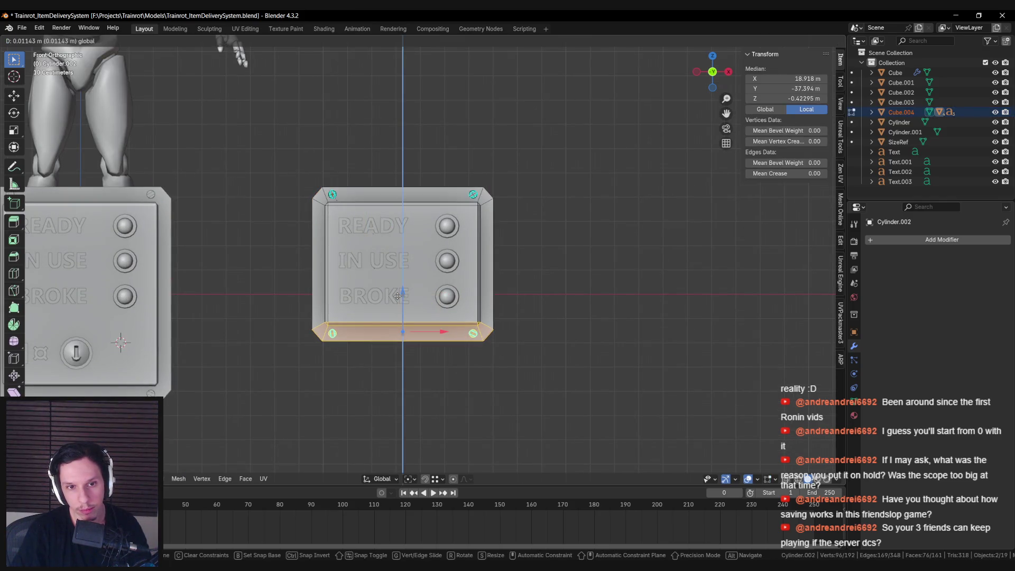
{"action": "left_click", "coordinate": [397, 296]}
{"action": "key", "text": "Tab"}
{"action": "scroll", "coordinate": [398, 296], "scroll_direction": "down", "scroll_amount": 4}
{"action": "mouse_move", "coordinate": [397, 296]}
{"action": "middle_mouse_down"}
{"action": "mouse_move", "coordinate": [340, 307]}
{"action": "mouse_move", "coordinate": [432, 328]}
{"action": "middle_mouse_up"}
{"action": "scroll", "coordinate": [423, 317], "scroll_direction": "down", "scroll_amount": 3}
{"action": "scroll", "coordinate": [425, 311], "scroll_direction": "up", "scroll_amount": 4}
{"action": "scroll", "coordinate": [425, 312], "scroll_direction": "up", "scroll_amount": 2}
Select and inspect the right panel's top rim loop in Edit Mode.
{"action": "left_click", "coordinate": [422, 274]}
{"action": "key", "text": "Tab"}
{"action": "scroll", "coordinate": [418, 245], "scroll_direction": "up", "scroll_amount": 2}
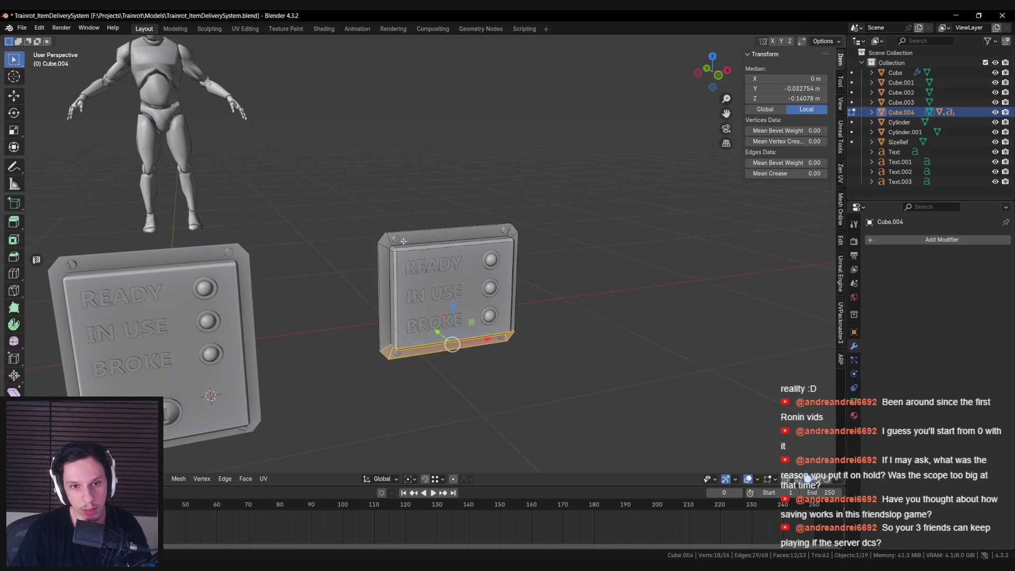
{"action": "left_click", "coordinate": [402, 241], "text": "alt"}
{"action": "middle_click_drag", "start_coordinate": [402, 241], "coordinate": [409, 291]}
{"action": "scroll", "coordinate": [409, 291], "scroll_direction": "up", "scroll_amount": 3}
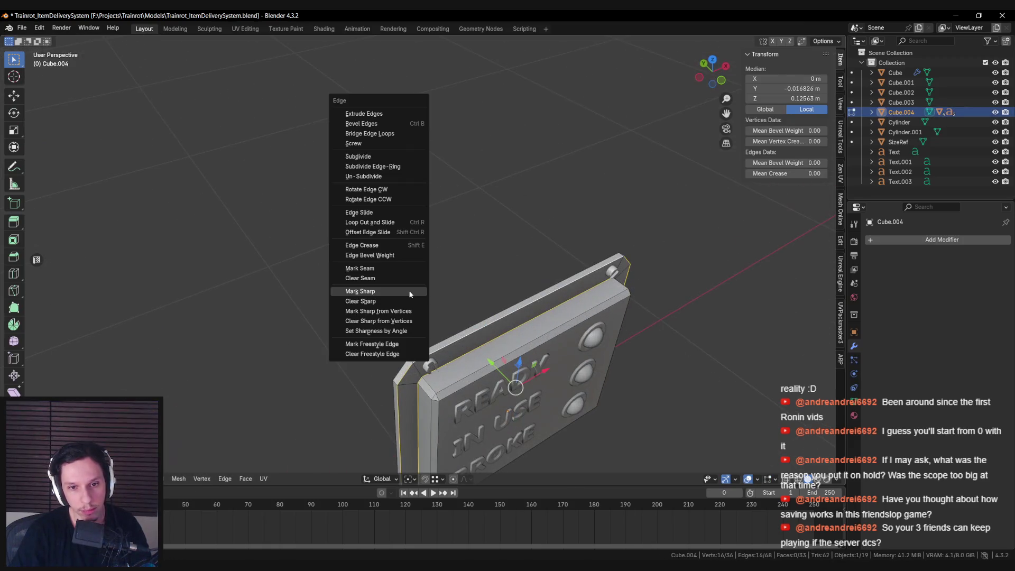
{"action": "key", "text": "Tab"}
{"action": "scroll", "coordinate": [409, 291], "scroll_direction": "down", "scroll_amount": 3}
Add a Weighted Normal modifier to the right panel with Weight 100 and Keep Sharp.
{"action": "right_click", "coordinate": [449, 317]}
{"action": "left_click", "coordinate": [486, 327]}
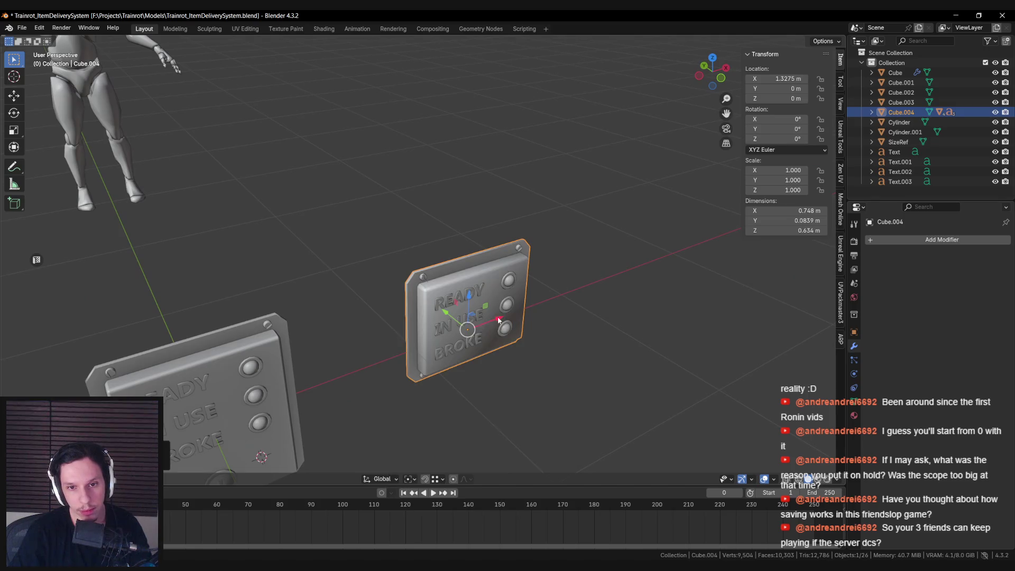
{"action": "left_click", "coordinate": [941, 240]}
{"action": "mouse_move", "coordinate": [867, 300]}
{"action": "left_click", "coordinate": [803, 271]}
{"action": "left_click_drag", "start_coordinate": [965, 281], "coordinate": [994, 282]}
{"action": "left_click", "coordinate": [926, 307]}
{"action": "key", "text": "alt+a"}
{"action": "middle_click_drag", "start_coordinate": [476, 317], "coordinate": [442, 276]}
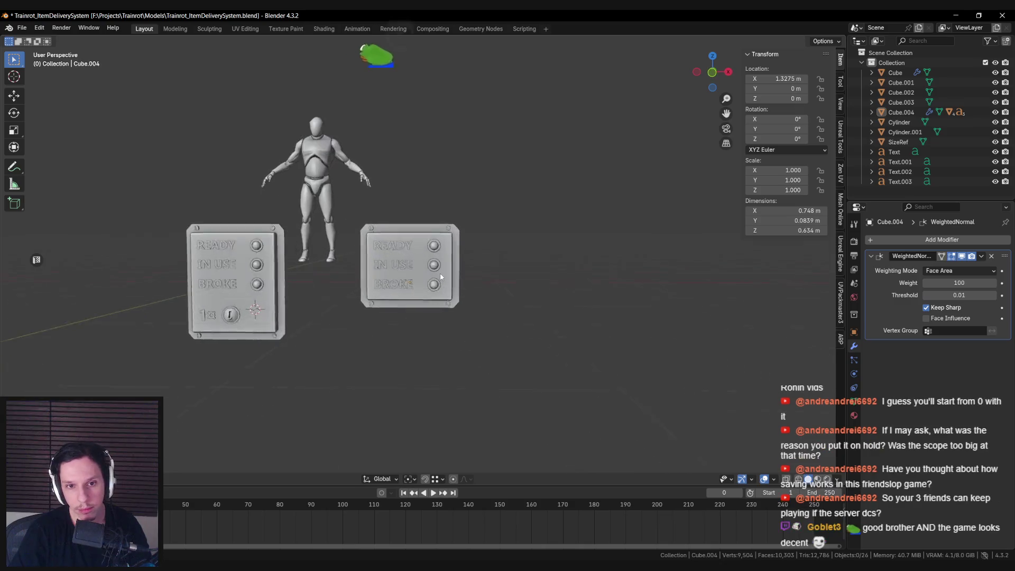
Save the delivery-system .blend file.
{"action": "scroll", "coordinate": [441, 275], "scroll_direction": "up", "scroll_amount": 3}
{"action": "key", "text": "ctrl+s"}
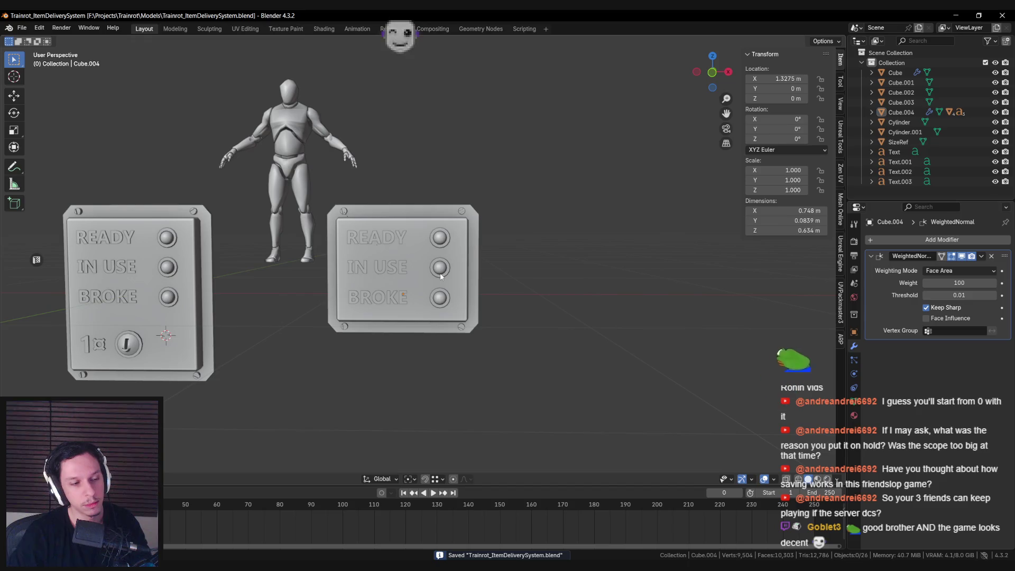
{"action": "middle_click_drag", "start_coordinate": [441, 276], "coordinate": [517, 277], "text": "shift"}
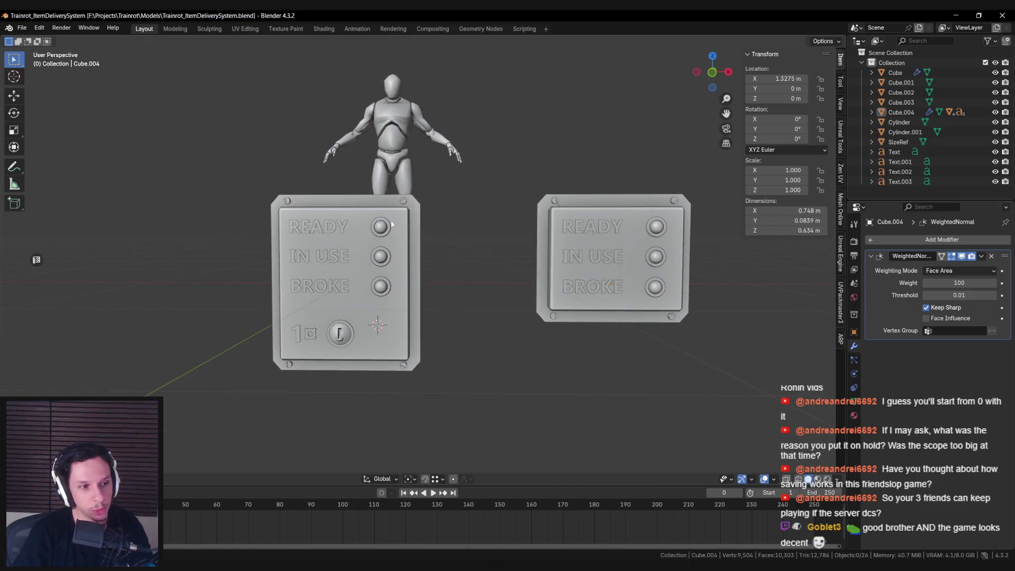
{"action": "middle_click_drag", "start_coordinate": [394, 212], "coordinate": [383, 264]}
Review both panels from several angles, then bring Spotify to the front.
{"action": "scroll", "coordinate": [387, 262], "scroll_direction": "down", "scroll_amount": 2}
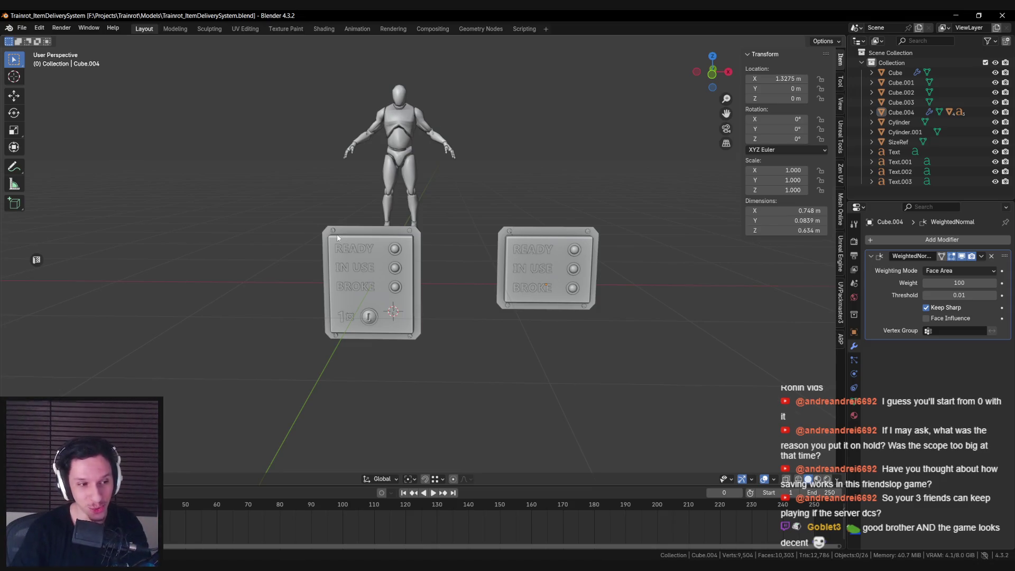
{"action": "scroll", "coordinate": [337, 238], "scroll_direction": "up", "scroll_amount": 8}
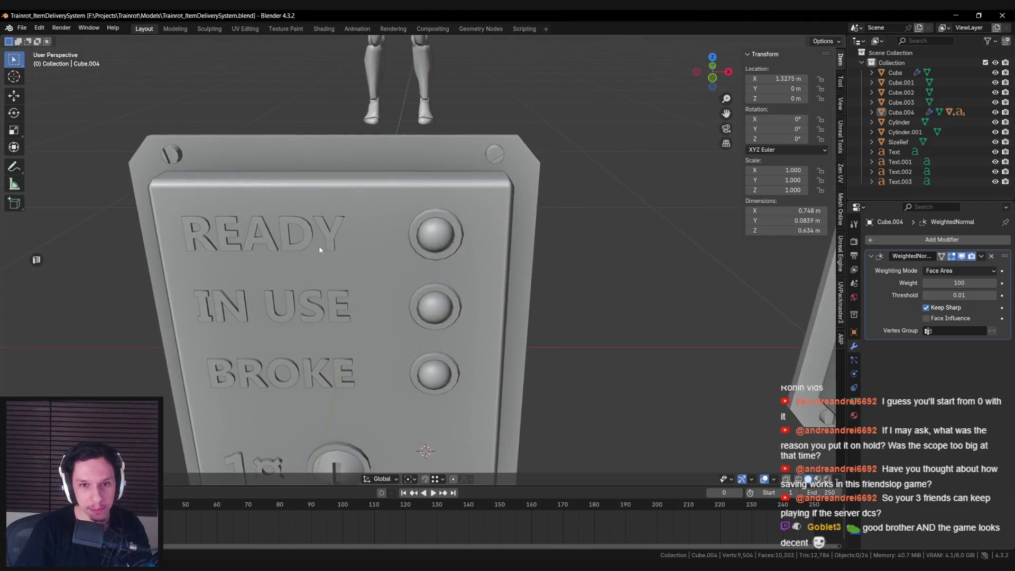
{"action": "scroll", "coordinate": [319, 249], "scroll_direction": "down", "scroll_amount": 5}
{"action": "mouse_move", "coordinate": [319, 249]}
{"action": "middle_mouse_down"}
{"action": "mouse_move", "coordinate": [345, 239]}
{"action": "mouse_move", "coordinate": [326, 256]}
{"action": "mouse_move", "coordinate": [343, 222]}
{"action": "mouse_move", "coordinate": [363, 250]}
{"action": "mouse_move", "coordinate": [436, 275]}
{"action": "mouse_move", "coordinate": [383, 256]}
{"action": "mouse_move", "coordinate": [370, 271]}
{"action": "mouse_move", "coordinate": [378, 296]}
{"action": "middle_mouse_up"}
{"action": "scroll", "coordinate": [269, 256], "scroll_direction": "down", "scroll_amount": 5}
{"action": "scroll", "coordinate": [268, 256], "scroll_direction": "up", "scroll_amount": 5}
{"action": "scroll", "coordinate": [373, 205], "scroll_direction": "up", "scroll_amount": 5}
{"action": "scroll", "coordinate": [372, 203], "scroll_direction": "down", "scroll_amount": 5}
{"action": "scroll", "coordinate": [436, 275], "scroll_direction": "down", "scroll_amount": 3}
{"action": "scroll", "coordinate": [370, 271], "scroll_direction": "up", "scroll_amount": 4}
{"action": "scroll", "coordinate": [378, 296], "scroll_direction": "down", "scroll_amount": 3}
{"action": "key", "text": "alt+Tab"}
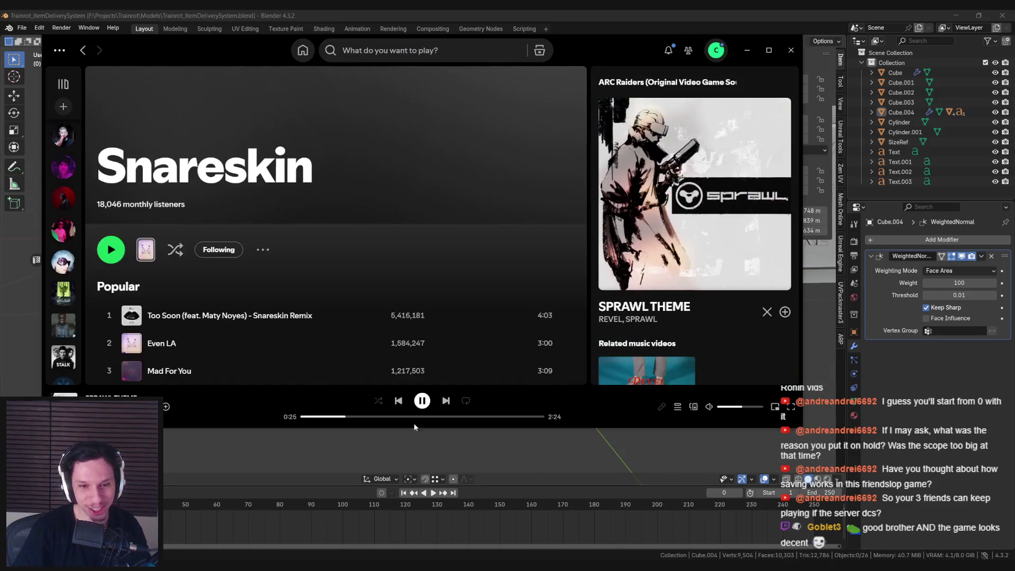
Skip Spotify to the next track, Horizontal Fall, then go back to the 3D scene.
{"action": "left_click", "coordinate": [446, 401]}
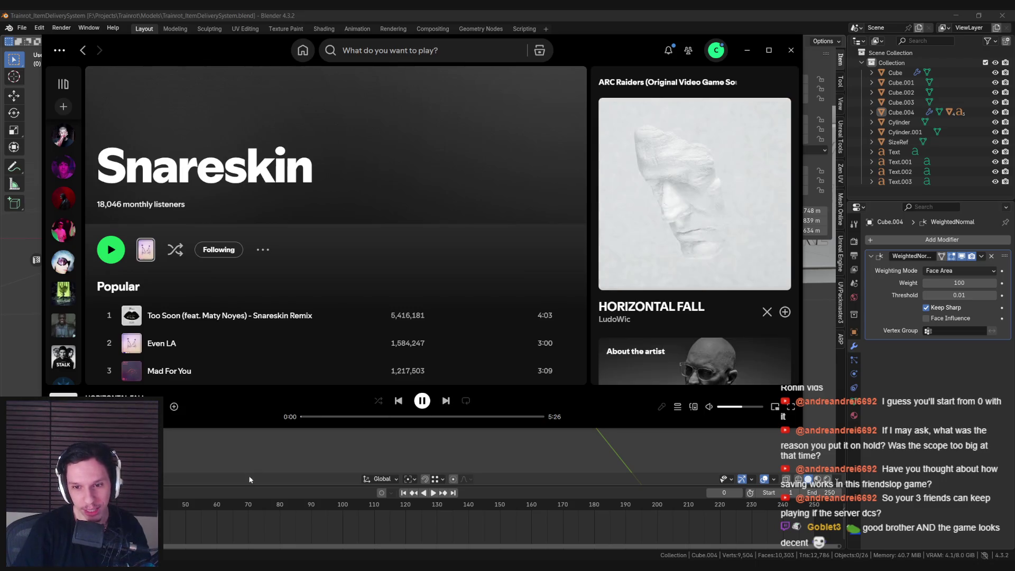
{"action": "key", "text": "alt+Tab"}
{"action": "middle_click_drag", "start_coordinate": [410, 380], "coordinate": [412, 353]}
{"action": "scroll", "coordinate": [412, 353], "scroll_direction": "down", "scroll_amount": 2}
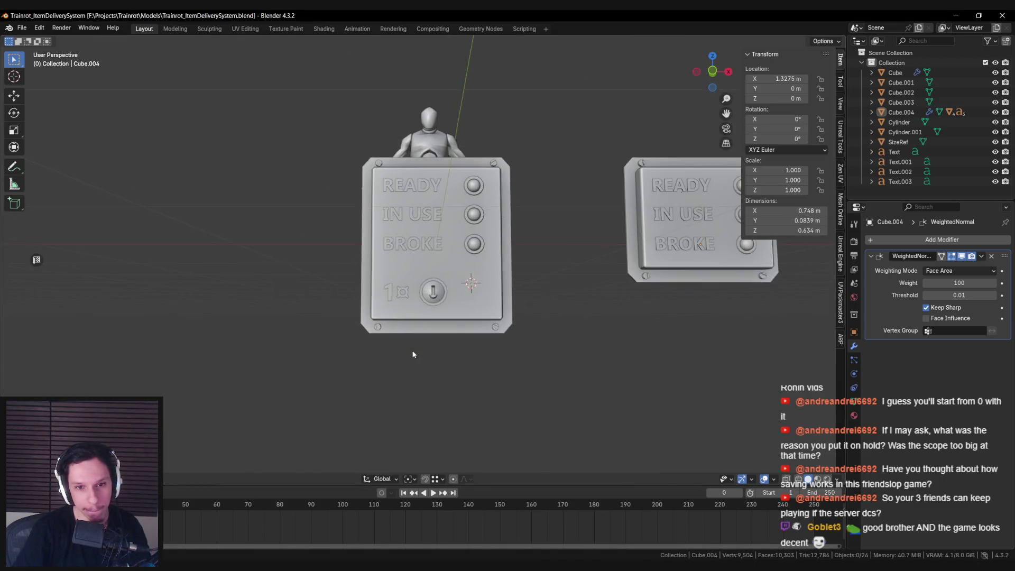
{"action": "middle_click_drag", "start_coordinate": [480, 302], "coordinate": [461, 303]}
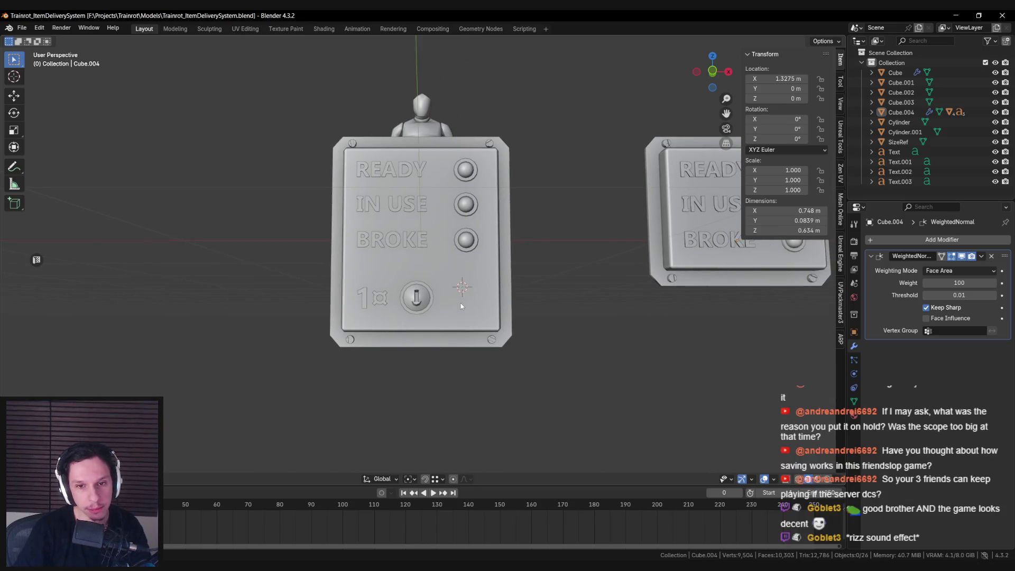
{"action": "key", "text": "alt+Tab"}
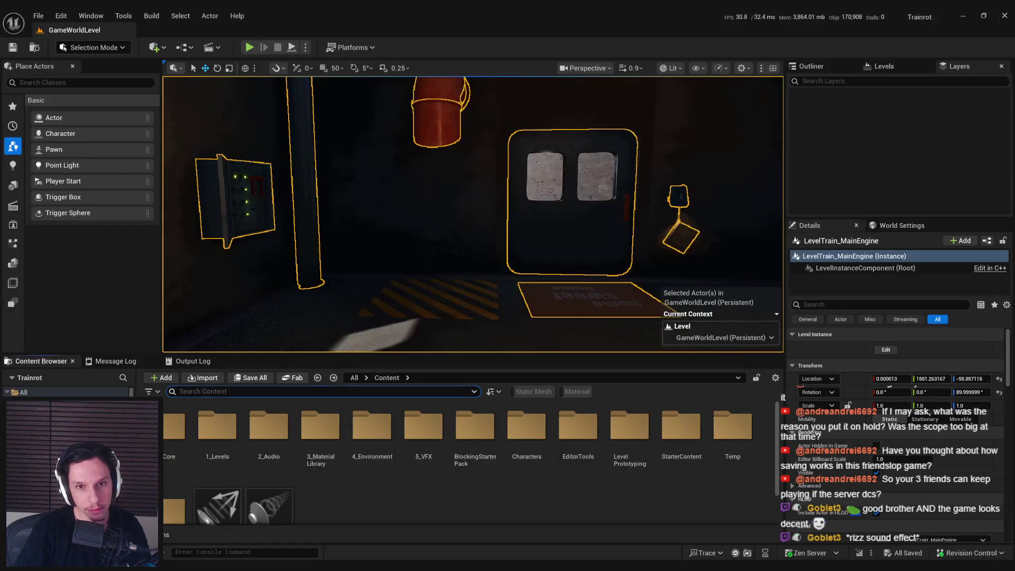
Fly Unreal's viewport close to the START/STOP button, then return to Blender.
{"action": "right_click_drag", "start_coordinate": [483, 315], "coordinate": [483, 315]}
{"action": "key", "text": "alt+Tab"}
{"action": "scroll", "coordinate": [464, 316], "scroll_direction": "down", "scroll_amount": 3}
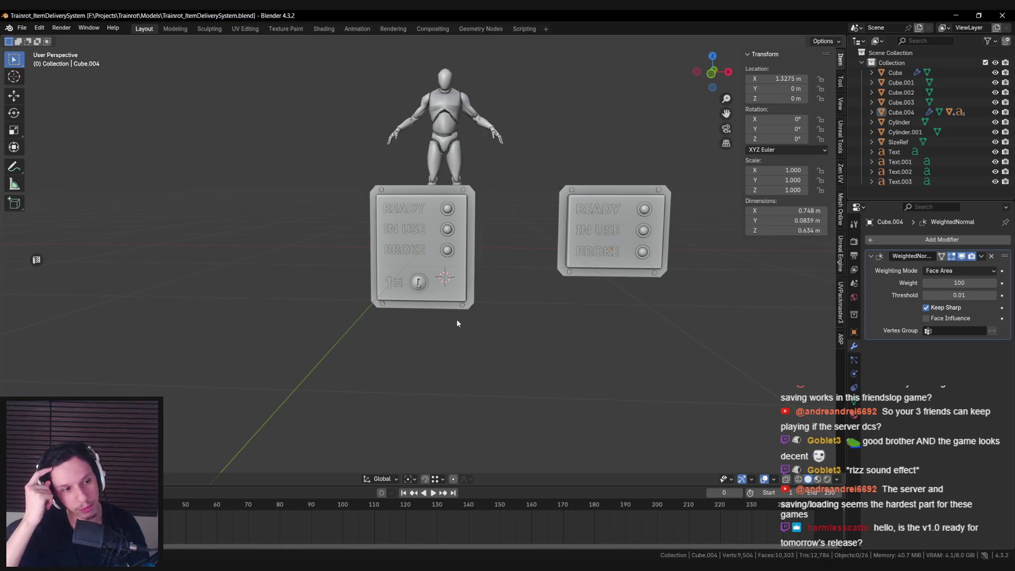
{"action": "scroll", "coordinate": [457, 322], "scroll_direction": "up", "scroll_amount": 1}
{"action": "scroll", "coordinate": [464, 312], "scroll_direction": "up", "scroll_amount": 2}
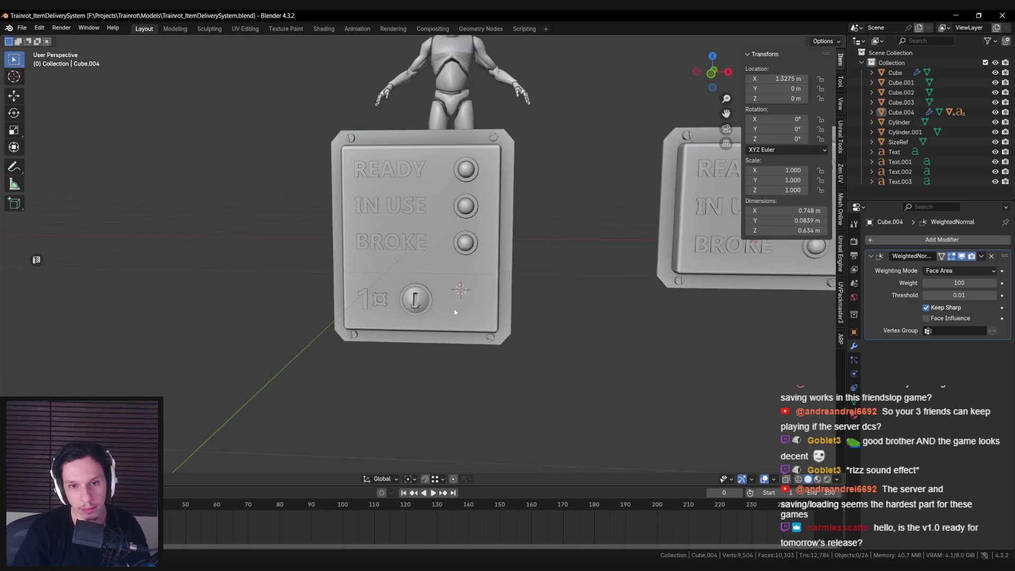
{"action": "scroll", "coordinate": [464, 311], "scroll_direction": "down", "scroll_amount": 3}
{"action": "scroll", "coordinate": [463, 304], "scroll_direction": "up", "scroll_amount": 2}
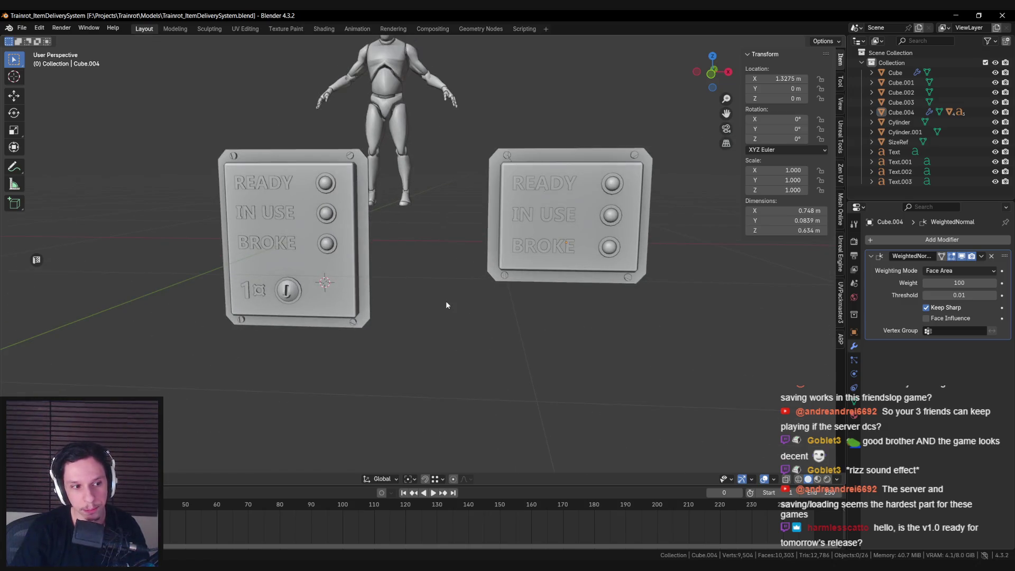
{"action": "left_click", "coordinate": [867, 565]}
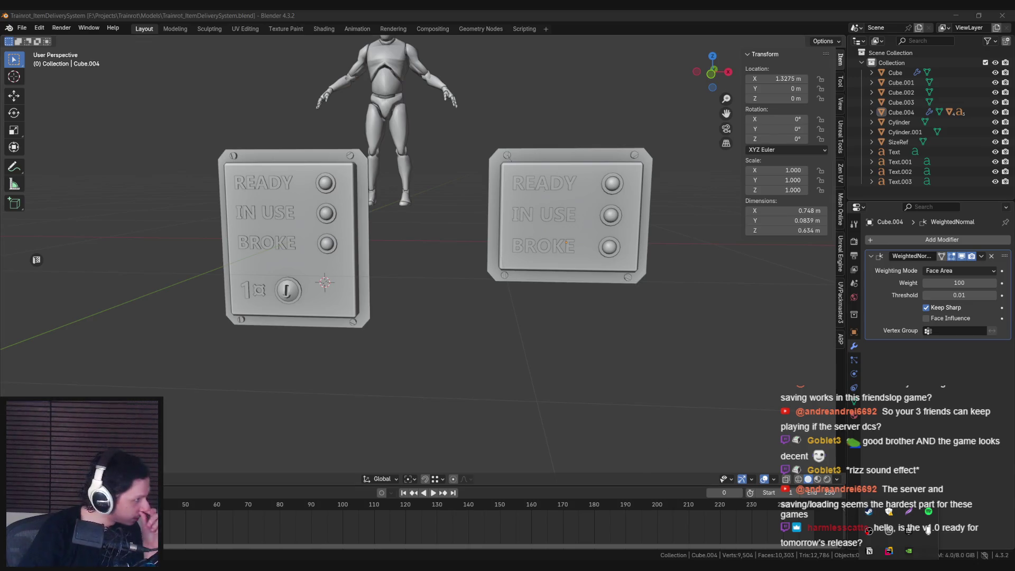
{"action": "key", "text": "Escape"}
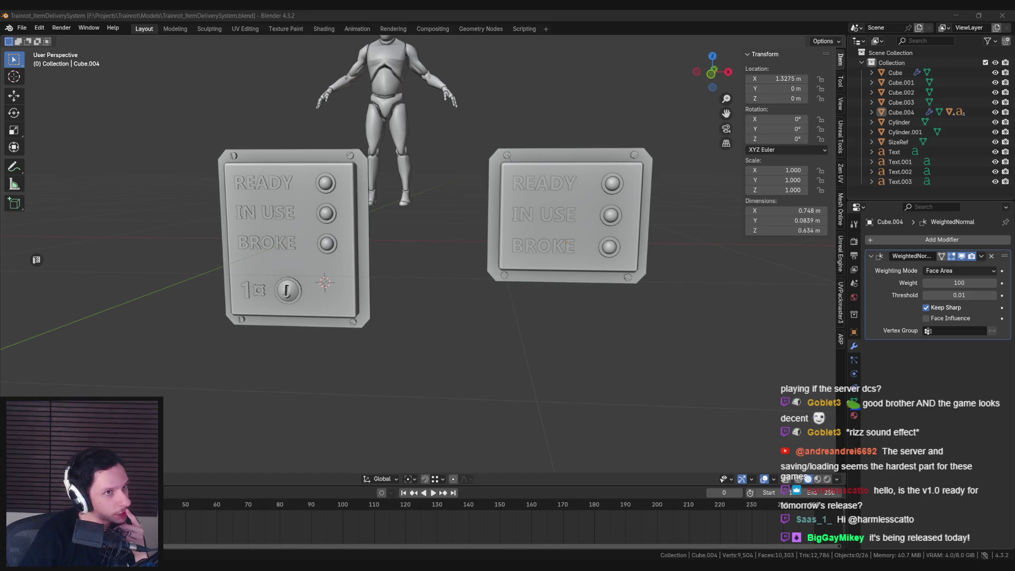
{"action": "middle_click_drag", "start_coordinate": [254, 234], "coordinate": [273, 261]}
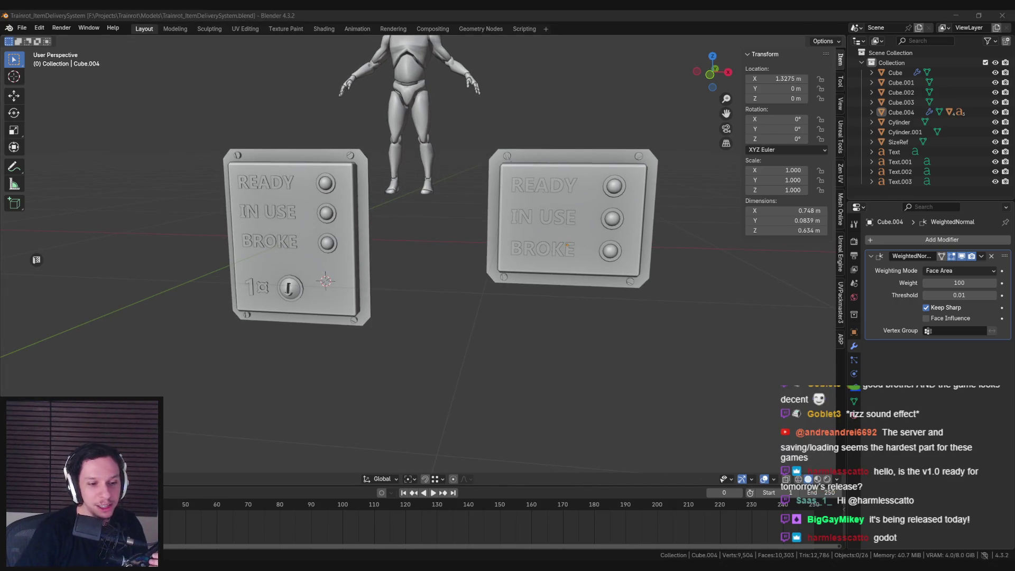
{"action": "key", "text": "super+e"}
{"action": "left_click", "coordinate": [717, 132]}
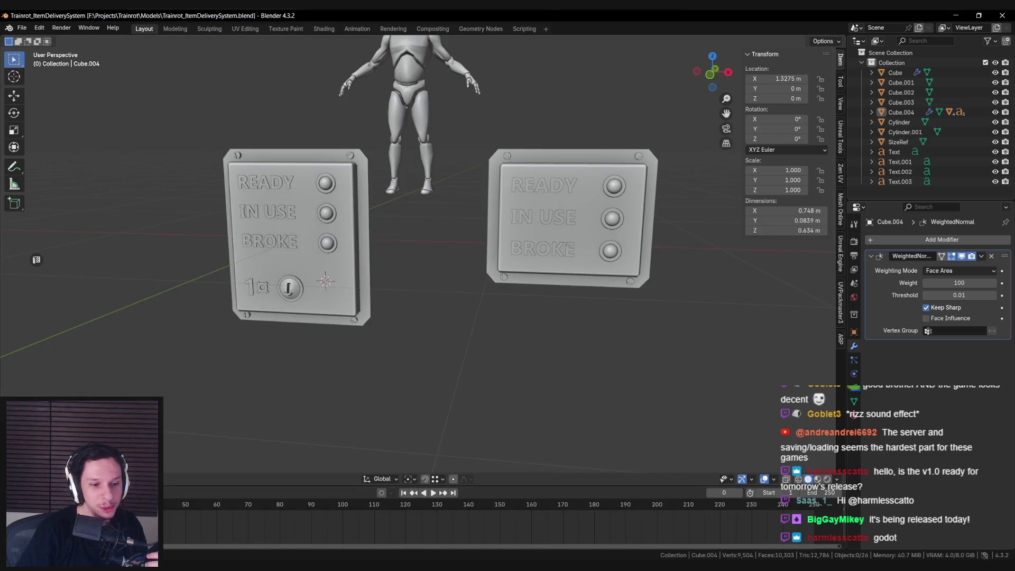
{"action": "key", "text": "alt+Tab"}
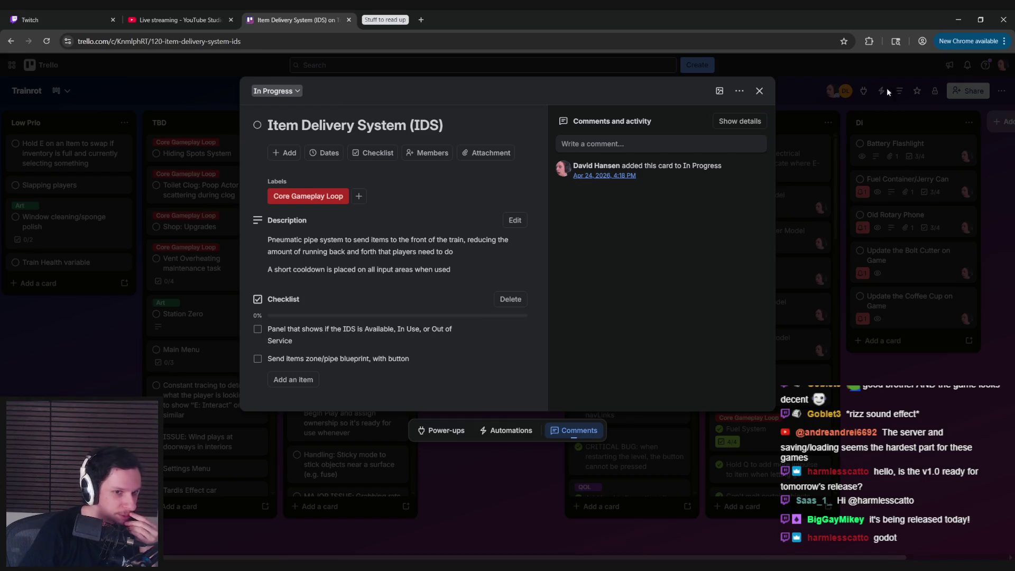
{"action": "left_click", "coordinate": [959, 20]}
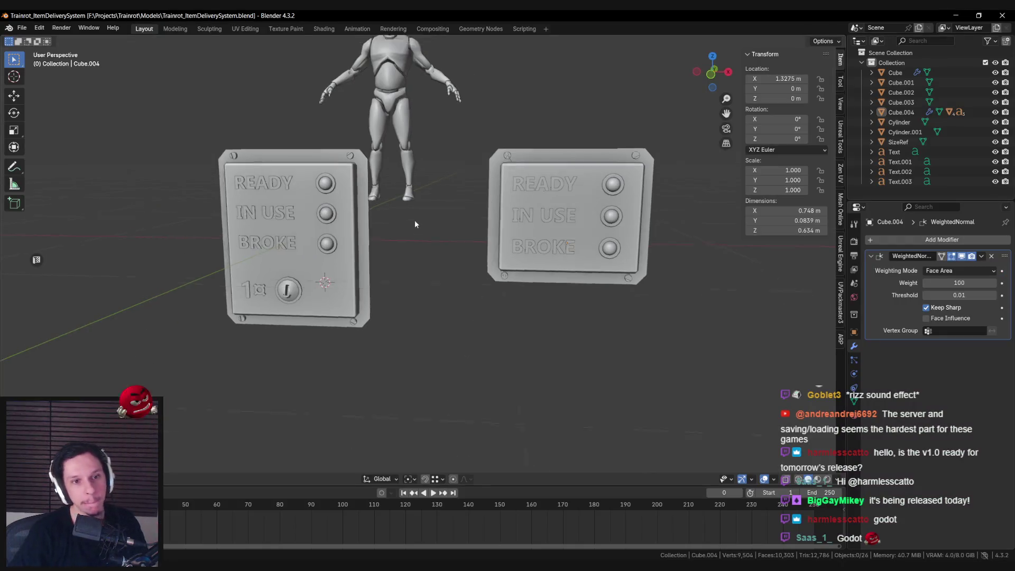
Lower the 1¤ price label (Text.003) vertically on the coin panel.
{"action": "scroll", "coordinate": [410, 226], "scroll_direction": "down", "scroll_amount": 3}
{"action": "middle_click_drag", "start_coordinate": [355, 233], "coordinate": [389, 288], "text": "shift"}
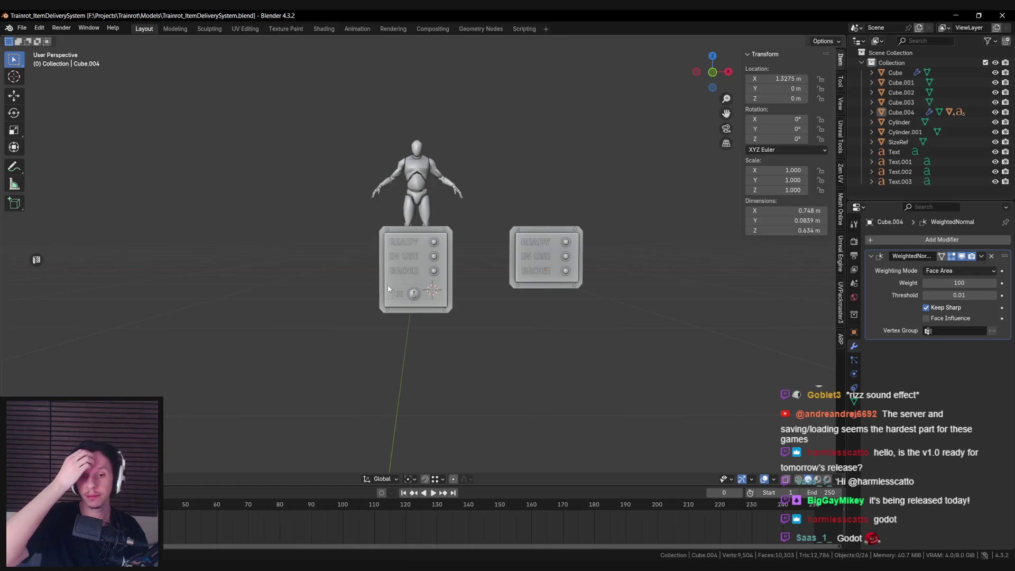
{"action": "scroll", "coordinate": [421, 240], "scroll_direction": "up", "scroll_amount": 3}
{"action": "scroll", "coordinate": [403, 247], "scroll_direction": "up", "scroll_amount": 3}
{"action": "middle_click_drag", "start_coordinate": [395, 353], "coordinate": [397, 347]}
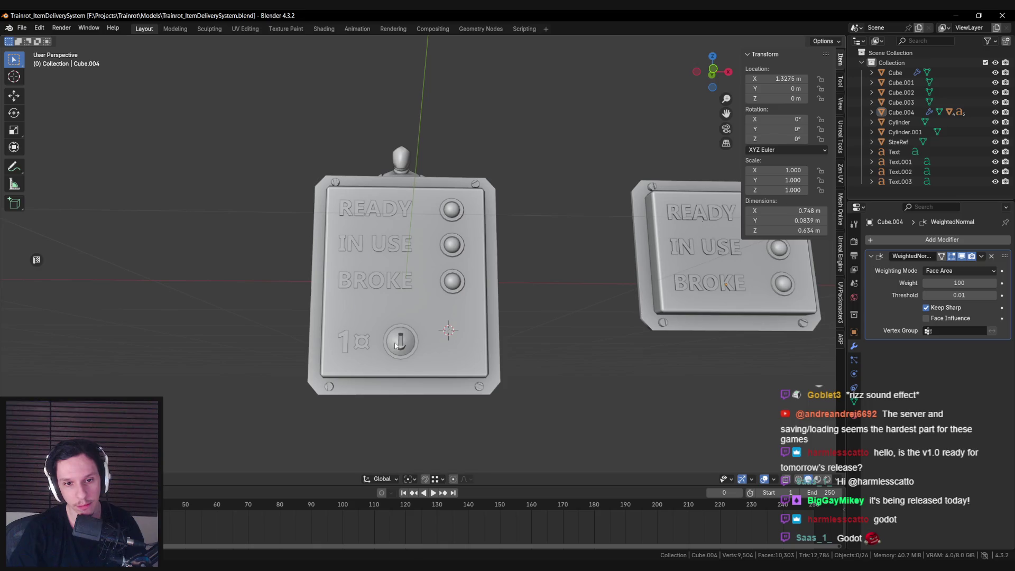
{"action": "left_click", "coordinate": [365, 346]}
{"action": "key", "text": "g"}
{"action": "key", "text": "z"}
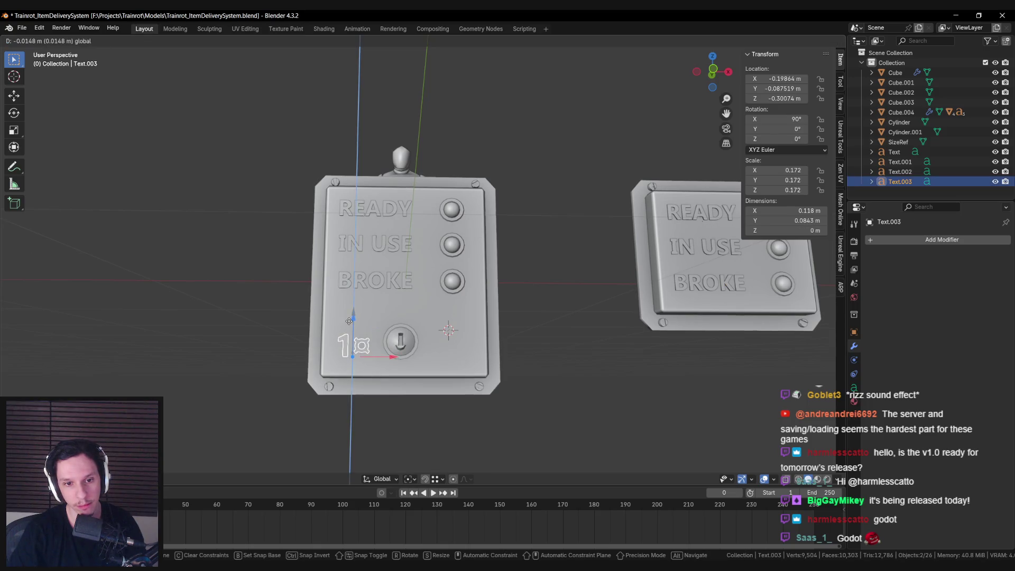
{"action": "left_click", "coordinate": [348, 329]}
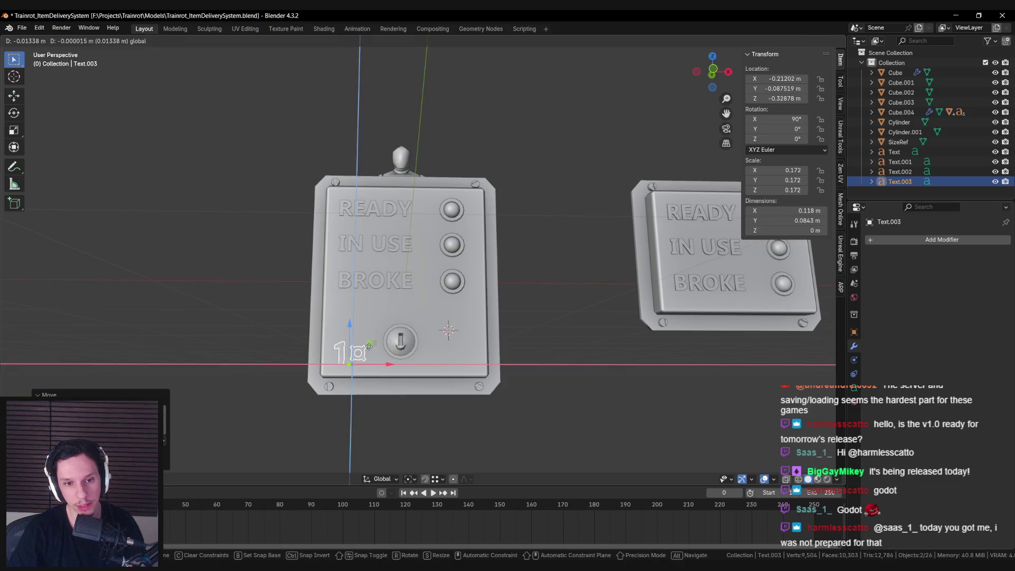
Move the coin-slot knob up and left to sit above the price label.
{"action": "left_click", "coordinate": [400, 341]}
{"action": "key", "text": "g"}
{"action": "key", "text": "shift+y"}
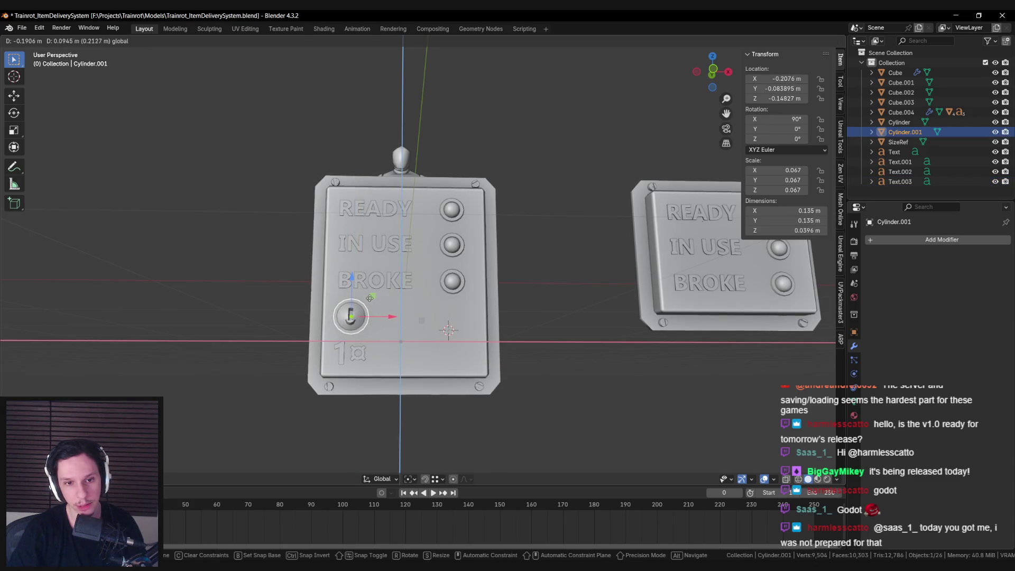
{"action": "left_click", "coordinate": [369, 296]}
{"action": "mouse_move", "coordinate": [439, 341]}
{"action": "middle_mouse_down"}
{"action": "mouse_move", "coordinate": [487, 314]}
{"action": "mouse_move", "coordinate": [437, 321]}
{"action": "middle_mouse_up"}
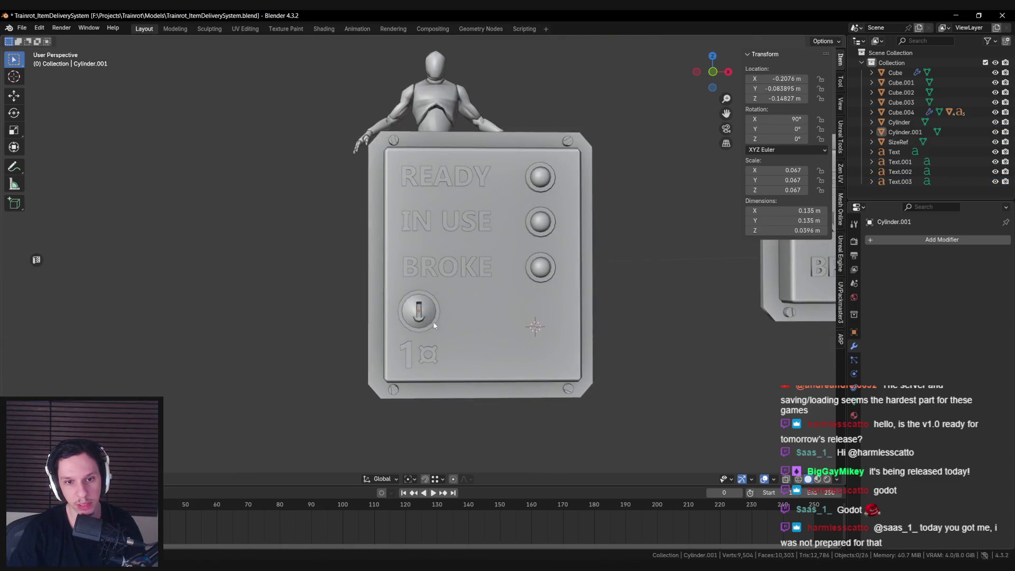
{"action": "key", "text": "g"}
{"action": "key", "text": "x"}
{"action": "right_click", "coordinate": [450, 312]}
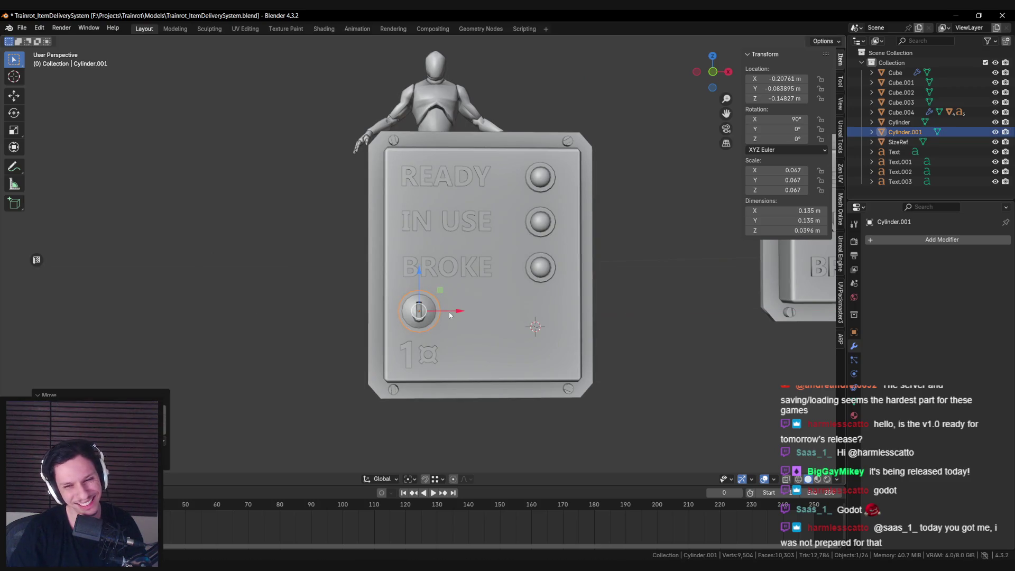
Lower the coin-slot knob slightly along Z.
{"action": "left_click", "coordinate": [423, 352]}
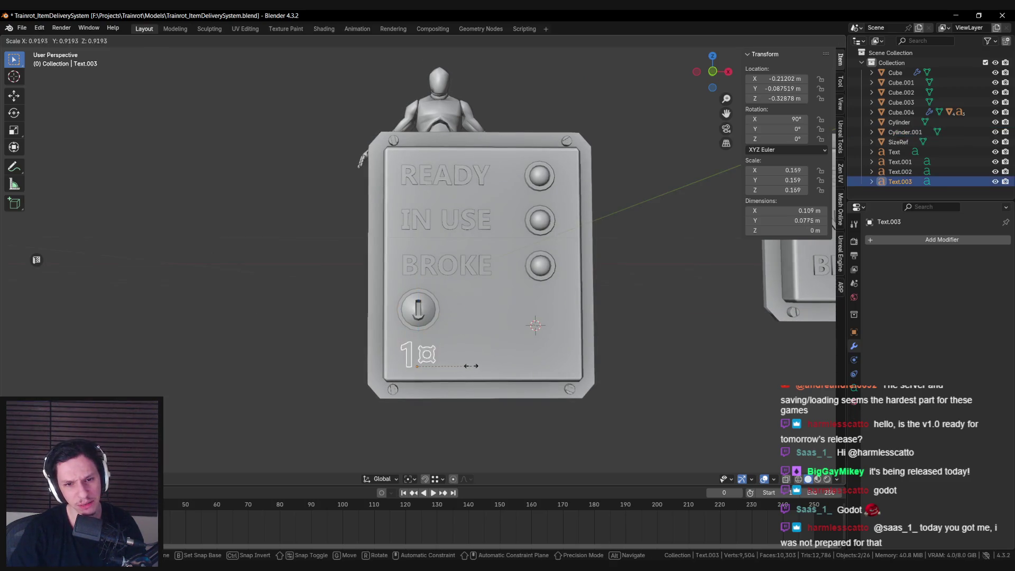
{"action": "middle_click_drag", "start_coordinate": [439, 346], "coordinate": [445, 342]}
{"action": "left_click", "coordinate": [429, 350]}
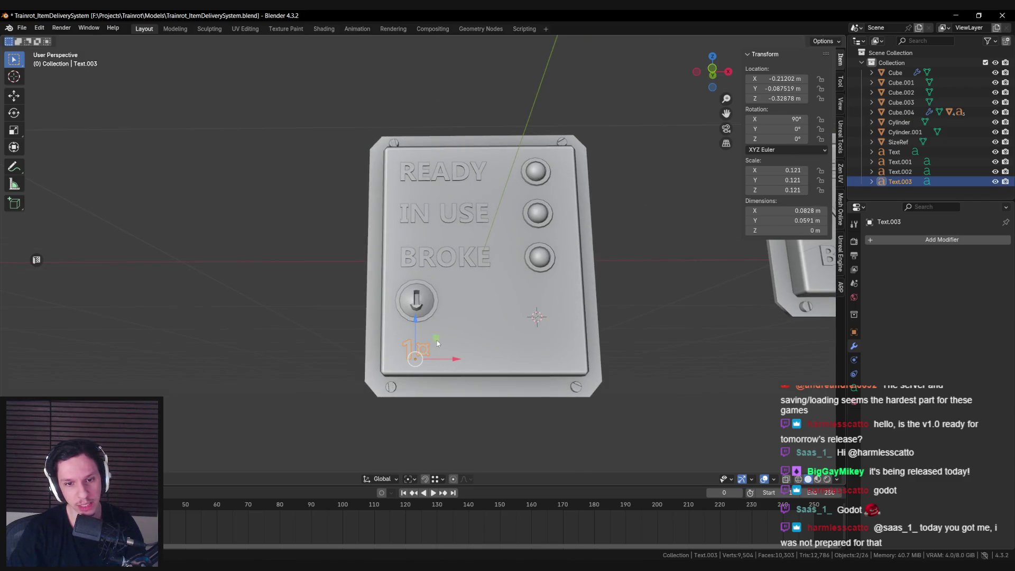
{"action": "left_click", "coordinate": [422, 305]}
{"action": "key", "text": "g"}
{"action": "key", "text": "z"}
{"action": "left_click", "coordinate": [456, 300]}
{"action": "key", "text": "alt+a"}
{"action": "mouse_move", "coordinate": [457, 299]}
{"action": "middle_mouse_down"}
{"action": "mouse_move", "coordinate": [456, 315]}
{"action": "mouse_move", "coordinate": [509, 316]}
{"action": "mouse_move", "coordinate": [426, 304]}
{"action": "mouse_move", "coordinate": [420, 324]}
{"action": "middle_mouse_up"}
{"action": "scroll", "coordinate": [456, 315], "scroll_direction": "down", "scroll_amount": 4}
{"action": "scroll", "coordinate": [456, 311], "scroll_direction": "up", "scroll_amount": 5}
Nudge the knob up a touch along Z and save the file.
{"action": "left_click", "coordinate": [450, 325]}
{"action": "key", "text": "g"}
{"action": "key", "text": "z"}
{"action": "left_click", "coordinate": [445, 317]}
{"action": "key", "text": "alt+a"}
{"action": "scroll", "coordinate": [446, 317], "scroll_direction": "down", "scroll_amount": 4}
{"action": "key", "text": "ctrl+s"}
Shift the price label and knob slightly right along X, then save again.
{"action": "scroll", "coordinate": [422, 302], "scroll_direction": "up", "scroll_amount": 4}
{"action": "left_click", "coordinate": [418, 374]}
{"action": "left_click", "coordinate": [416, 334], "text": "shift"}
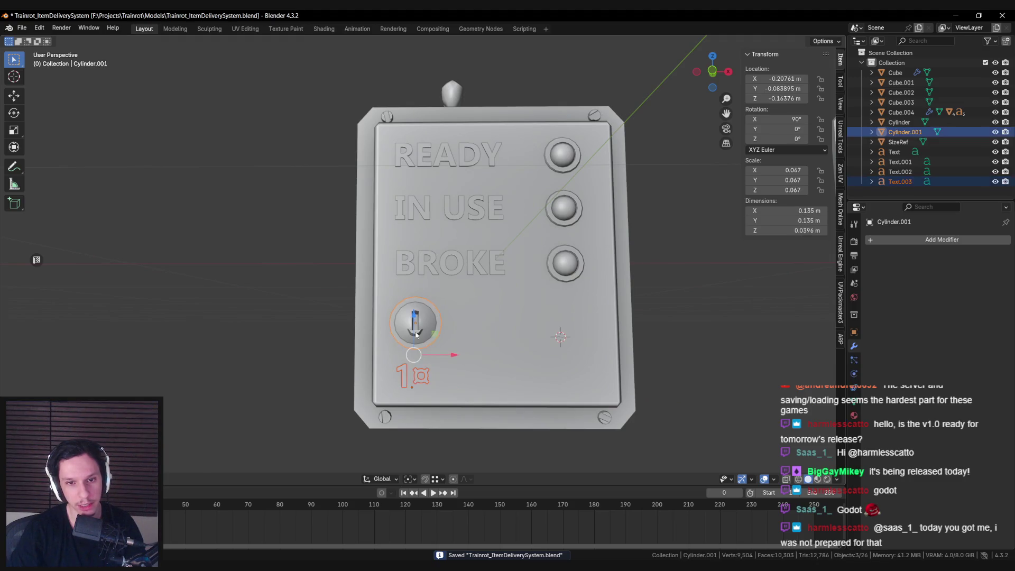
{"action": "left_click_drag", "start_coordinate": [459, 355], "coordinate": [461, 358]}
{"action": "key", "text": "alt+a"}
{"action": "scroll", "coordinate": [461, 357], "scroll_direction": "down", "scroll_amount": 4}
{"action": "key", "text": "ctrl+s"}
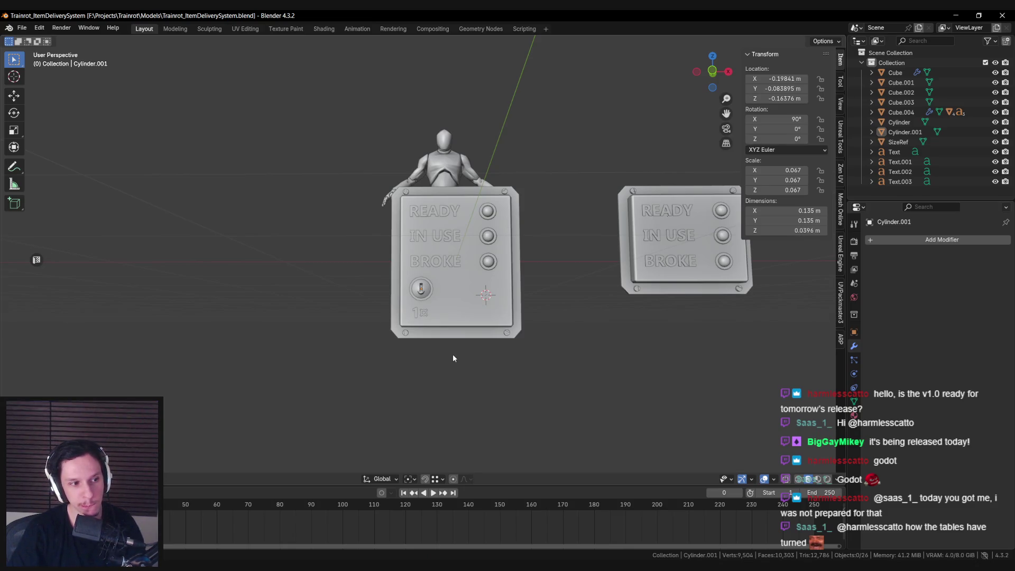
{"action": "middle_click_drag", "start_coordinate": [453, 354], "coordinate": [400, 359]}
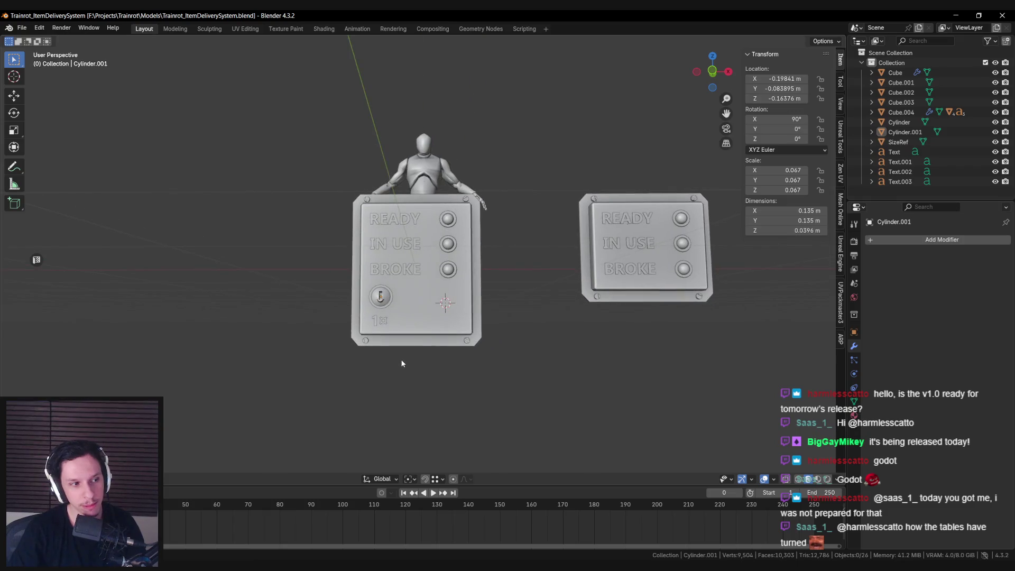
{"action": "scroll", "coordinate": [411, 319], "scroll_direction": "up", "scroll_amount": 1}
{"action": "scroll", "coordinate": [412, 319], "scroll_direction": "up", "scroll_amount": 1}
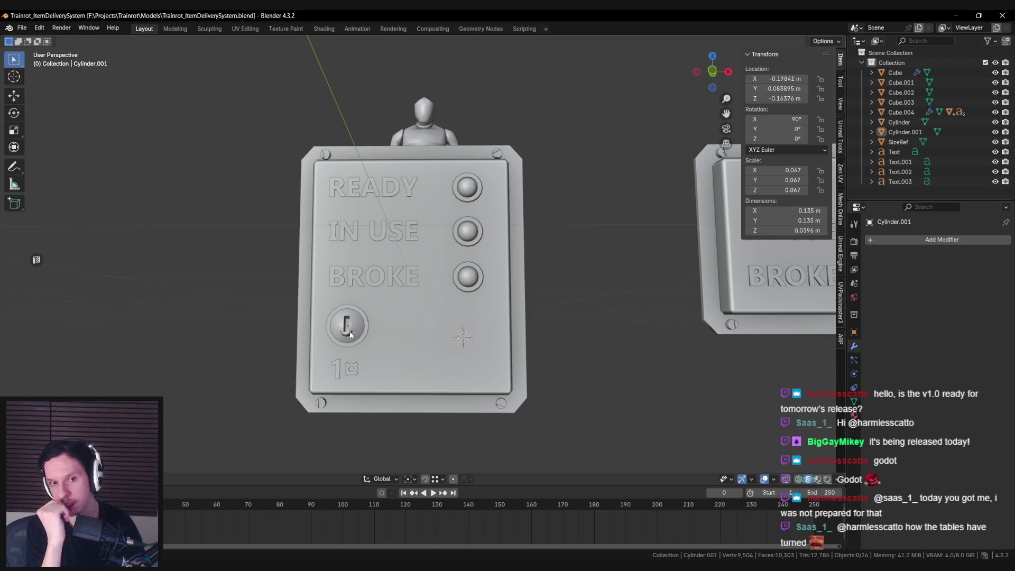
{"action": "mouse_move", "coordinate": [350, 335]}
{"action": "middle_mouse_down"}
{"action": "mouse_move", "coordinate": [462, 324]}
{"action": "mouse_move", "coordinate": [336, 322]}
{"action": "mouse_move", "coordinate": [416, 326]}
{"action": "middle_mouse_up"}
{"action": "left_click", "coordinate": [436, 333]}
In front view, add a horizontal loop cut across the Cube plate just above the knob.
{"action": "scroll", "coordinate": [436, 333], "scroll_direction": "up", "scroll_amount": 2}
{"action": "key", "text": "Tab"}
{"action": "scroll", "coordinate": [372, 256], "scroll_direction": "up", "scroll_amount": 3}
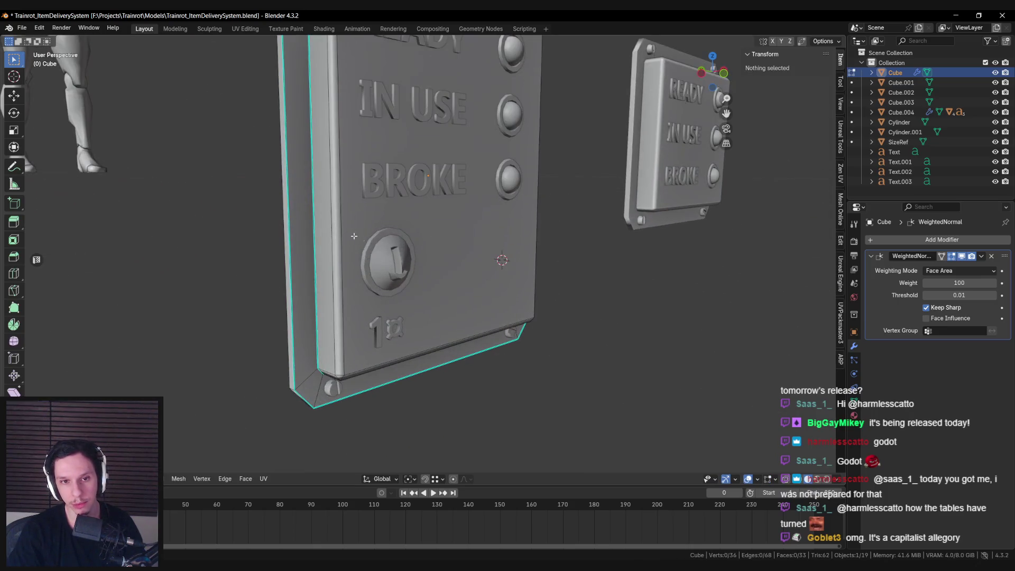
{"action": "scroll", "coordinate": [373, 248], "scroll_direction": "down", "scroll_amount": 3}
{"action": "mouse_move", "coordinate": [374, 244]}
{"action": "middle_mouse_down"}
{"action": "mouse_move", "coordinate": [391, 235]}
{"action": "mouse_move", "coordinate": [359, 235]}
{"action": "middle_mouse_up"}
{"action": "key", "text": "KP_1"}
{"action": "key", "text": "ctrl+r"}
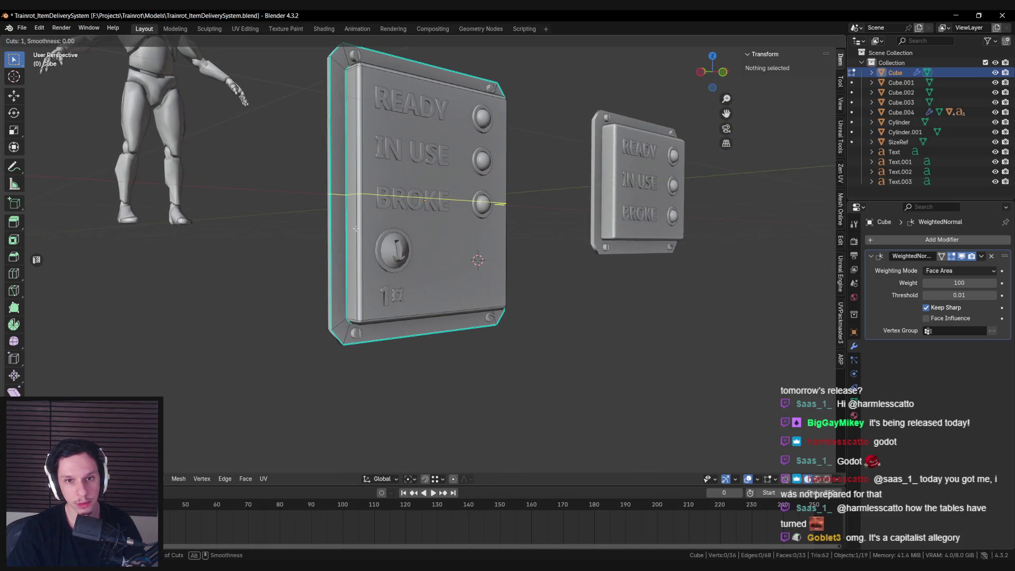
{"action": "left_click", "coordinate": [356, 239]}
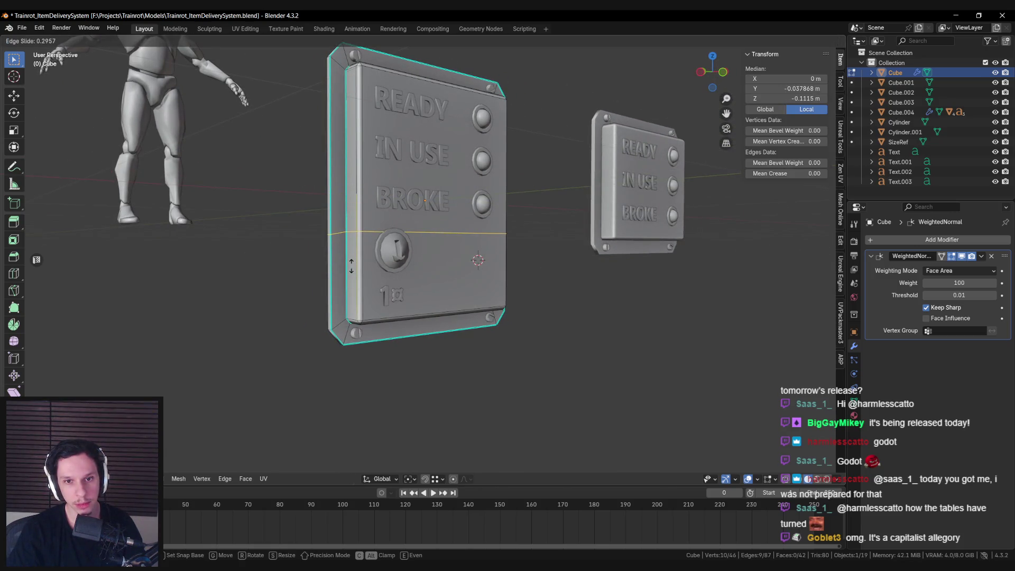
{"action": "left_click", "coordinate": [350, 266]}
Bevel the new loop with 2 segments into a groove, then narrow its edges along X.
{"action": "scroll", "coordinate": [423, 253], "scroll_direction": "up", "scroll_amount": 2}
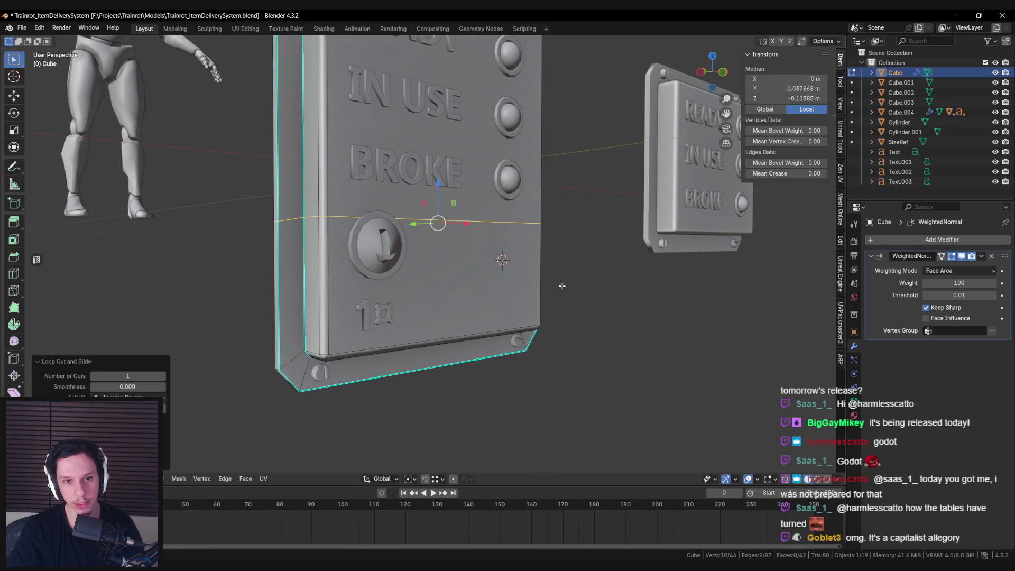
{"action": "key", "text": "ctrl+b"}
{"action": "scroll", "coordinate": [572, 288], "scroll_direction": "up", "scroll_amount": 1}
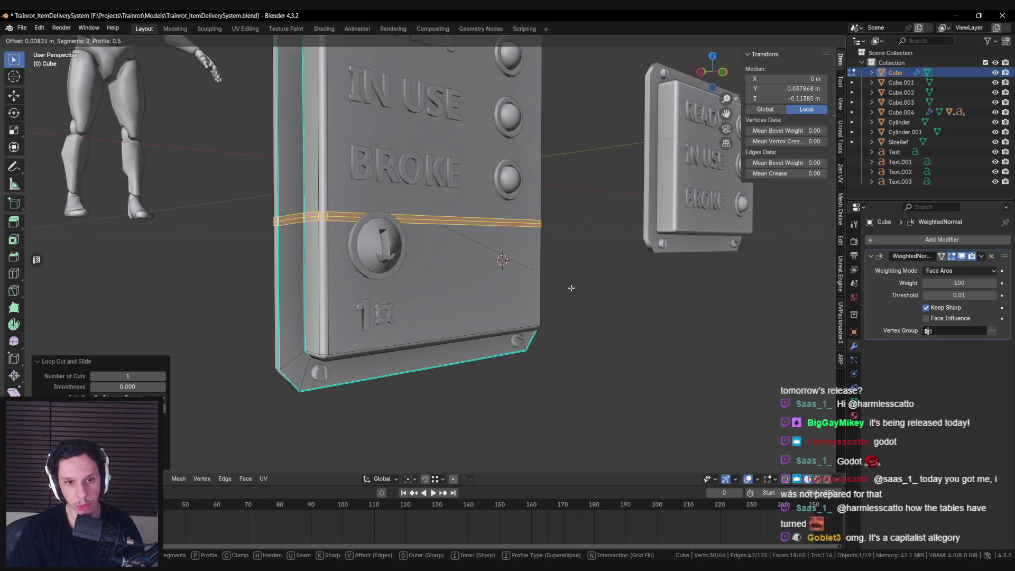
{"action": "left_click", "coordinate": [571, 287]}
{"action": "left_click", "coordinate": [358, 239]}
{"action": "left_click", "coordinate": [327, 219]}
{"action": "left_click", "coordinate": [534, 222], "text": "ctrl"}
{"action": "mouse_move", "coordinate": [534, 222]}
{"action": "middle_mouse_down"}
{"action": "mouse_move", "coordinate": [472, 243]}
{"action": "mouse_move", "coordinate": [592, 249]}
{"action": "mouse_move", "coordinate": [475, 248]}
{"action": "middle_mouse_up"}
{"action": "key", "text": "s"}
{"action": "key", "text": "x"}
{"action": "left_click", "coordinate": [587, 249]}
Mark the groove's edge loop as sharp and return to Object Mode.
{"action": "left_click", "coordinate": [344, 207]}
{"action": "mouse_move", "coordinate": [344, 208]}
{"action": "middle_mouse_down"}
{"action": "mouse_move", "coordinate": [469, 216]}
{"action": "mouse_move", "coordinate": [346, 229]}
{"action": "mouse_move", "coordinate": [468, 203]}
{"action": "mouse_move", "coordinate": [409, 231]}
{"action": "middle_mouse_up"}
{"action": "left_click", "coordinate": [469, 215], "text": "shift"}
{"action": "key", "text": "g"}
{"action": "key", "text": "Escape"}
{"action": "key", "text": "alt+a"}
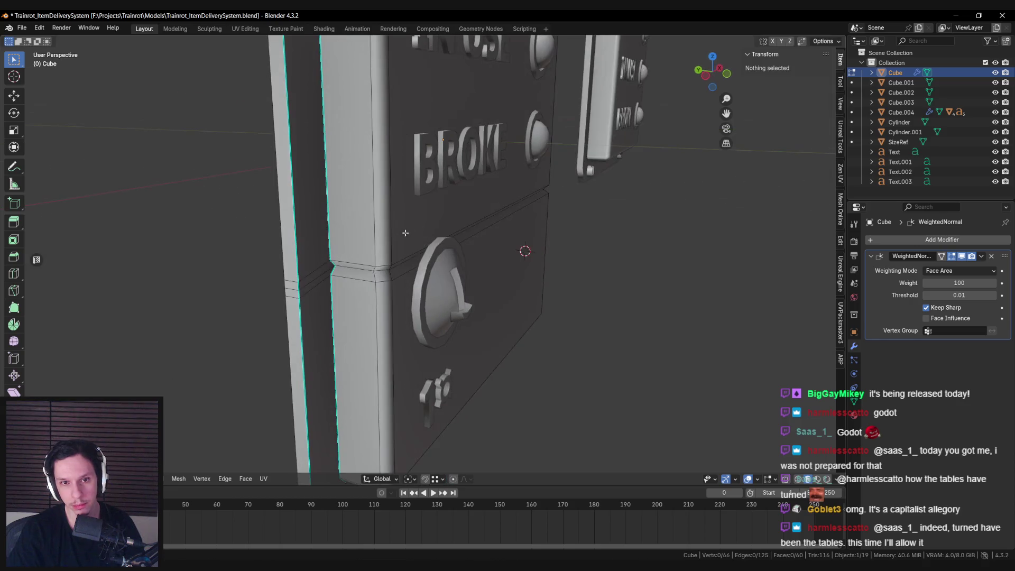
{"action": "left_click", "coordinate": [358, 270], "text": "alt"}
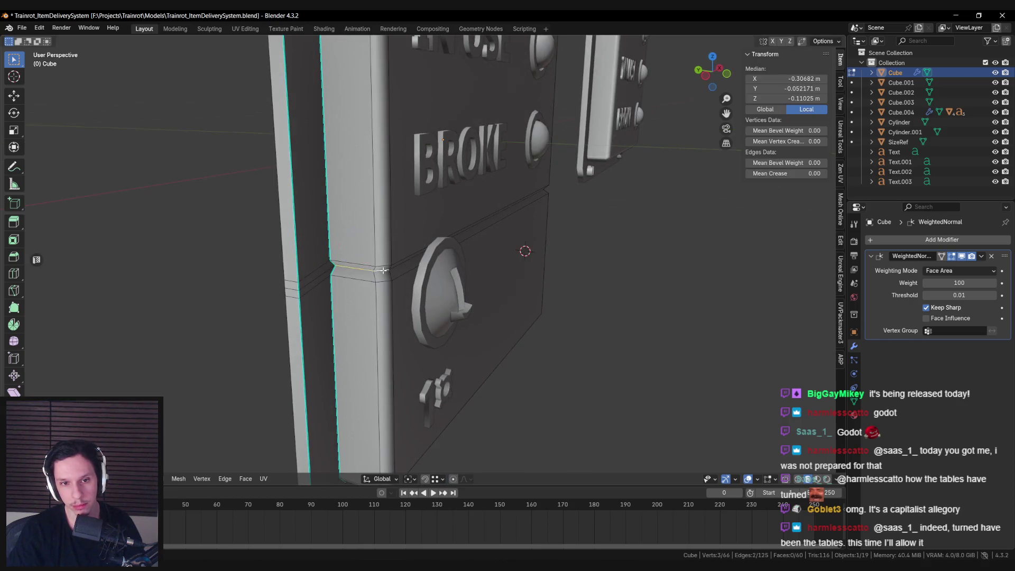
{"action": "mouse_move", "coordinate": [466, 222]}
{"action": "middle_mouse_down"}
{"action": "mouse_move", "coordinate": [517, 251]}
{"action": "mouse_move", "coordinate": [558, 246]}
{"action": "mouse_move", "coordinate": [440, 252]}
{"action": "middle_mouse_up"}
{"action": "key", "text": "ctrl+e"}
{"action": "left_click", "coordinate": [558, 245]}
{"action": "key", "text": "alt+a"}
{"action": "key", "text": "Tab"}
{"action": "scroll", "coordinate": [439, 251], "scroll_direction": "down", "scroll_amount": 6}
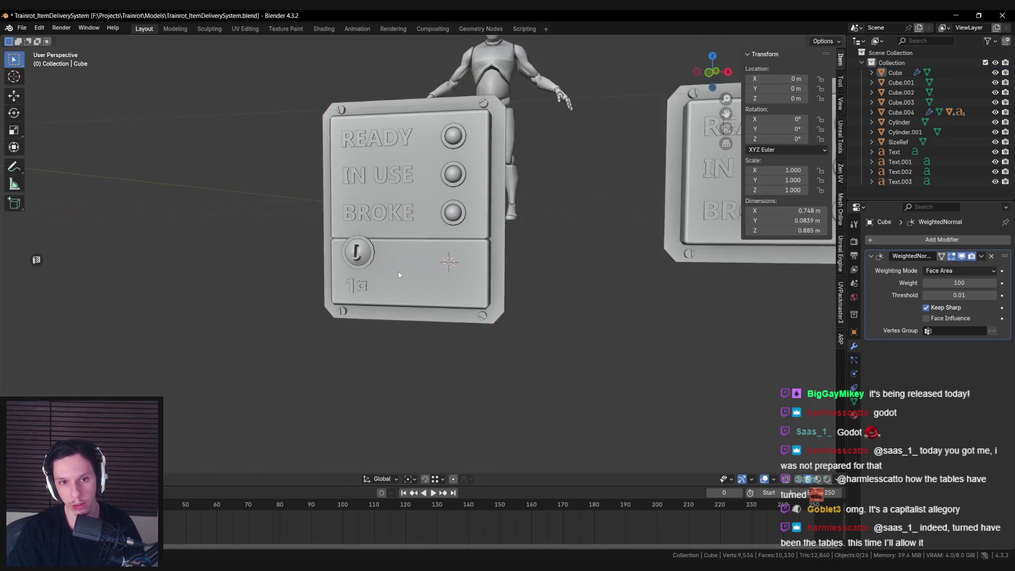
Move the edge loop dividing the status and coin sections vertically along Z.
{"action": "key", "text": "Tab"}
{"action": "scroll", "coordinate": [407, 271], "scroll_direction": "up", "scroll_amount": 2}
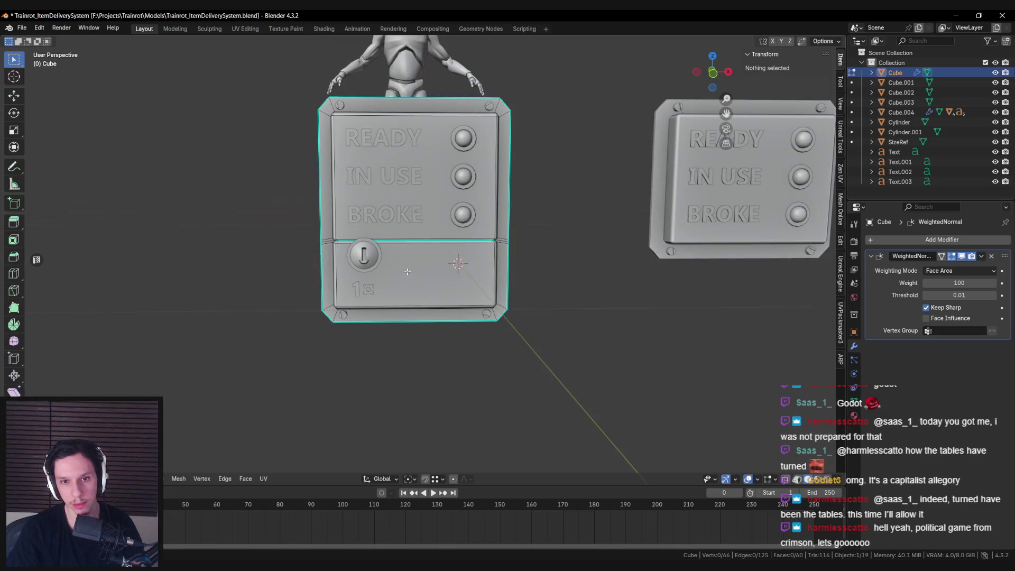
{"action": "key", "text": "a"}
{"action": "key", "text": "alt+a"}
{"action": "key", "text": "a"}
{"action": "key", "text": "alt+a"}
{"action": "key", "text": "shift+z"}
{"action": "left_click_drag", "start_coordinate": [294, 214], "coordinate": [537, 258]}
{"action": "key", "text": "shift+z"}
{"action": "key", "text": "g"}
{"action": "key", "text": "z"}
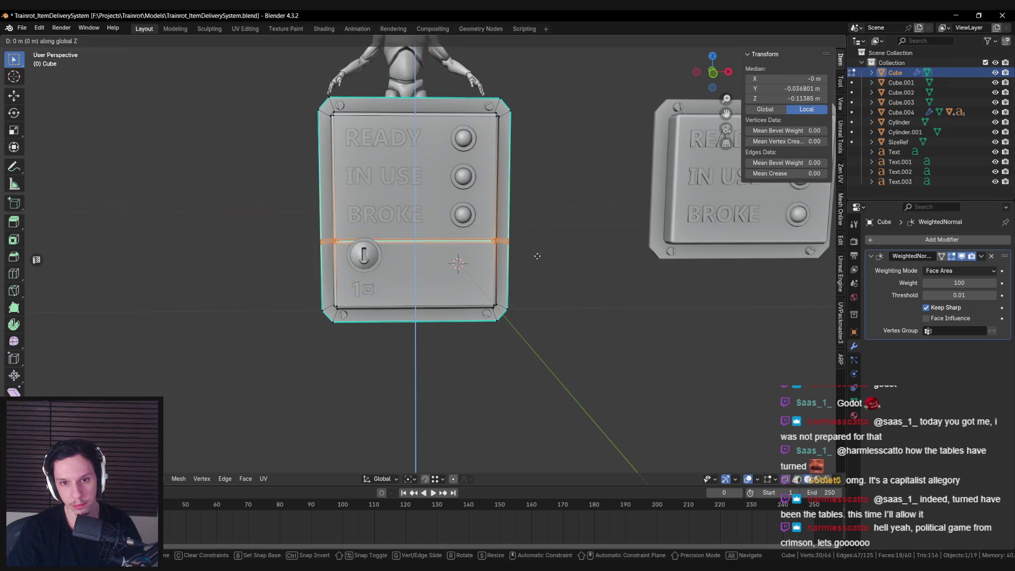
{"action": "left_click", "coordinate": [537, 258]}
Box-select the panel's bottom vertices in X-ray, then leave Edit Mode without moving them.
{"action": "middle_click_drag", "start_coordinate": [538, 258], "coordinate": [349, 292]}
{"action": "key", "text": "alt+a"}
{"action": "key", "text": "shift+z"}
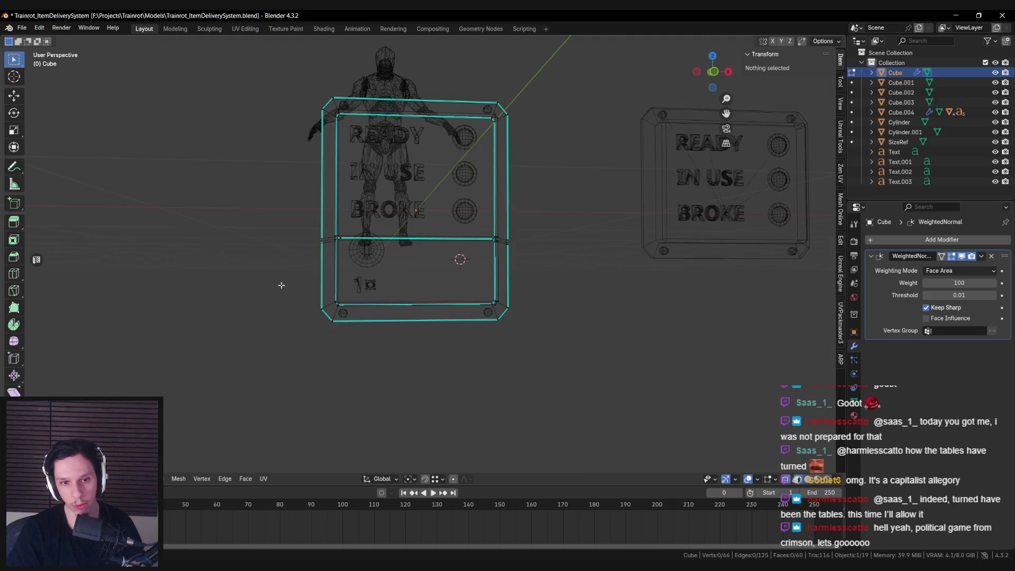
{"action": "key", "text": "a"}
{"action": "left_click_drag", "start_coordinate": [282, 285], "coordinate": [567, 365]}
{"action": "key", "text": "shift+z"}
{"action": "key", "text": "g"}
{"action": "key", "text": "z"}
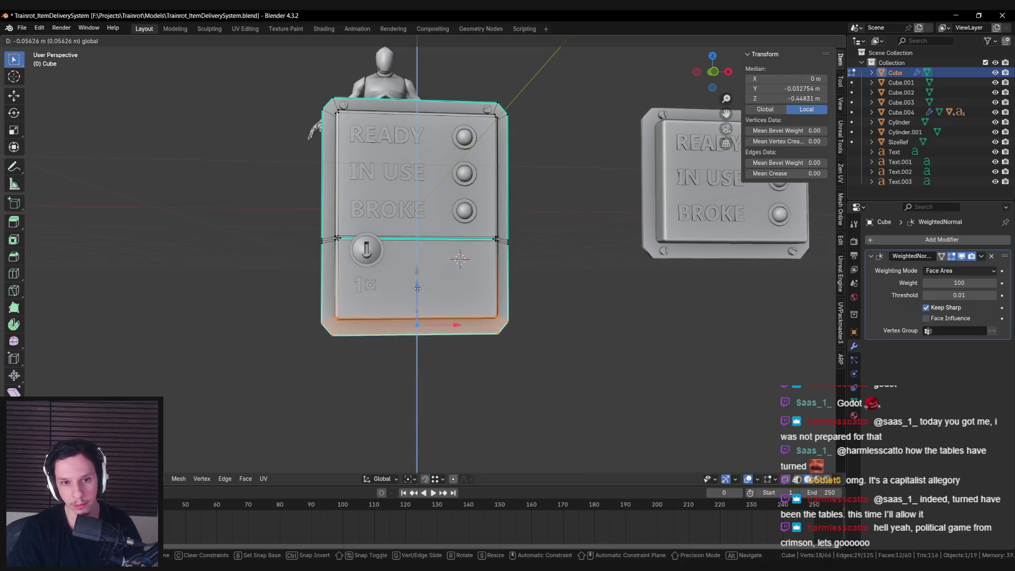
{"action": "key", "text": "Escape"}
{"action": "key", "text": "Tab"}
Lower the Cylinder object's bottom screws along Z in Edit Mode.
{"action": "left_click", "coordinate": [341, 319]}
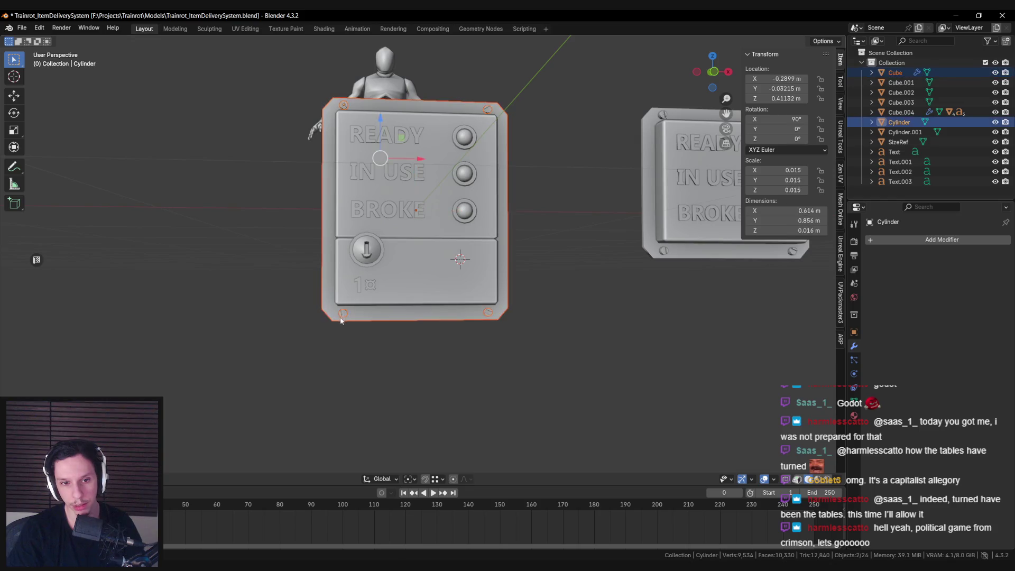
{"action": "key", "text": "Tab"}
{"action": "key", "text": "shift+z"}
{"action": "left_click_drag", "start_coordinate": [268, 279], "coordinate": [524, 333]}
{"action": "key", "text": "shift+z"}
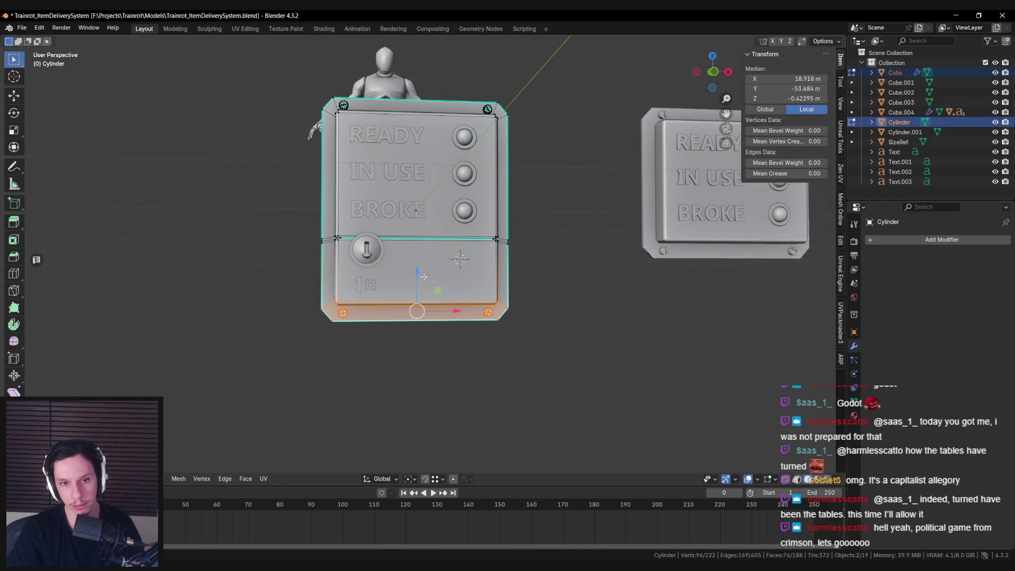
{"action": "key", "text": "g"}
{"action": "key", "text": "z"}
{"action": "left_click", "coordinate": [425, 294]}
{"action": "key", "text": "Tab"}
Lower the coin slot knob and 1¤ price label along Z, then nudge them along X.
{"action": "left_click", "coordinate": [367, 249]}
{"action": "left_click", "coordinate": [364, 286], "text": "shift"}
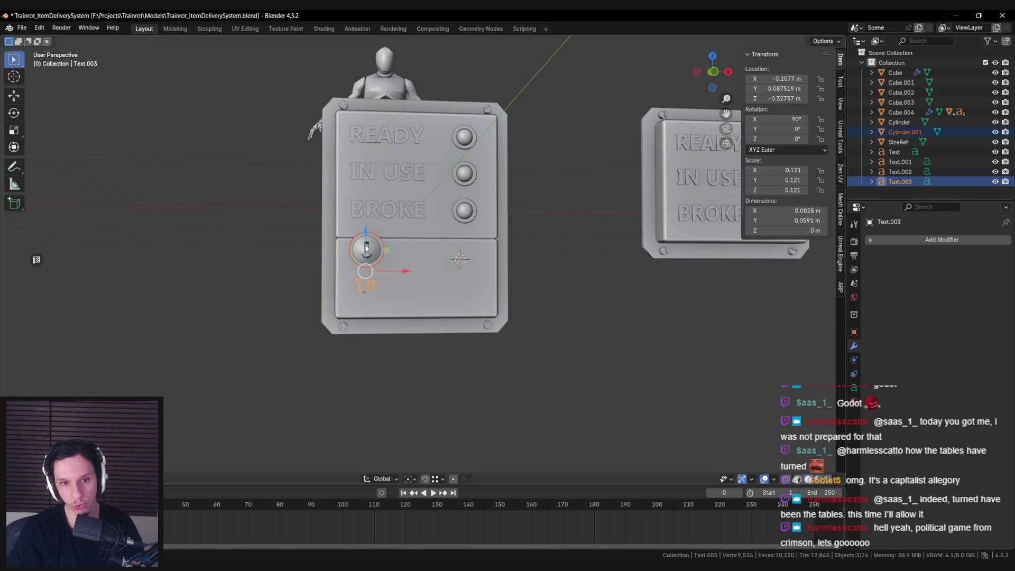
{"action": "key", "text": "g"}
{"action": "key", "text": "z"}
{"action": "left_click", "coordinate": [365, 259]}
{"action": "key", "text": "g"}
{"action": "key", "text": "x"}
{"action": "left_click", "coordinate": [401, 287]}
{"action": "key", "text": "alt+a"}
{"action": "scroll", "coordinate": [323, 300], "scroll_direction": "down", "scroll_amount": 2}
{"action": "mouse_move", "coordinate": [323, 304]}
{"action": "middle_mouse_down"}
{"action": "mouse_move", "coordinate": [274, 301]}
{"action": "mouse_move", "coordinate": [331, 303]}
{"action": "middle_mouse_up"}
{"action": "scroll", "coordinate": [449, 279], "scroll_direction": "up", "scroll_amount": 5}
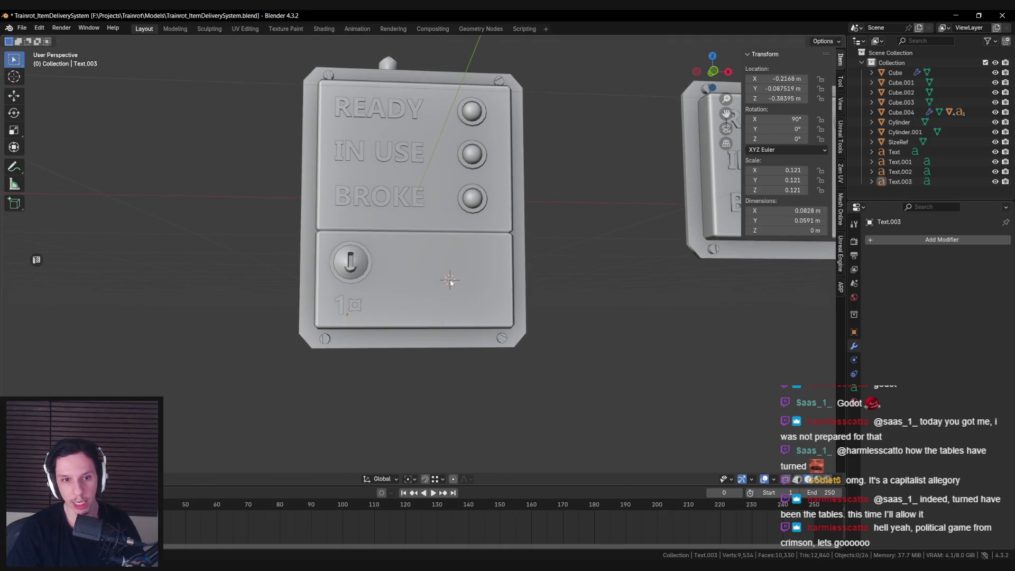
Save Trainrot_ItemDeliverySystem.blend.
{"action": "mouse_move", "coordinate": [450, 282]}
{"action": "middle_mouse_down"}
{"action": "mouse_move", "coordinate": [442, 299]}
{"action": "mouse_move", "coordinate": [385, 301]}
{"action": "mouse_move", "coordinate": [416, 303]}
{"action": "middle_mouse_up"}
{"action": "scroll", "coordinate": [441, 299], "scroll_direction": "down", "scroll_amount": 3}
{"action": "key", "text": "ctrl+s"}
Zoom and orbit the viewport to inspect the coin and coinless panels.
{"action": "scroll", "coordinate": [418, 300], "scroll_direction": "up", "scroll_amount": 4}
{"action": "scroll", "coordinate": [443, 292], "scroll_direction": "down", "scroll_amount": 2}
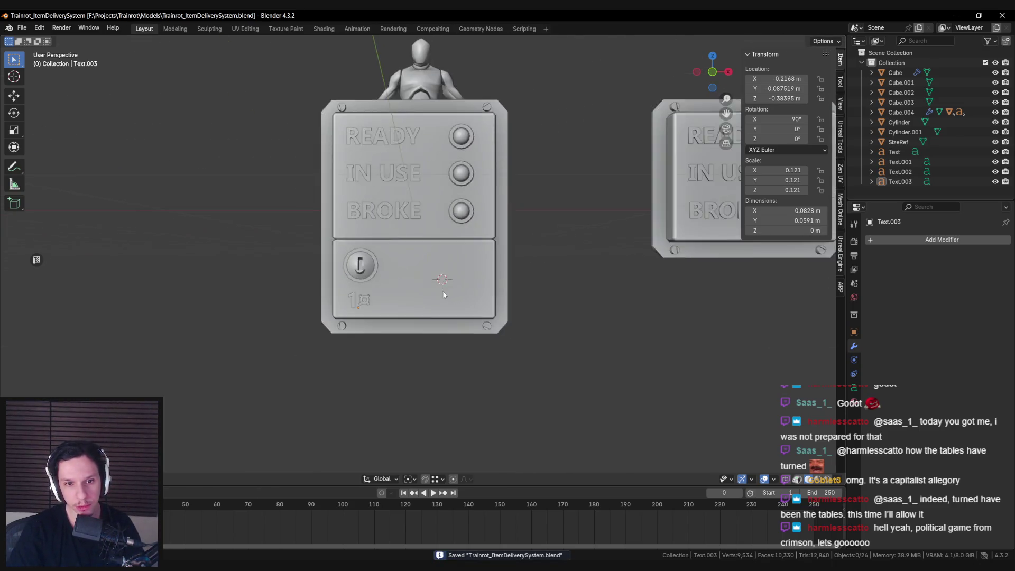
{"action": "scroll", "coordinate": [449, 292], "scroll_direction": "down", "scroll_amount": 2}
{"action": "scroll", "coordinate": [452, 292], "scroll_direction": "down", "scroll_amount": 2}
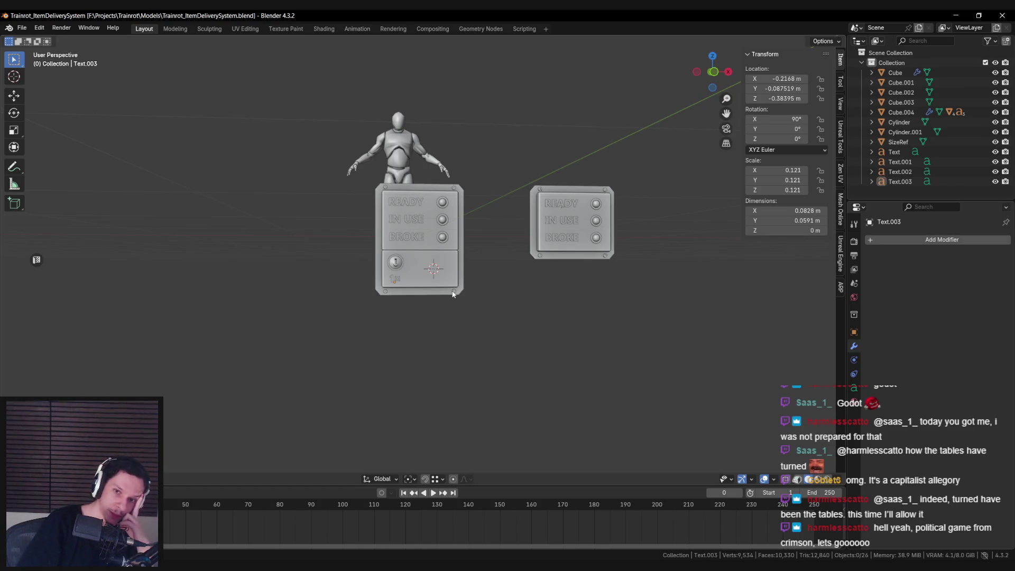
{"action": "scroll", "coordinate": [356, 292], "scroll_direction": "up", "scroll_amount": 6}
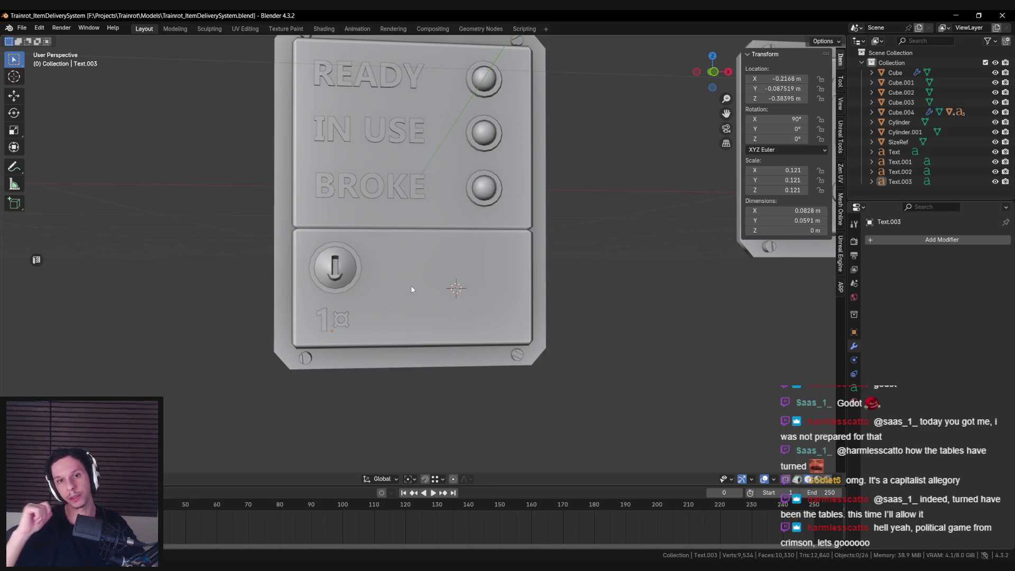
{"action": "scroll", "coordinate": [413, 285], "scroll_direction": "down", "scroll_amount": 8}
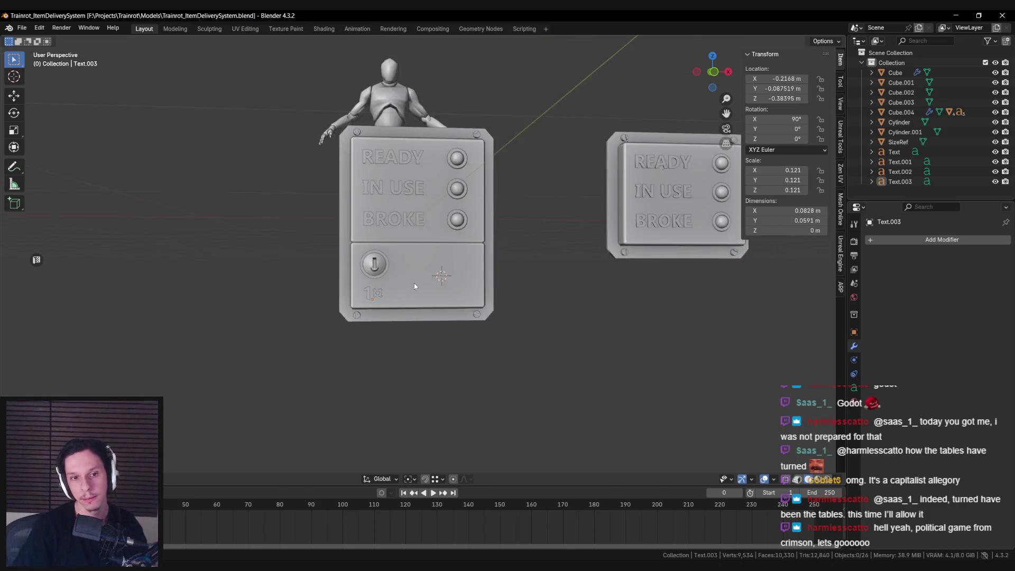
{"action": "scroll", "coordinate": [443, 278], "scroll_direction": "up", "scroll_amount": 2}
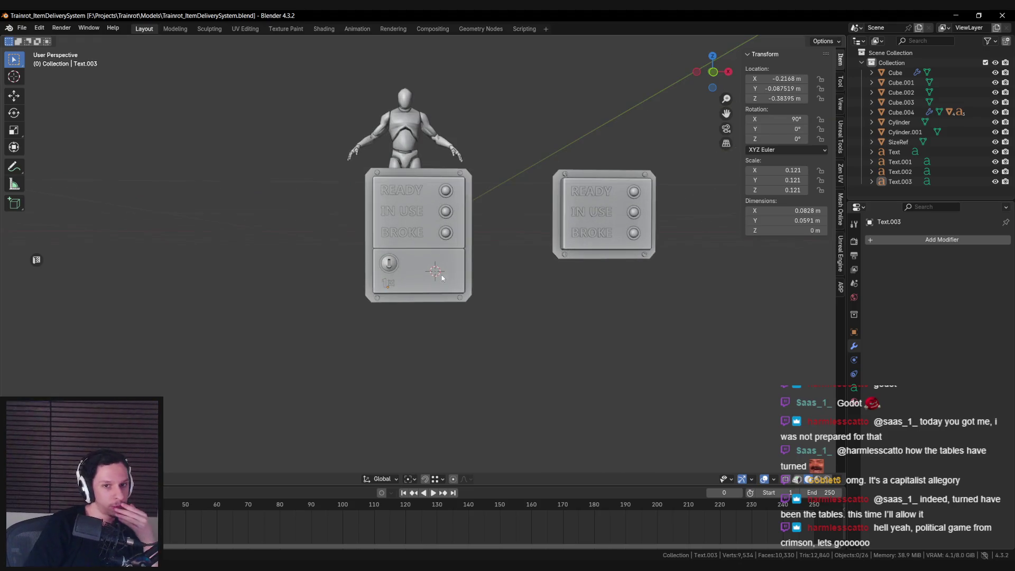
{"action": "scroll", "coordinate": [422, 289], "scroll_direction": "up", "scroll_amount": 2}
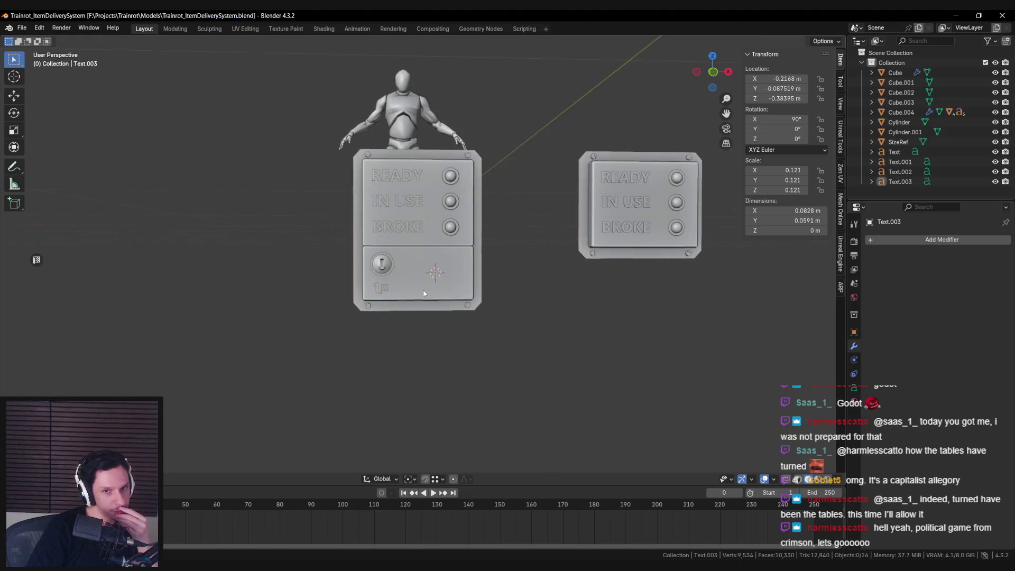
{"action": "scroll", "coordinate": [421, 295], "scroll_direction": "up", "scroll_amount": 2}
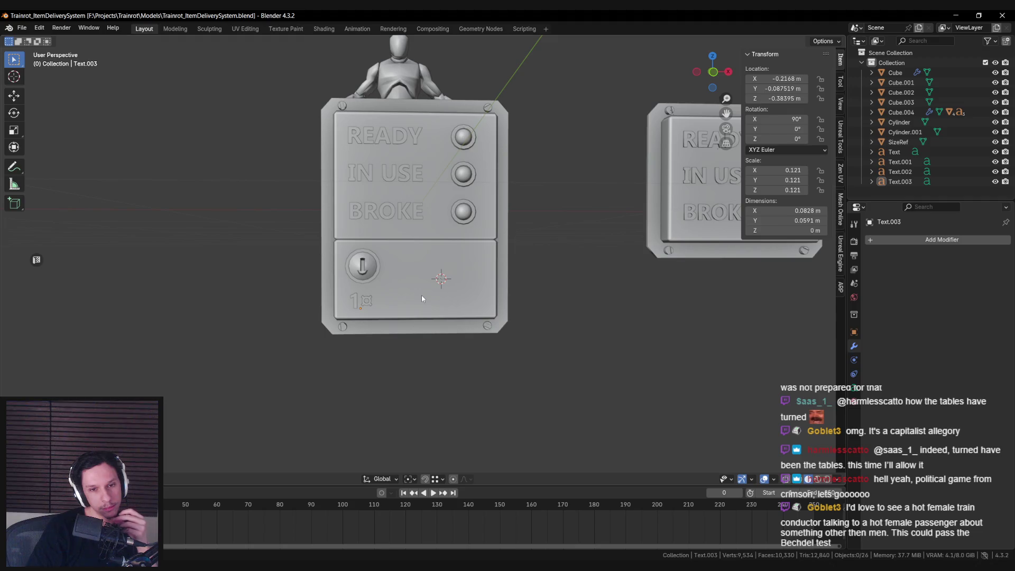
{"action": "scroll", "coordinate": [421, 299], "scroll_direction": "down", "scroll_amount": 8}
{"action": "middle_click_drag", "start_coordinate": [420, 302], "coordinate": [329, 306]}
{"action": "scroll", "coordinate": [315, 306], "scroll_direction": "up", "scroll_amount": 6}
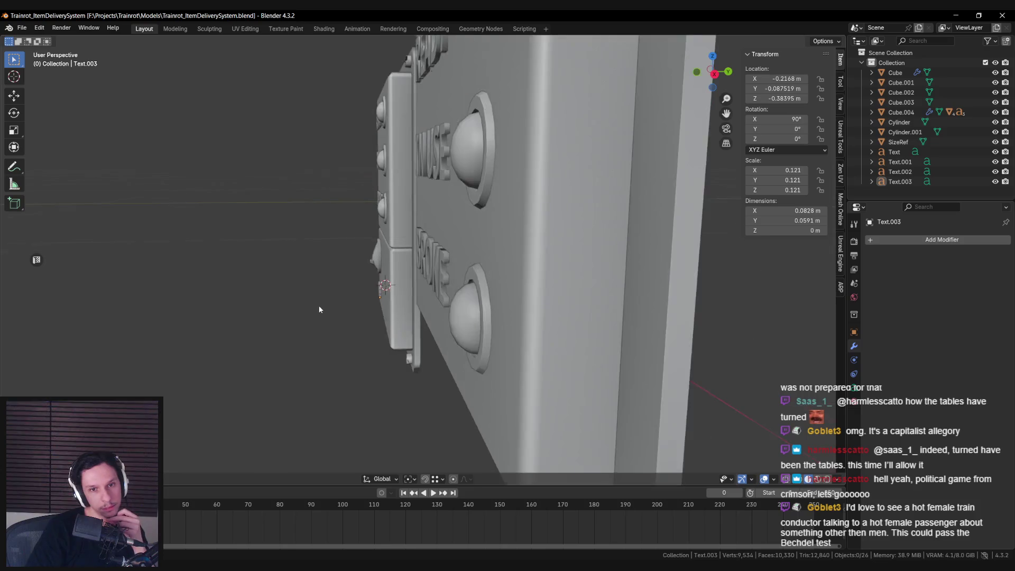
Move the Cube's bottom vertices along Y so the lower coin section slants outward.
{"action": "left_click", "coordinate": [418, 297]}
{"action": "key", "text": "KP_Decimal"}
{"action": "key", "text": "Tab"}
{"action": "mouse_move", "coordinate": [418, 293]}
{"action": "middle_mouse_down"}
{"action": "mouse_move", "coordinate": [470, 265]}
{"action": "mouse_move", "coordinate": [467, 283]}
{"action": "middle_mouse_up"}
{"action": "key", "text": "alt+z"}
{"action": "key", "text": "b"}
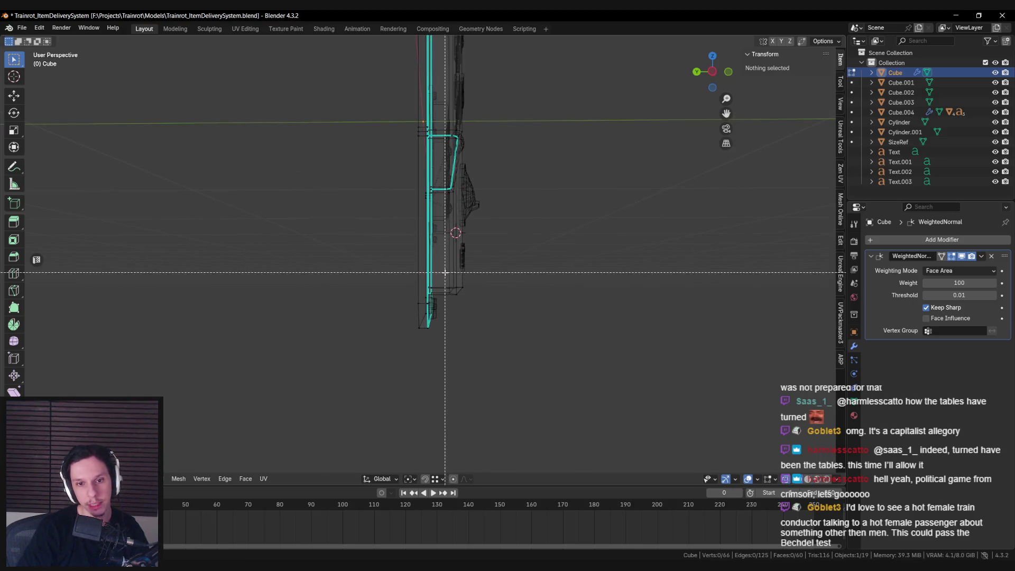
{"action": "left_click_drag", "start_coordinate": [427, 272], "coordinate": [499, 315]}
{"action": "key", "text": "alt+z"}
{"action": "key", "text": "g"}
{"action": "key", "text": "y"}
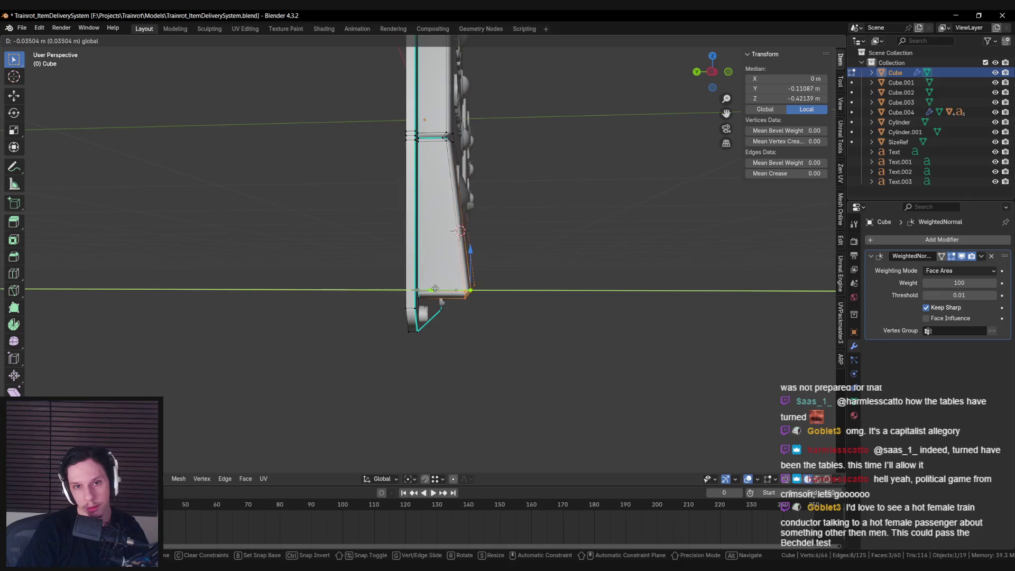
{"action": "left_click", "coordinate": [471, 290]}
{"action": "key", "text": "Tab"}
Tilt the coin slot knob and 1¤ label on X, about 79°, to follow the slope.
{"action": "mouse_move", "coordinate": [470, 290]}
{"action": "middle_mouse_down"}
{"action": "mouse_move", "coordinate": [370, 286]}
{"action": "mouse_move", "coordinate": [519, 277]}
{"action": "middle_mouse_up"}
{"action": "scroll", "coordinate": [370, 264], "scroll_direction": "up", "scroll_amount": 3}
{"action": "key", "text": "alt+z"}
{"action": "left_click", "coordinate": [359, 235]}
{"action": "left_click", "coordinate": [372, 274], "text": "shift"}
{"action": "key", "text": "alt+z"}
{"action": "key", "text": "KP_1"}
{"action": "key", "text": "KP_3"}
{"action": "key", "text": "alt+z"}
{"action": "scroll", "coordinate": [567, 231], "scroll_direction": "up", "scroll_amount": 4}
{"action": "scroll", "coordinate": [567, 231], "scroll_direction": "down", "scroll_amount": 2}
{"action": "key", "text": "r"}
{"action": "key", "text": "x"}
{"action": "left_click", "coordinate": [578, 292]}
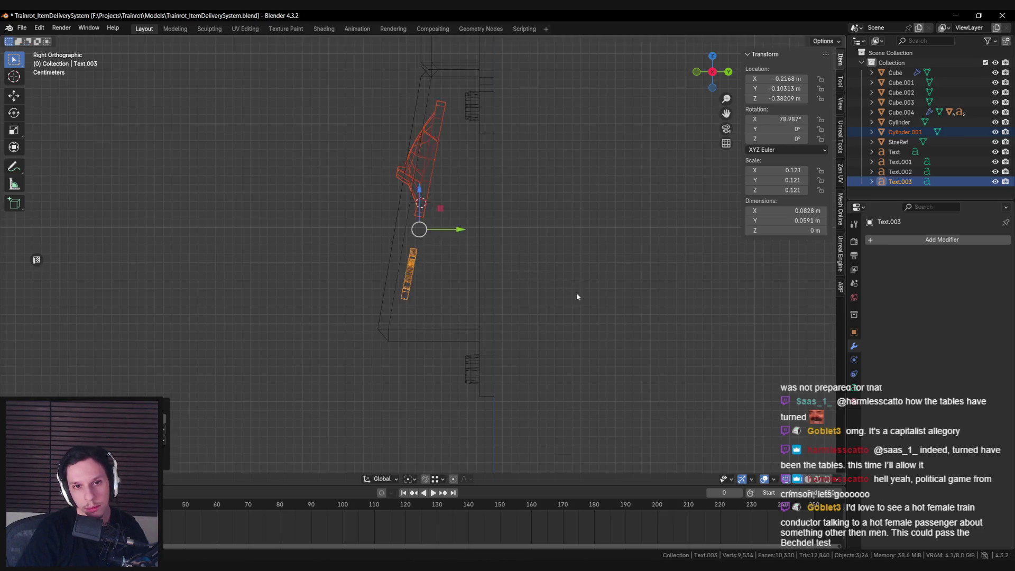
Move the coin slot and price label onto the slanted face and tilt them on X.
{"action": "left_click_drag", "start_coordinate": [440, 212], "coordinate": [415, 210]}
{"action": "scroll", "coordinate": [440, 271], "scroll_direction": "up", "scroll_amount": 1}
{"action": "scroll", "coordinate": [476, 271], "scroll_direction": "up", "scroll_amount": 2}
{"action": "key", "text": "r"}
{"action": "key", "text": "x"}
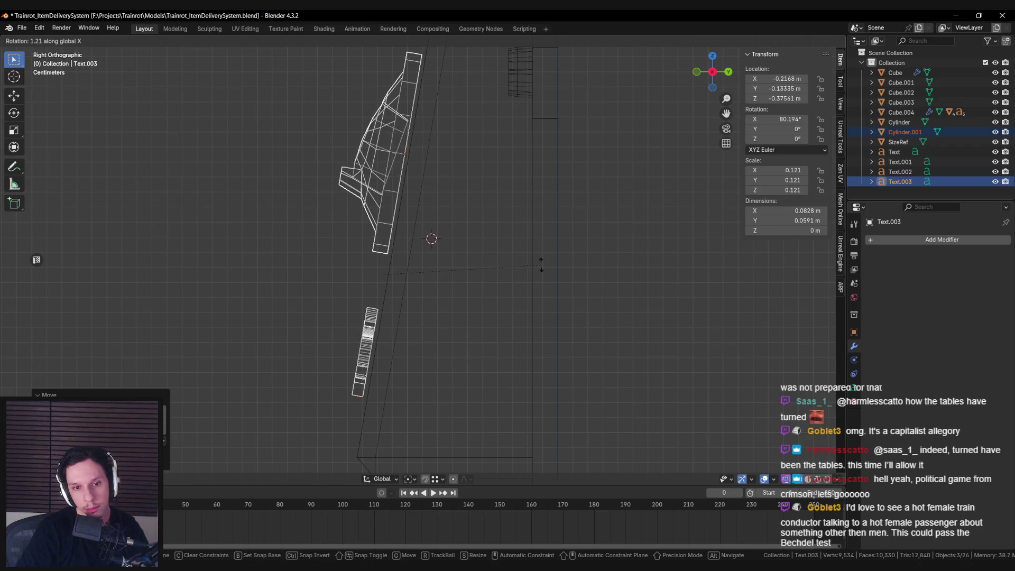
{"action": "left_click", "coordinate": [517, 267]}
Nudge the coin slot and label flush with the face, settling the X tilt at 80.339°.
{"action": "left_click_drag", "start_coordinate": [402, 255], "coordinate": [408, 256]}
{"action": "key", "text": "r"}
{"action": "key", "text": "Escape"}
{"action": "key", "text": "r"}
{"action": "key", "text": "x"}
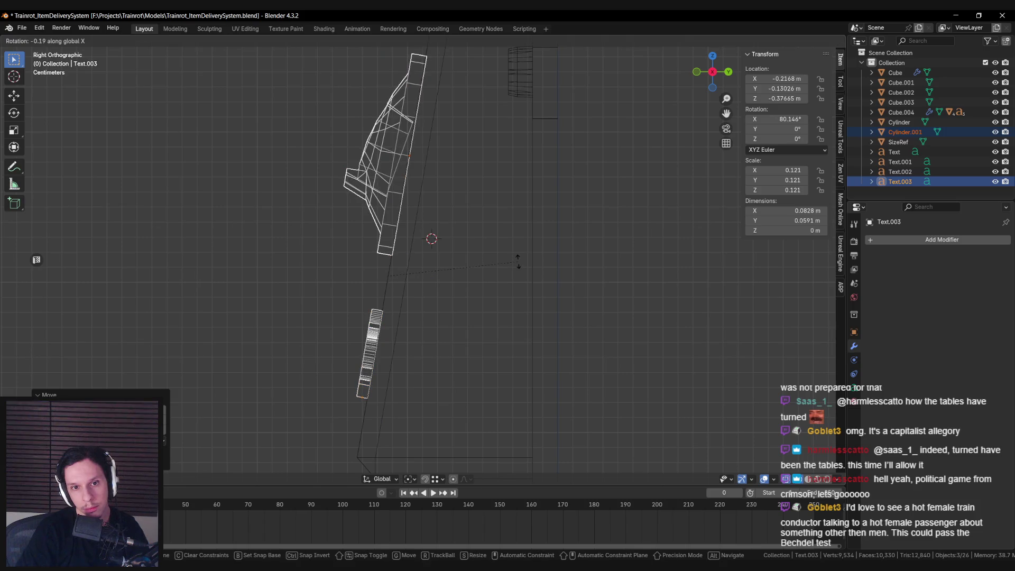
{"action": "left_click", "coordinate": [425, 274]}
{"action": "left_click_drag", "start_coordinate": [426, 275], "coordinate": [427, 276]}
{"action": "key", "text": "r"}
{"action": "left_click", "coordinate": [430, 283]}
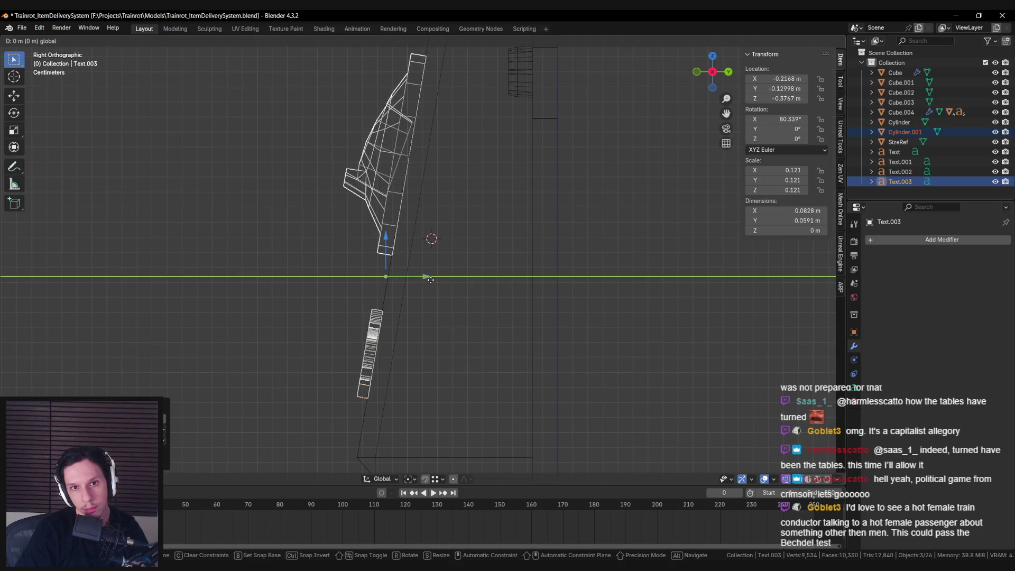
Deselect everything, return to solid view, and inspect the panels from the side.
{"action": "middle_click_drag", "start_coordinate": [427, 277], "coordinate": [496, 271]}
{"action": "left_click", "coordinate": [496, 271]}
{"action": "key", "text": "shift+z"}
{"action": "scroll", "coordinate": [411, 255], "scroll_direction": "down", "scroll_amount": 8}
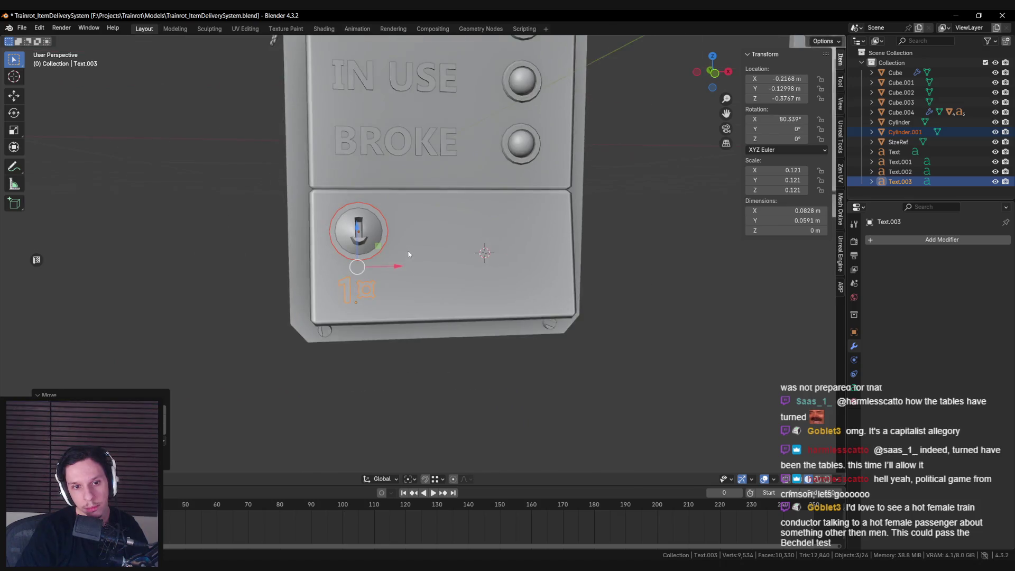
{"action": "scroll", "coordinate": [401, 252], "scroll_direction": "down", "scroll_amount": 5}
{"action": "mouse_move", "coordinate": [423, 249]}
{"action": "middle_mouse_down"}
{"action": "mouse_move", "coordinate": [542, 255]}
{"action": "mouse_move", "coordinate": [325, 270]}
{"action": "mouse_move", "coordinate": [430, 290]}
{"action": "mouse_move", "coordinate": [429, 249]}
{"action": "mouse_move", "coordinate": [515, 243]}
{"action": "mouse_move", "coordinate": [379, 274]}
{"action": "mouse_move", "coordinate": [418, 316]}
{"action": "mouse_move", "coordinate": [367, 284]}
{"action": "mouse_move", "coordinate": [413, 275]}
{"action": "mouse_move", "coordinate": [487, 297]}
{"action": "mouse_move", "coordinate": [466, 282]}
{"action": "middle_mouse_up"}
{"action": "scroll", "coordinate": [452, 259], "scroll_direction": "down", "scroll_amount": 3}
{"action": "scroll", "coordinate": [430, 290], "scroll_direction": "up", "scroll_amount": 6}
{"action": "scroll", "coordinate": [515, 243], "scroll_direction": "down", "scroll_amount": 4}
Save Trainrot_ItemDeliverySystem.blend.
{"action": "key", "text": "ctrl+s"}
{"action": "scroll", "coordinate": [486, 301], "scroll_direction": "down", "scroll_amount": 3}
{"action": "scroll", "coordinate": [485, 301], "scroll_direction": "up", "scroll_amount": 3}
{"action": "scroll", "coordinate": [465, 274], "scroll_direction": "up", "scroll_amount": 4}
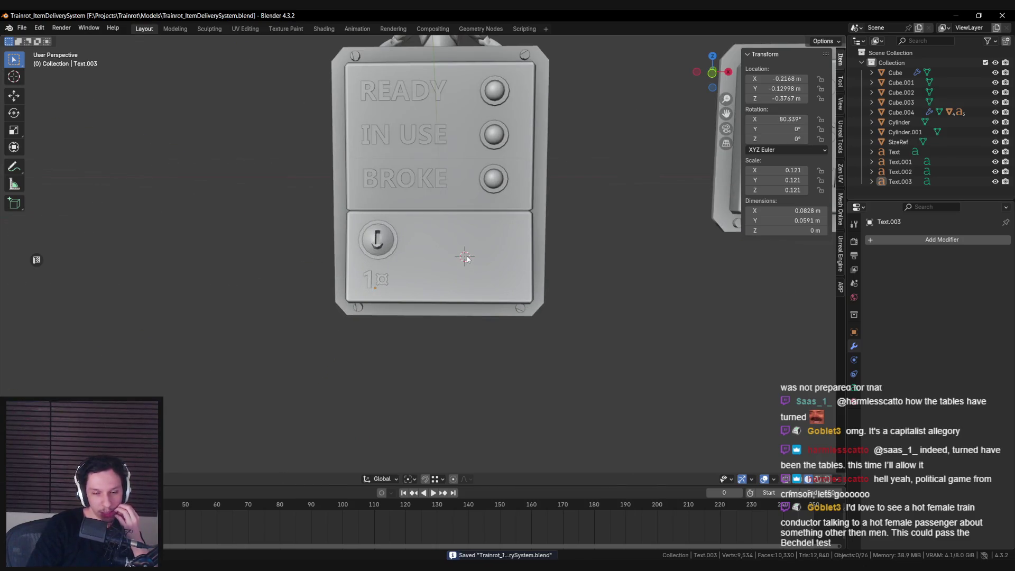
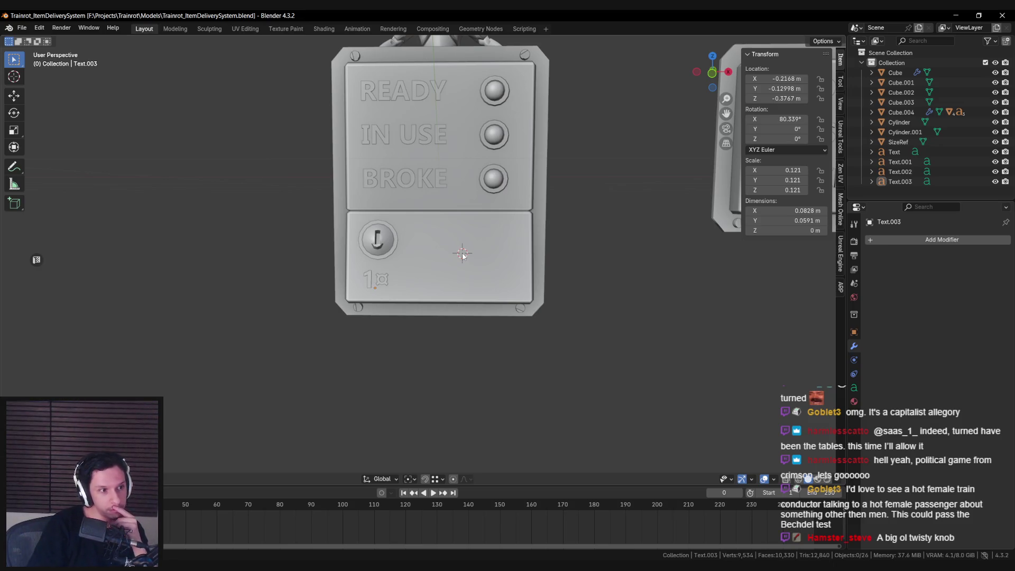
Orbit round to the coin slot and select the keyhole piece, Cylinder.001.
{"action": "scroll", "coordinate": [465, 264], "scroll_direction": "down", "scroll_amount": 5}
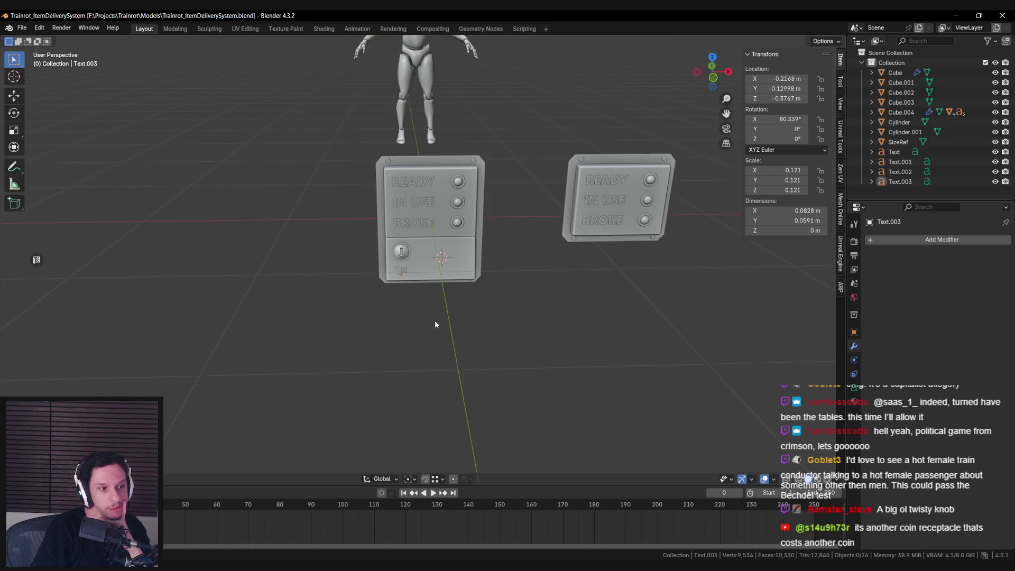
{"action": "scroll", "coordinate": [435, 319], "scroll_direction": "down", "scroll_amount": 5}
{"action": "scroll", "coordinate": [433, 313], "scroll_direction": "up", "scroll_amount": 6}
{"action": "scroll", "coordinate": [420, 302], "scroll_direction": "down", "scroll_amount": 5}
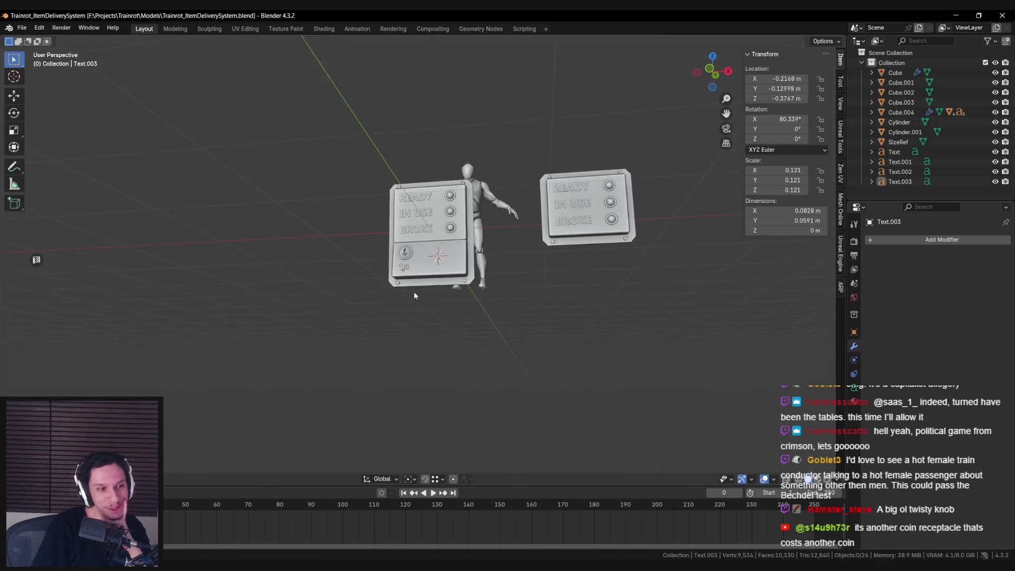
{"action": "middle_click_drag", "start_coordinate": [424, 316], "coordinate": [447, 310]}
{"action": "scroll", "coordinate": [429, 313], "scroll_direction": "up", "scroll_amount": 6}
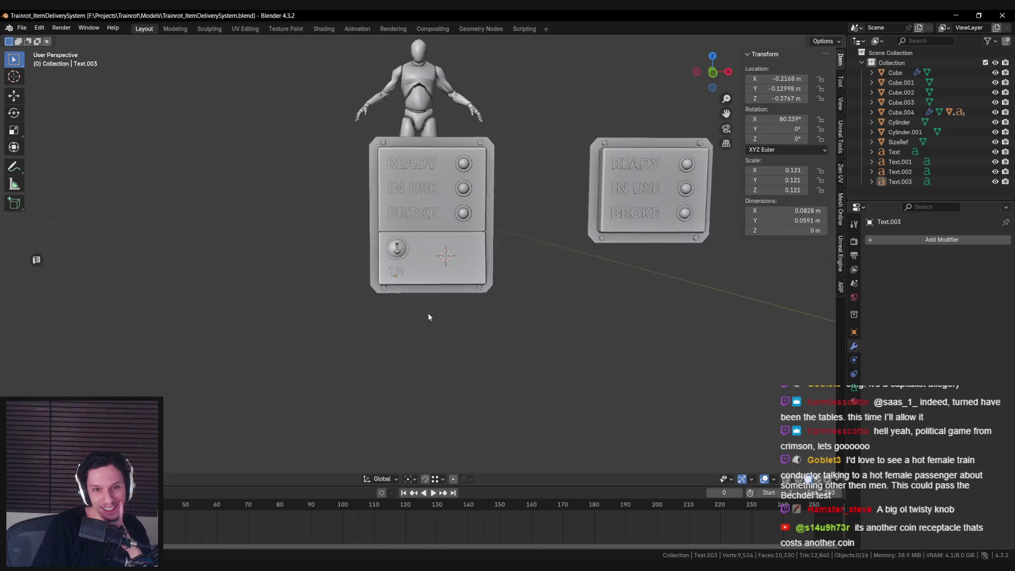
{"action": "mouse_move", "coordinate": [429, 316]}
{"action": "middle_mouse_down"}
{"action": "mouse_move", "coordinate": [326, 326]}
{"action": "mouse_move", "coordinate": [344, 304]}
{"action": "middle_mouse_up"}
{"action": "scroll", "coordinate": [347, 301], "scroll_direction": "up", "scroll_amount": 6}
{"action": "mouse_move", "coordinate": [346, 268]}
{"action": "middle_mouse_down"}
{"action": "mouse_move", "coordinate": [328, 232]}
{"action": "mouse_move", "coordinate": [320, 250]}
{"action": "mouse_move", "coordinate": [464, 297]}
{"action": "middle_mouse_up"}
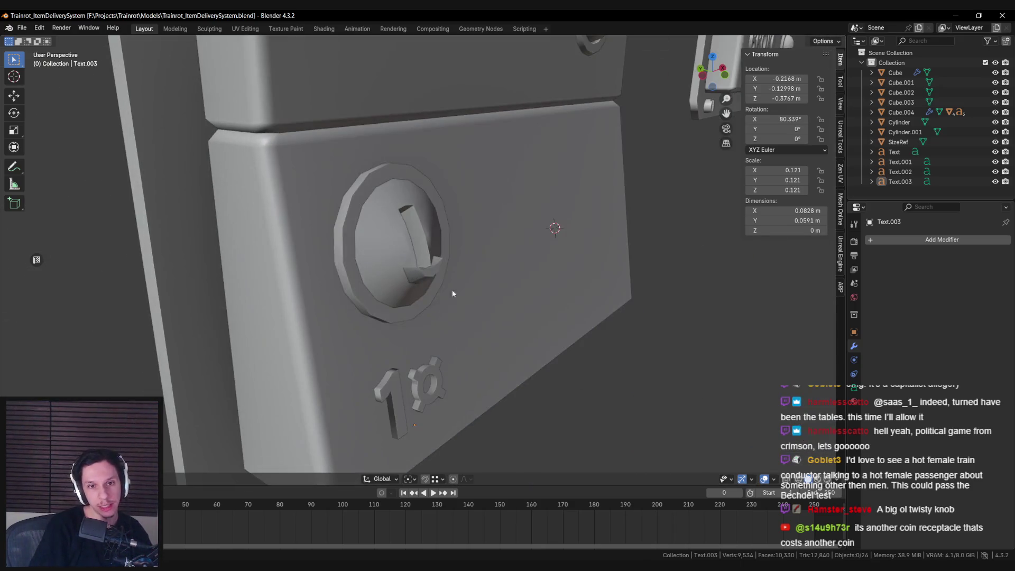
{"action": "left_click", "coordinate": [448, 251]}
In Edit Mode, box-select the keyhole's small protruding tab with X-ray on.
{"action": "key", "text": "Tab"}
{"action": "key", "text": "alt+z"}
{"action": "key", "text": "a"}
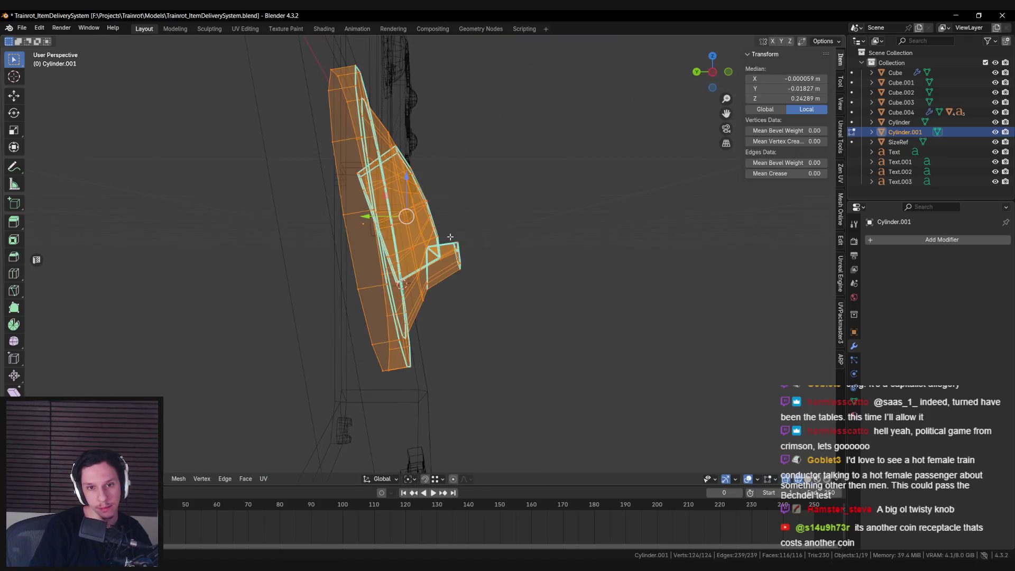
{"action": "key", "text": "alt+z"}
{"action": "key", "text": "alt+a"}
{"action": "key", "text": "alt+z"}
{"action": "mouse_move", "coordinate": [503, 299]}
{"action": "left_mouse_down"}
{"action": "mouse_move", "coordinate": [445, 267]}
{"action": "mouse_move", "coordinate": [438, 242]}
{"action": "left_mouse_up"}
{"action": "key", "text": "alt+z"}
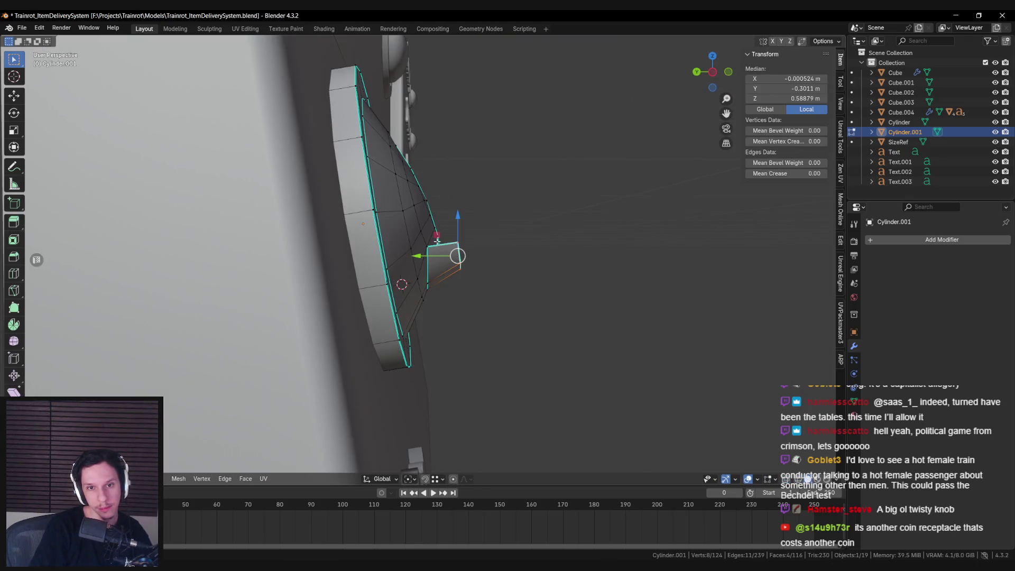
Move the protruding tab along the Y axis and return to Object Mode.
{"action": "key", "text": "g"}
{"action": "key", "text": "y"}
{"action": "key", "text": "Return"}
{"action": "key", "text": "alt+a"}
{"action": "mouse_move", "coordinate": [438, 244]}
{"action": "middle_mouse_down"}
{"action": "mouse_move", "coordinate": [380, 266]}
{"action": "mouse_move", "coordinate": [319, 315]}
{"action": "mouse_move", "coordinate": [435, 315]}
{"action": "mouse_move", "coordinate": [444, 285]}
{"action": "middle_mouse_up"}
{"action": "scroll", "coordinate": [380, 266], "scroll_direction": "down", "scroll_amount": 6}
{"action": "key", "text": "Tab"}
Save Trainrot_ItemDeliverySystem.blend and turn the view to face the panels front-on.
{"action": "scroll", "coordinate": [446, 285], "scroll_direction": "down", "scroll_amount": 5}
{"action": "key", "text": "ctrl+s"}
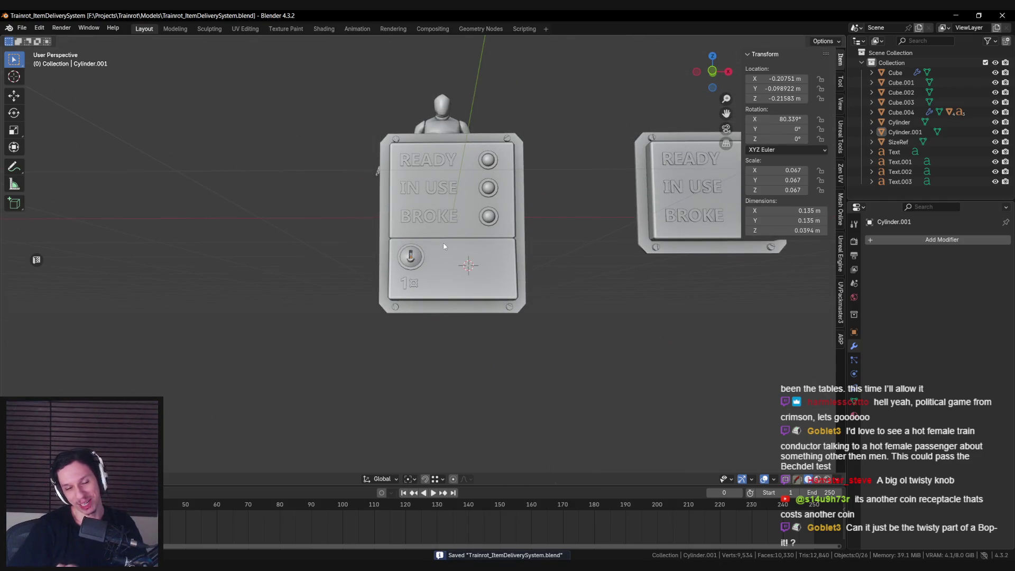
{"action": "scroll", "coordinate": [448, 267], "scroll_direction": "down", "scroll_amount": 3}
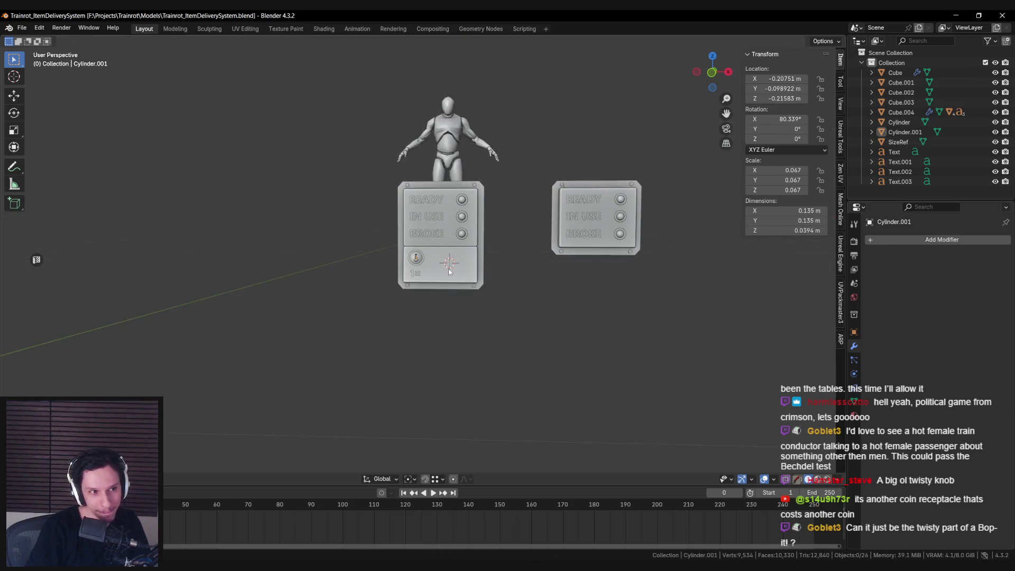
{"action": "scroll", "coordinate": [450, 271], "scroll_direction": "down", "scroll_amount": 5}
{"action": "middle_click_drag", "start_coordinate": [450, 274], "coordinate": [451, 287]}
{"action": "scroll", "coordinate": [451, 283], "scroll_direction": "up", "scroll_amount": 6}
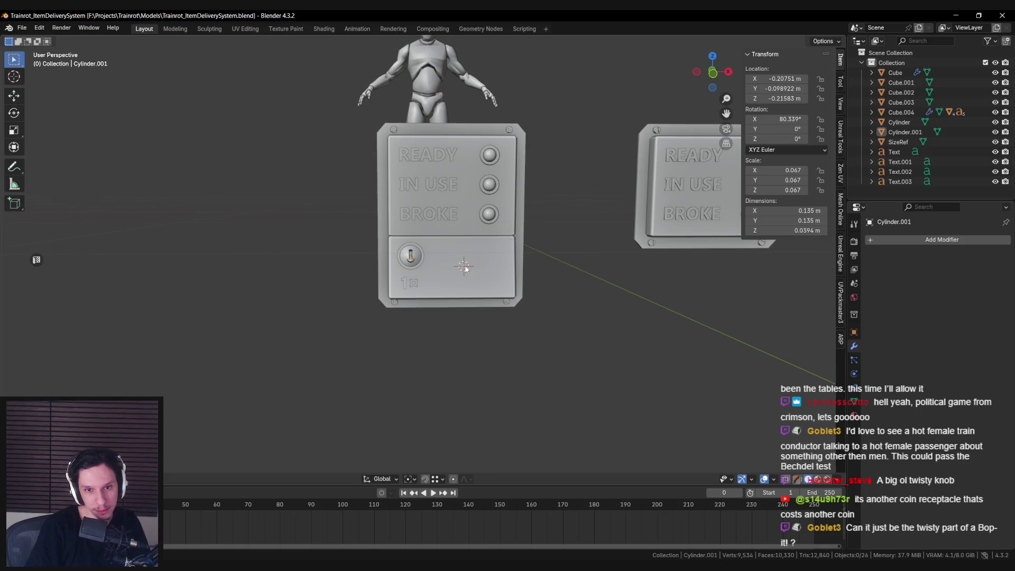
{"action": "scroll", "coordinate": [461, 271], "scroll_direction": "down", "scroll_amount": 3}
In Unreal, fly to the TRAIN MONITORING terminal and start a fullscreen play-test.
{"action": "key", "text": "alt+Tab"}
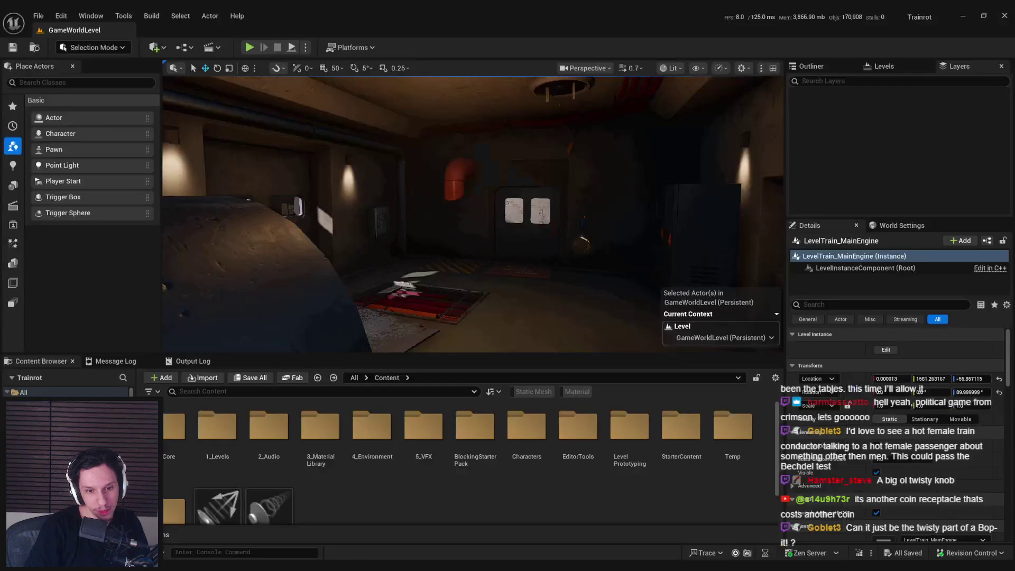
{"action": "right_click_drag", "start_coordinate": [427, 237], "coordinate": [427, 237]}
{"action": "left_click", "coordinate": [249, 47]}
{"action": "key", "text": "F11"}
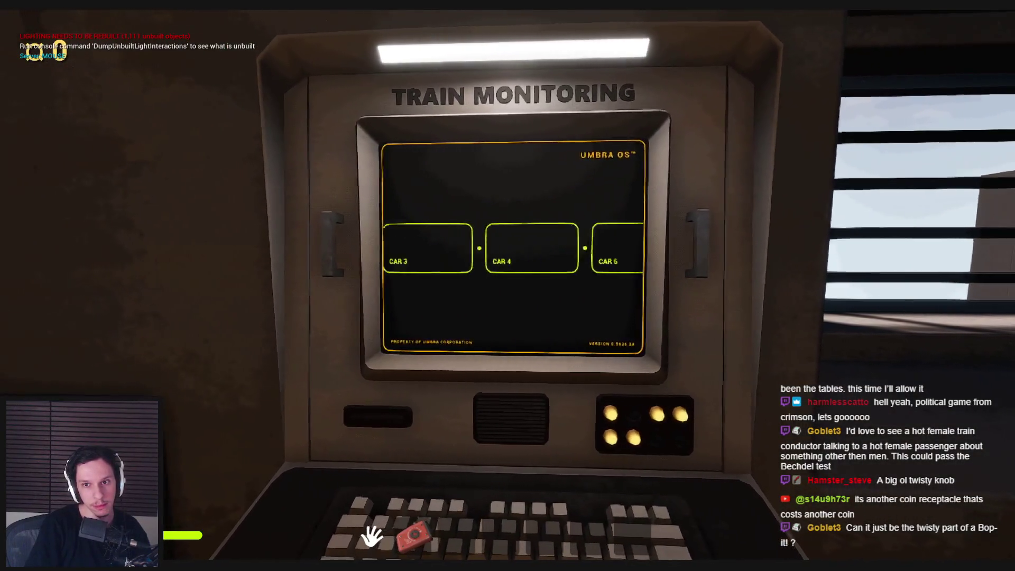
Stop the play session and go back to the Blender model.
{"action": "key", "text": "Escape"}
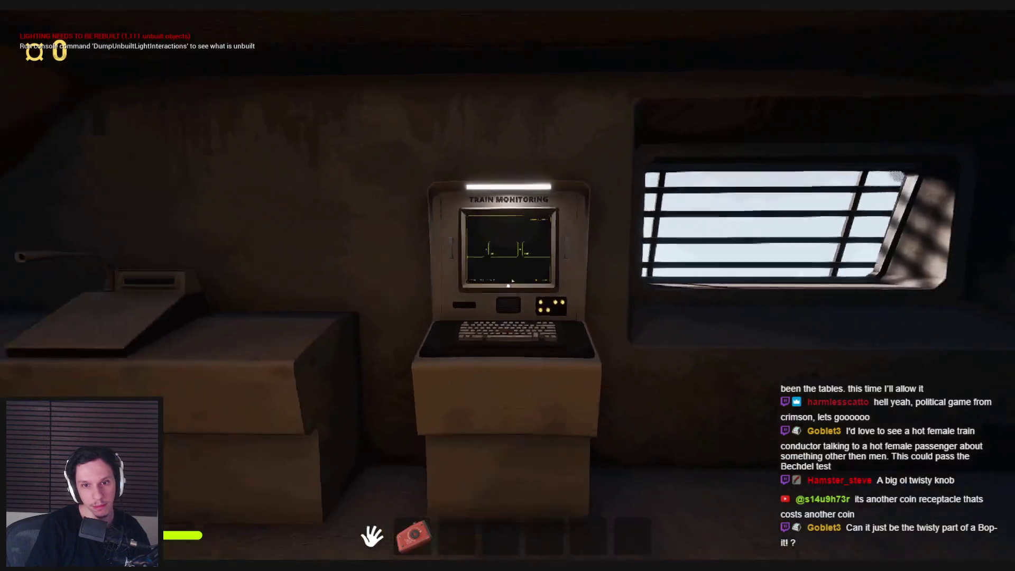
{"action": "key", "text": "Escape"}
{"action": "key", "text": "alt+Tab"}
{"action": "scroll", "coordinate": [471, 297], "scroll_direction": "up", "scroll_amount": 5}
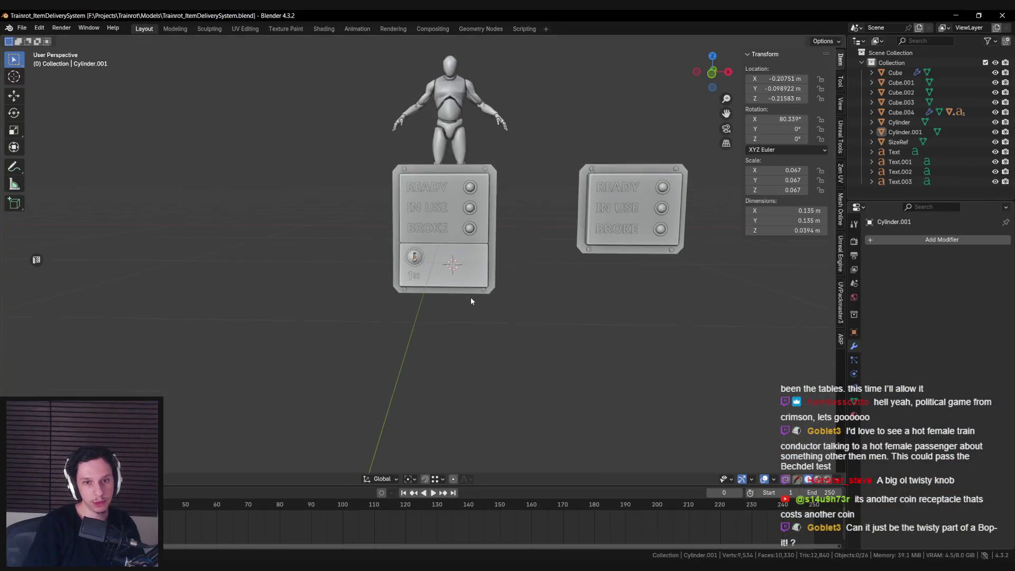
Scale the coin-slot keyhole down from 0.067 to 0.056.
{"action": "scroll", "coordinate": [471, 302], "scroll_direction": "down", "scroll_amount": 3}
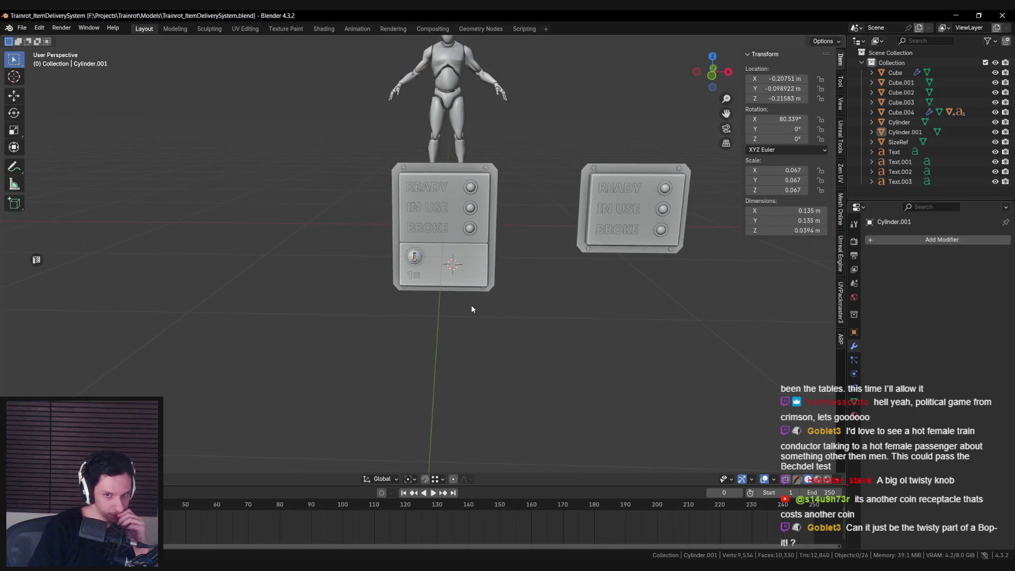
{"action": "scroll", "coordinate": [471, 304], "scroll_direction": "down", "scroll_amount": 3}
{"action": "mouse_move", "coordinate": [473, 304]}
{"action": "middle_mouse_down"}
{"action": "mouse_move", "coordinate": [490, 294]}
{"action": "mouse_move", "coordinate": [591, 292]}
{"action": "mouse_move", "coordinate": [474, 296]}
{"action": "middle_mouse_up"}
{"action": "scroll", "coordinate": [589, 288], "scroll_direction": "up", "scroll_amount": 3}
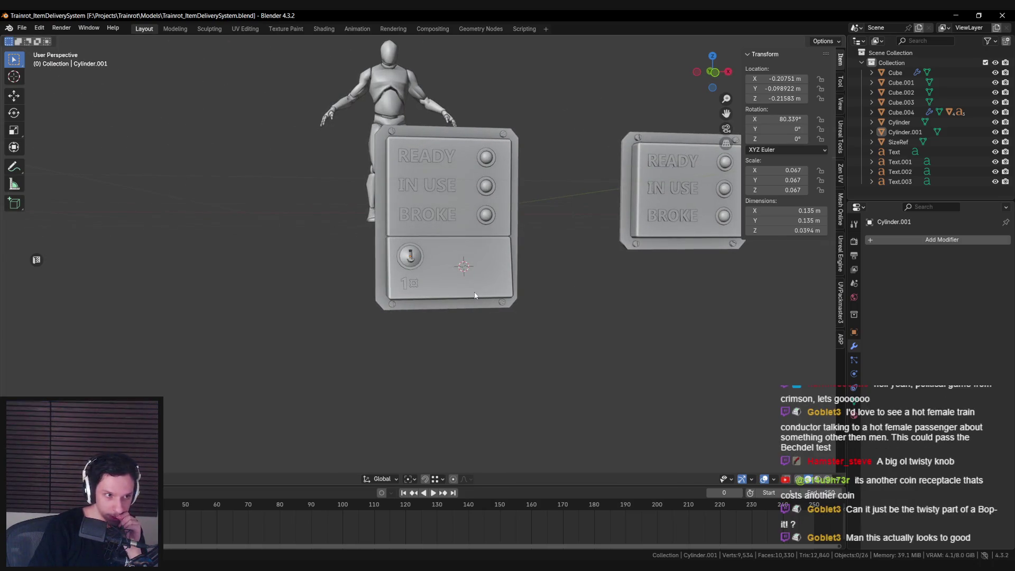
{"action": "middle_click_drag", "start_coordinate": [475, 295], "coordinate": [465, 296]}
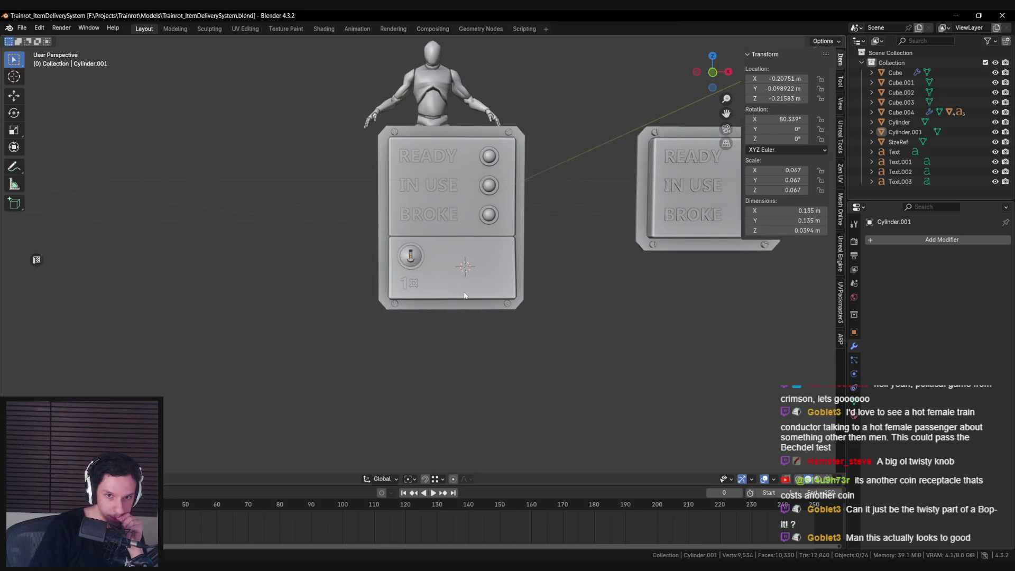
{"action": "scroll", "coordinate": [465, 295], "scroll_direction": "down", "scroll_amount": 5}
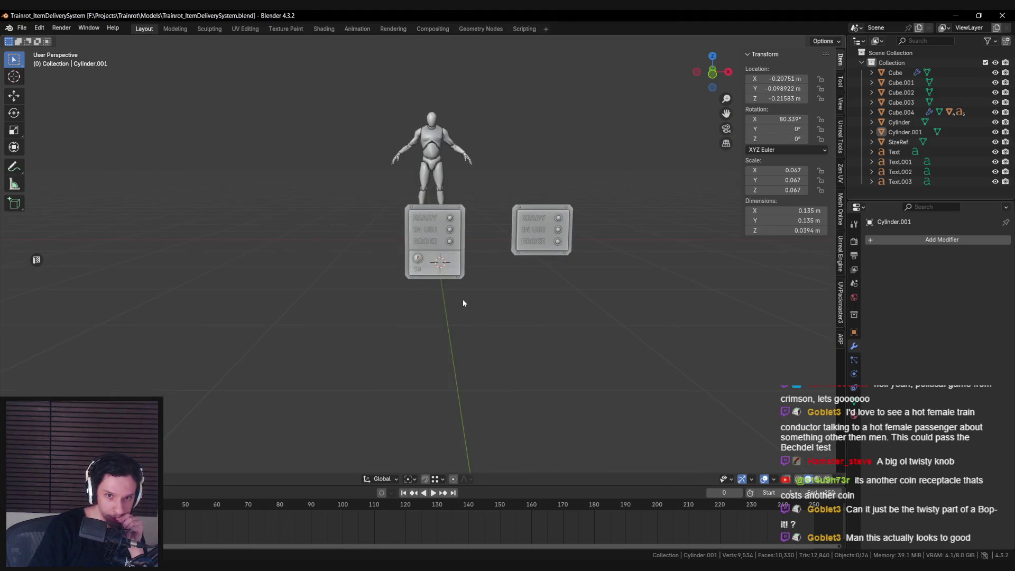
{"action": "scroll", "coordinate": [463, 300], "scroll_direction": "up", "scroll_amount": 3}
{"action": "scroll", "coordinate": [463, 303], "scroll_direction": "up", "scroll_amount": 2}
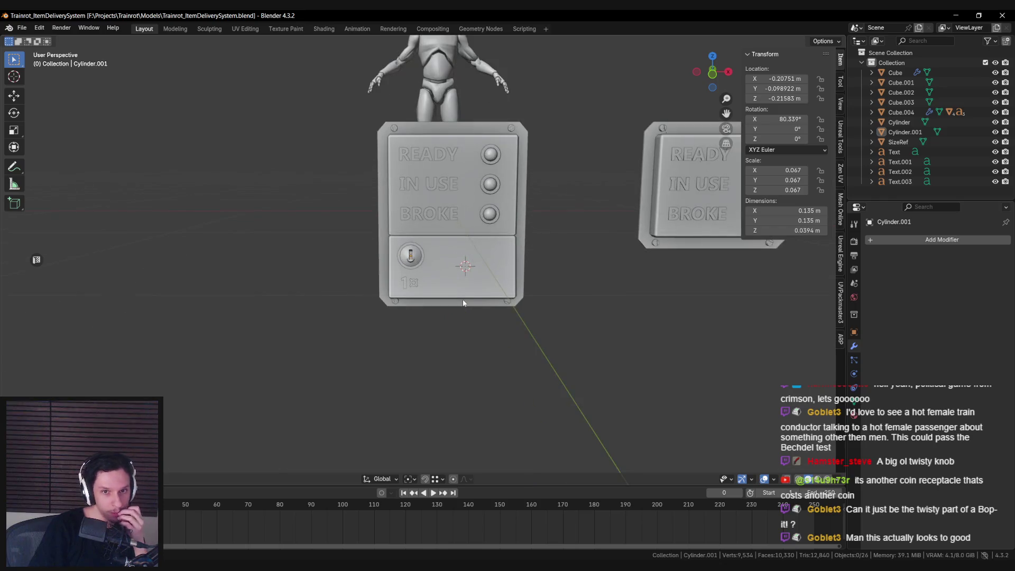
{"action": "scroll", "coordinate": [463, 302], "scroll_direction": "up", "scroll_amount": 2}
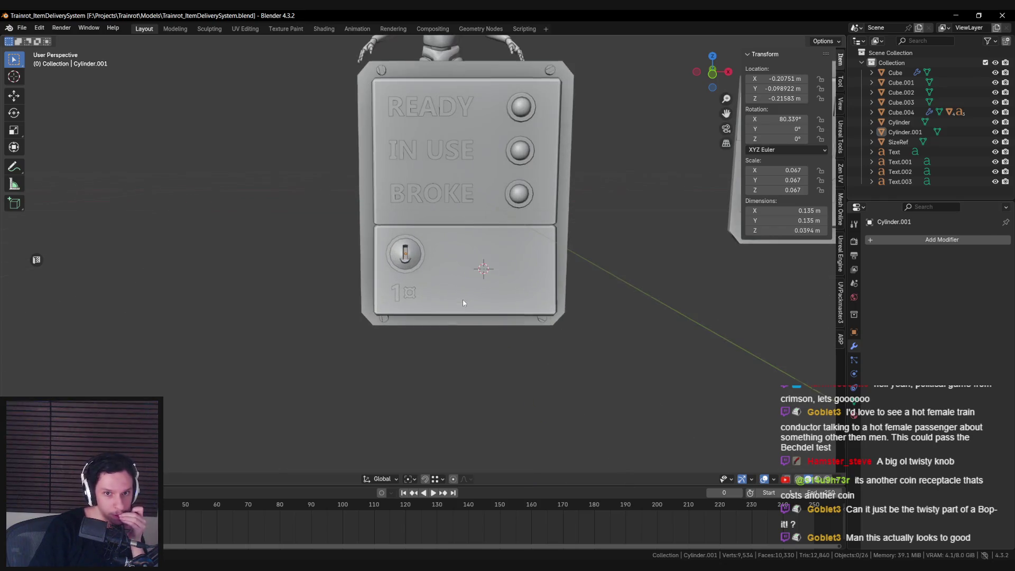
{"action": "left_click", "coordinate": [413, 274]}
{"action": "scroll", "coordinate": [422, 275], "scroll_direction": "up", "scroll_amount": 1}
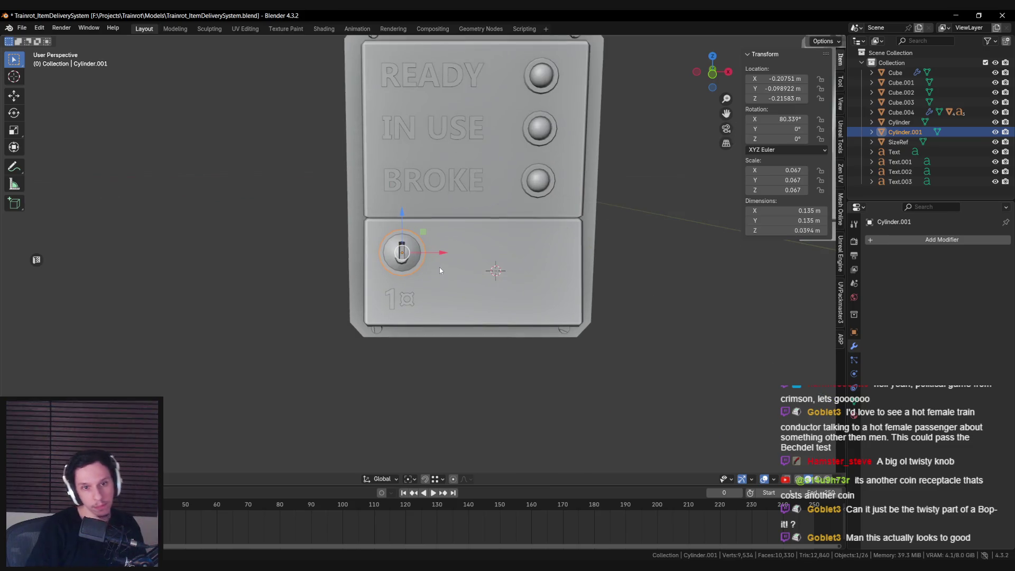
{"action": "key", "text": "s"}
{"action": "left_click", "coordinate": [442, 274]}
Move the 1 marking (Text.003) along its local Y axis using Local orientation.
{"action": "left_click", "coordinate": [429, 279]}
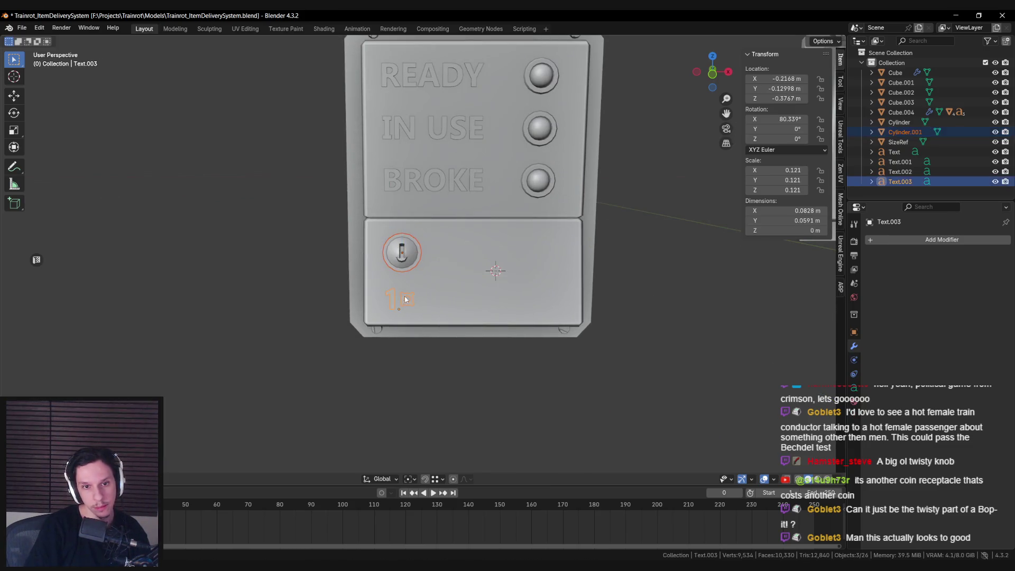
{"action": "mouse_move", "coordinate": [430, 290]}
{"action": "middle_mouse_down"}
{"action": "mouse_move", "coordinate": [402, 290]}
{"action": "mouse_move", "coordinate": [385, 310]}
{"action": "middle_mouse_up"}
{"action": "left_click", "coordinate": [397, 296]}
{"action": "left_click", "coordinate": [382, 478]}
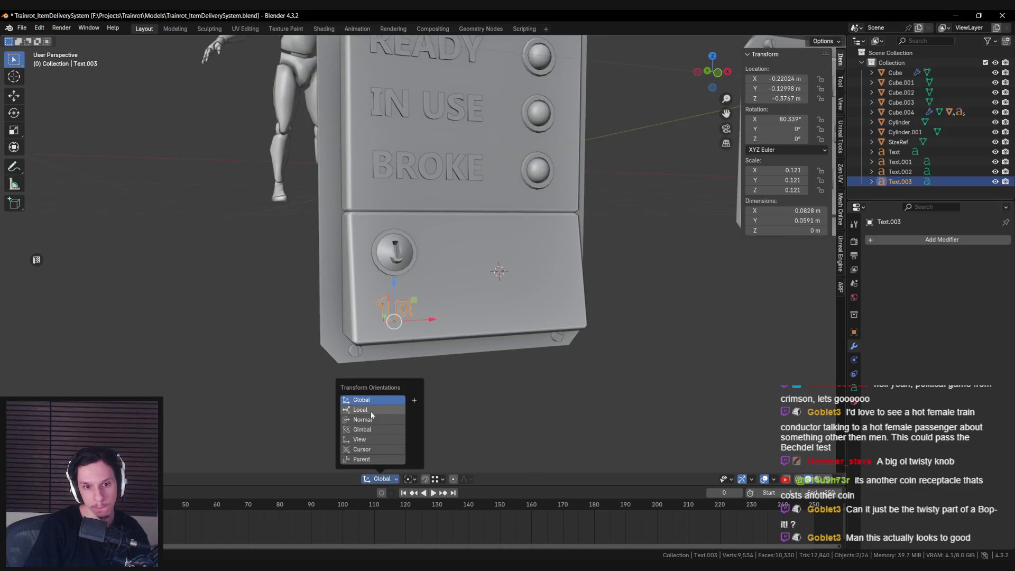
{"action": "left_click", "coordinate": [371, 410]}
{"action": "key", "text": "g"}
{"action": "key", "text": "y"}
{"action": "key", "text": "y"}
{"action": "left_click", "coordinate": [357, 328]}
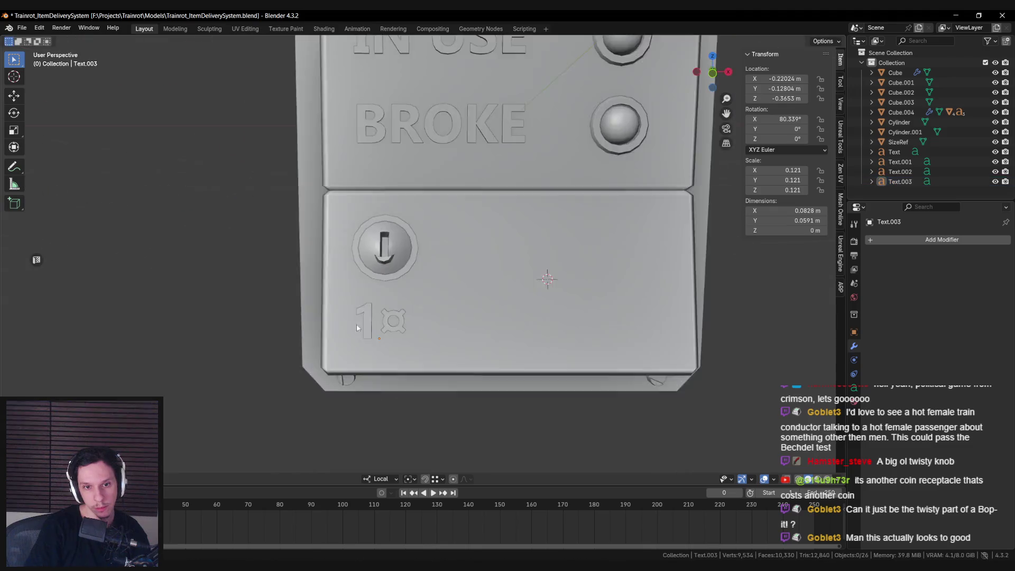
Restore Global transform orientation and save the blend file.
{"action": "scroll", "coordinate": [458, 326], "scroll_direction": "down", "scroll_amount": 4}
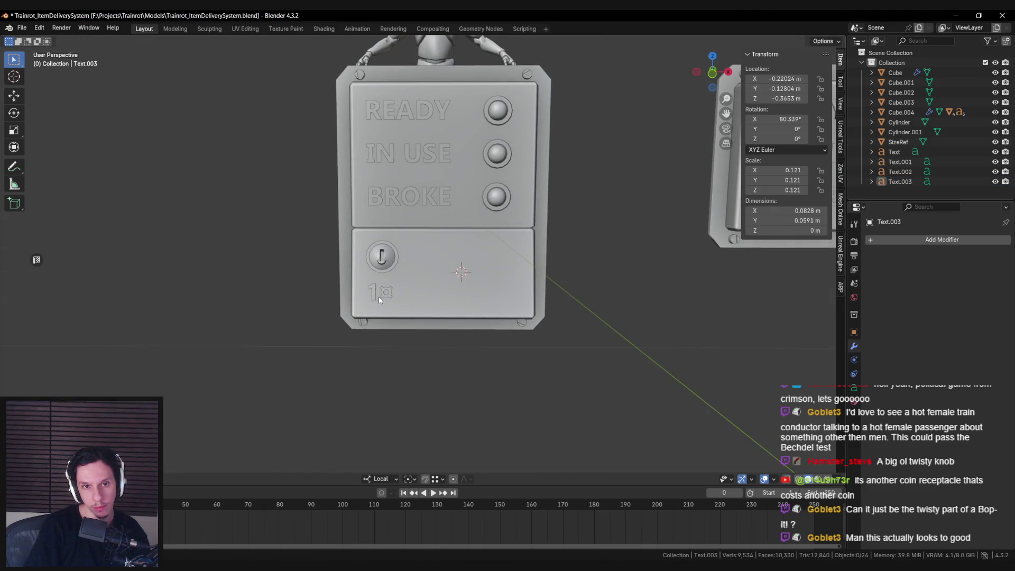
{"action": "left_click", "coordinate": [381, 478]}
{"action": "left_click", "coordinate": [365, 395]}
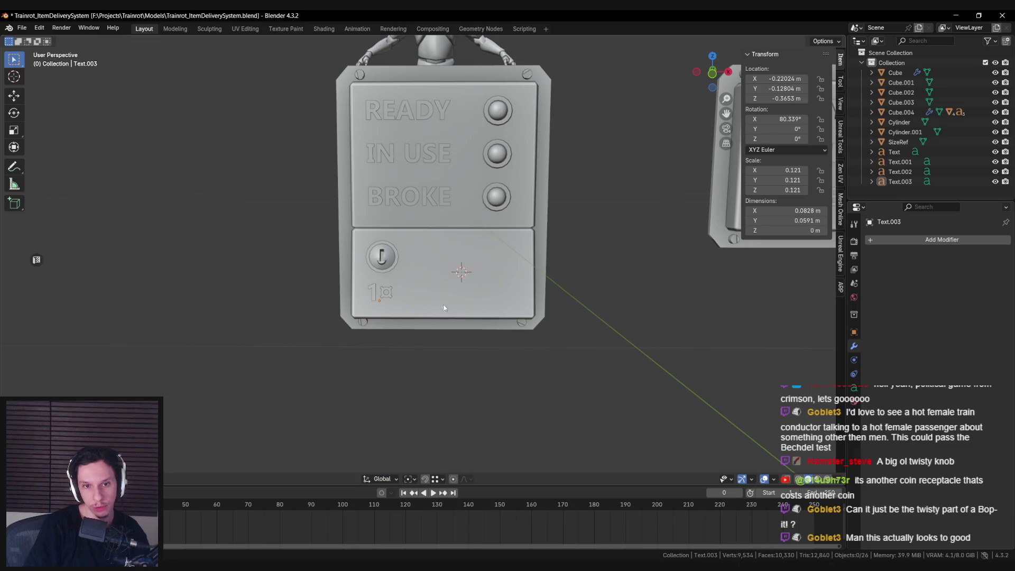
{"action": "scroll", "coordinate": [465, 276], "scroll_direction": "down", "scroll_amount": 7}
{"action": "key", "text": "ctrl+s"}
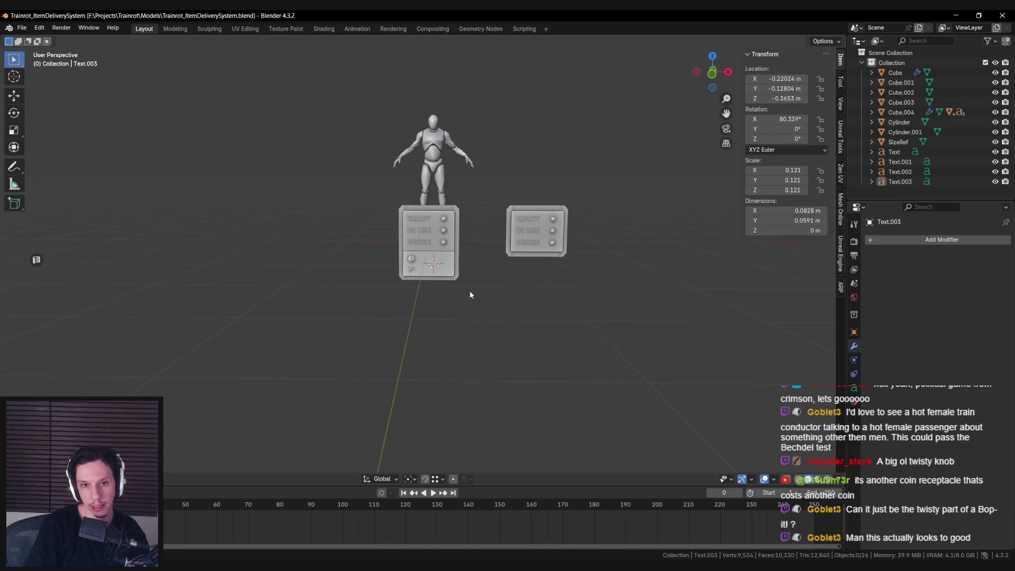
{"action": "scroll", "coordinate": [469, 295], "scroll_direction": "up", "scroll_amount": 1}
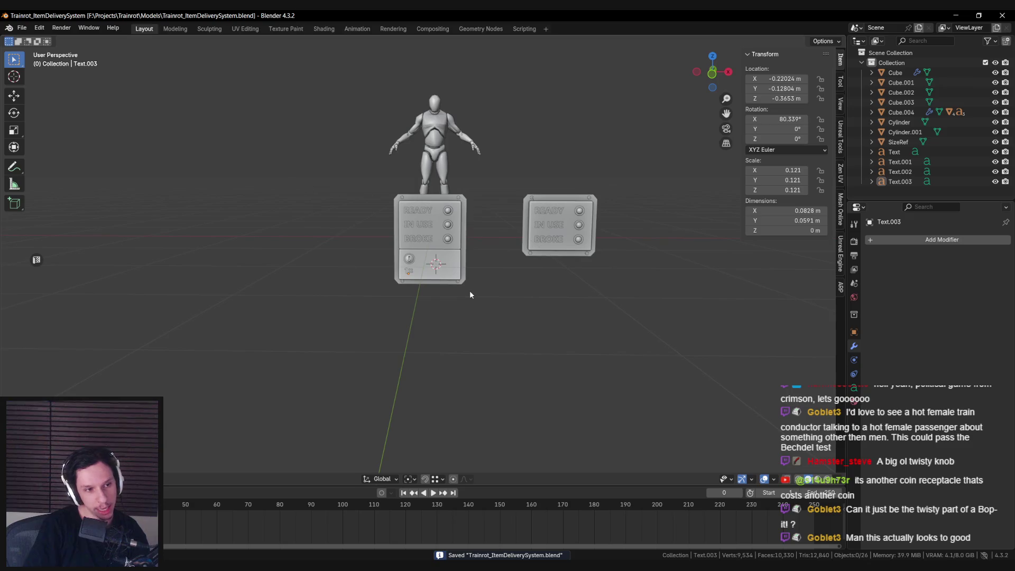
Recentre and zoom the view to review the 1¤ marking under the coin slot.
{"action": "scroll", "coordinate": [469, 294], "scroll_direction": "up", "scroll_amount": 2}
{"action": "scroll", "coordinate": [434, 317], "scroll_direction": "up", "scroll_amount": 5}
{"action": "scroll", "coordinate": [550, 314], "scroll_direction": "down", "scroll_amount": 3}
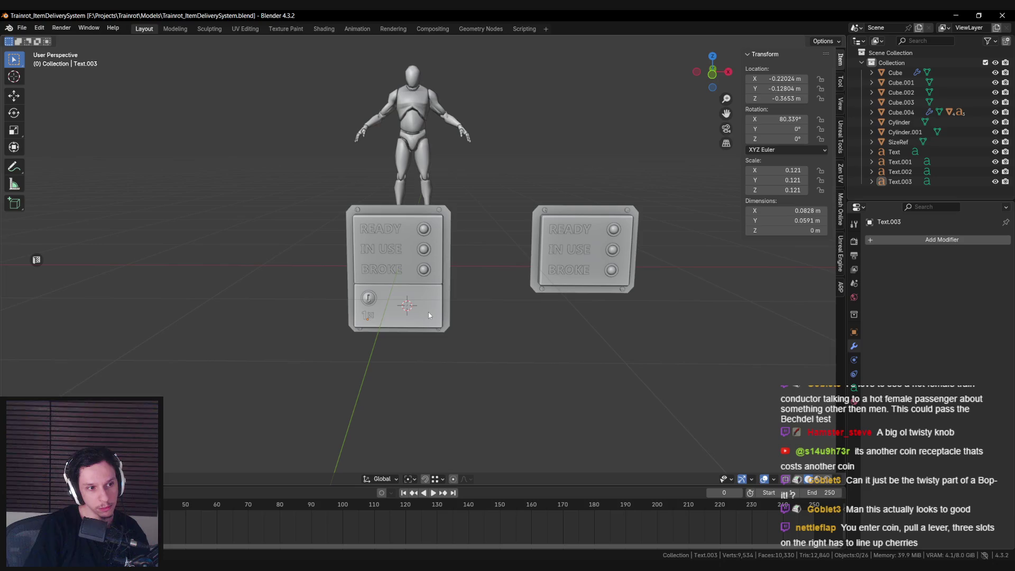
{"action": "middle_click_drag", "start_coordinate": [429, 315], "coordinate": [410, 320], "text": "shift"}
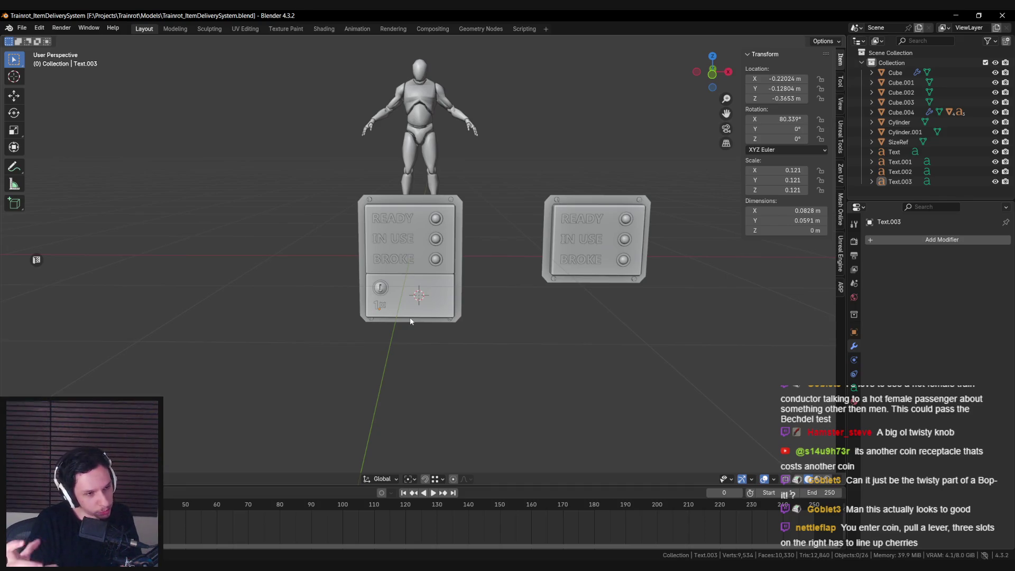
{"action": "scroll", "coordinate": [411, 316], "scroll_direction": "up", "scroll_amount": 2}
{"action": "scroll", "coordinate": [410, 324], "scroll_direction": "up", "scroll_amount": 2}
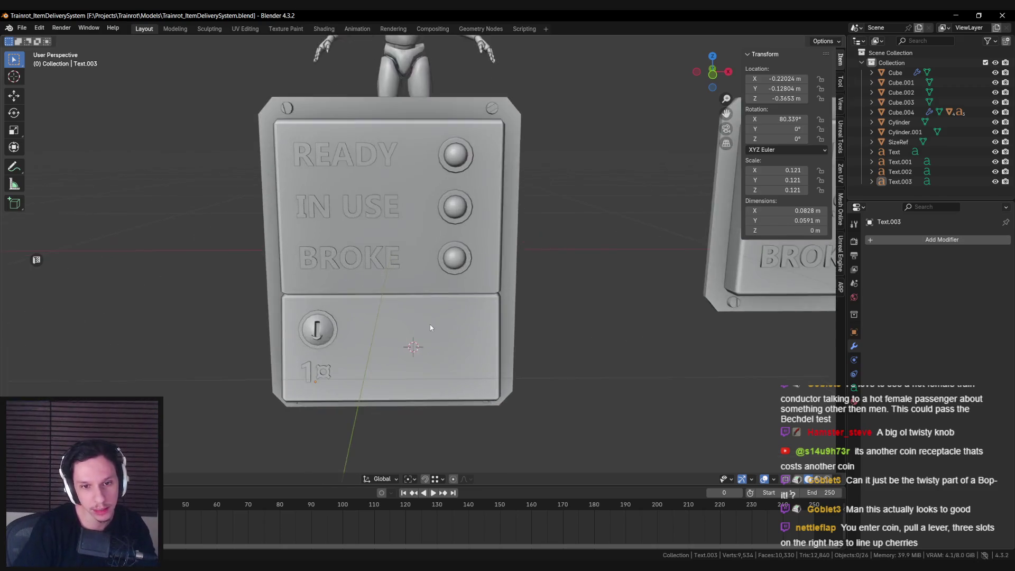
{"action": "scroll", "coordinate": [415, 325], "scroll_direction": "down", "scroll_amount": 4}
{"action": "scroll", "coordinate": [423, 330], "scroll_direction": "up", "scroll_amount": 4}
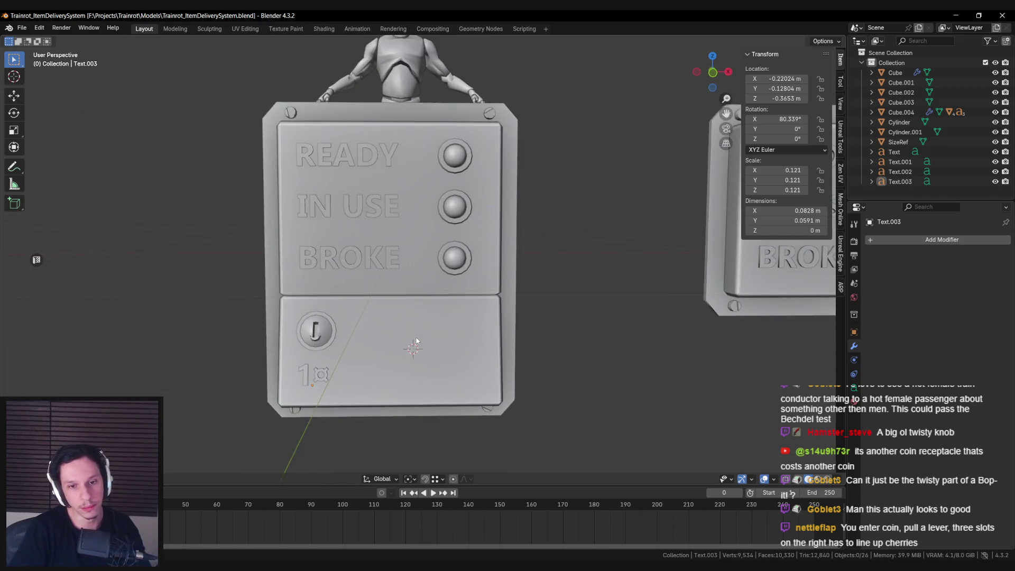
{"action": "scroll", "coordinate": [417, 335], "scroll_direction": "down", "scroll_amount": 2}
{"action": "scroll", "coordinate": [413, 324], "scroll_direction": "up", "scroll_amount": 3}
{"action": "scroll", "coordinate": [413, 324], "scroll_direction": "down", "scroll_amount": 2}
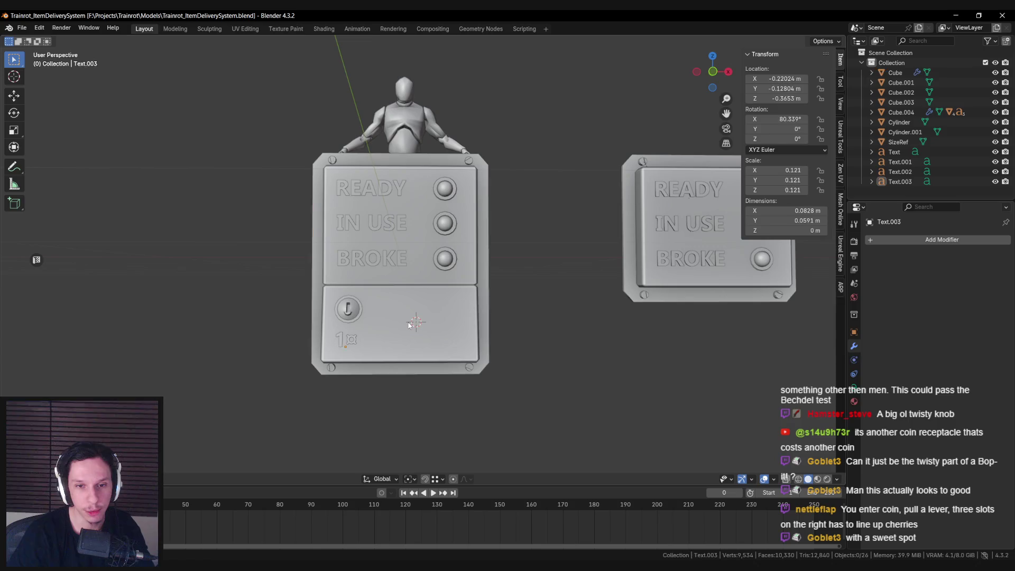
Inspect the status panel by selecting its body, top knob and price label.
{"action": "left_click", "coordinate": [409, 325]}
{"action": "mouse_move", "coordinate": [381, 324]}
{"action": "middle_mouse_down"}
{"action": "mouse_move", "coordinate": [357, 322]}
{"action": "mouse_move", "coordinate": [337, 372]}
{"action": "middle_mouse_up"}
{"action": "left_click", "coordinate": [354, 319]}
{"action": "right_click", "coordinate": [395, 340]}
{"action": "left_click", "coordinate": [396, 340]}
{"action": "left_click", "coordinate": [337, 371]}
{"action": "left_click", "coordinate": [415, 352]}
{"action": "mouse_move", "coordinate": [412, 351]}
{"action": "middle_mouse_down"}
{"action": "mouse_move", "coordinate": [356, 365]}
{"action": "mouse_move", "coordinate": [414, 344]}
{"action": "mouse_move", "coordinate": [499, 338]}
{"action": "middle_mouse_up"}
{"action": "left_click", "coordinate": [499, 338]}
Save Trainrot_ItemDeliverySystem.blend, review the panels front-on, and check the Item Delivery System card.
{"action": "key", "text": "ctrl+s"}
{"action": "scroll", "coordinate": [499, 335], "scroll_direction": "up", "scroll_amount": 3}
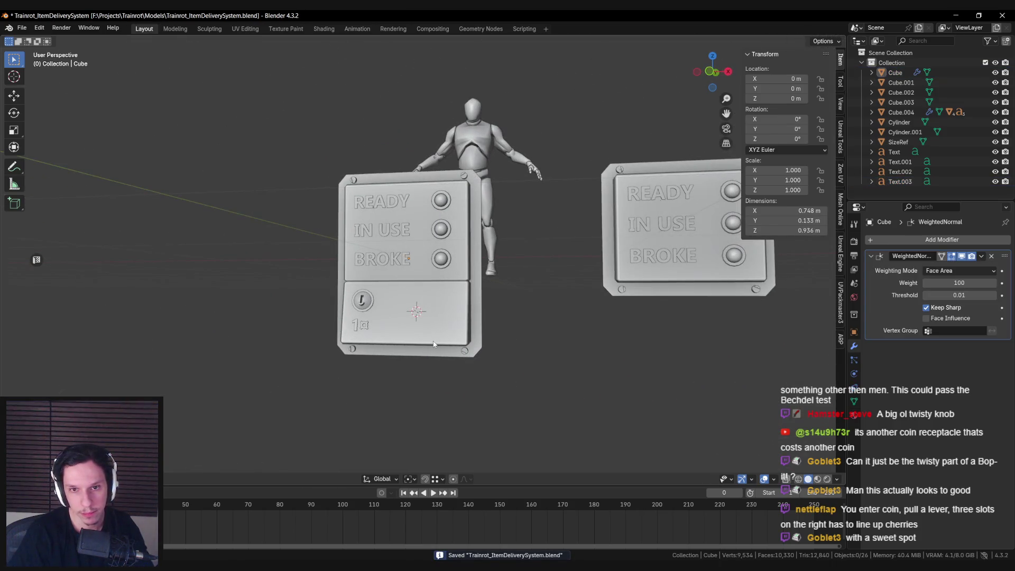
{"action": "mouse_move", "coordinate": [428, 345]}
{"action": "middle_mouse_down"}
{"action": "mouse_move", "coordinate": [435, 361]}
{"action": "mouse_move", "coordinate": [426, 362]}
{"action": "mouse_move", "coordinate": [419, 337]}
{"action": "mouse_move", "coordinate": [520, 356]}
{"action": "mouse_move", "coordinate": [436, 353]}
{"action": "middle_mouse_up"}
{"action": "scroll", "coordinate": [436, 361], "scroll_direction": "down", "scroll_amount": 4}
{"action": "scroll", "coordinate": [424, 360], "scroll_direction": "down", "scroll_amount": 2}
{"action": "scroll", "coordinate": [419, 337], "scroll_direction": "up", "scroll_amount": 2}
{"action": "scroll", "coordinate": [436, 354], "scroll_direction": "up", "scroll_amount": 4}
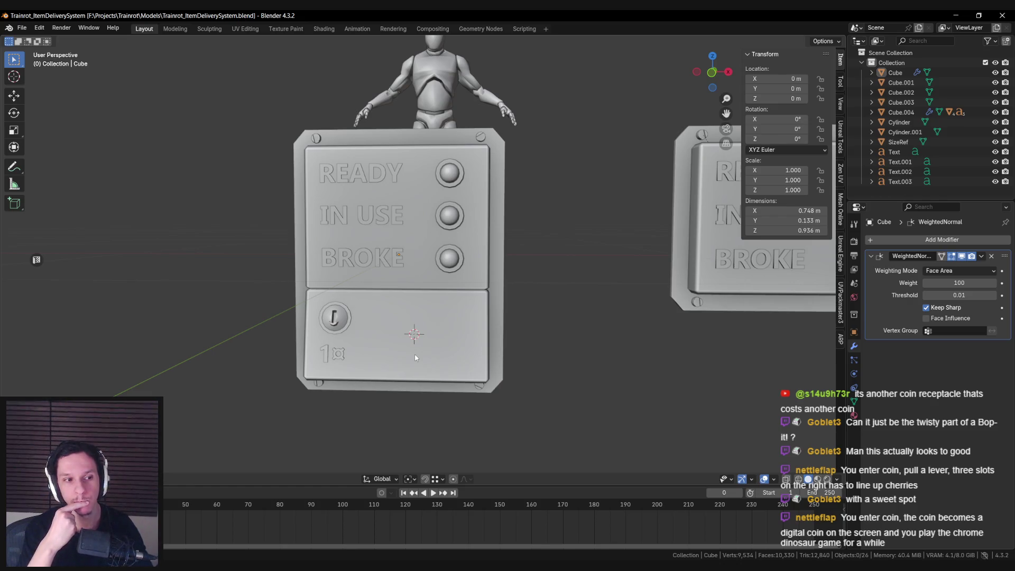
{"action": "scroll", "coordinate": [407, 370], "scroll_direction": "down", "scroll_amount": 4}
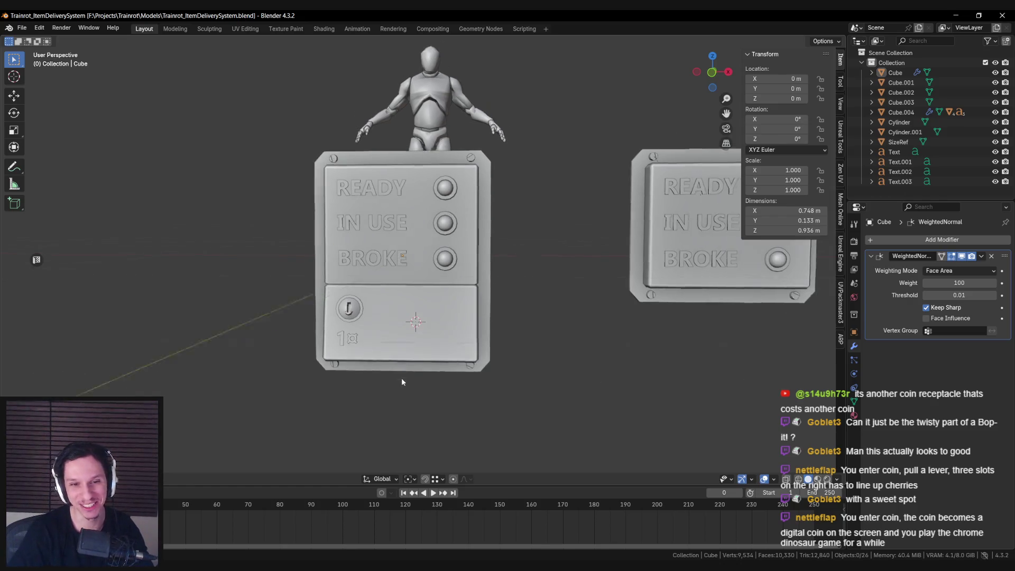
{"action": "scroll", "coordinate": [407, 372], "scroll_direction": "up", "scroll_amount": 5}
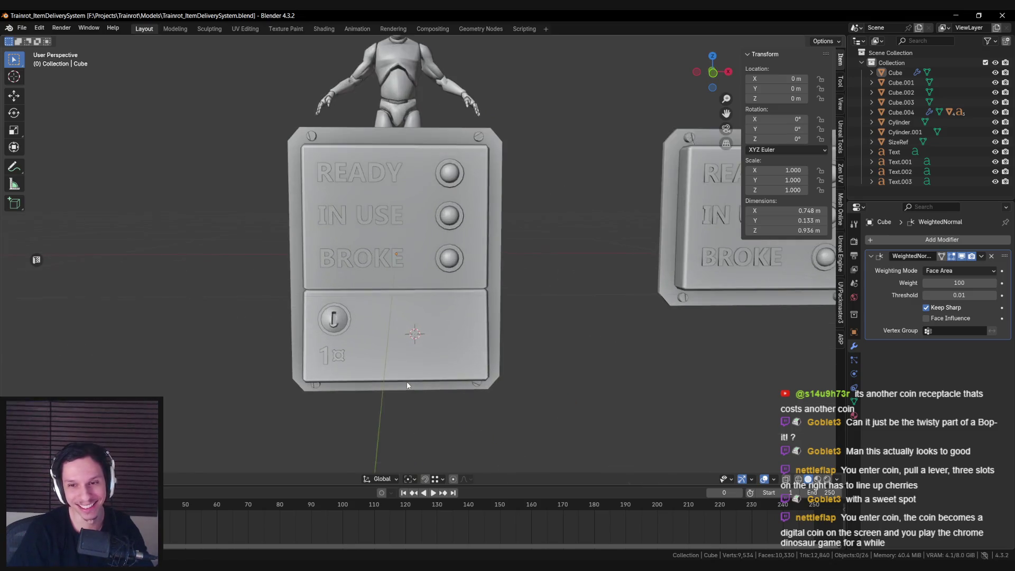
{"action": "scroll", "coordinate": [407, 385], "scroll_direction": "down", "scroll_amount": 4}
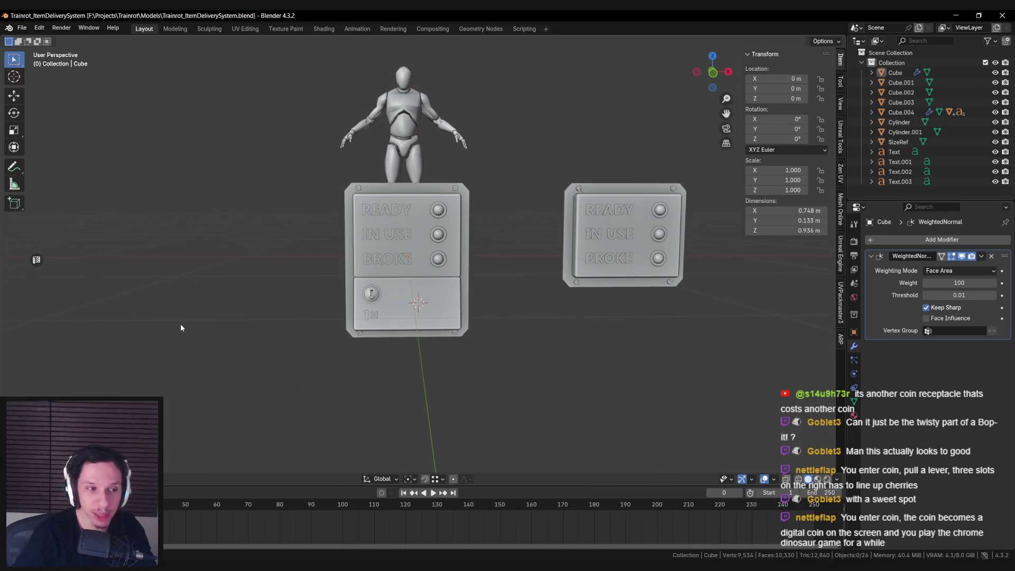
{"action": "key", "text": "alt+Tab"}
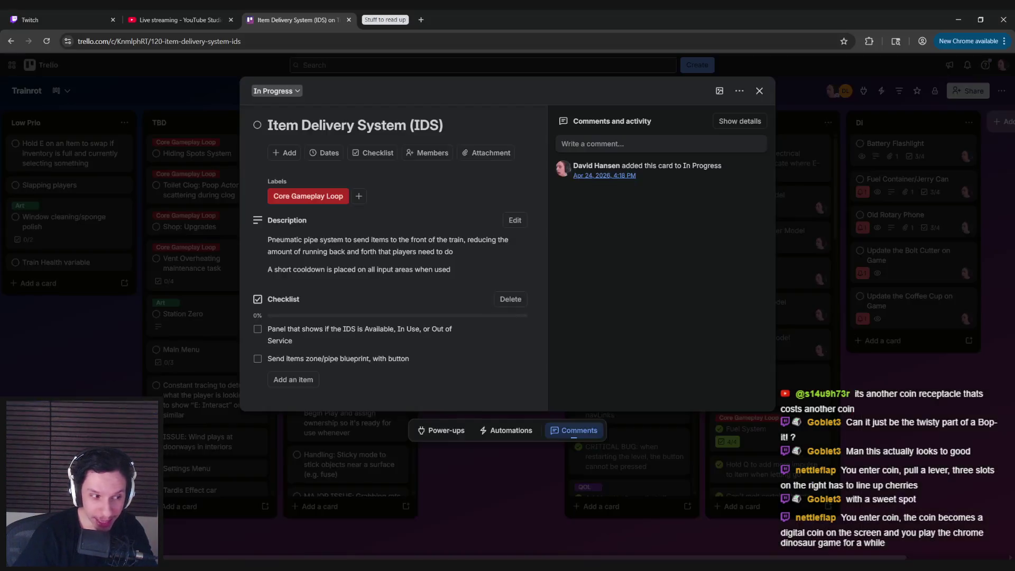
{"action": "key", "text": "alt+Tab"}
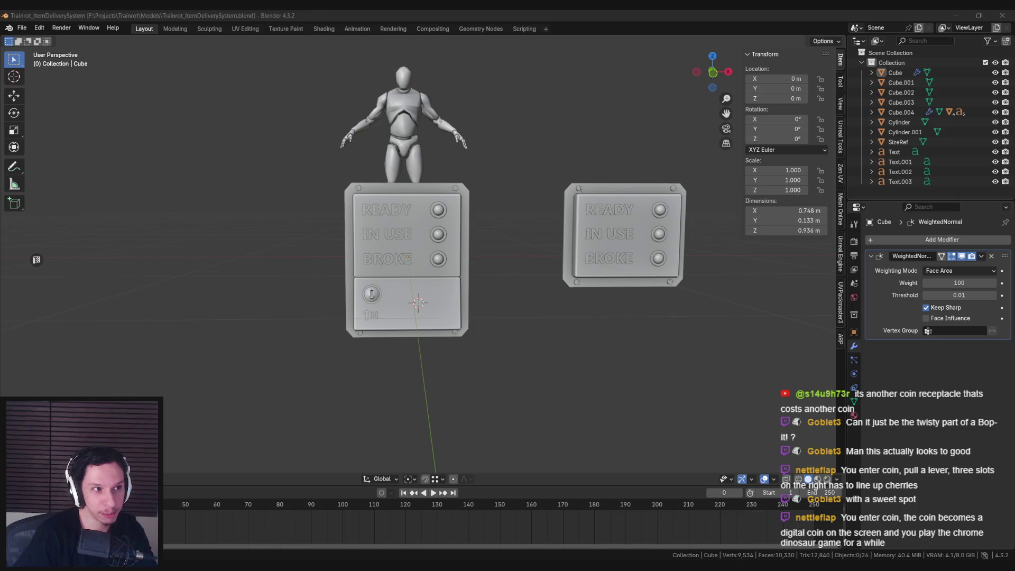
Select the larger status panel's Cube body and enter Edit Mode.
{"action": "scroll", "coordinate": [350, 339], "scroll_direction": "up", "scroll_amount": 3}
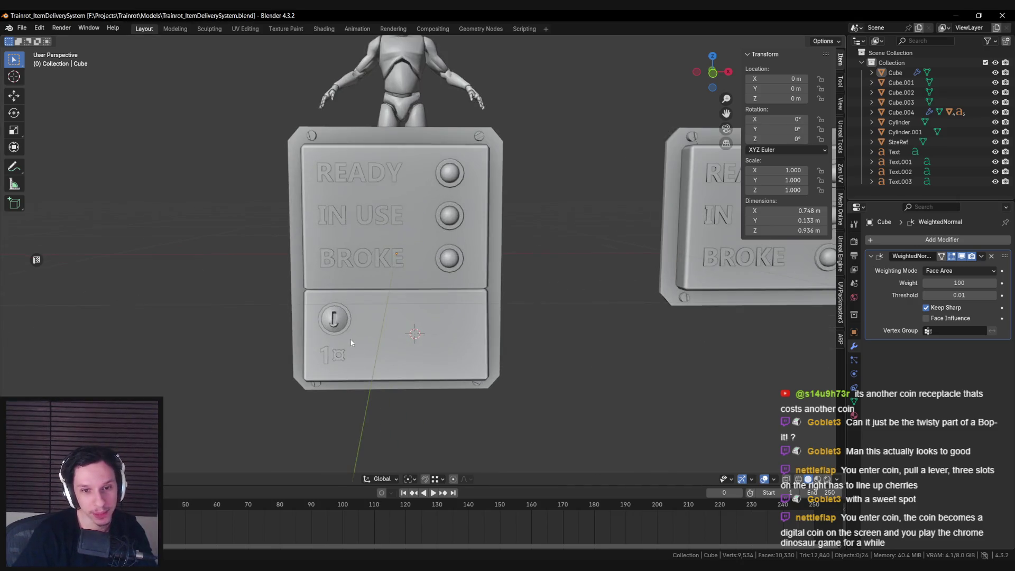
{"action": "scroll", "coordinate": [376, 313], "scroll_direction": "down", "scroll_amount": 1}
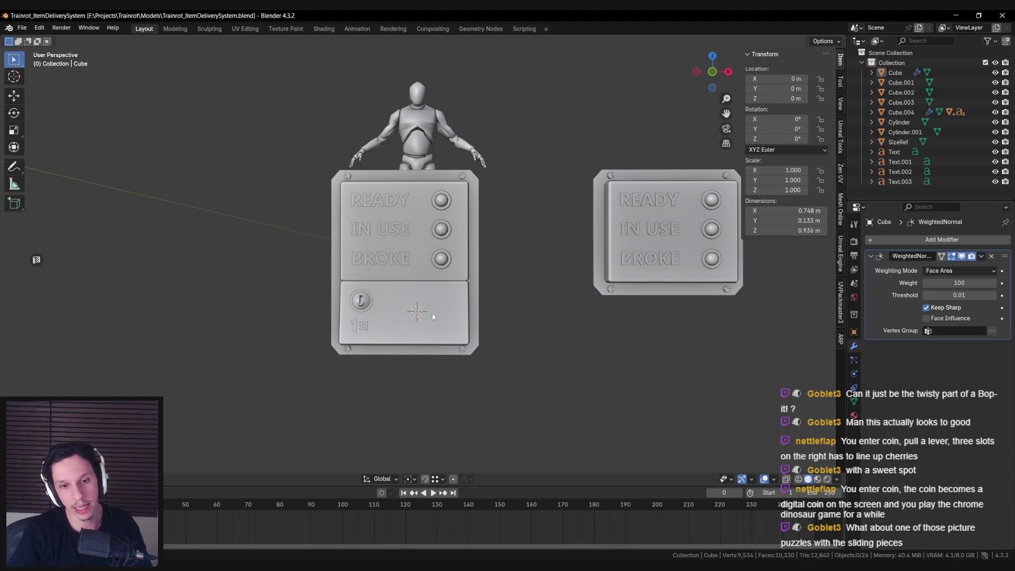
{"action": "scroll", "coordinate": [464, 352], "scroll_direction": "up", "scroll_amount": 3}
{"action": "mouse_move", "coordinate": [467, 387]}
{"action": "middle_mouse_down"}
{"action": "mouse_move", "coordinate": [472, 314]}
{"action": "mouse_move", "coordinate": [459, 302]}
{"action": "middle_mouse_up"}
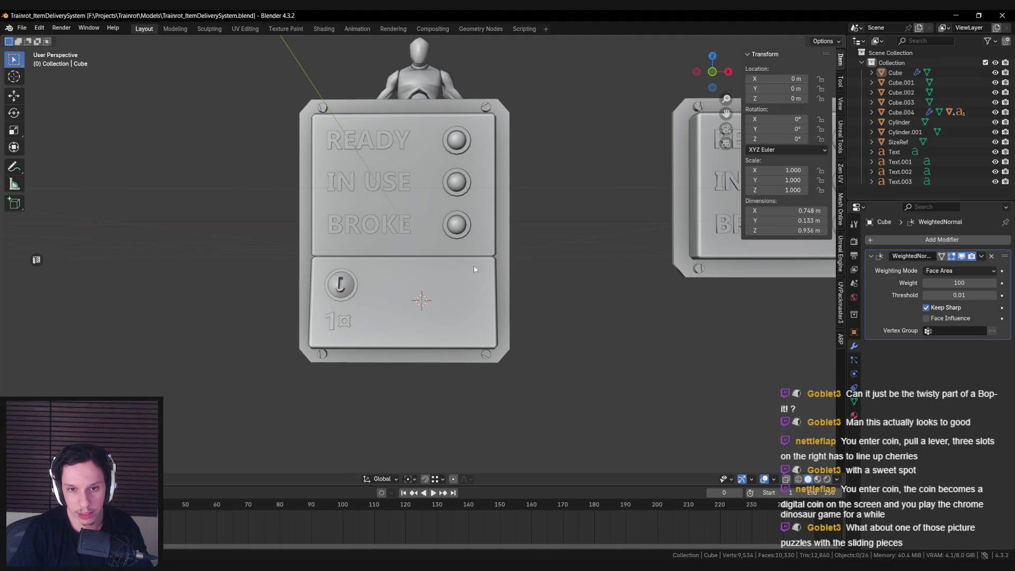
{"action": "left_click", "coordinate": [428, 334]}
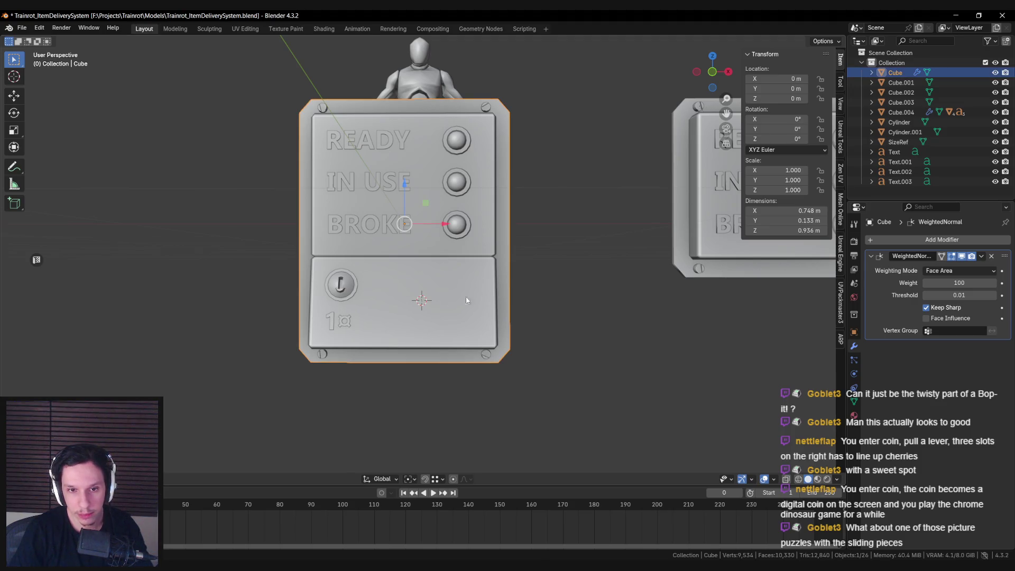
{"action": "key", "text": "Tab"}
Inset the lower front face of the coin-slot section.
{"action": "left_click", "coordinate": [410, 328]}
{"action": "scroll", "coordinate": [501, 351], "scroll_direction": "up", "scroll_amount": 2}
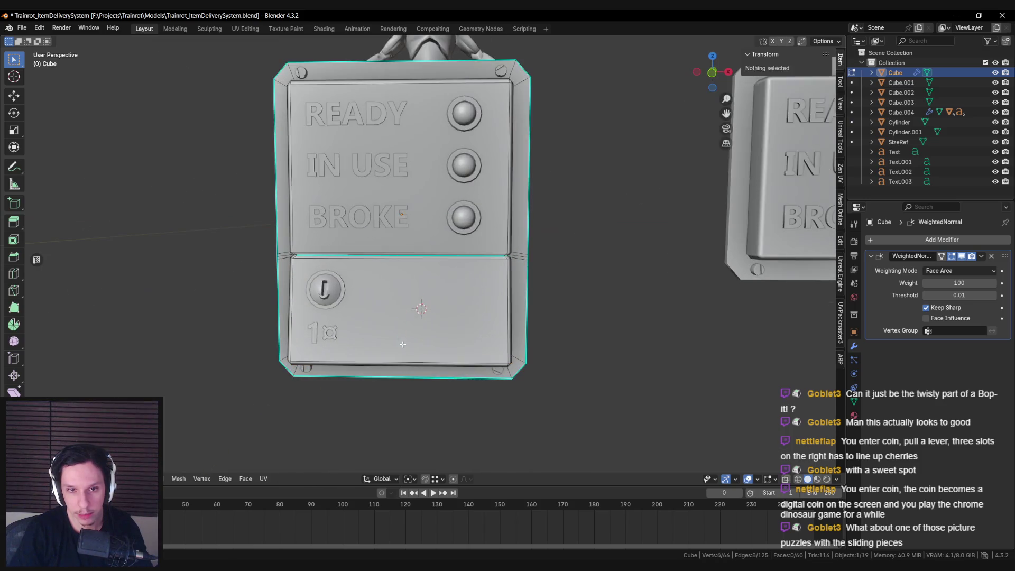
{"action": "key", "text": "i"}
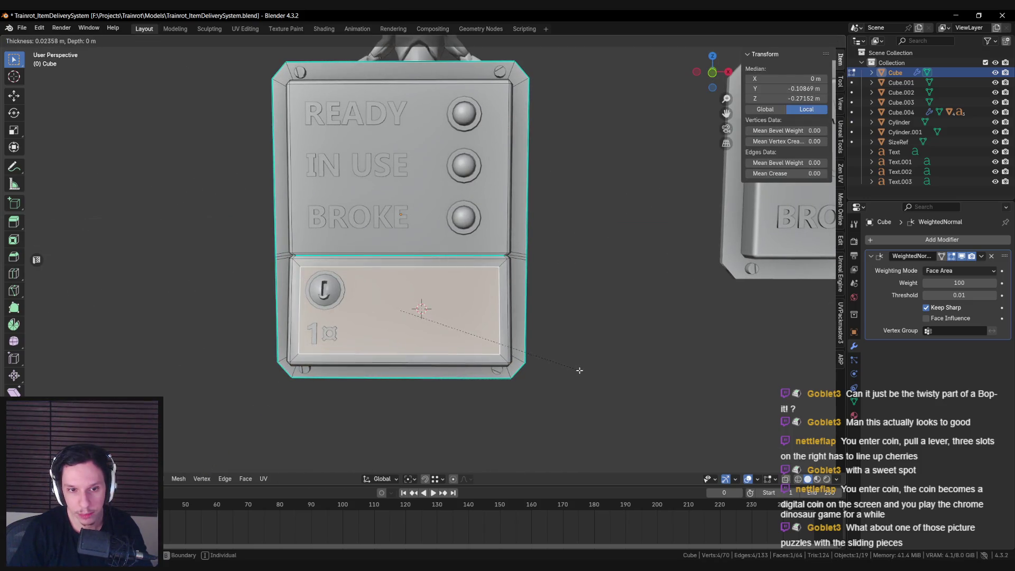
{"action": "left_click", "coordinate": [575, 370]}
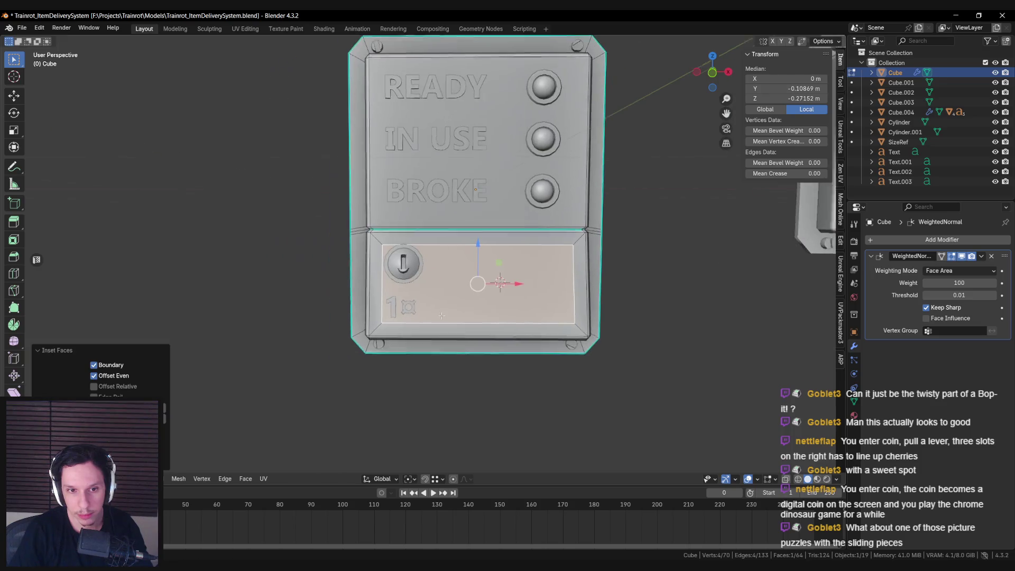
{"action": "scroll", "coordinate": [408, 320], "scroll_direction": "up", "scroll_amount": 3}
{"action": "scroll", "coordinate": [407, 321], "scroll_direction": "down", "scroll_amount": 3}
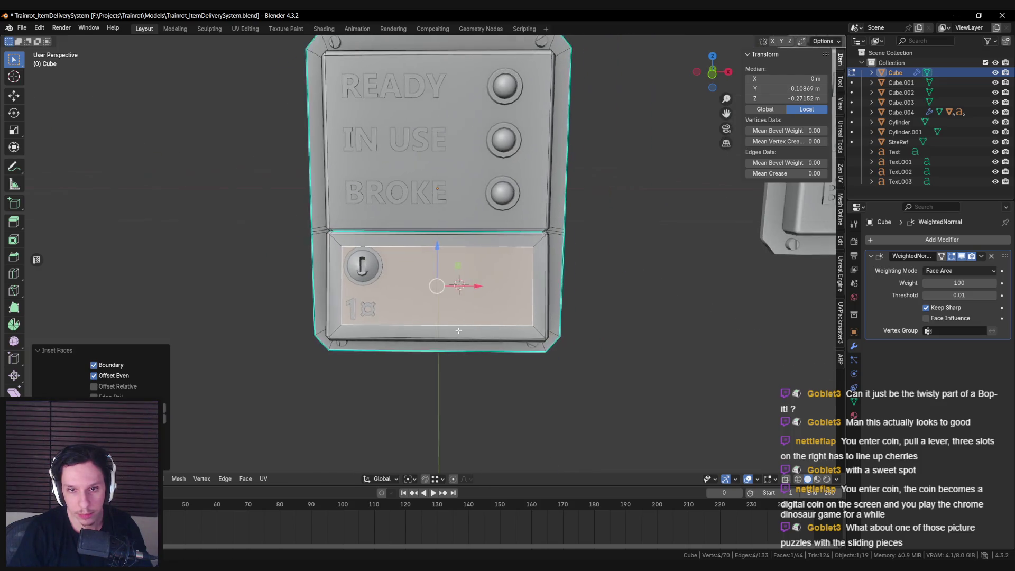
Narrow the inset face along X into a thin strip near the right edge.
{"action": "key", "text": "s"}
{"action": "key", "text": "x"}
{"action": "left_click", "coordinate": [472, 289]}
{"action": "left_click_drag", "start_coordinate": [472, 287], "coordinate": [505, 286]}
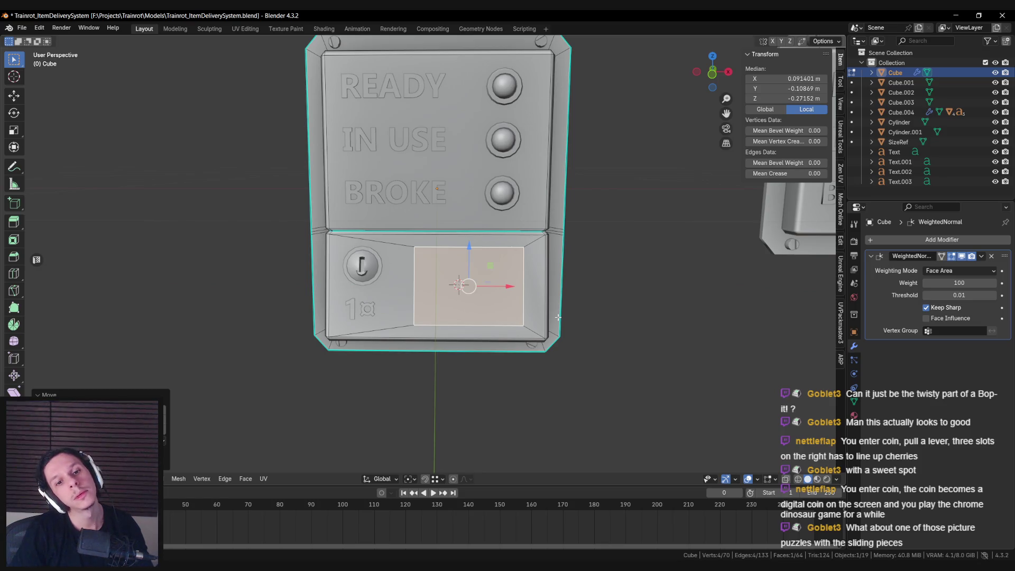
{"action": "key", "text": "s"}
{"action": "key", "text": "x"}
{"action": "left_click", "coordinate": [518, 302]}
{"action": "left_click_drag", "start_coordinate": [505, 286], "coordinate": [553, 291]}
Check the strip in Object Mode, then nudge it slightly left in Edit Mode.
{"action": "scroll", "coordinate": [541, 319], "scroll_direction": "down", "scroll_amount": 5}
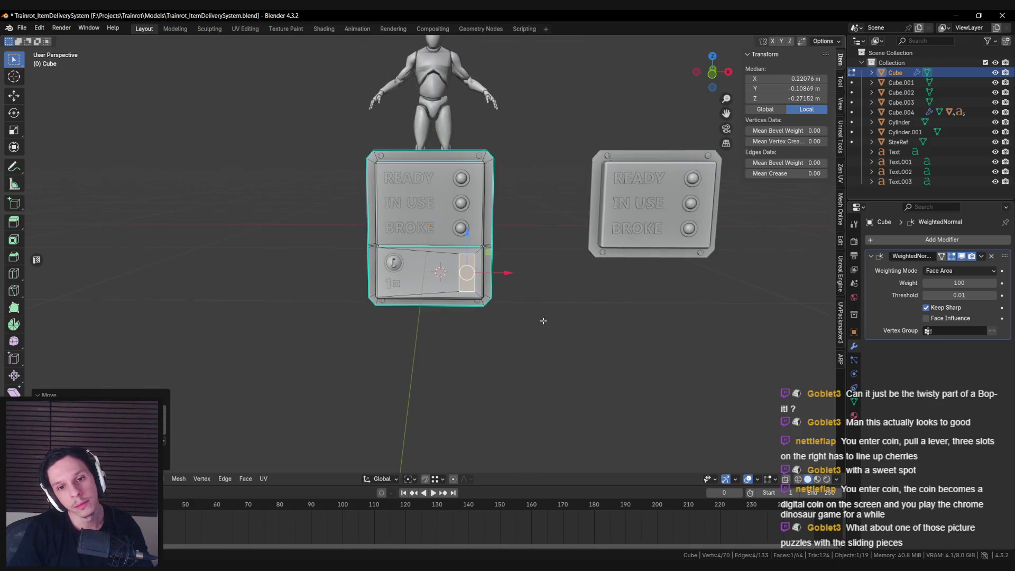
{"action": "scroll", "coordinate": [528, 297], "scroll_direction": "up", "scroll_amount": 6}
{"action": "scroll", "coordinate": [477, 280], "scroll_direction": "down", "scroll_amount": 4}
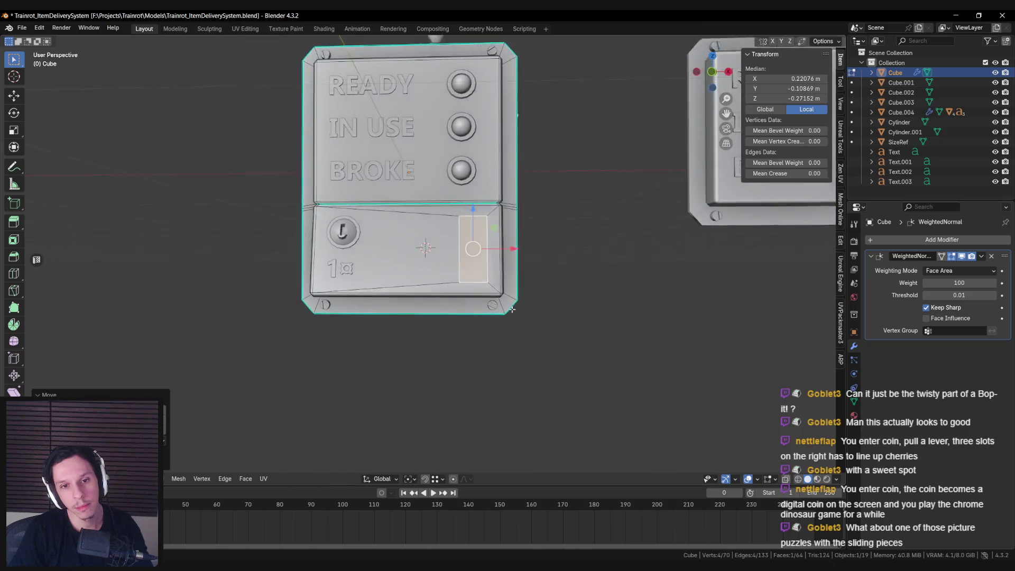
{"action": "scroll", "coordinate": [512, 311], "scroll_direction": "up", "scroll_amount": 6}
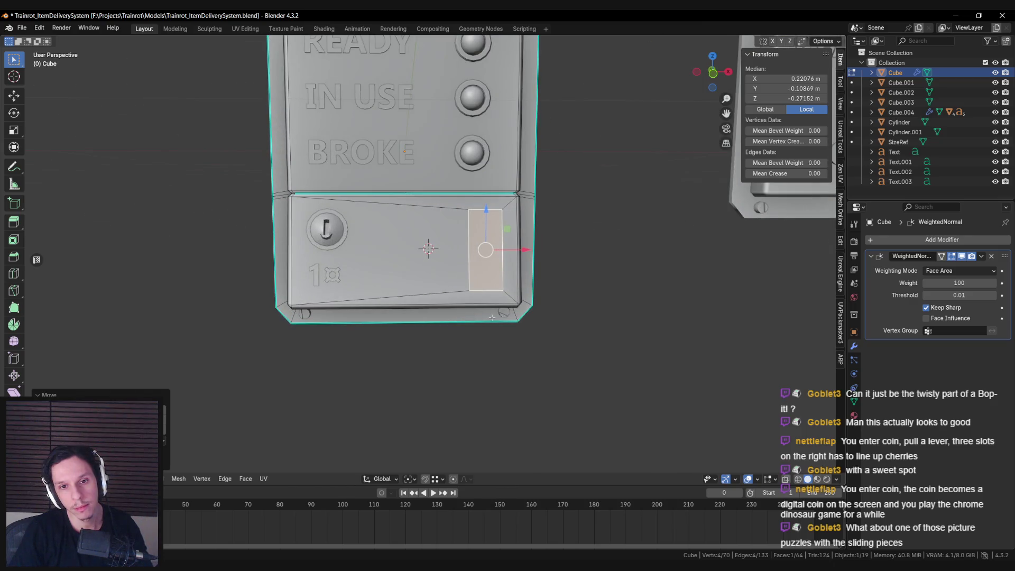
{"action": "middle_click_drag", "start_coordinate": [492, 318], "coordinate": [490, 321]}
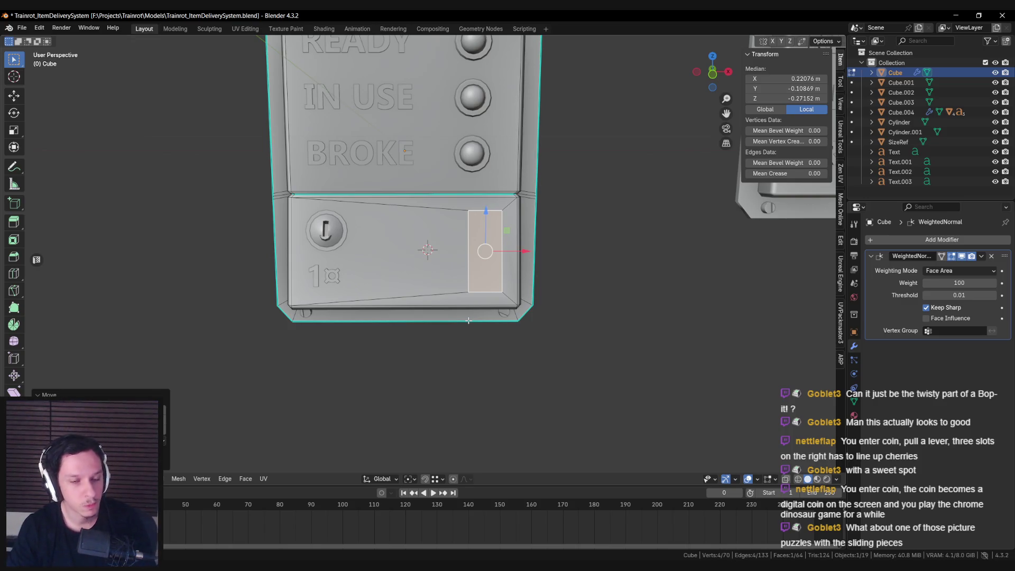
{"action": "middle_click_drag", "start_coordinate": [464, 321], "coordinate": [458, 321]}
{"action": "scroll", "coordinate": [458, 321], "scroll_direction": "down", "scroll_amount": 3}
{"action": "scroll", "coordinate": [460, 309], "scroll_direction": "up", "scroll_amount": 6}
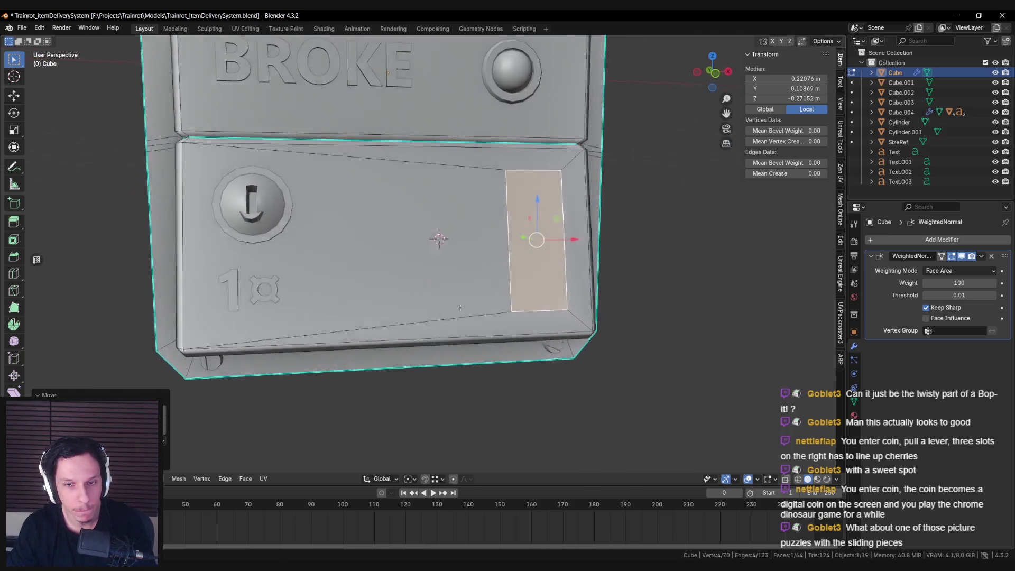
{"action": "key", "text": "Tab"}
{"action": "scroll", "coordinate": [444, 290], "scroll_direction": "down", "scroll_amount": 4}
{"action": "scroll", "coordinate": [443, 288], "scroll_direction": "up", "scroll_amount": 5}
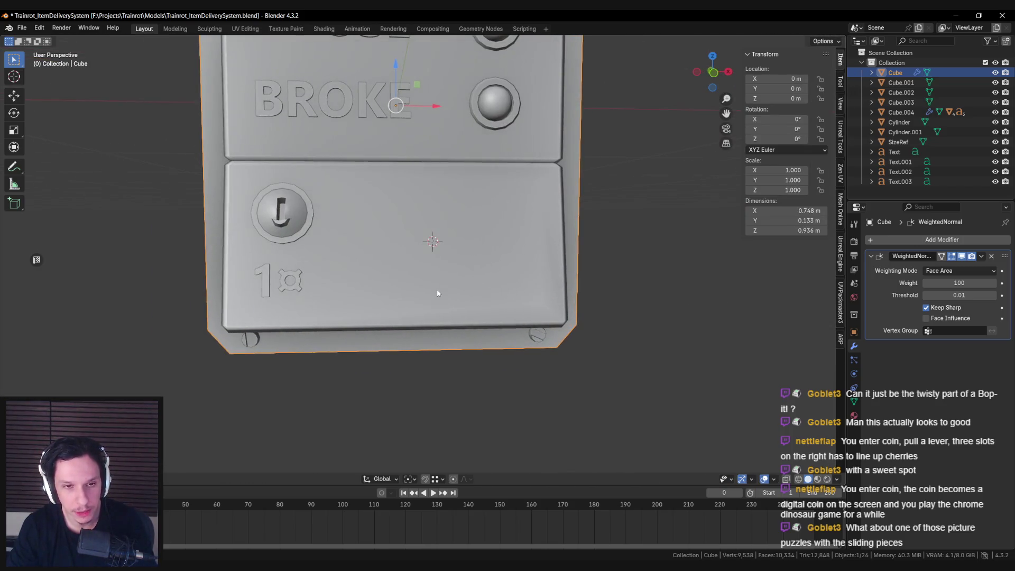
{"action": "scroll", "coordinate": [438, 292], "scroll_direction": "down", "scroll_amount": 4}
{"action": "key", "text": "Tab"}
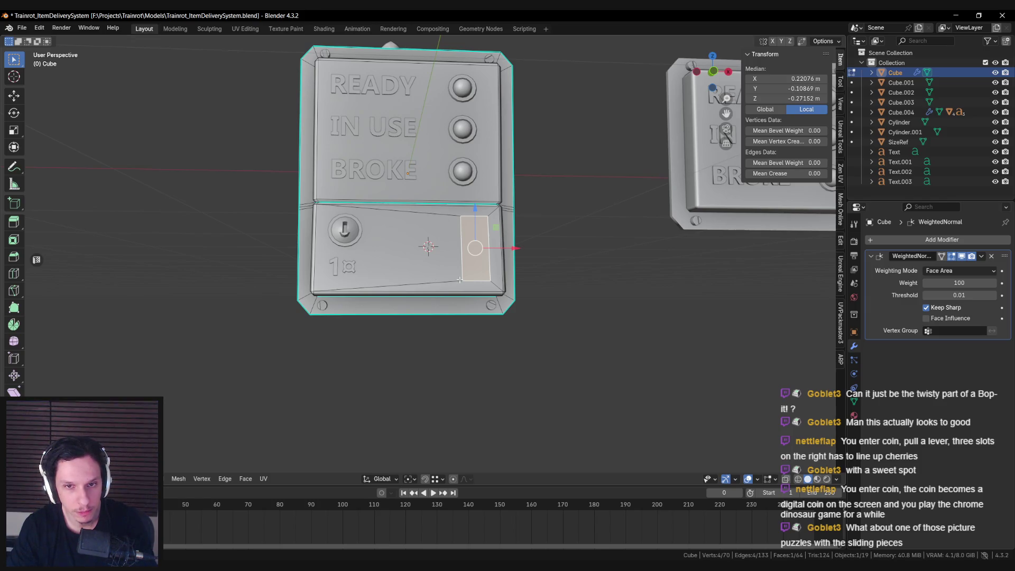
{"action": "mouse_move", "coordinate": [506, 253]}
{"action": "left_mouse_down"}
{"action": "mouse_move", "coordinate": [438, 253]}
{"action": "mouse_move", "coordinate": [504, 249]}
{"action": "left_mouse_up"}
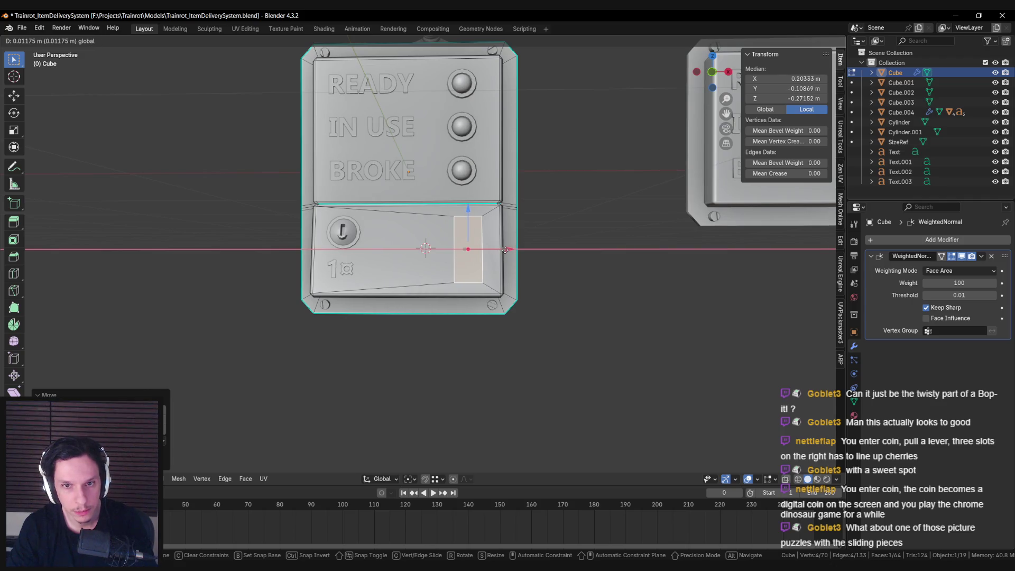
Select the three status buttons and shift them slightly right along X to line up with the strip.
{"action": "left_click", "coordinate": [505, 249]}
{"action": "key", "text": "Tab"}
{"action": "left_click", "coordinate": [464, 170]}
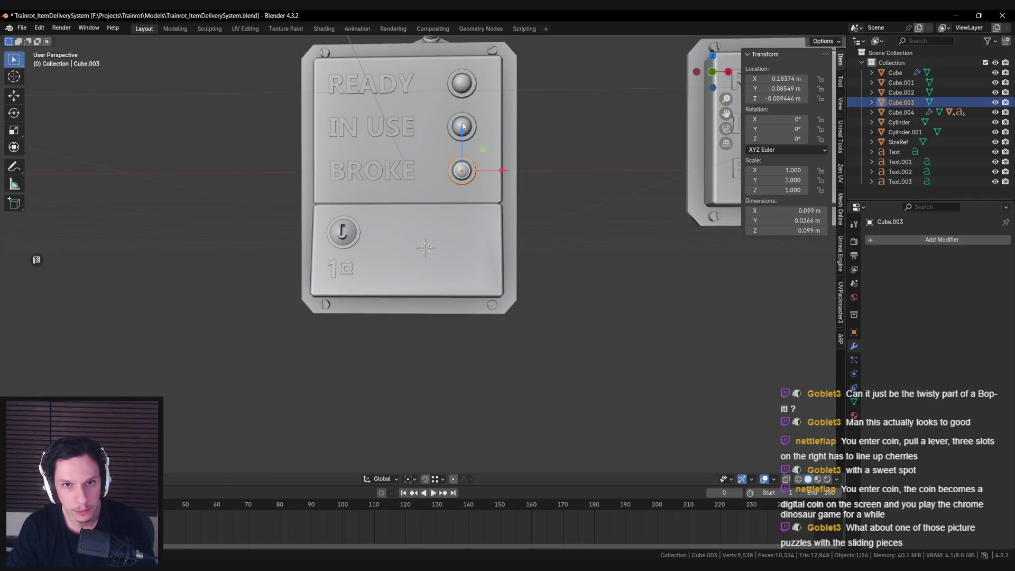
{"action": "left_click", "coordinate": [464, 127], "text": "shift"}
{"action": "left_click", "coordinate": [465, 83], "text": "shift"}
{"action": "key", "text": "g"}
{"action": "key", "text": "x"}
{"action": "left_click_drag", "start_coordinate": [501, 123], "coordinate": [504, 123]}
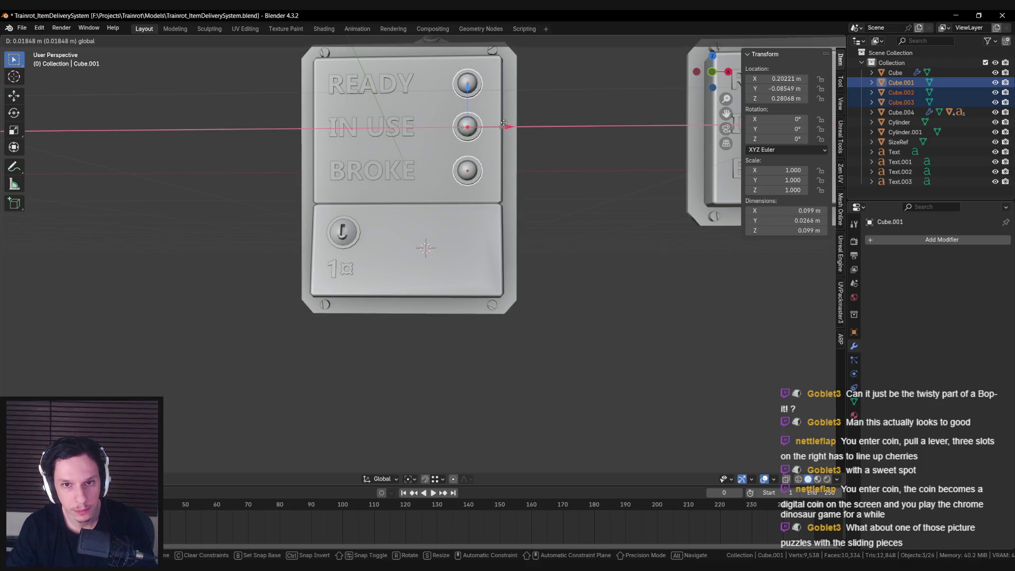
{"action": "left_click", "coordinate": [501, 124]}
Deselect the buttons and put the status panel body into Edit Mode.
{"action": "key", "text": "alt+a"}
{"action": "scroll", "coordinate": [449, 206], "scroll_direction": "down", "scroll_amount": 4}
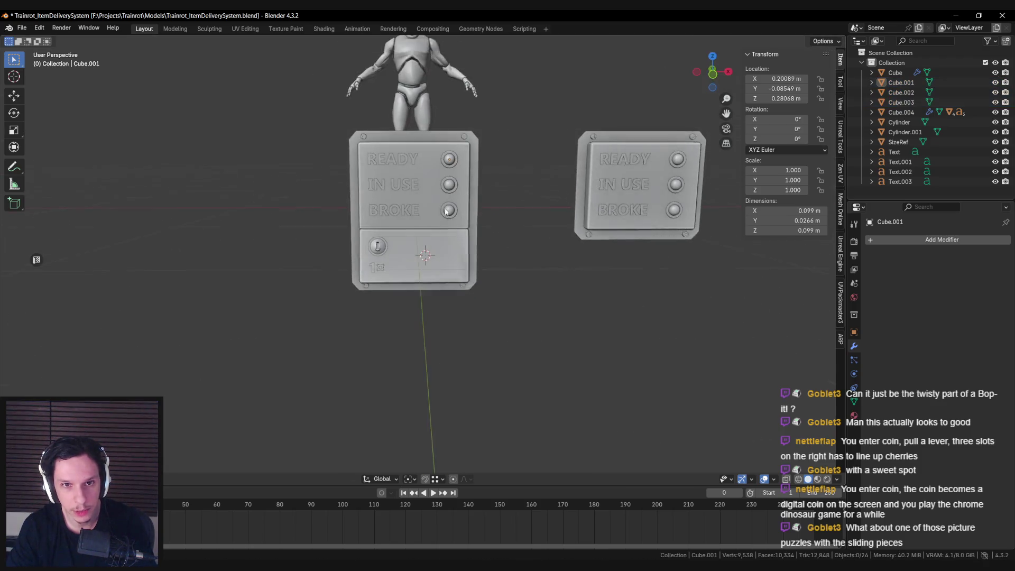
{"action": "scroll", "coordinate": [428, 207], "scroll_direction": "up", "scroll_amount": 2}
{"action": "left_click", "coordinate": [431, 233]}
{"action": "key", "text": "Tab"}
{"action": "middle_click_drag", "start_coordinate": [431, 233], "coordinate": [442, 259]}
Nudge the narrow strip into line with the buttons and start extruding it along its normal.
{"action": "left_click_drag", "start_coordinate": [507, 255], "coordinate": [506, 255]}
{"action": "scroll", "coordinate": [506, 255], "scroll_direction": "up", "scroll_amount": 3}
{"action": "mouse_move", "coordinate": [505, 255]}
{"action": "middle_mouse_down"}
{"action": "mouse_move", "coordinate": [523, 259]}
{"action": "mouse_move", "coordinate": [501, 268]}
{"action": "middle_mouse_up"}
{"action": "key", "text": "g"}
{"action": "key", "text": "z"}
{"action": "key", "text": "z"}
Extrude the strip about 0.01 m, inset its face and push it inward, undoing the last push.
{"action": "left_click", "coordinate": [528, 259]}
{"action": "key", "text": "i"}
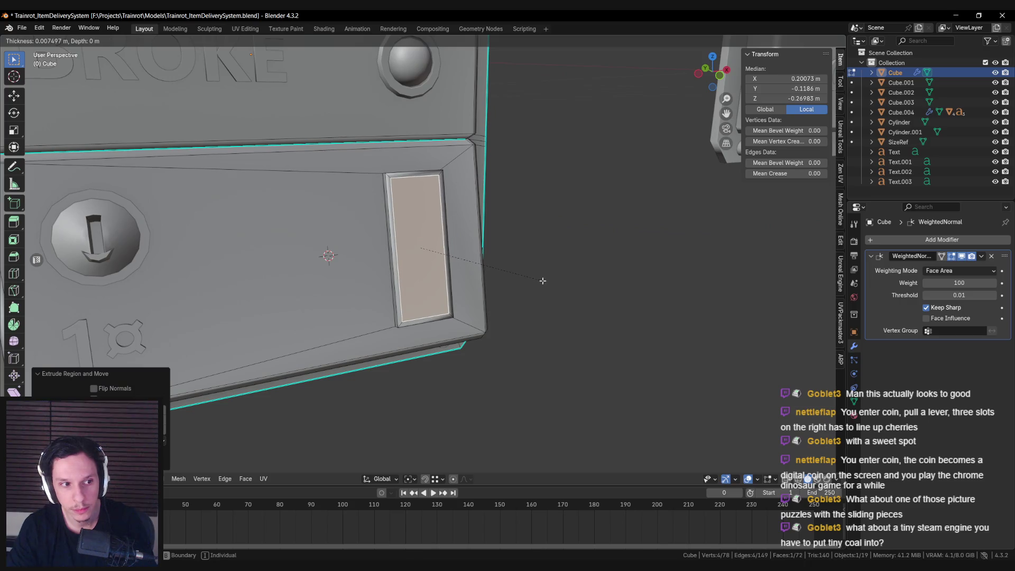
{"action": "left_click", "coordinate": [542, 280]}
{"action": "middle_click_drag", "start_coordinate": [477, 276], "coordinate": [503, 276]}
{"action": "key", "text": "g"}
{"action": "key", "text": "z"}
{"action": "key", "text": "z"}
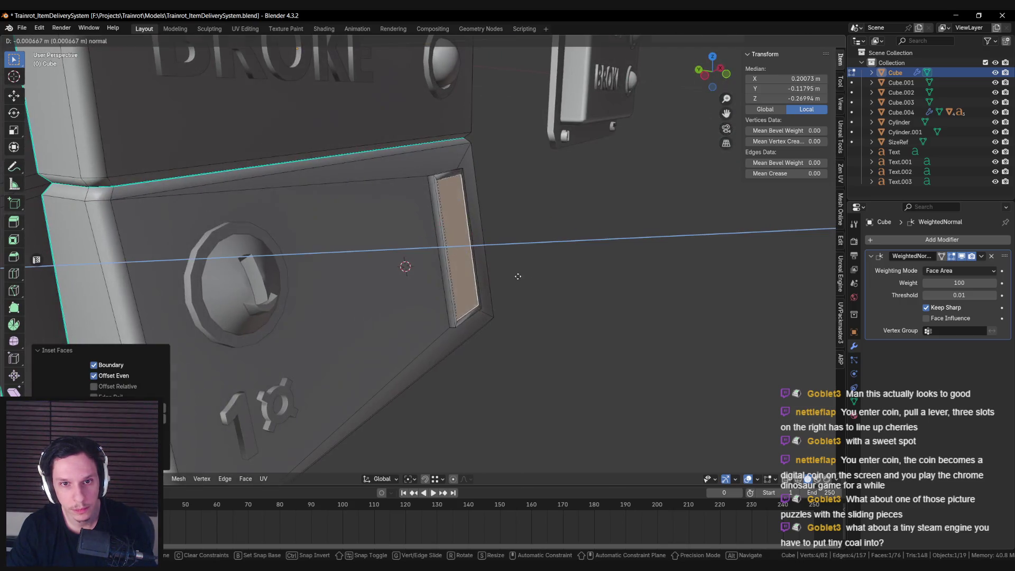
{"action": "left_click", "coordinate": [527, 279]}
{"action": "key", "text": "alt+a"}
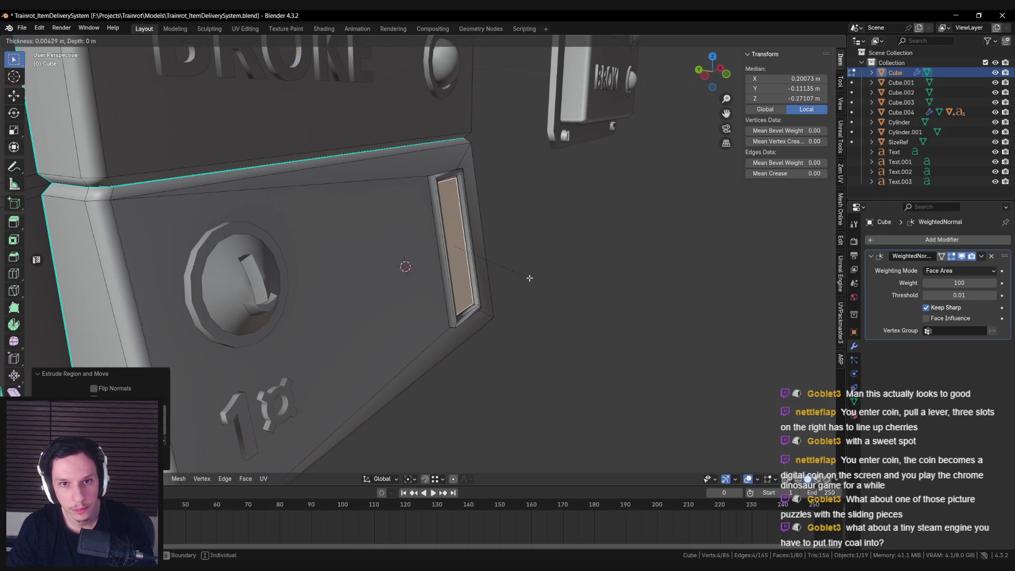
{"action": "key", "text": "ctrl+z"}
Select the slot's inner and wall faces, reduce them to the boundary loop, and mark it sharp.
{"action": "middle_click_drag", "start_coordinate": [461, 196], "coordinate": [395, 171]}
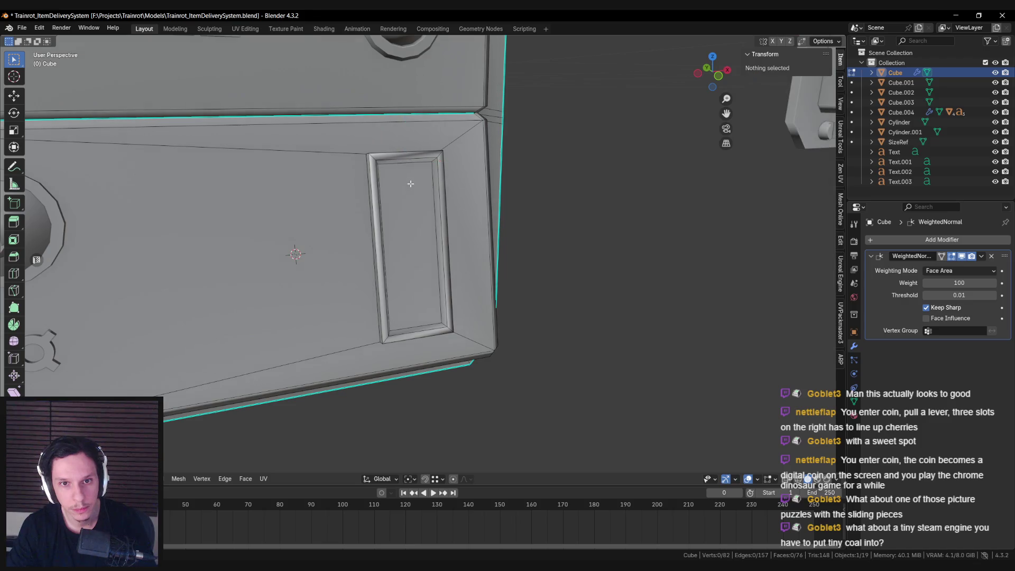
{"action": "left_click", "coordinate": [411, 184]}
{"action": "left_click", "coordinate": [439, 155], "text": "alt+shift"}
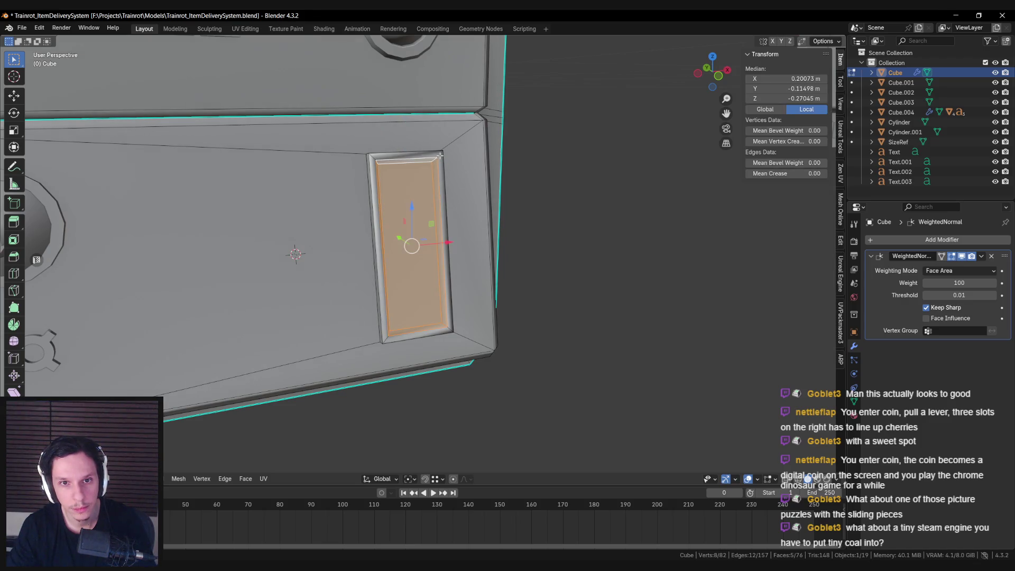
{"action": "right_click", "coordinate": [440, 168]}
{"action": "left_click", "coordinate": [439, 186]}
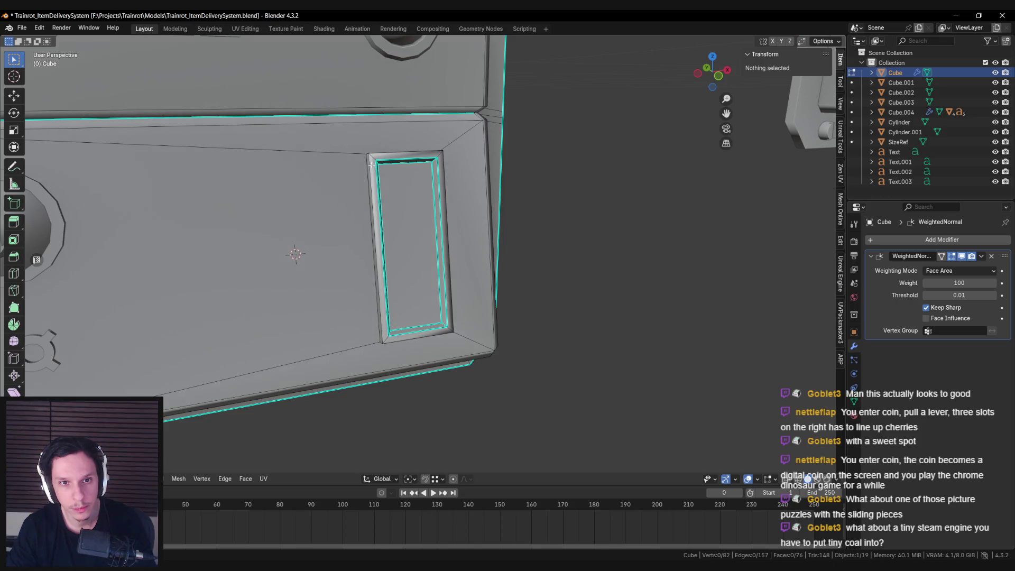
{"action": "mouse_move", "coordinate": [367, 171]}
{"action": "middle_mouse_down"}
{"action": "mouse_move", "coordinate": [369, 226]}
{"action": "mouse_move", "coordinate": [398, 239]}
{"action": "mouse_move", "coordinate": [376, 229]}
{"action": "mouse_move", "coordinate": [394, 279]}
{"action": "mouse_move", "coordinate": [429, 272]}
{"action": "mouse_move", "coordinate": [419, 276]}
{"action": "middle_mouse_up"}
{"action": "right_click", "coordinate": [369, 227]}
{"action": "left_click", "coordinate": [369, 226]}
Apply the same edge option to another slot edge, return to Object Mode, and deselect all.
{"action": "key", "text": "alt+a"}
{"action": "left_click", "coordinate": [399, 239]}
{"action": "right_click", "coordinate": [402, 244]}
{"action": "left_click", "coordinate": [401, 244]}
{"action": "key", "text": "Tab"}
{"action": "scroll", "coordinate": [376, 228], "scroll_direction": "down", "scroll_amount": 3}
{"action": "scroll", "coordinate": [386, 258], "scroll_direction": "down", "scroll_amount": 3}
{"action": "scroll", "coordinate": [385, 258], "scroll_direction": "up", "scroll_amount": 3}
{"action": "scroll", "coordinate": [394, 279], "scroll_direction": "down", "scroll_amount": 3}
{"action": "scroll", "coordinate": [395, 279], "scroll_direction": "up", "scroll_amount": 3}
{"action": "scroll", "coordinate": [419, 275], "scroll_direction": "down", "scroll_amount": 3}
{"action": "scroll", "coordinate": [419, 276], "scroll_direction": "up", "scroll_amount": 3}
{"action": "key", "text": "alt+a"}
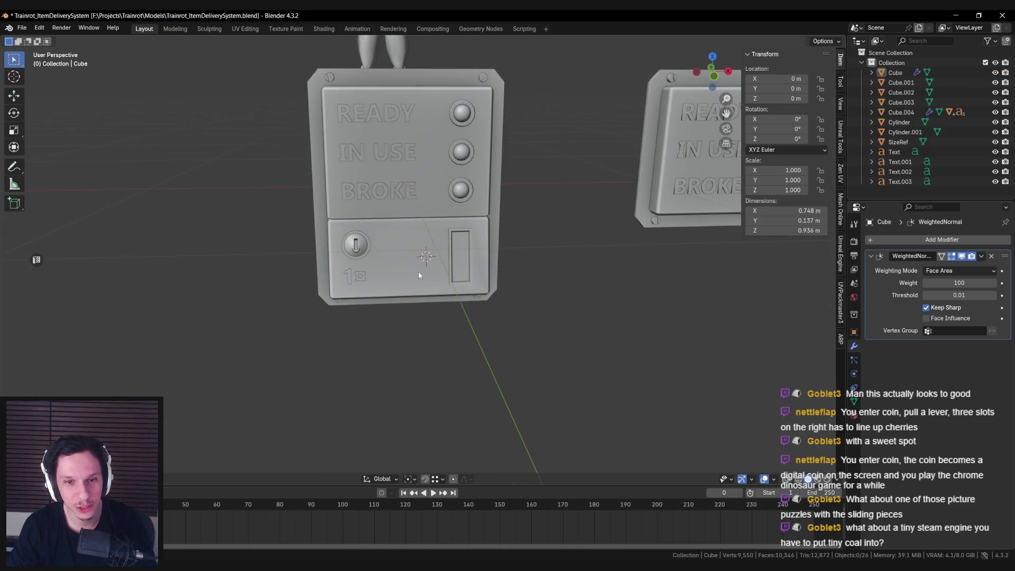
Select the panel's lower front face in Edit Mode, then save the file.
{"action": "left_click", "coordinate": [419, 274]}
{"action": "key", "text": "Tab"}
{"action": "scroll", "coordinate": [415, 265], "scroll_direction": "up", "scroll_amount": 2}
{"action": "left_click", "coordinate": [411, 240]}
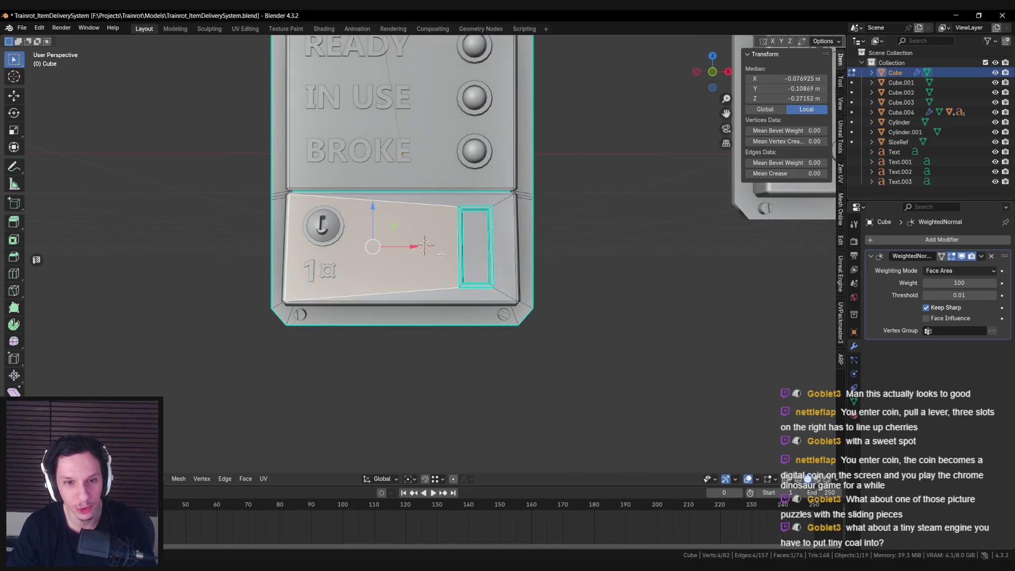
{"action": "key", "text": "Tab"}
{"action": "key", "text": "ctrl+s"}
Orbit and zoom around the panel to inspect the lower box, then deselect it.
{"action": "scroll", "coordinate": [413, 267], "scroll_direction": "down", "scroll_amount": 2}
{"action": "mouse_move", "coordinate": [450, 289]}
{"action": "middle_mouse_down"}
{"action": "mouse_move", "coordinate": [457, 333]}
{"action": "mouse_move", "coordinate": [462, 299]}
{"action": "middle_mouse_up"}
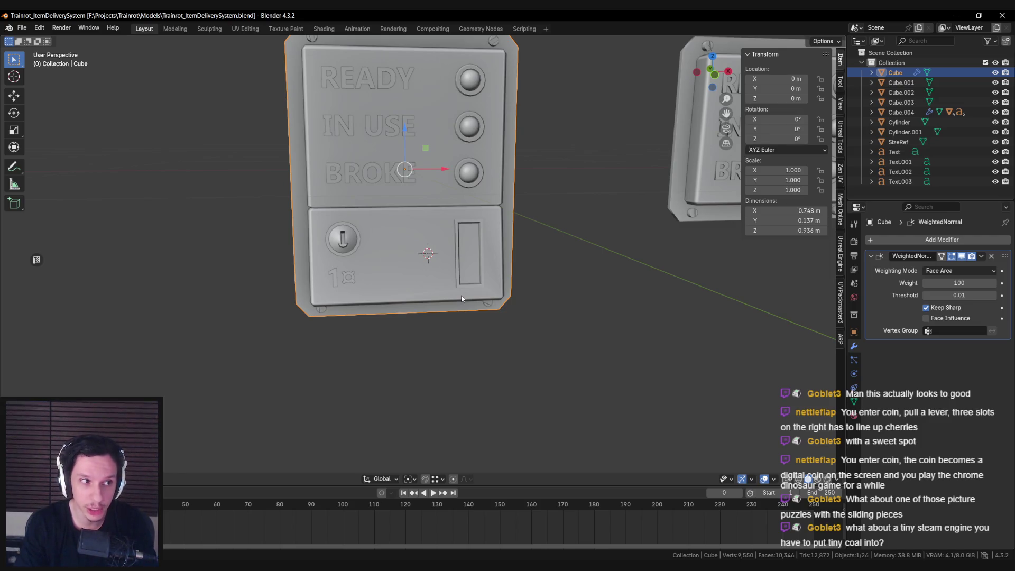
{"action": "middle_click_drag", "start_coordinate": [461, 298], "coordinate": [452, 283]}
{"action": "scroll", "coordinate": [449, 264], "scroll_direction": "up", "scroll_amount": 5}
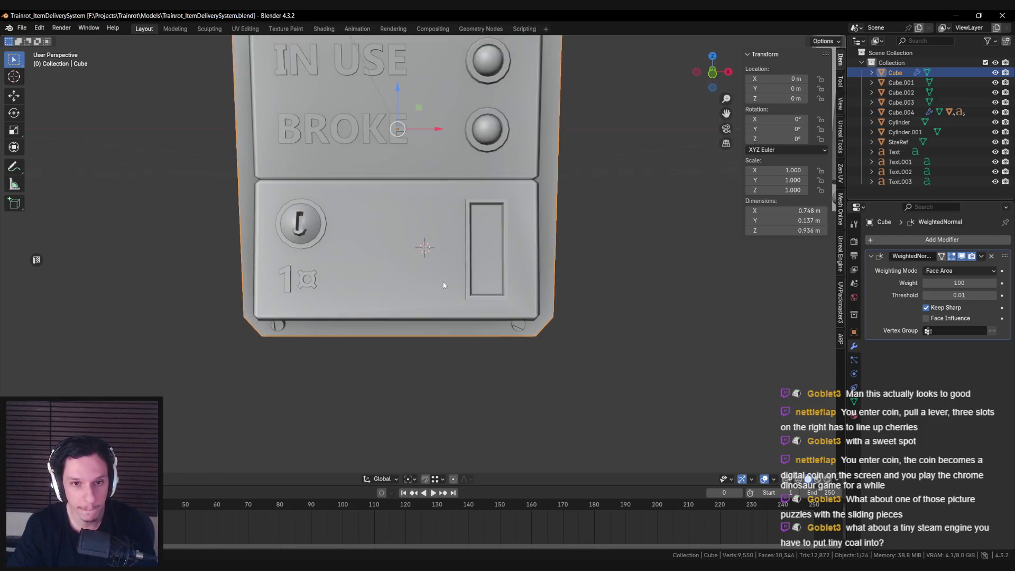
{"action": "scroll", "coordinate": [444, 245], "scroll_direction": "down", "scroll_amount": 5}
{"action": "mouse_move", "coordinate": [444, 245]}
{"action": "middle_mouse_down"}
{"action": "mouse_move", "coordinate": [453, 198]}
{"action": "mouse_move", "coordinate": [513, 218]}
{"action": "mouse_move", "coordinate": [484, 259]}
{"action": "mouse_move", "coordinate": [385, 301]}
{"action": "mouse_move", "coordinate": [420, 234]}
{"action": "mouse_move", "coordinate": [398, 221]}
{"action": "mouse_move", "coordinate": [505, 205]}
{"action": "mouse_move", "coordinate": [515, 223]}
{"action": "mouse_move", "coordinate": [512, 213]}
{"action": "mouse_move", "coordinate": [443, 211]}
{"action": "mouse_move", "coordinate": [497, 202]}
{"action": "mouse_move", "coordinate": [576, 229]}
{"action": "mouse_move", "coordinate": [458, 269]}
{"action": "mouse_move", "coordinate": [516, 228]}
{"action": "mouse_move", "coordinate": [494, 252]}
{"action": "mouse_move", "coordinate": [395, 298]}
{"action": "mouse_move", "coordinate": [483, 275]}
{"action": "middle_mouse_up"}
{"action": "scroll", "coordinate": [501, 236], "scroll_direction": "down", "scroll_amount": 4}
{"action": "scroll", "coordinate": [438, 280], "scroll_direction": "up", "scroll_amount": 3}
{"action": "scroll", "coordinate": [505, 204], "scroll_direction": "down", "scroll_amount": 3}
{"action": "scroll", "coordinate": [463, 213], "scroll_direction": "up", "scroll_amount": 3}
{"action": "scroll", "coordinate": [576, 228], "scroll_direction": "down", "scroll_amount": 3}
{"action": "scroll", "coordinate": [495, 252], "scroll_direction": "up", "scroll_amount": 3}
{"action": "key", "text": "alt+a"}
Toggle the panel body through Edit Mode and save Trainrot_ItemDeliverySystem.blend again.
{"action": "scroll", "coordinate": [457, 281], "scroll_direction": "up", "scroll_amount": 2}
{"action": "scroll", "coordinate": [457, 283], "scroll_direction": "up", "scroll_amount": 2}
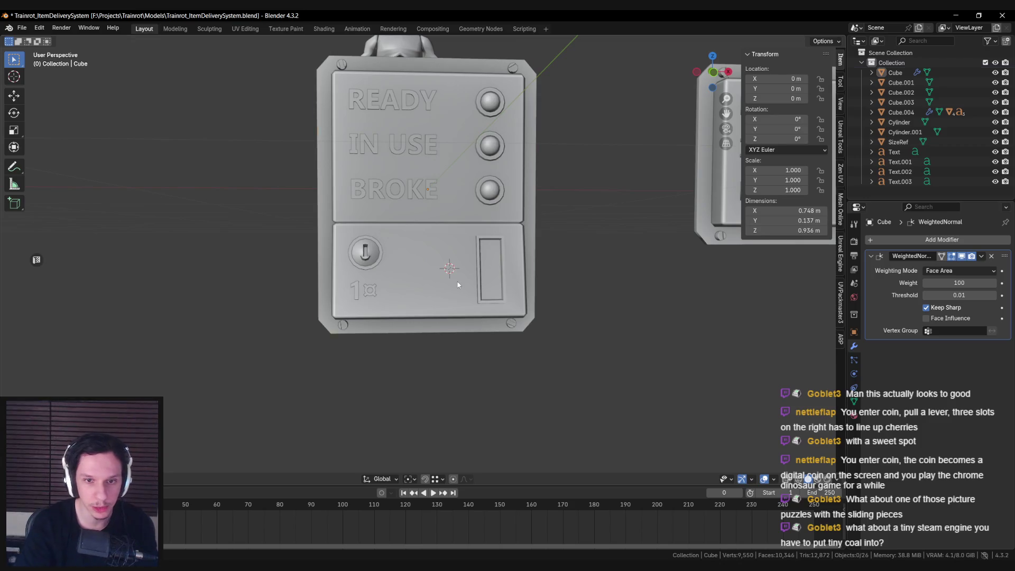
{"action": "left_click", "coordinate": [458, 285]}
{"action": "key", "text": "Tab"}
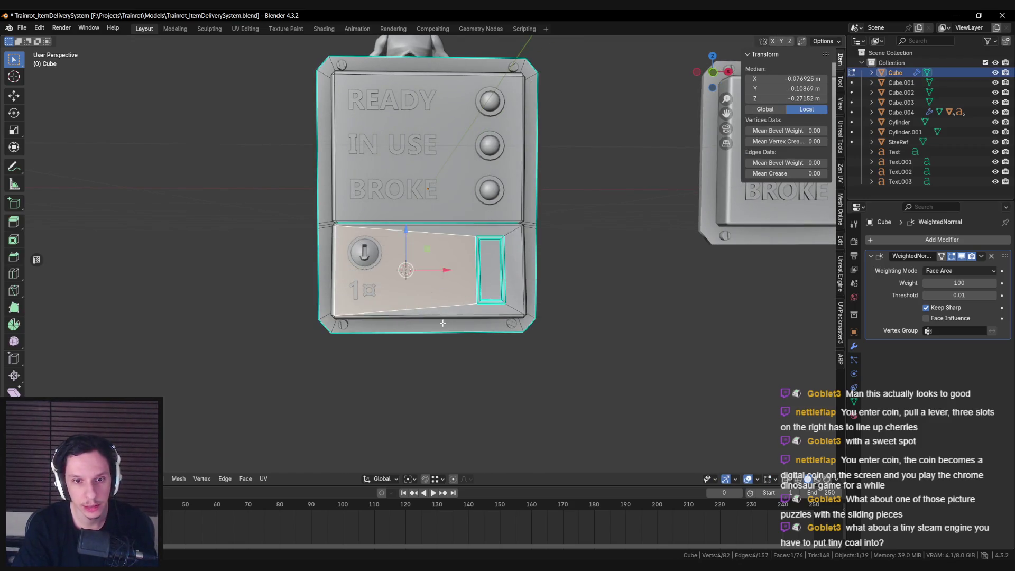
{"action": "key", "text": "Tab"}
{"action": "key", "text": "ctrl+s"}
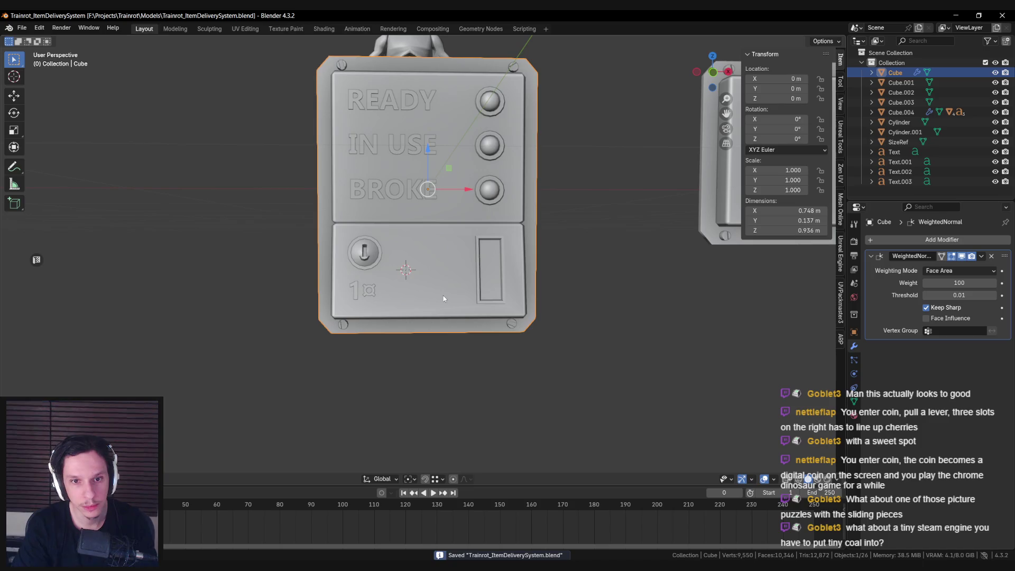
Select the recessed slot face on the panel and switch the viewport to wireframe.
{"action": "mouse_move", "coordinate": [443, 298]}
{"action": "middle_mouse_down"}
{"action": "mouse_move", "coordinate": [472, 308]}
{"action": "mouse_move", "coordinate": [358, 322]}
{"action": "mouse_move", "coordinate": [409, 314]}
{"action": "middle_mouse_up"}
{"action": "scroll", "coordinate": [409, 314], "scroll_direction": "down", "scroll_amount": 4}
{"action": "key", "text": "Tab"}
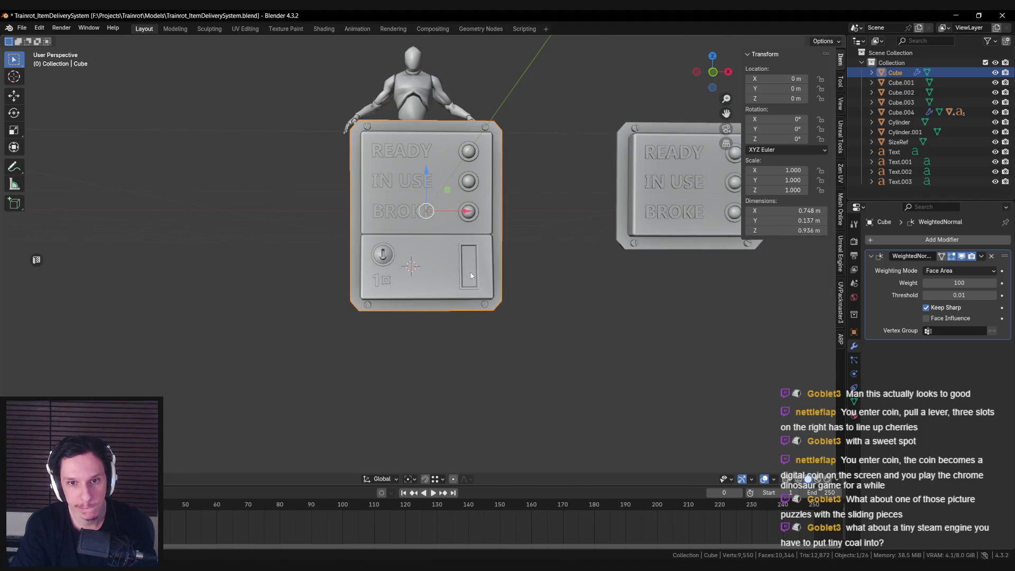
{"action": "scroll", "coordinate": [471, 272], "scroll_direction": "up", "scroll_amount": 4}
{"action": "left_click", "coordinate": [496, 294]}
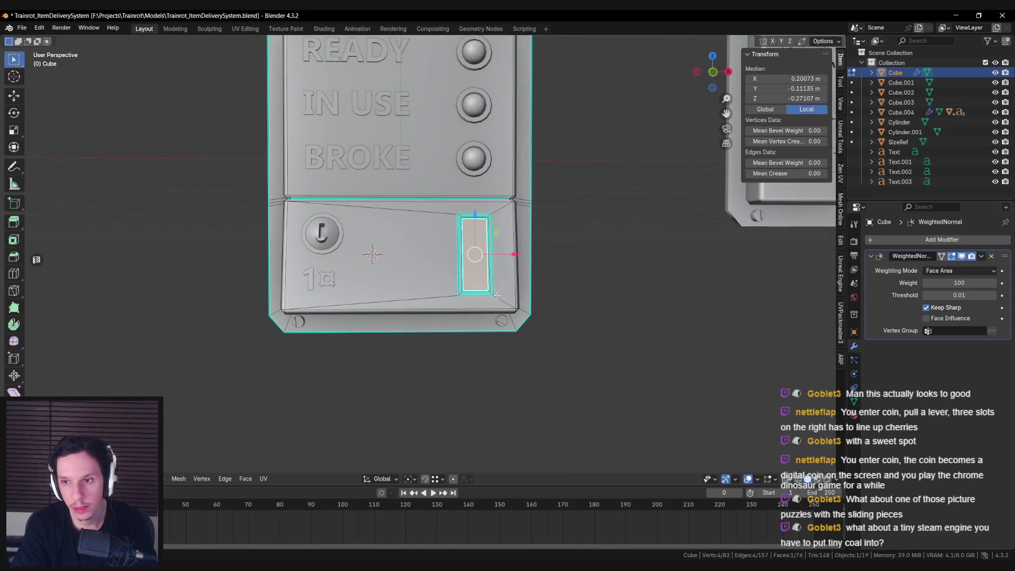
{"action": "left_click", "coordinate": [853, 400]}
{"action": "key", "text": "Tab"}
{"action": "scroll", "coordinate": [474, 278], "scroll_direction": "down", "scroll_amount": 3}
{"action": "key", "text": "shift+z"}
Create a Main material and link it to every part of the left panel.
{"action": "mouse_move", "coordinate": [350, 157]}
{"action": "middle_mouse_down"}
{"action": "mouse_move", "coordinate": [353, 222]}
{"action": "mouse_move", "coordinate": [407, 233]}
{"action": "middle_mouse_up"}
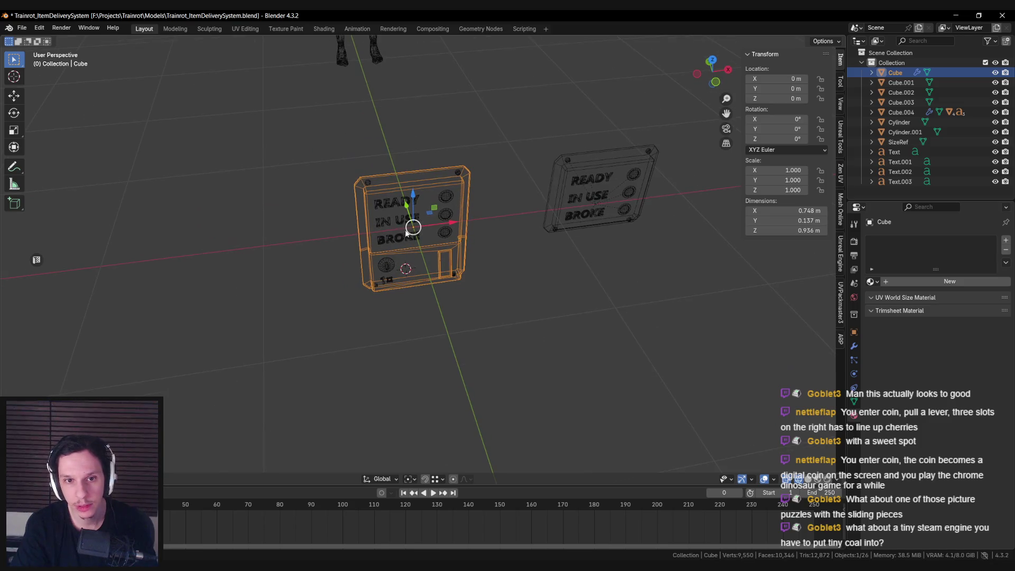
{"action": "left_click", "coordinate": [952, 280]}
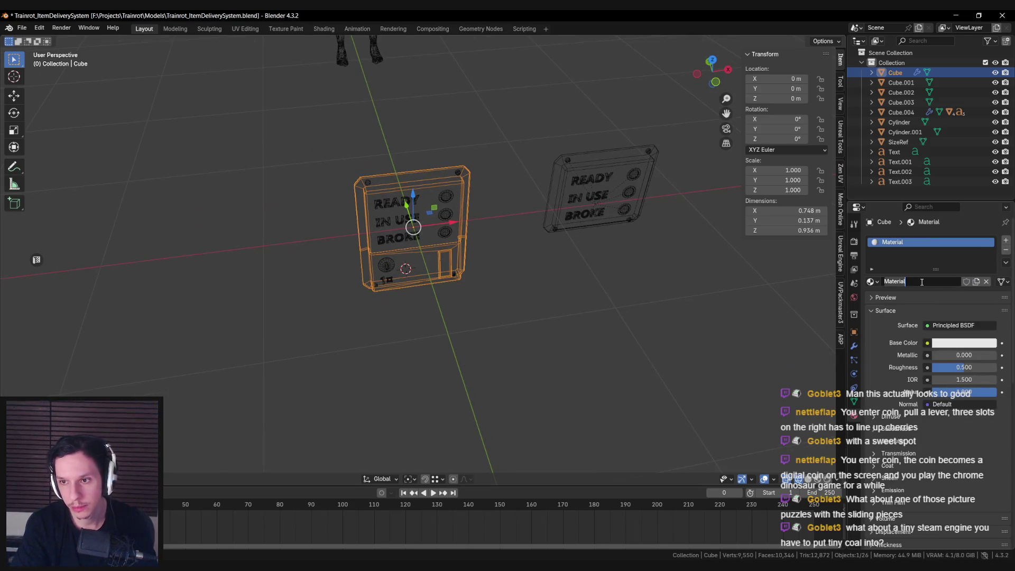
{"action": "mouse_move", "coordinate": [321, 164]}
{"action": "left_mouse_down"}
{"action": "mouse_move", "coordinate": [487, 294]}
{"action": "mouse_move", "coordinate": [484, 284]}
{"action": "left_mouse_up"}
{"action": "key", "text": "shift+z"}
{"action": "middle_click_drag", "start_coordinate": [480, 268], "coordinate": [484, 278]}
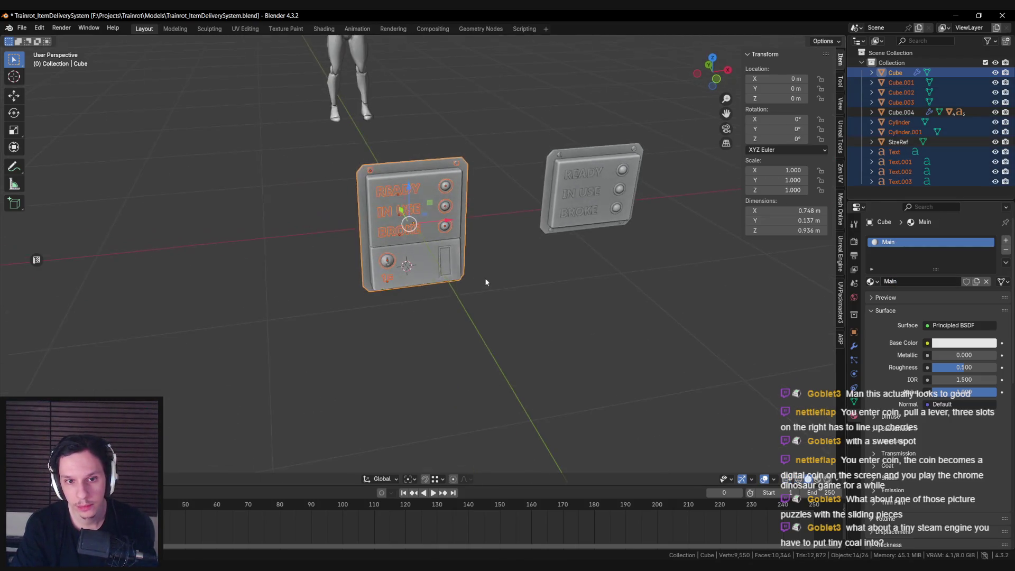
{"action": "scroll", "coordinate": [486, 282], "scroll_direction": "up", "scroll_amount": 2}
{"action": "key", "text": "ctrl+l"}
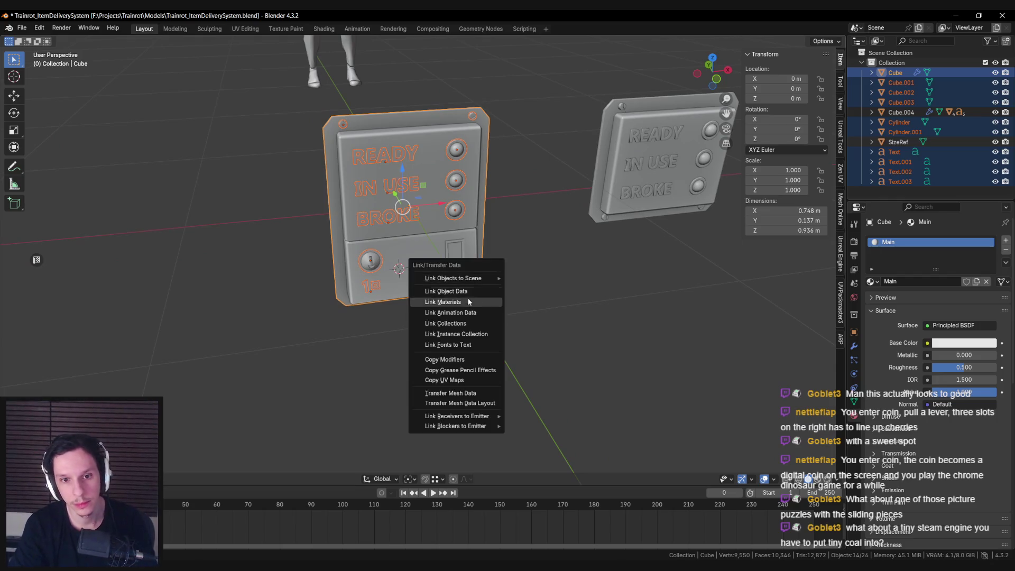
{"action": "left_click", "coordinate": [467, 304]}
Check that the buttons, BROKE text and other panel parts all use the Main material.
{"action": "left_click", "coordinate": [455, 181]}
{"action": "left_click", "coordinate": [456, 210]}
{"action": "left_click", "coordinate": [454, 149]}
{"action": "left_click", "coordinate": [384, 155]}
{"action": "left_click", "coordinate": [396, 191]}
{"action": "left_click", "coordinate": [396, 230]}
{"action": "left_click", "coordinate": [390, 224]}
{"action": "left_click", "coordinate": [452, 268]}
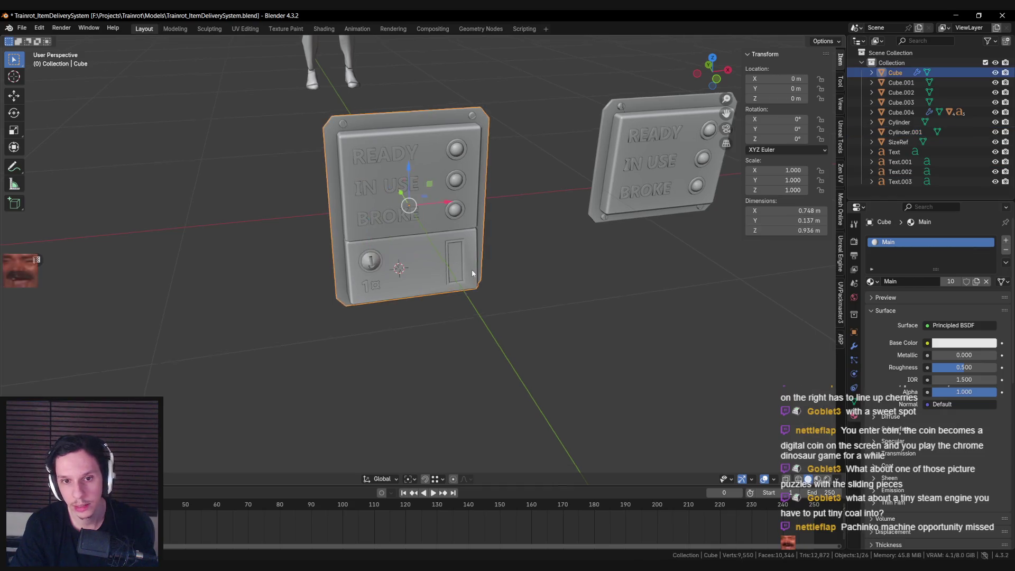
{"action": "scroll", "coordinate": [465, 267], "scroll_direction": "up", "scroll_amount": 3}
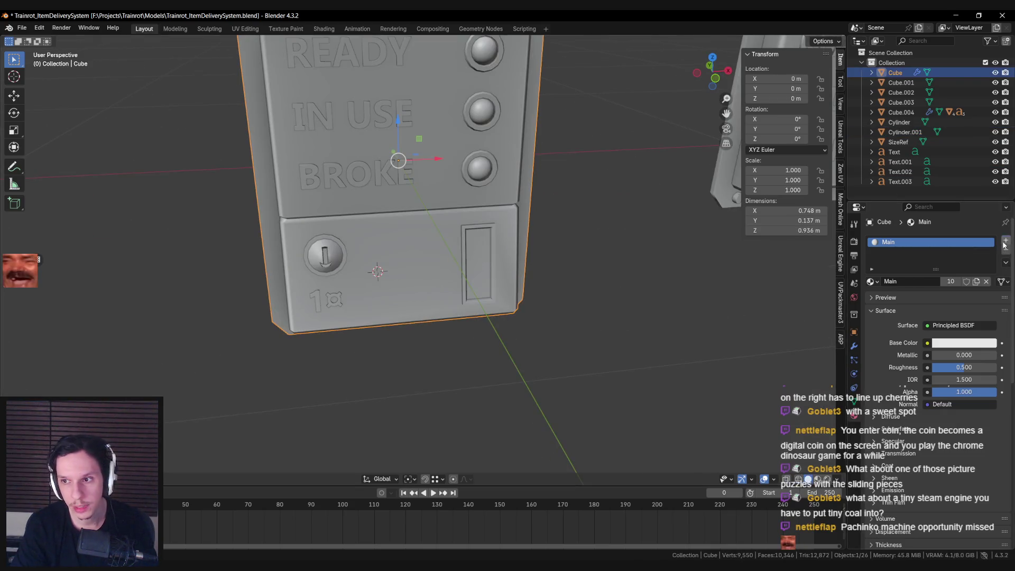
Add a second material named ProgressMeter and assign it to the slot faces.
{"action": "left_click", "coordinate": [1005, 245]}
{"action": "left_click", "coordinate": [902, 300]}
{"action": "double_click", "coordinate": [898, 301]}
{"action": "type", "text": "M"}
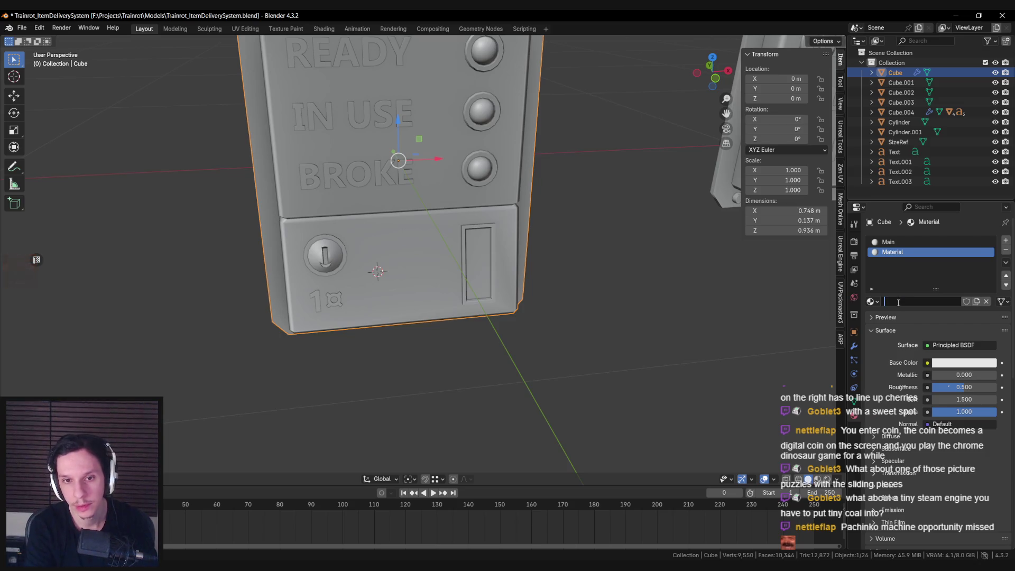
{"action": "type", "text": "ProgressMeter"}
{"action": "key", "text": "Return"}
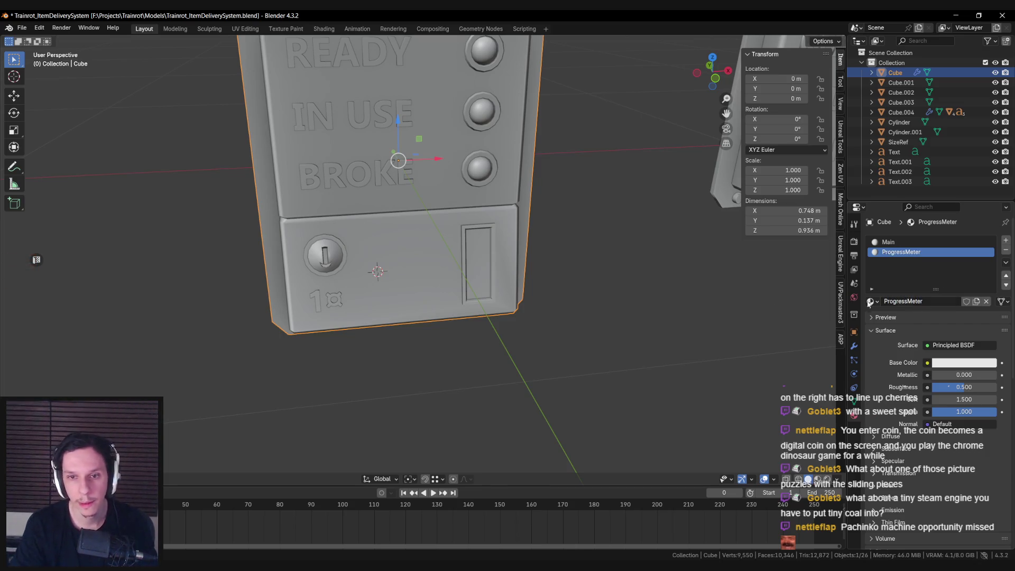
{"action": "scroll", "coordinate": [484, 291], "scroll_direction": "up", "scroll_amount": 5}
{"action": "scroll", "coordinate": [414, 316], "scroll_direction": "down", "scroll_amount": 1}
{"action": "key", "text": "Tab"}
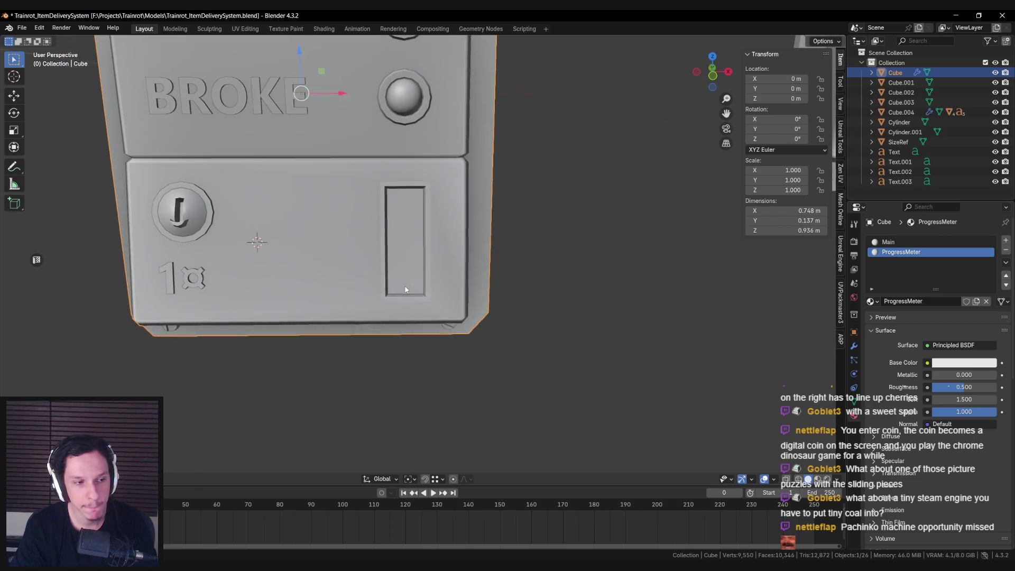
{"action": "left_click", "coordinate": [411, 232]}
{"action": "left_click", "coordinate": [893, 252]}
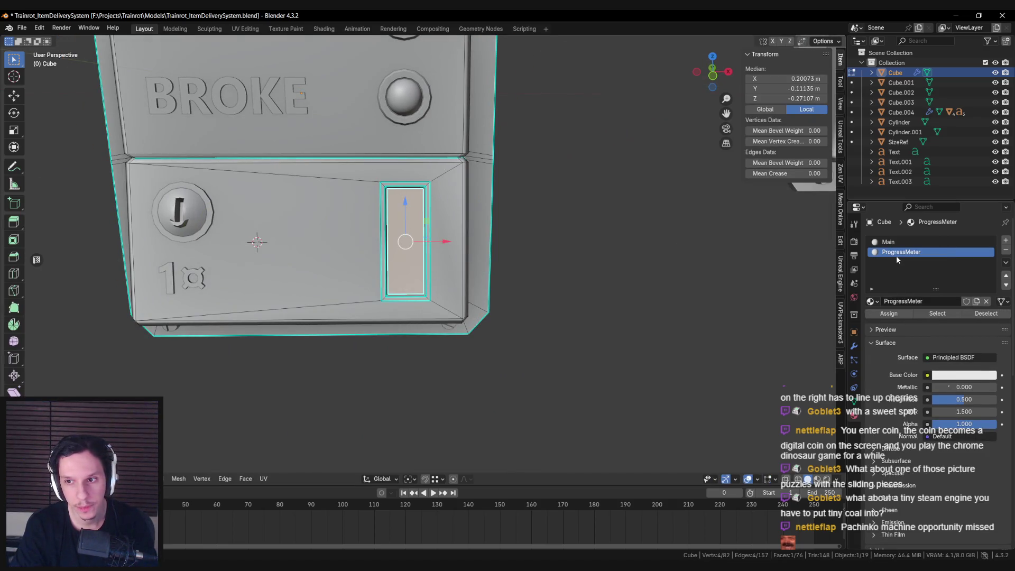
{"action": "left_click", "coordinate": [893, 316]}
Project the slot UVs from front view to bounds, squeeze them to about 0.35 on X, and save.
{"action": "middle_click_drag", "start_coordinate": [152, 350], "coordinate": [209, 358], "text": "shift"}
{"action": "left_click", "coordinate": [37, 259]}
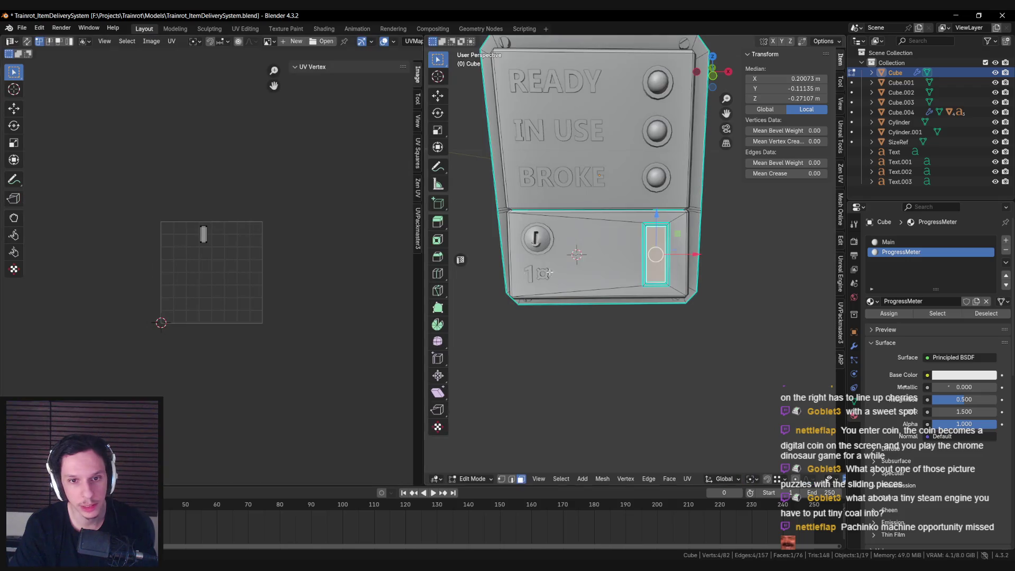
{"action": "key", "text": "KP_1"}
{"action": "key", "text": "u"}
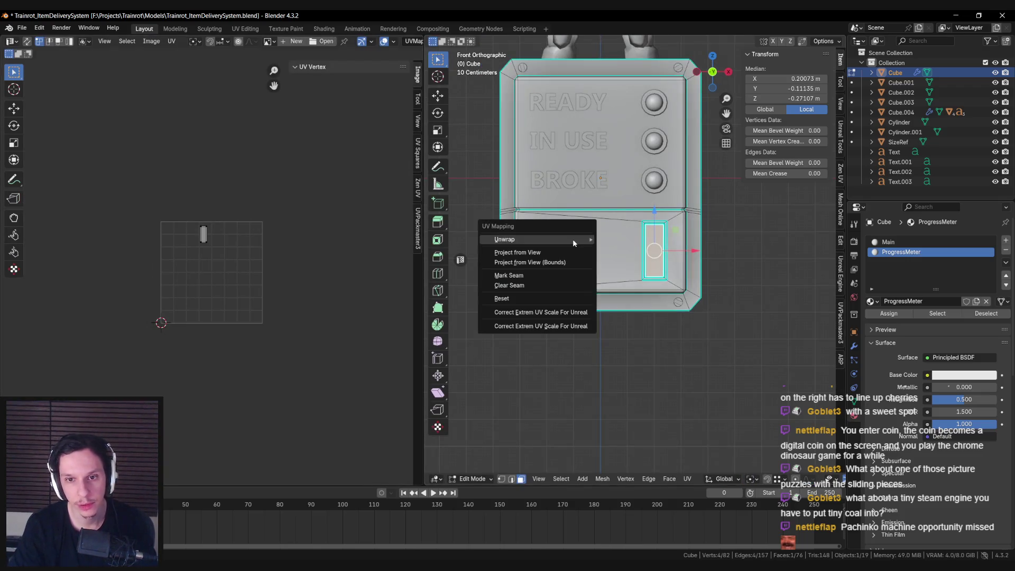
{"action": "left_click", "coordinate": [557, 257]}
{"action": "scroll", "coordinate": [226, 261], "scroll_direction": "up", "scroll_amount": 2}
{"action": "key", "text": "a"}
{"action": "key", "text": "s"}
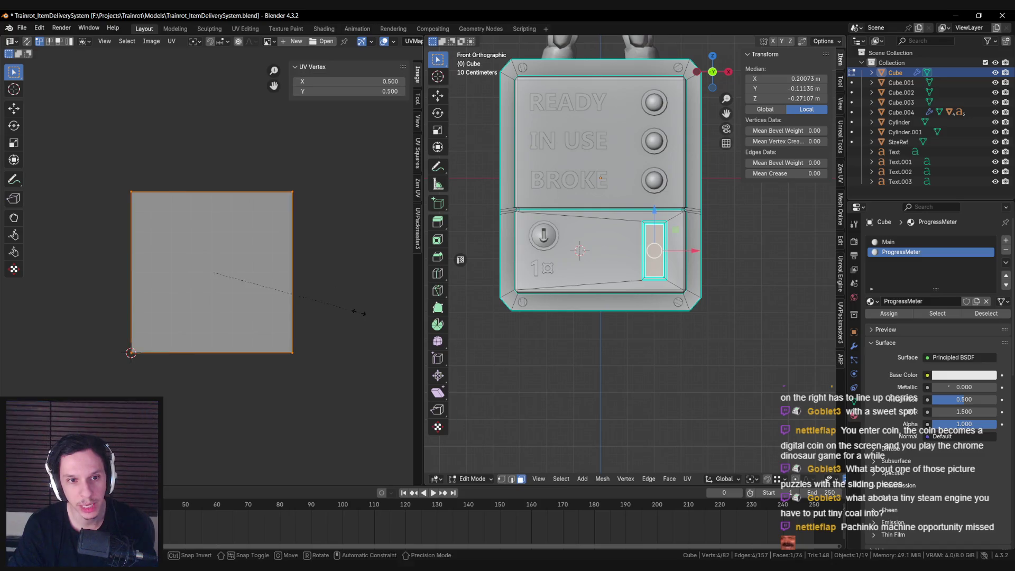
{"action": "key", "text": "x"}
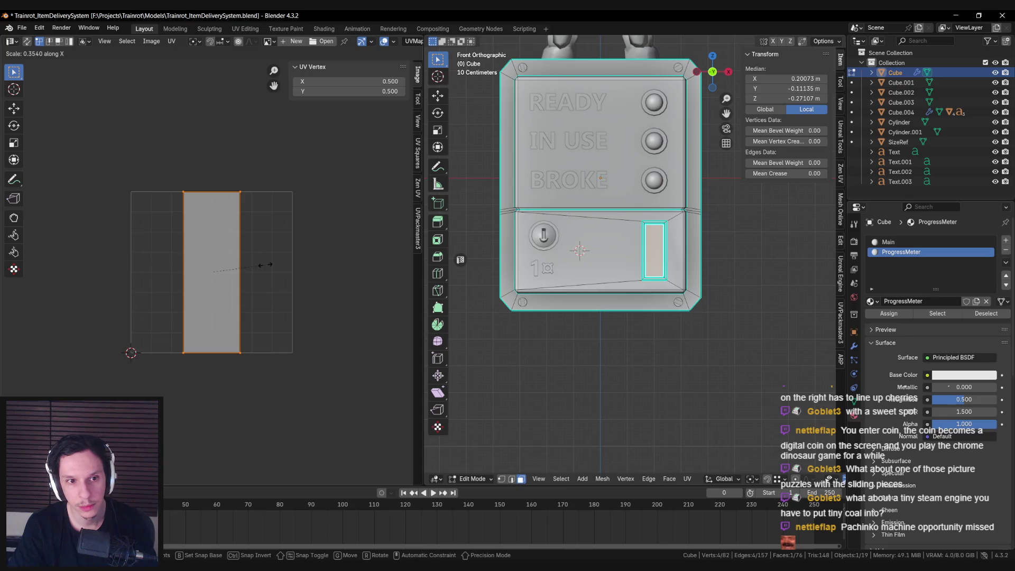
{"action": "left_click", "coordinate": [266, 264]}
{"action": "key", "text": "Tab"}
{"action": "mouse_move", "coordinate": [529, 280]}
{"action": "middle_mouse_down"}
{"action": "mouse_move", "coordinate": [588, 281]}
{"action": "mouse_move", "coordinate": [576, 274]}
{"action": "middle_mouse_up"}
{"action": "key", "text": "ctrl+s"}
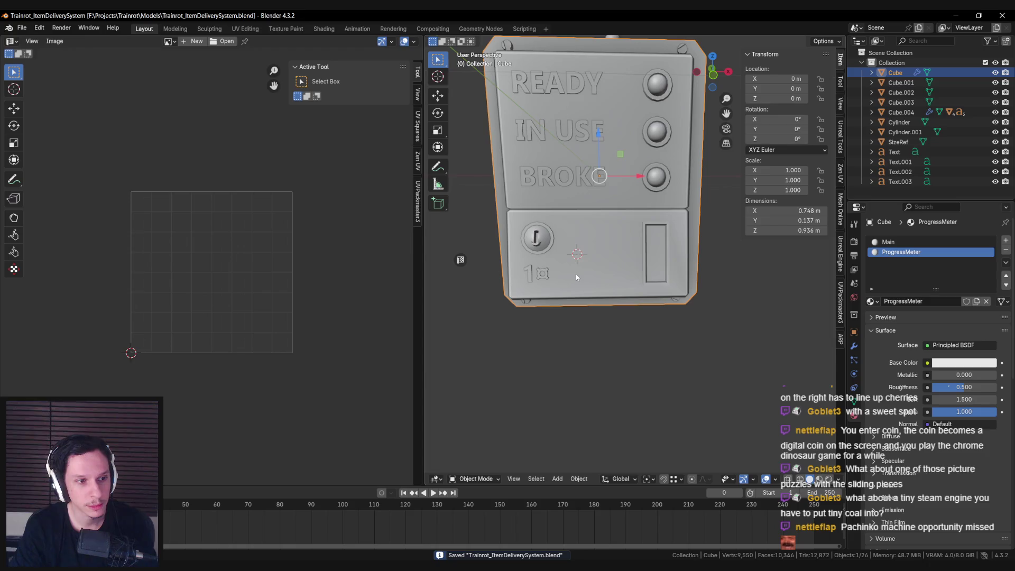
Briefly check the panel's UVs in Edit Mode, then save the file.
{"action": "key", "text": "Tab"}
{"action": "key", "text": "Tab"}
{"action": "middle_click_drag", "start_coordinate": [537, 314], "coordinate": [534, 315]}
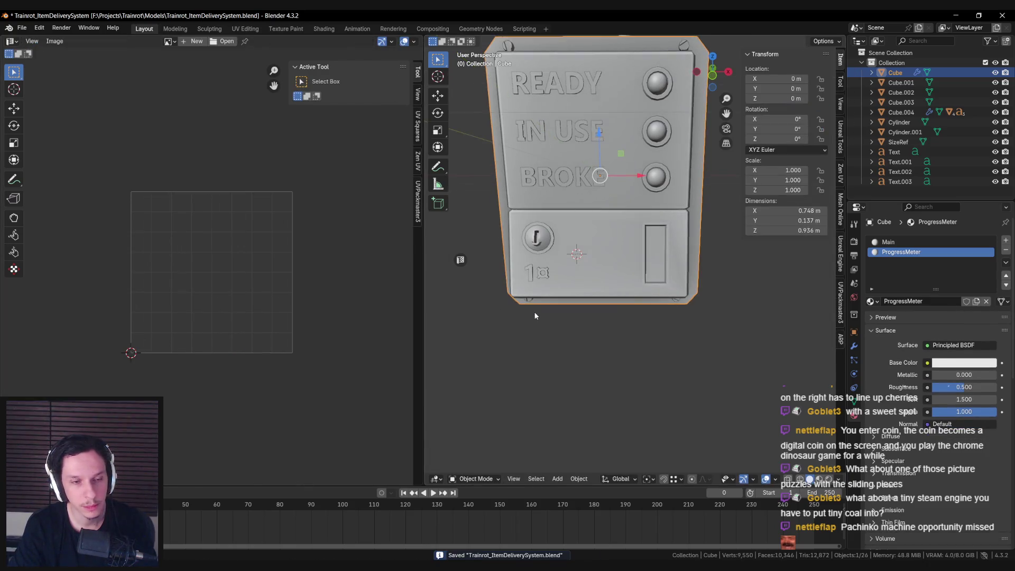
{"action": "scroll", "coordinate": [533, 314], "scroll_direction": "down", "scroll_amount": 1}
{"action": "scroll", "coordinate": [383, 274], "scroll_direction": "down", "scroll_amount": 4}
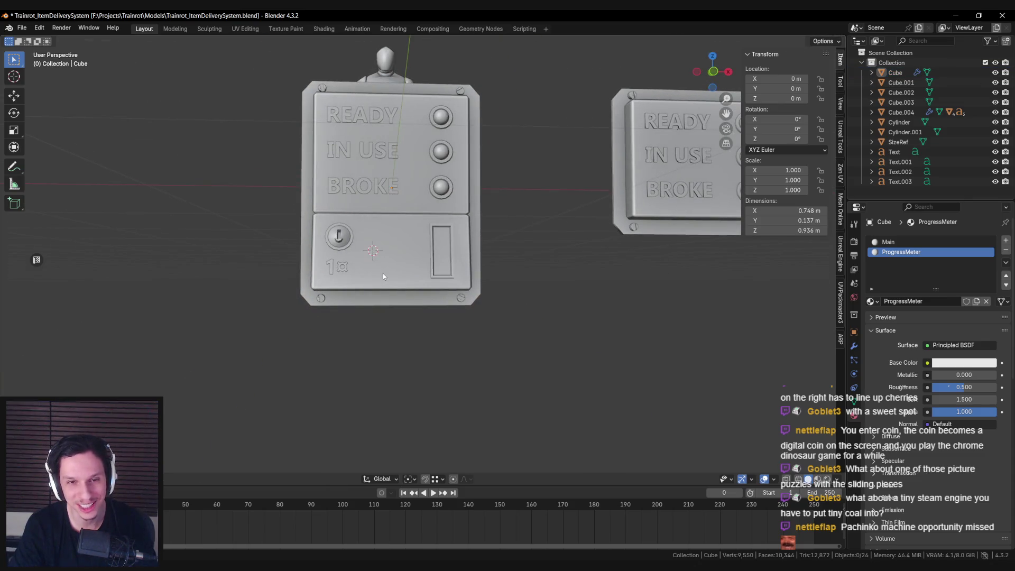
{"action": "scroll", "coordinate": [383, 274], "scroll_direction": "down", "scroll_amount": 2}
{"action": "key", "text": "ctrl+s"}
Select all objects and look at the SELL FOR wall panel in Unreal Engine before returning to Blender.
{"action": "key", "text": "a"}
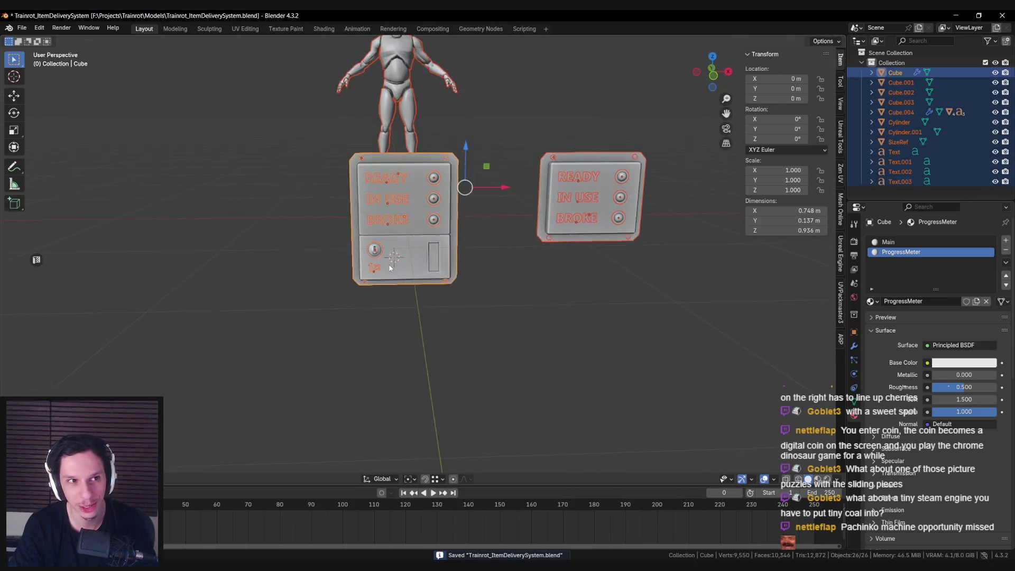
{"action": "scroll", "coordinate": [383, 275], "scroll_direction": "up", "scroll_amount": 3}
{"action": "key", "text": "alt+Tab"}
{"action": "right_click_drag", "start_coordinate": [469, 357], "coordinate": [434, 355]}
{"action": "key", "text": "alt+Tab"}
{"action": "scroll", "coordinate": [399, 328], "scroll_direction": "down", "scroll_amount": 10}
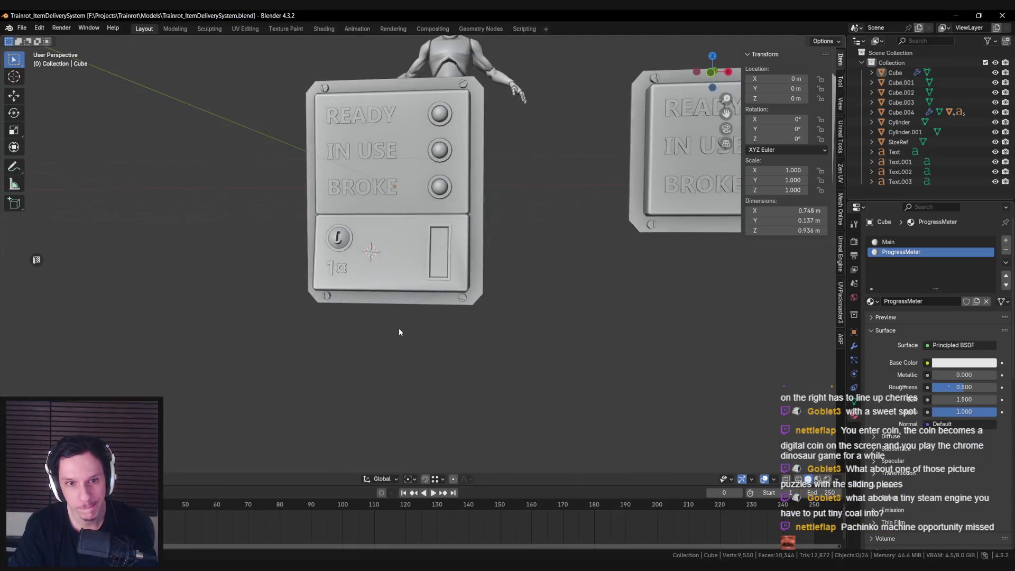
{"action": "scroll", "coordinate": [355, 335], "scroll_direction": "up", "scroll_amount": 6}
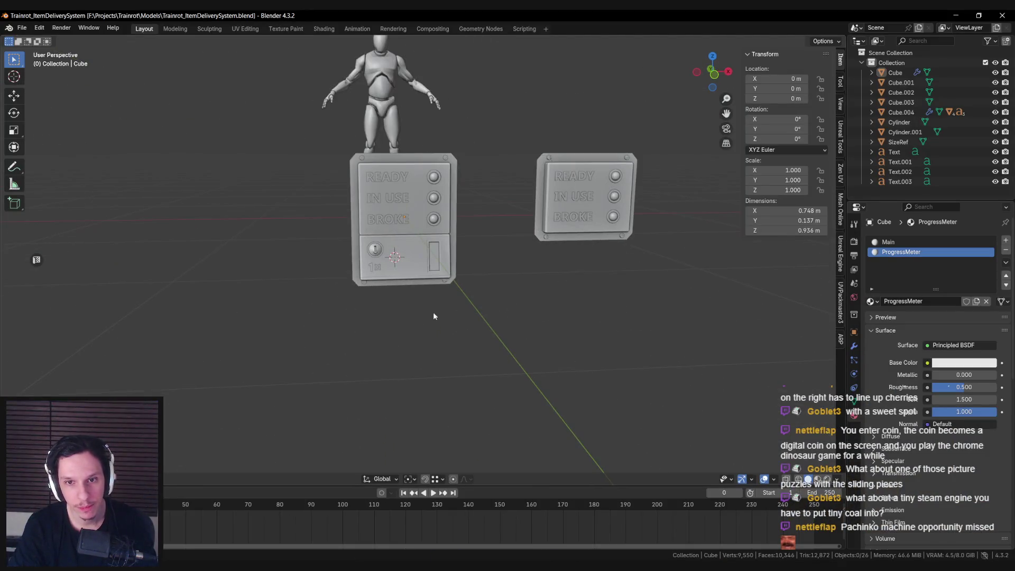
Assign the Main material to the right-hand status panel (Cube.004), link it to its parts, and save.
{"action": "left_click", "coordinate": [563, 244]}
{"action": "mouse_move", "coordinate": [562, 244]}
{"action": "middle_mouse_down"}
{"action": "mouse_move", "coordinate": [509, 313]}
{"action": "mouse_move", "coordinate": [464, 264]}
{"action": "middle_mouse_up"}
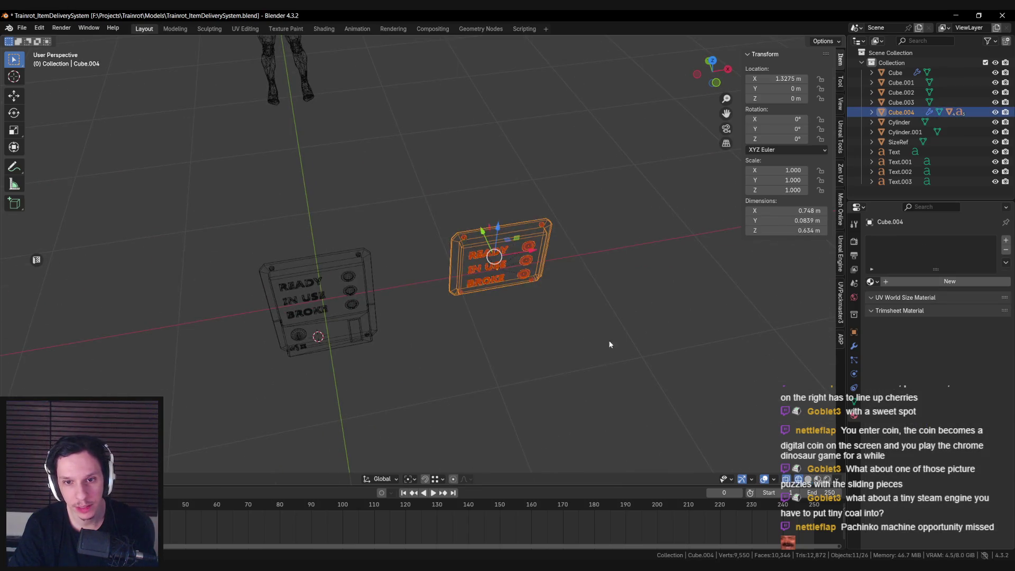
{"action": "middle_click_drag", "start_coordinate": [615, 340], "coordinate": [540, 314]}
{"action": "scroll", "coordinate": [541, 314], "scroll_direction": "up", "scroll_amount": 2}
{"action": "left_click", "coordinate": [871, 281]}
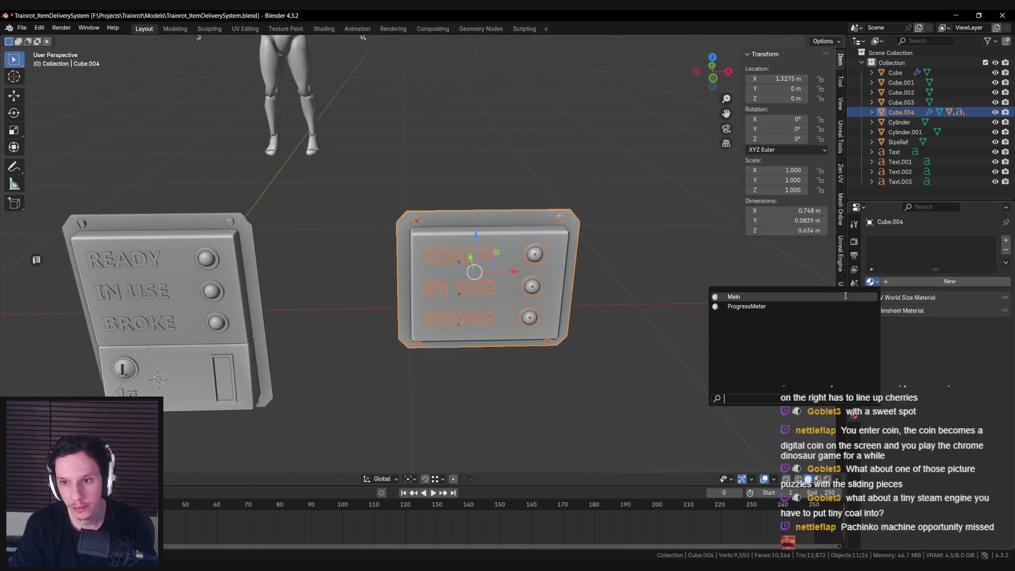
{"action": "left_click", "coordinate": [780, 355]}
{"action": "key", "text": "ctrl+l"}
{"action": "left_click", "coordinate": [575, 290]}
{"action": "left_click", "coordinate": [568, 307]}
{"action": "mouse_move", "coordinate": [568, 307]}
{"action": "middle_mouse_down"}
{"action": "mouse_move", "coordinate": [564, 319]}
{"action": "mouse_move", "coordinate": [545, 309]}
{"action": "middle_mouse_up"}
{"action": "key", "text": "ctrl+s"}
Check the BROKE and IN USE buttons and the usable panel's body, then save again.
{"action": "left_click", "coordinate": [417, 290]}
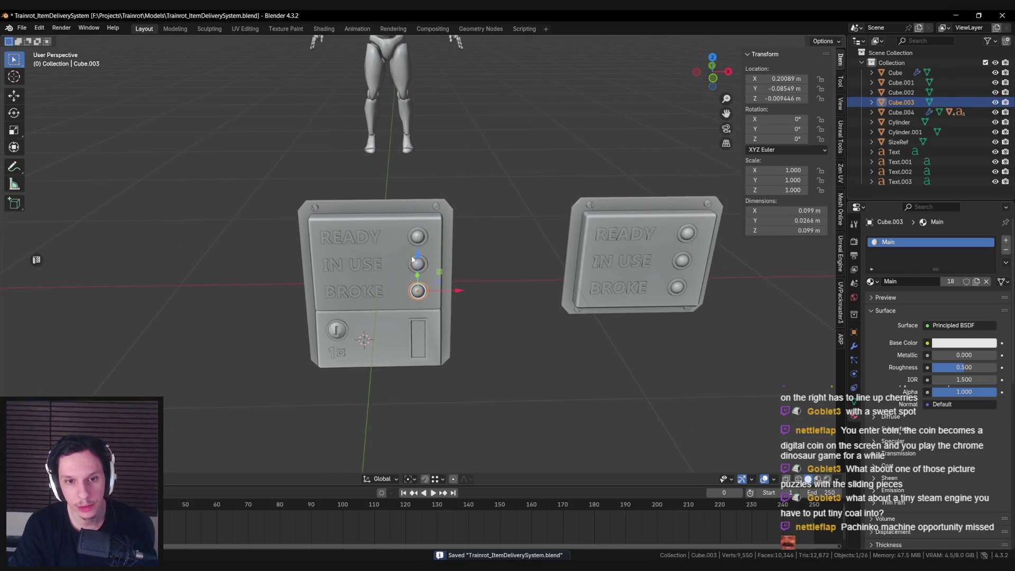
{"action": "left_click", "coordinate": [417, 265]}
{"action": "left_click", "coordinate": [417, 290]}
{"action": "left_click", "coordinate": [420, 267]}
{"action": "left_click", "coordinate": [361, 330]}
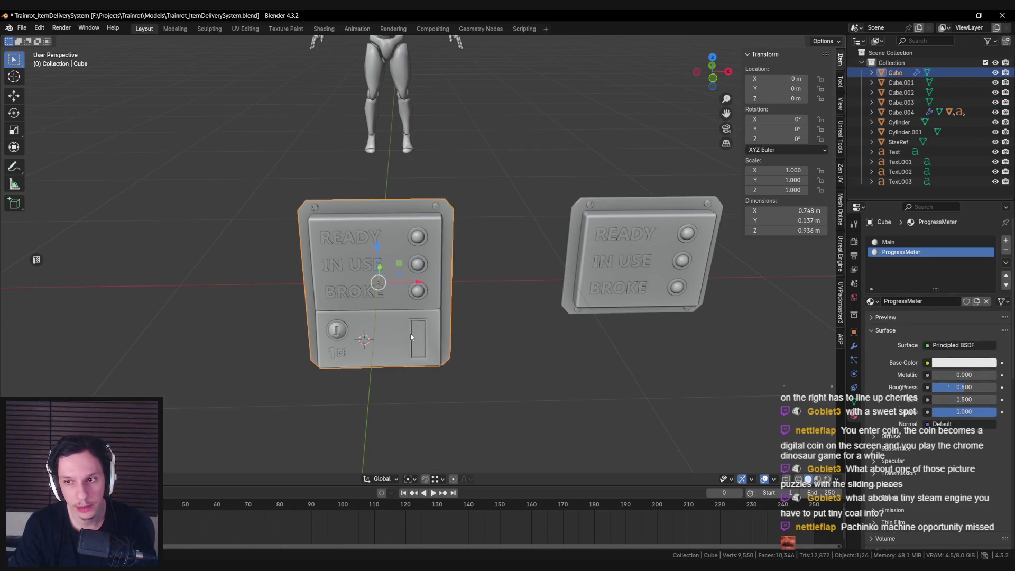
{"action": "scroll", "coordinate": [411, 337], "scroll_direction": "down", "scroll_amount": 3}
{"action": "key", "text": "ctrl+s"}
In X-ray view, box-select the usable panel's buttons, coin and labels and enter Edit Mode.
{"action": "key", "text": "alt+z"}
{"action": "mouse_move", "coordinate": [407, 253]}
{"action": "middle_mouse_down"}
{"action": "mouse_move", "coordinate": [397, 236]}
{"action": "mouse_move", "coordinate": [384, 270]}
{"action": "mouse_move", "coordinate": [335, 175]}
{"action": "middle_mouse_up"}
{"action": "left_click_drag", "start_coordinate": [335, 175], "coordinate": [507, 313]}
{"action": "scroll", "coordinate": [508, 313], "scroll_direction": "up", "scroll_amount": 3}
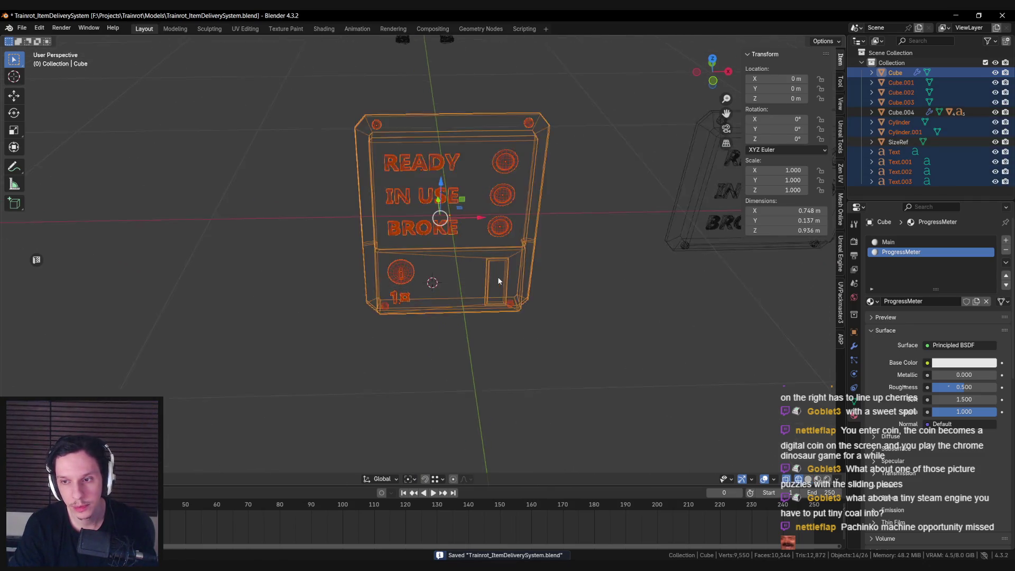
{"action": "scroll", "coordinate": [497, 280], "scroll_direction": "up", "scroll_amount": 2}
{"action": "key", "text": "Tab"}
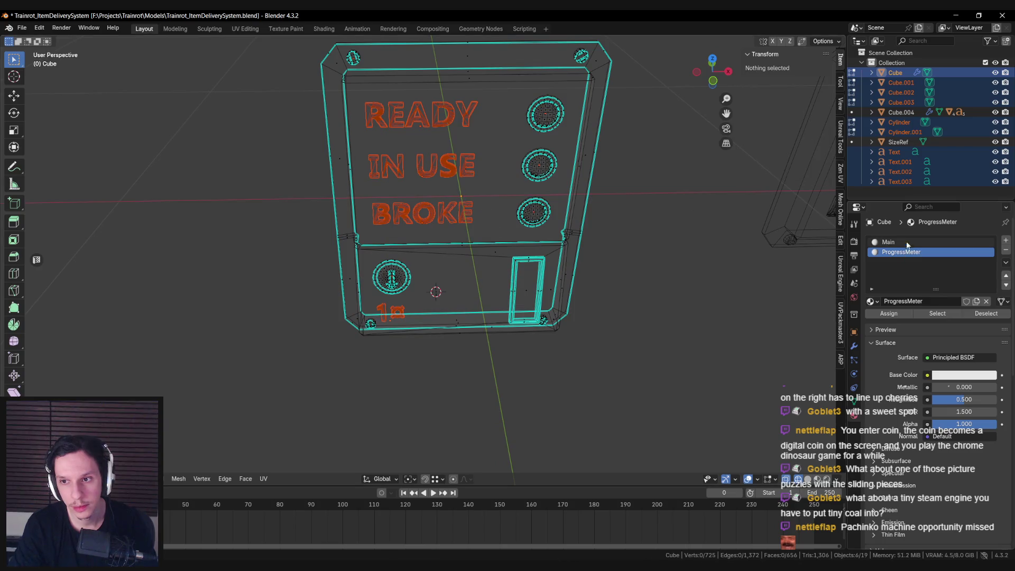
Open a UV Editor beside the viewport, select the Main-material faces and project their UVs from view.
{"action": "left_click", "coordinate": [43, 263]}
{"action": "left_click", "coordinate": [909, 243]}
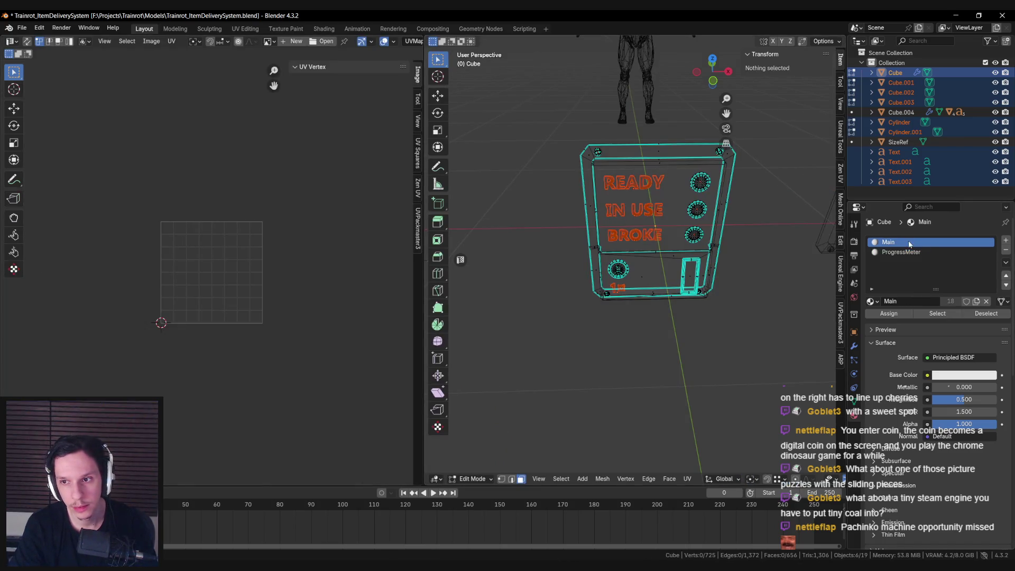
{"action": "left_click", "coordinate": [927, 313]}
{"action": "key", "text": "u"}
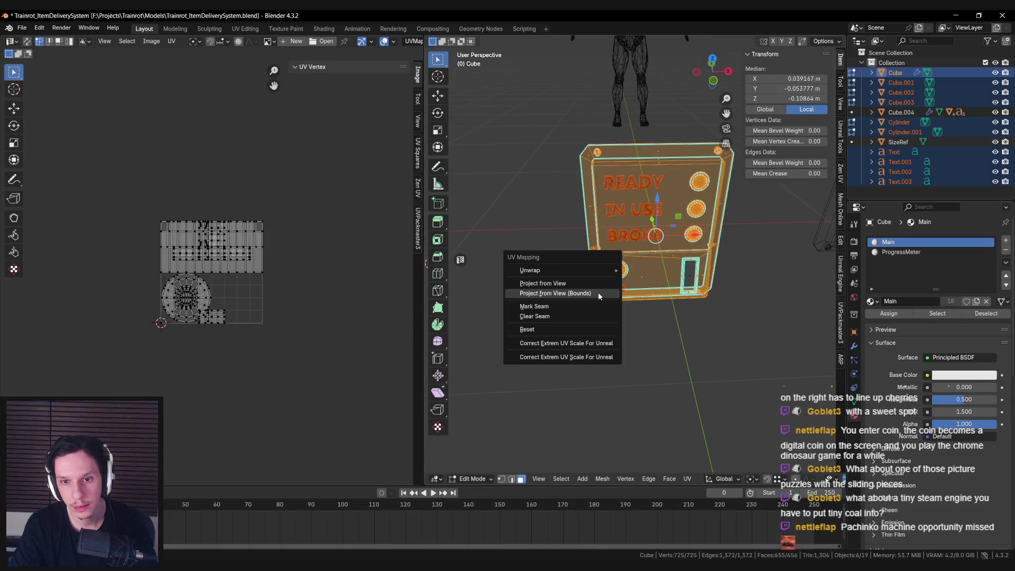
{"action": "left_click", "coordinate": [575, 283]}
Re-unwrap those faces as a Cube Projection with cube size 1, then leave Edit Mode.
{"action": "key", "text": "u"}
{"action": "mouse_move", "coordinate": [558, 266]}
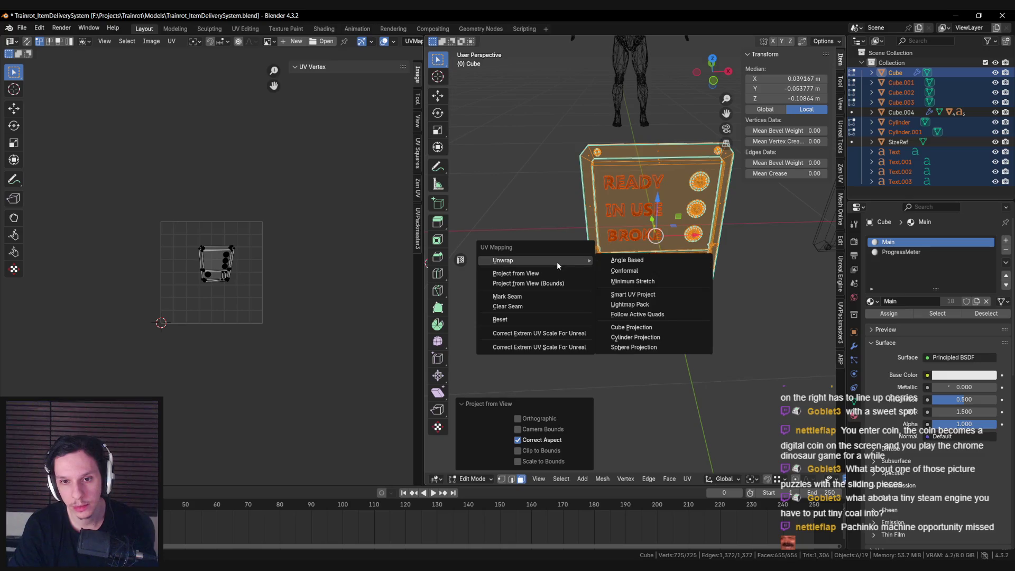
{"action": "left_click", "coordinate": [632, 327]}
{"action": "double_click", "coordinate": [552, 429]}
{"action": "type", "text": "1"}
{"action": "key", "text": "Return"}
{"action": "key", "text": "KP_1"}
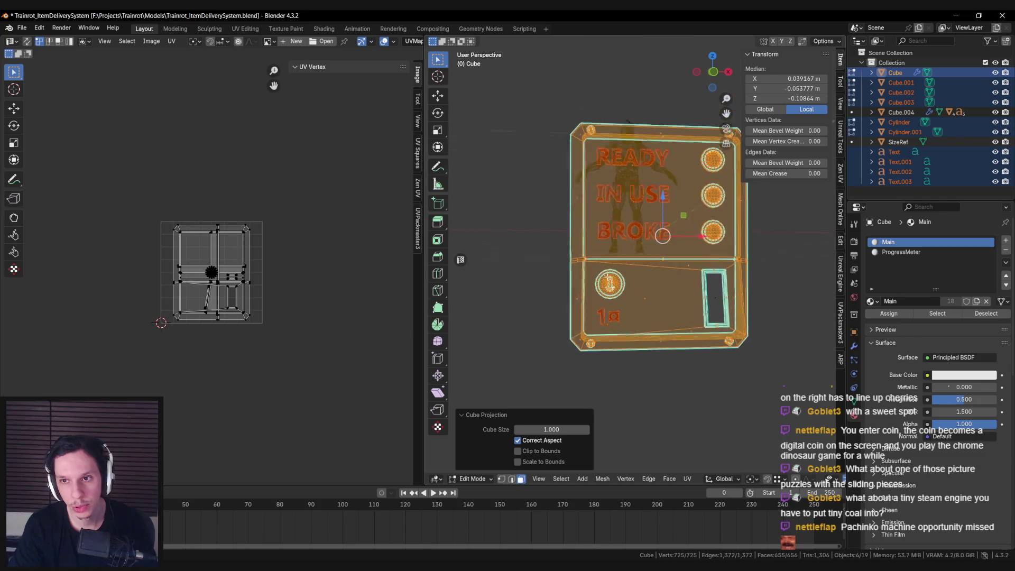
{"action": "key", "text": "Tab"}
{"action": "middle_click_drag", "start_coordinate": [660, 233], "coordinate": [692, 249]}
{"action": "left_click", "coordinate": [710, 187]}
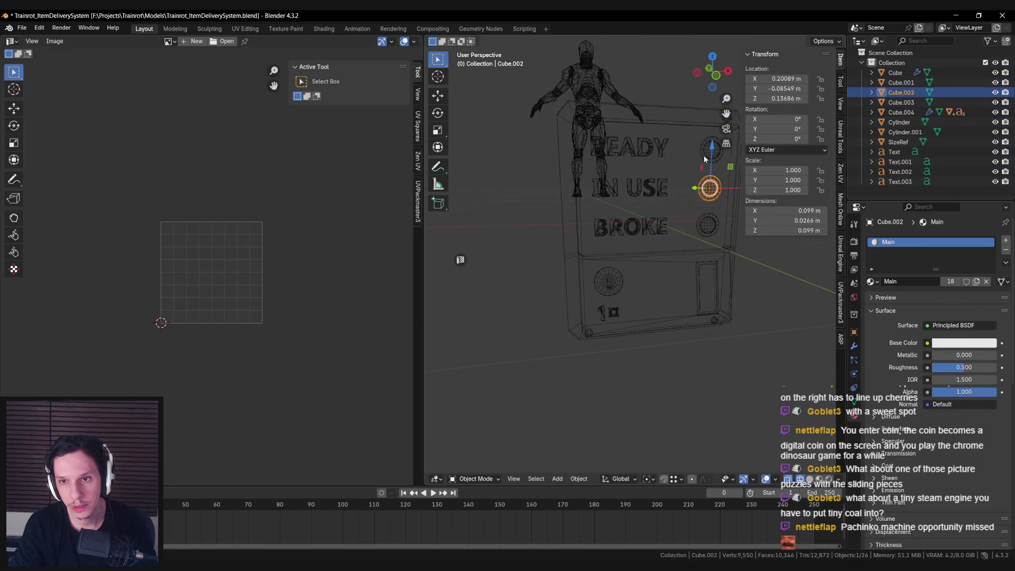
Switch back to solid shading and select the coin, Cylinder.001, in the panel's lower section.
{"action": "left_click", "coordinate": [645, 151]}
{"action": "left_click", "coordinate": [637, 188]}
{"action": "left_click", "coordinate": [636, 230]}
{"action": "left_click", "coordinate": [613, 293]}
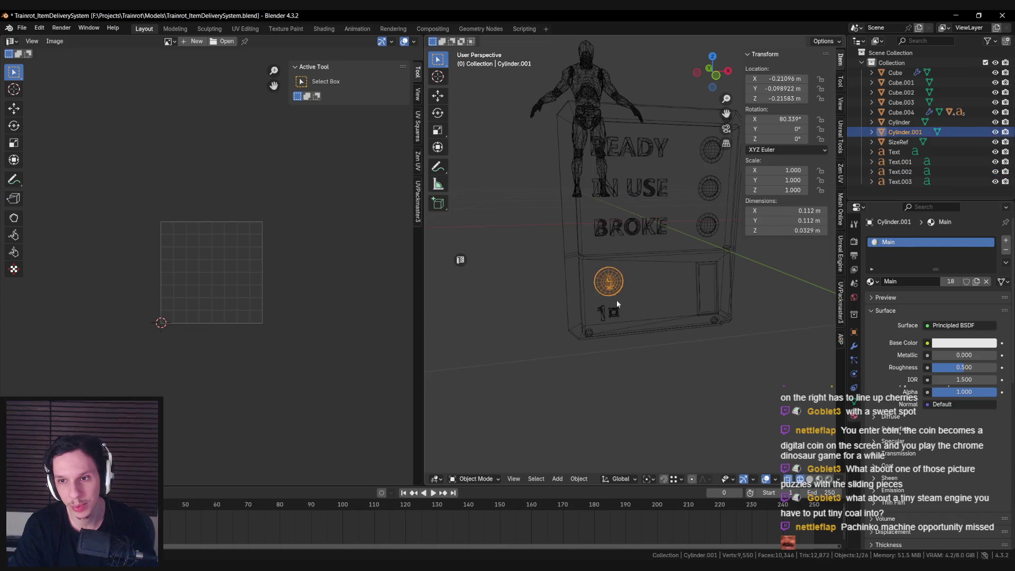
{"action": "left_click", "coordinate": [611, 316]}
{"action": "scroll", "coordinate": [605, 325], "scroll_direction": "up", "scroll_amount": 4}
{"action": "key", "text": "shift+z"}
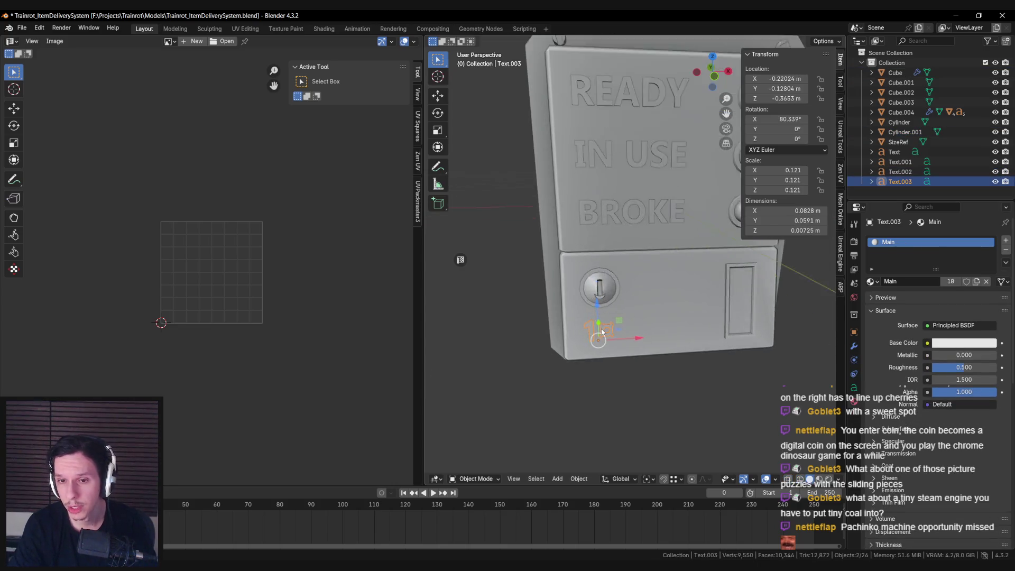
{"action": "middle_click_drag", "start_coordinate": [602, 332], "coordinate": [610, 306]}
{"action": "left_click", "coordinate": [605, 296]}
{"action": "scroll", "coordinate": [723, 216], "scroll_direction": "up", "scroll_amount": 3}
{"action": "mouse_move", "coordinate": [723, 215]}
{"action": "middle_mouse_down"}
{"action": "mouse_move", "coordinate": [706, 262]}
{"action": "mouse_move", "coordinate": [721, 269]}
{"action": "mouse_move", "coordinate": [671, 263]}
{"action": "middle_mouse_up"}
Add a material slot to the coin and create a new material named Metal.
{"action": "left_click", "coordinate": [1006, 240]}
{"action": "left_click", "coordinate": [870, 301]}
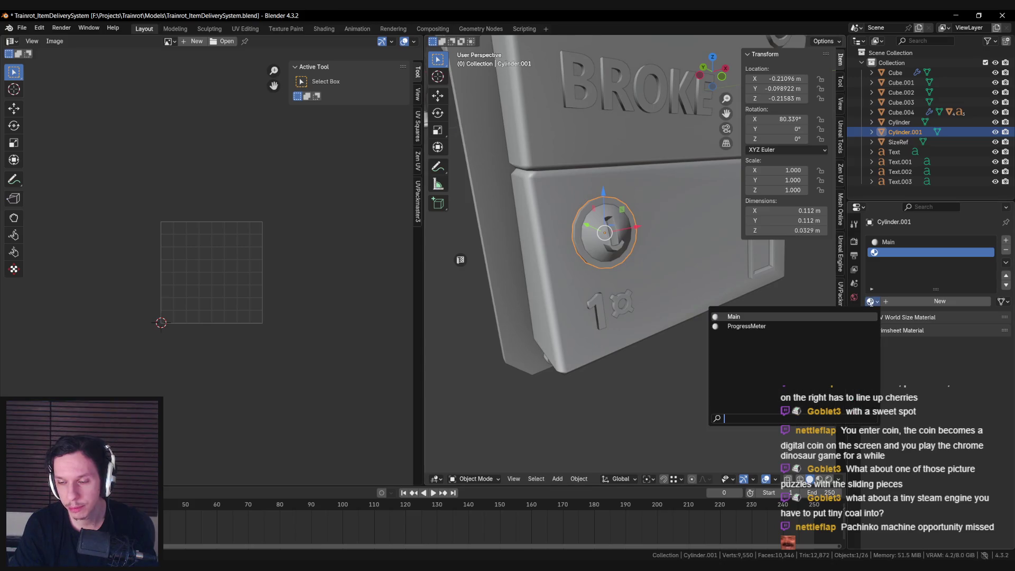
{"action": "left_click", "coordinate": [911, 302]}
{"action": "double_click", "coordinate": [899, 303]}
{"action": "type", "text": "Meta"}
In Edit Mode, select the coin's inner face linked by sharp edges and assign Metal to it.
{"action": "key", "text": "Tab"}
{"action": "scroll", "coordinate": [636, 267], "scroll_direction": "up", "scroll_amount": 4}
{"action": "key", "text": "alt+a"}
{"action": "key", "text": "l"}
{"action": "left_click", "coordinate": [525, 451]}
{"action": "mouse_move", "coordinate": [592, 317]}
{"action": "middle_mouse_down"}
{"action": "mouse_move", "coordinate": [618, 247]}
{"action": "mouse_move", "coordinate": [586, 257]}
{"action": "mouse_move", "coordinate": [577, 286]}
{"action": "mouse_move", "coordinate": [546, 274]}
{"action": "mouse_move", "coordinate": [569, 300]}
{"action": "middle_mouse_up"}
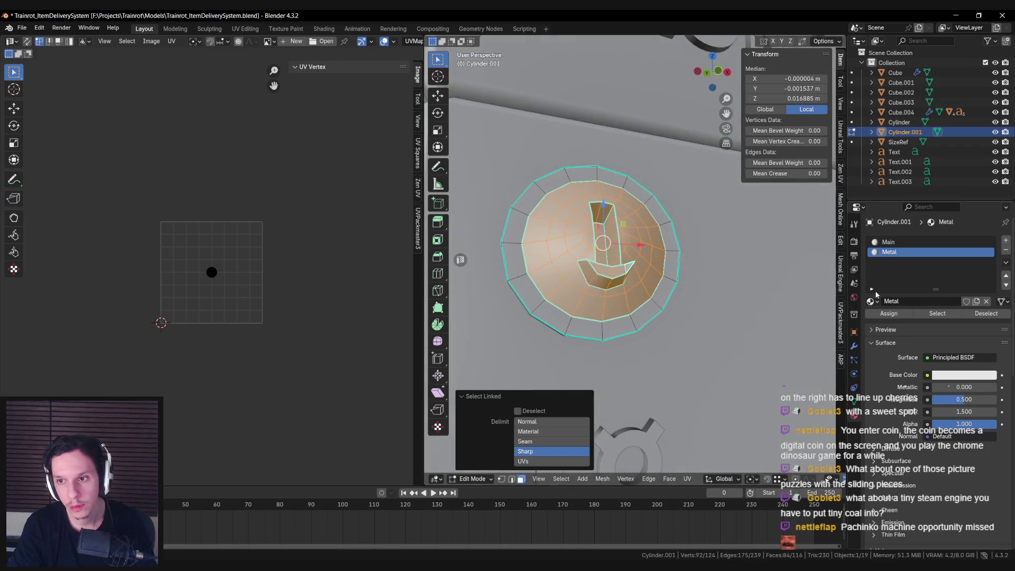
{"action": "left_click", "coordinate": [889, 314]}
Exit Edit Mode, deselect the coin, and save the blend file.
{"action": "scroll", "coordinate": [629, 274], "scroll_direction": "down", "scroll_amount": 3}
{"action": "mouse_move", "coordinate": [629, 275]}
{"action": "middle_mouse_down"}
{"action": "mouse_move", "coordinate": [636, 285]}
{"action": "mouse_move", "coordinate": [586, 300]}
{"action": "mouse_move", "coordinate": [590, 289]}
{"action": "mouse_move", "coordinate": [577, 291]}
{"action": "middle_mouse_up"}
{"action": "key", "text": "Tab"}
{"action": "key", "text": "alt+a"}
{"action": "scroll", "coordinate": [660, 296], "scroll_direction": "down", "scroll_amount": 5}
{"action": "key", "text": "ctrl+s"}
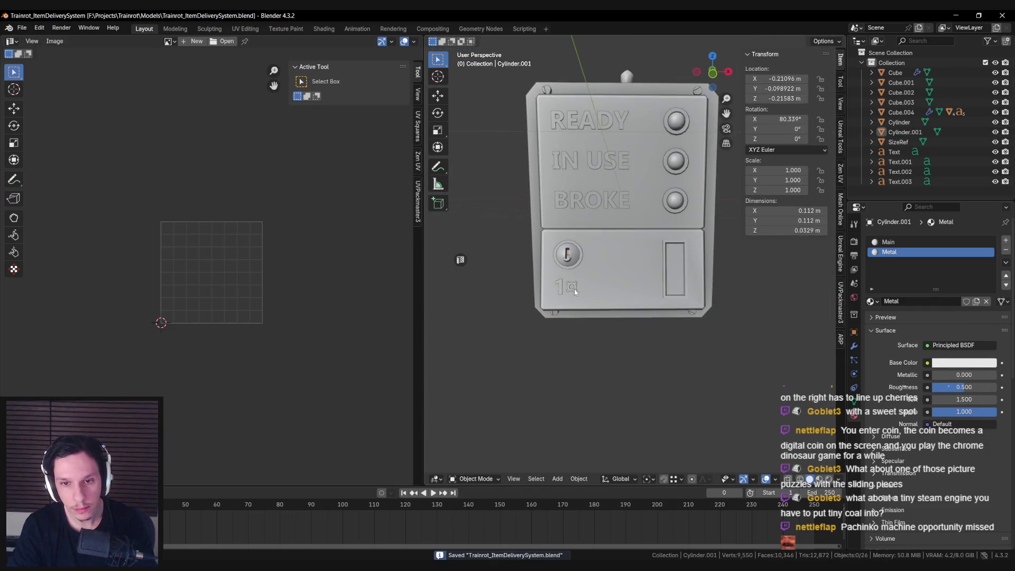
{"action": "left_click", "coordinate": [571, 289]}
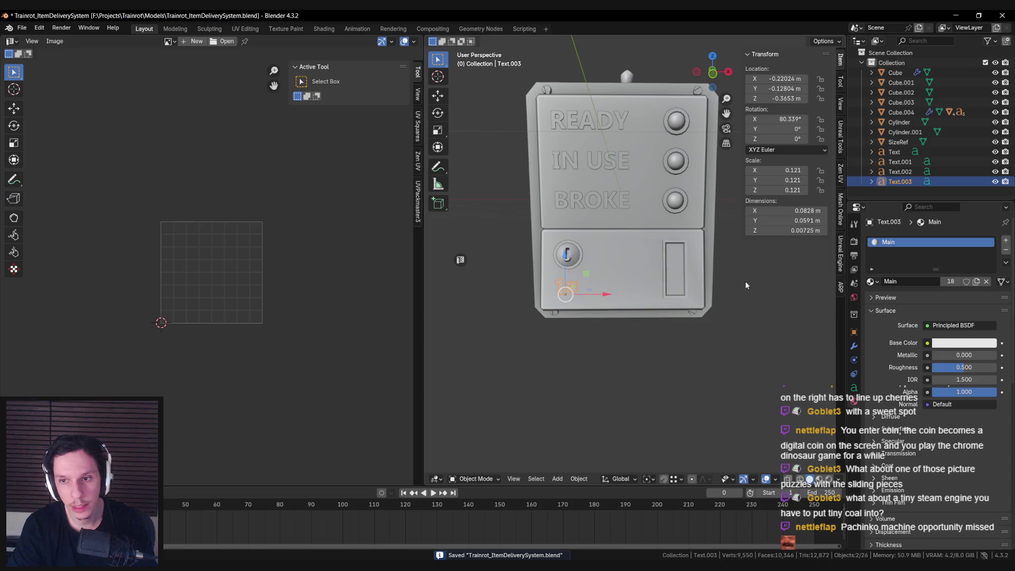
Create a new Text material on the price label and give the BROKE label the same material.
{"action": "left_click", "coordinate": [1005, 250]}
{"action": "left_click", "coordinate": [909, 282]}
{"action": "left_click", "coordinate": [903, 282]}
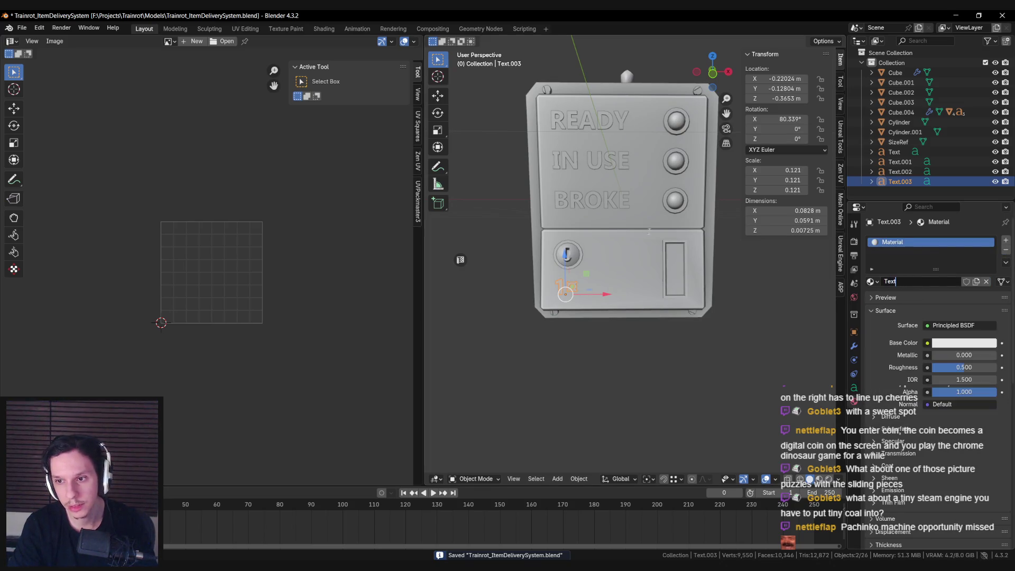
{"action": "left_click", "coordinate": [601, 199]}
{"action": "left_click", "coordinate": [870, 281]}
{"action": "left_click", "coordinate": [809, 324]}
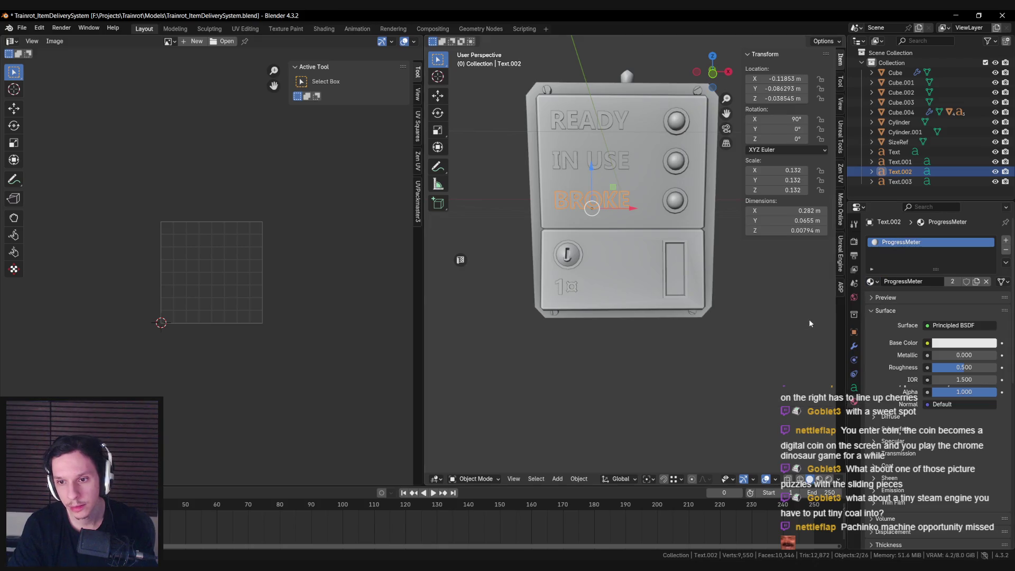
Give the IN USE and READY labels the Text material, save, then check the IN USE and BROKE buttons.
{"action": "left_click", "coordinate": [899, 162]}
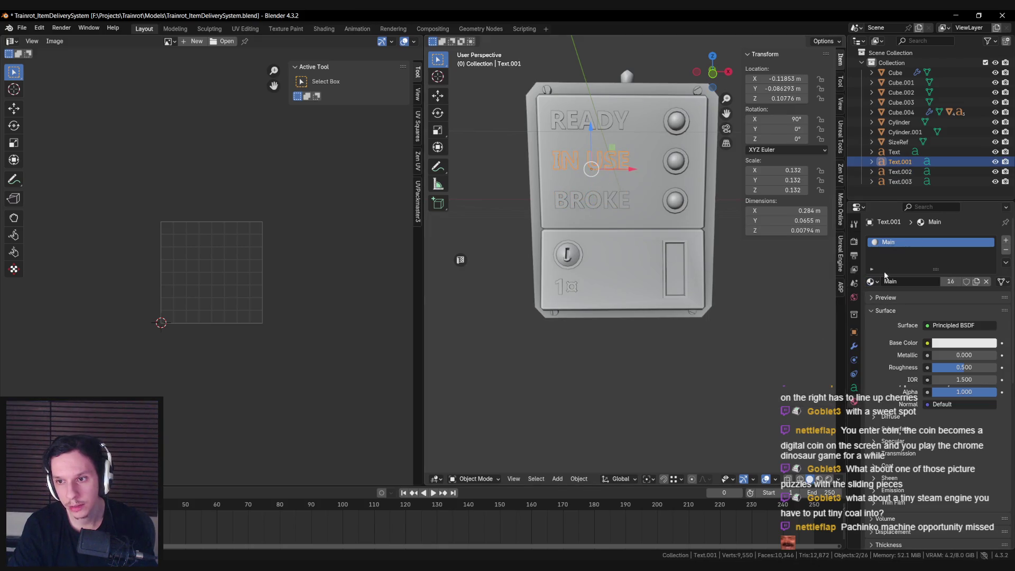
{"action": "left_click", "coordinate": [870, 281]}
{"action": "left_click", "coordinate": [809, 323]}
{"action": "left_click", "coordinate": [613, 130]}
{"action": "left_click", "coordinate": [870, 282]}
{"action": "left_click", "coordinate": [729, 321]}
{"action": "mouse_move", "coordinate": [581, 232]}
{"action": "middle_mouse_down"}
{"action": "mouse_move", "coordinate": [566, 246]}
{"action": "mouse_move", "coordinate": [608, 222]}
{"action": "middle_mouse_up"}
{"action": "key", "text": "ctrl+s"}
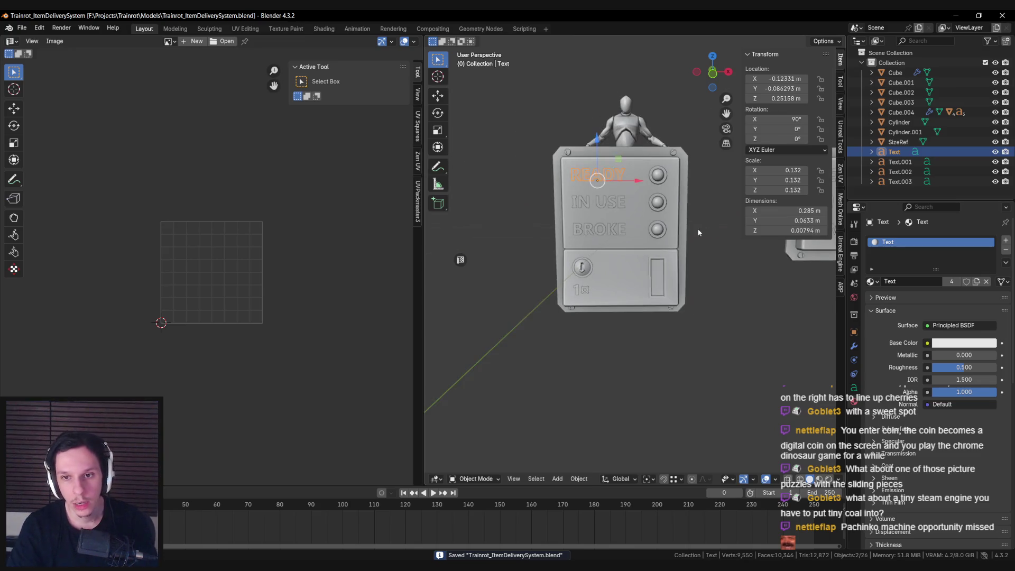
{"action": "left_click", "coordinate": [664, 198]}
{"action": "left_click", "coordinate": [662, 223]}
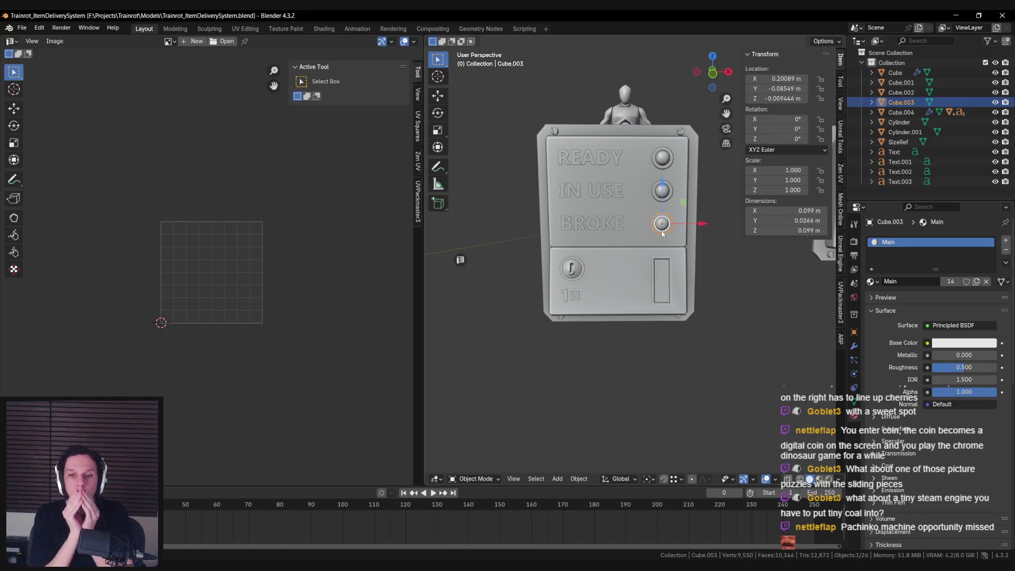
Save, then box-select the panel's parts and parent them to the Cube body with Ctrl+P > Object.
{"action": "mouse_move", "coordinate": [655, 221]}
{"action": "middle_mouse_down"}
{"action": "mouse_move", "coordinate": [557, 141]}
{"action": "mouse_move", "coordinate": [604, 323]}
{"action": "middle_mouse_up"}
{"action": "left_click", "coordinate": [606, 306]}
{"action": "key", "text": "ctrl+s"}
{"action": "left_click", "coordinate": [634, 254]}
{"action": "mouse_move", "coordinate": [582, 254]}
{"action": "middle_mouse_down"}
{"action": "mouse_move", "coordinate": [634, 254]}
{"action": "mouse_move", "coordinate": [569, 199]}
{"action": "middle_mouse_up"}
{"action": "left_click_drag", "start_coordinate": [568, 200], "coordinate": [695, 346]}
{"action": "key", "text": "ctrl+p"}
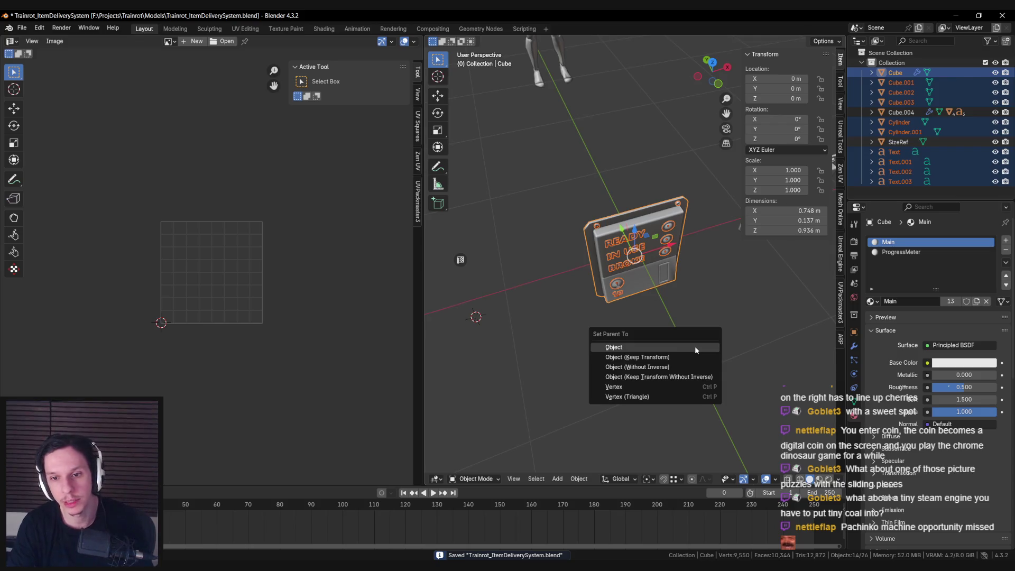
{"action": "left_click", "coordinate": [695, 346]}
Look over the panel from the front and briefly enter the body's Edit Mode in edge select mode.
{"action": "scroll", "coordinate": [682, 339], "scroll_direction": "up", "scroll_amount": 3}
{"action": "mouse_move", "coordinate": [678, 282]}
{"action": "middle_mouse_down"}
{"action": "mouse_move", "coordinate": [652, 297]}
{"action": "mouse_move", "coordinate": [656, 288]}
{"action": "middle_mouse_up"}
{"action": "scroll", "coordinate": [653, 298], "scroll_direction": "up", "scroll_amount": 3}
{"action": "scroll", "coordinate": [659, 286], "scroll_direction": "down", "scroll_amount": 2}
{"action": "key", "text": "Tab"}
{"action": "scroll", "coordinate": [684, 306], "scroll_direction": "up", "scroll_amount": 3}
{"action": "mouse_move", "coordinate": [765, 374]}
{"action": "middle_mouse_down"}
{"action": "mouse_move", "coordinate": [759, 380]}
{"action": "mouse_move", "coordinate": [657, 246]}
{"action": "mouse_move", "coordinate": [721, 269]}
{"action": "mouse_move", "coordinate": [821, 396]}
{"action": "mouse_move", "coordinate": [804, 410]}
{"action": "middle_mouse_up"}
{"action": "key", "text": "alt+a"}
{"action": "key", "text": "2"}
{"action": "key", "text": "Tab"}
{"action": "scroll", "coordinate": [721, 269], "scroll_direction": "up", "scroll_amount": 4}
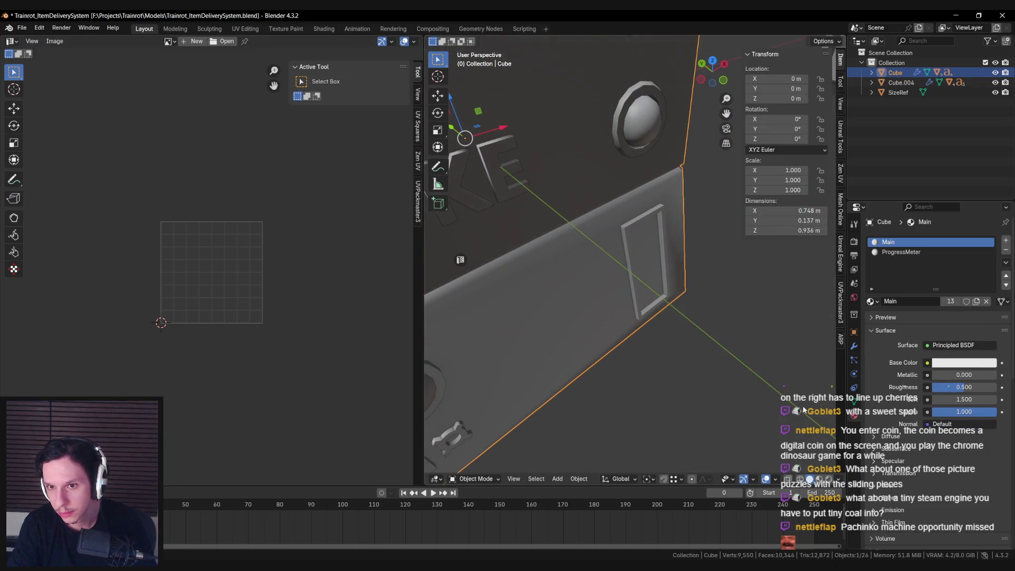
Turn off face influence on the panel body's Weighted Normal modifier.
{"action": "left_click", "coordinate": [854, 346]}
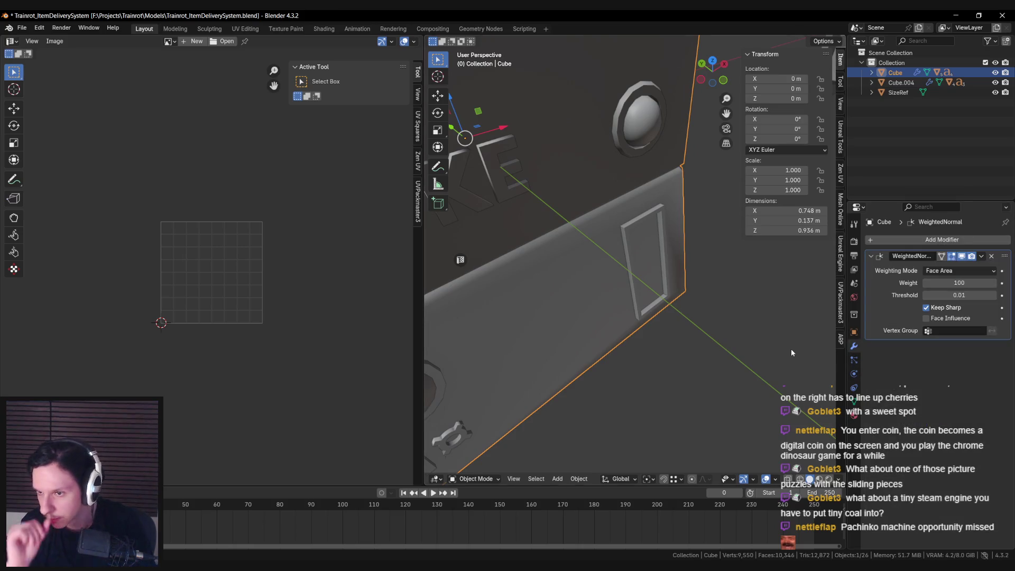
{"action": "middle_click_drag", "start_coordinate": [791, 351], "coordinate": [809, 344]}
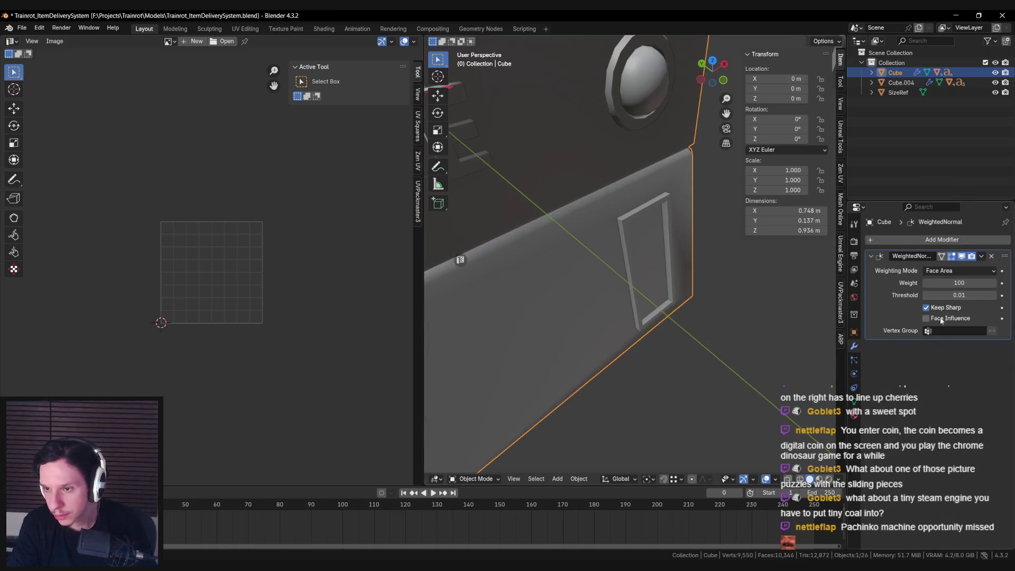
{"action": "left_click", "coordinate": [927, 318]}
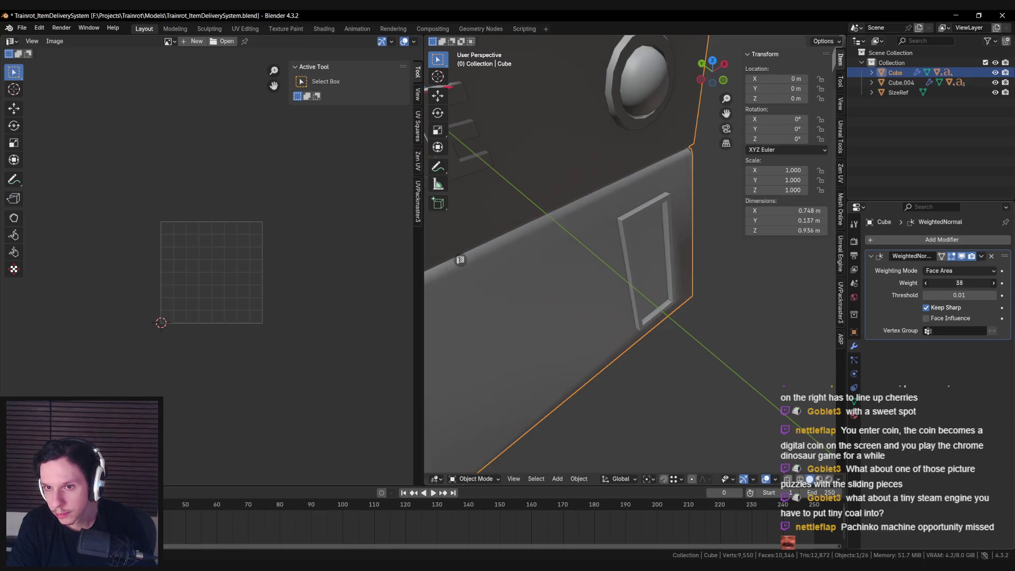
Select the coin-slot frame edges in Edit Mode and mark them sharp.
{"action": "mouse_move", "coordinate": [738, 300]}
{"action": "middle_mouse_down"}
{"action": "mouse_move", "coordinate": [636, 303]}
{"action": "mouse_move", "coordinate": [676, 317]}
{"action": "mouse_move", "coordinate": [655, 330]}
{"action": "mouse_move", "coordinate": [606, 286]}
{"action": "mouse_move", "coordinate": [615, 313]}
{"action": "mouse_move", "coordinate": [652, 354]}
{"action": "middle_mouse_up"}
{"action": "key", "text": "Tab"}
{"action": "scroll", "coordinate": [654, 330], "scroll_direction": "down", "scroll_amount": 5}
{"action": "scroll", "coordinate": [614, 310], "scroll_direction": "up", "scroll_amount": 3}
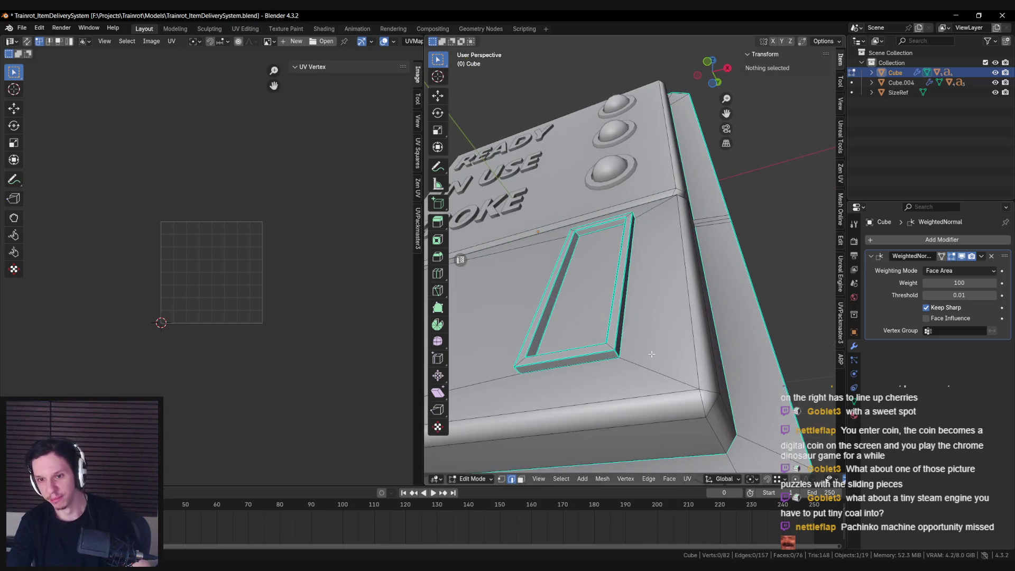
{"action": "left_click", "coordinate": [618, 349], "text": "alt"}
{"action": "right_click", "coordinate": [652, 366]}
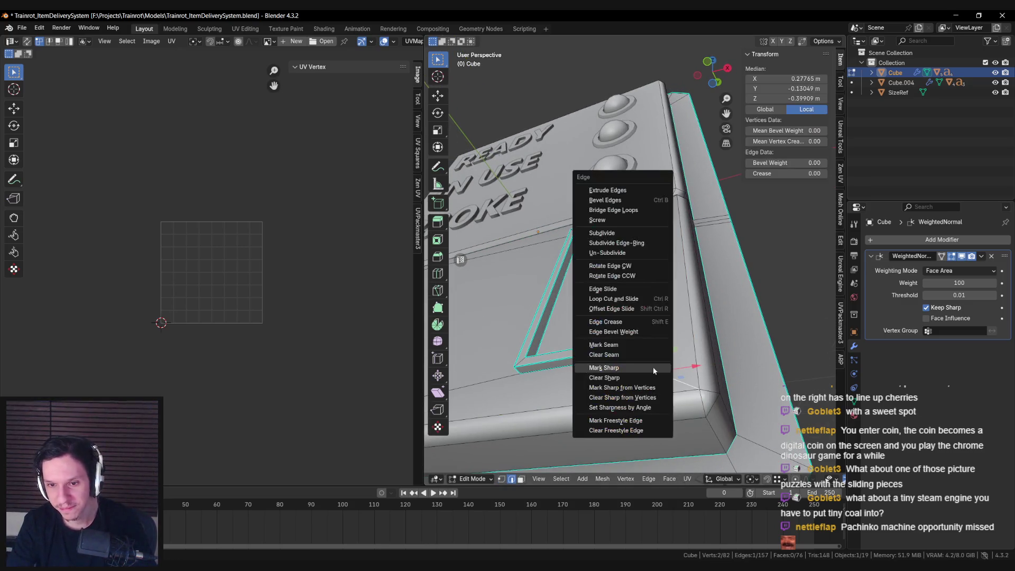
{"action": "left_click", "coordinate": [653, 367]}
{"action": "key", "text": "Tab"}
Select the slot frame's outer edges and mark them sharp too.
{"action": "scroll", "coordinate": [576, 331], "scroll_direction": "up", "scroll_amount": 3}
{"action": "mouse_move", "coordinate": [576, 331]}
{"action": "middle_mouse_down"}
{"action": "mouse_move", "coordinate": [668, 438]}
{"action": "mouse_move", "coordinate": [657, 423]}
{"action": "middle_mouse_up"}
{"action": "key", "text": "Tab"}
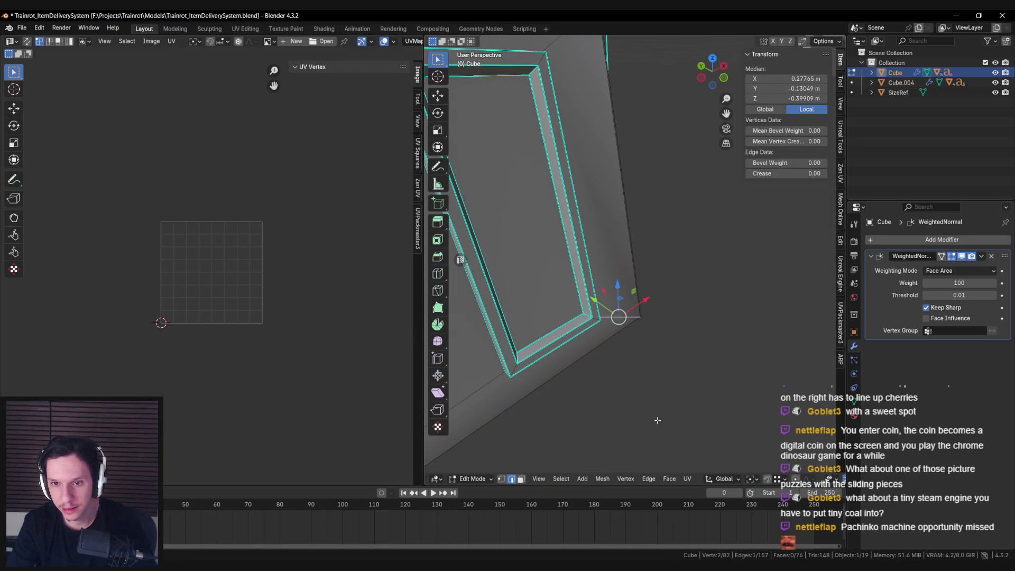
{"action": "left_click", "coordinate": [658, 420]}
{"action": "left_click", "coordinate": [624, 193]}
{"action": "right_click", "coordinate": [623, 324]}
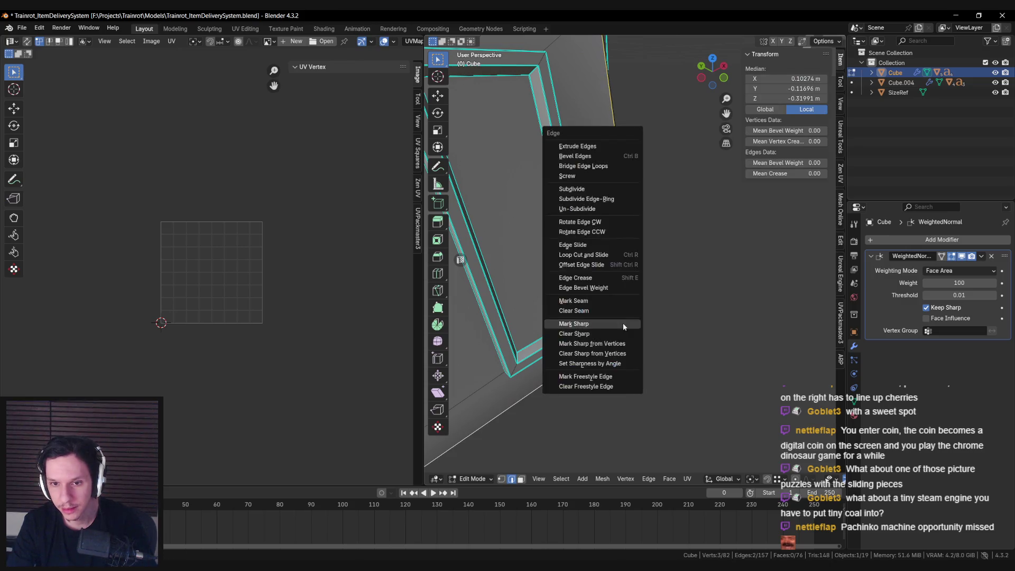
{"action": "left_click", "coordinate": [623, 324]}
{"action": "key", "text": "Tab"}
Toggle Edit Mode on the panel to check the sharp-edge shading from the front.
{"action": "scroll", "coordinate": [646, 363], "scroll_direction": "down", "scroll_amount": 5}
{"action": "scroll", "coordinate": [644, 367], "scroll_direction": "down", "scroll_amount": 5}
{"action": "left_click", "coordinate": [644, 367]}
{"action": "mouse_move", "coordinate": [644, 367]}
{"action": "middle_mouse_down"}
{"action": "mouse_move", "coordinate": [569, 326]}
{"action": "mouse_move", "coordinate": [596, 350]}
{"action": "middle_mouse_up"}
{"action": "key", "text": "Tab"}
{"action": "scroll", "coordinate": [581, 338], "scroll_direction": "up", "scroll_amount": 4}
{"action": "key", "text": "Tab"}
{"action": "key", "text": "Tab"}
{"action": "key", "text": "Tab"}
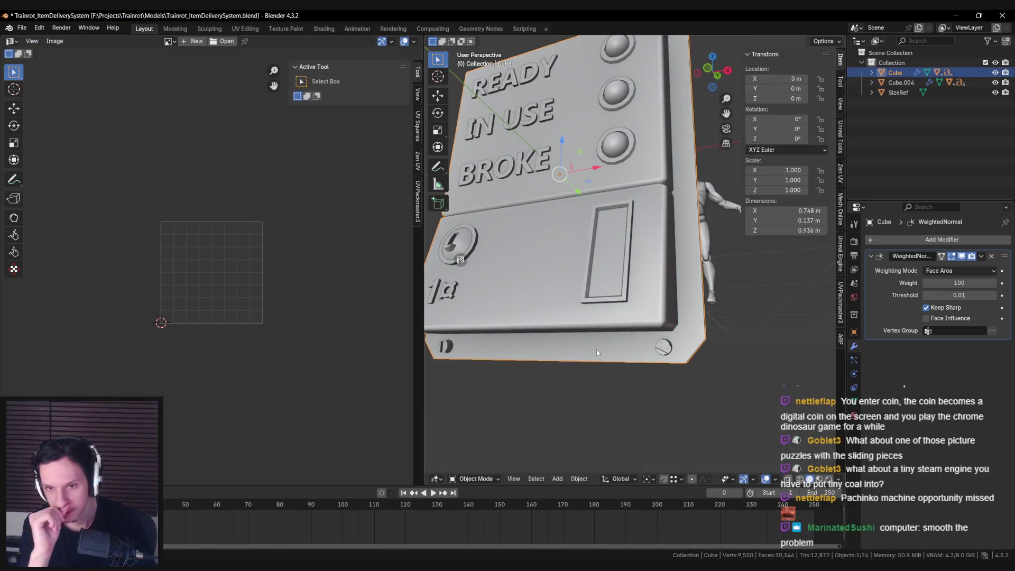
{"action": "key", "text": "Tab"}
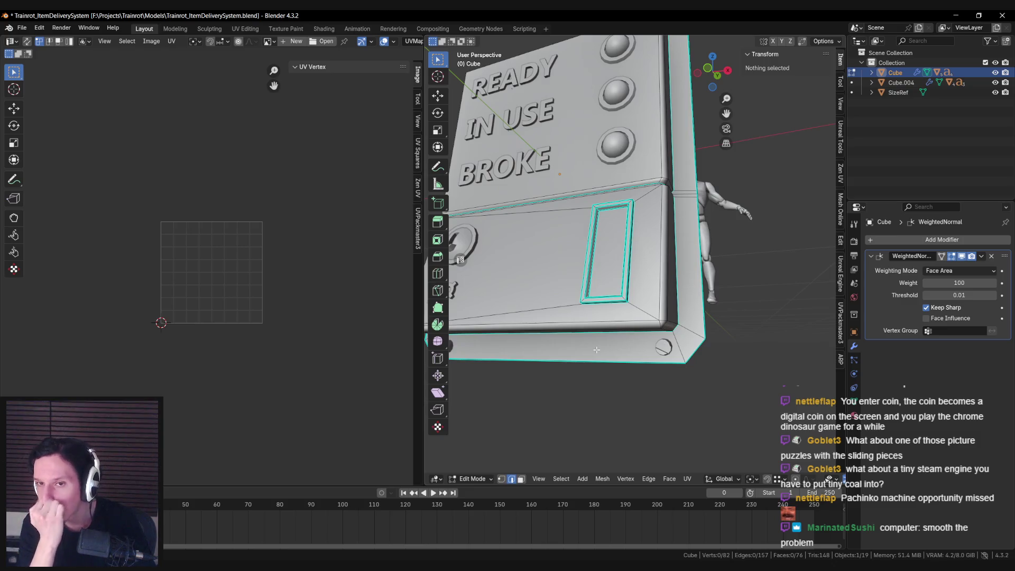
{"action": "key", "text": "Tab"}
{"action": "scroll", "coordinate": [596, 349], "scroll_direction": "down", "scroll_amount": 4}
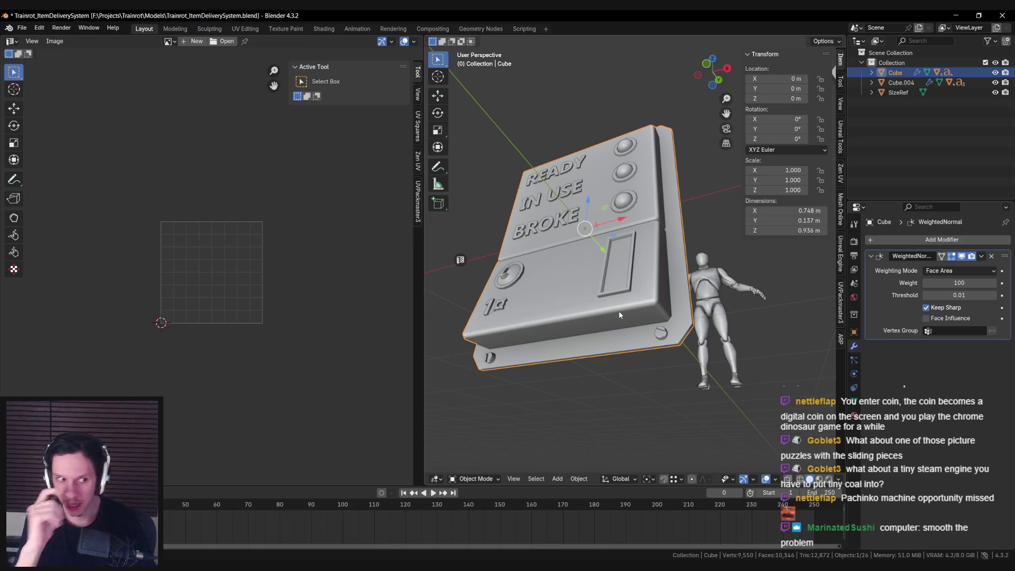
{"action": "mouse_move", "coordinate": [615, 311]}
{"action": "middle_mouse_down"}
{"action": "mouse_move", "coordinate": [574, 312]}
{"action": "mouse_move", "coordinate": [686, 264]}
{"action": "mouse_move", "coordinate": [636, 270]}
{"action": "middle_mouse_up"}
Save the blend file and inspect the panel in wireframe shading.
{"action": "key", "text": "ctrl+s"}
{"action": "scroll", "coordinate": [686, 264], "scroll_direction": "up", "scroll_amount": 2}
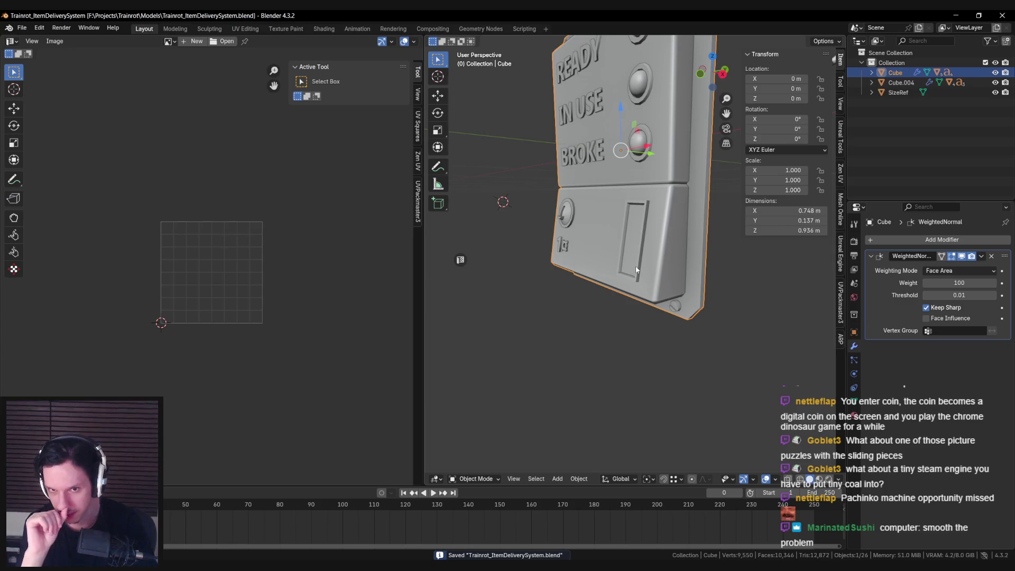
{"action": "scroll", "coordinate": [636, 269], "scroll_direction": "down", "scroll_amount": 3}
{"action": "mouse_move", "coordinate": [635, 270]}
{"action": "middle_mouse_down"}
{"action": "mouse_move", "coordinate": [545, 320]}
{"action": "mouse_move", "coordinate": [589, 296]}
{"action": "mouse_move", "coordinate": [602, 263]}
{"action": "mouse_move", "coordinate": [614, 264]}
{"action": "mouse_move", "coordinate": [601, 253]}
{"action": "middle_mouse_up"}
{"action": "key", "text": "shift+z"}
{"action": "key", "text": "shift+z"}
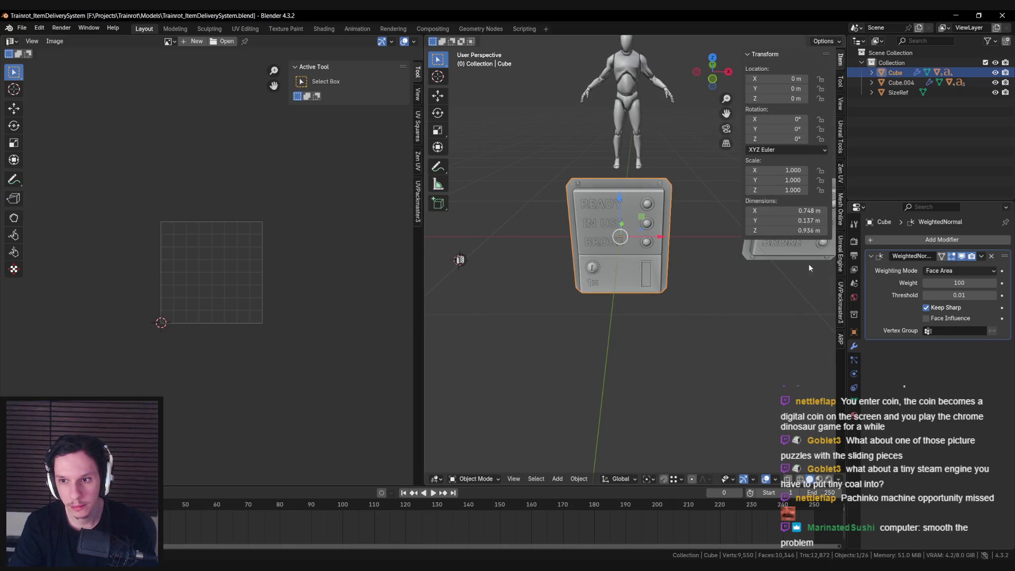
Set the Unreal Engine export mode to Export recursive and edit the static mesh path.
{"action": "left_click", "coordinate": [840, 256]}
{"action": "left_click", "coordinate": [782, 174]}
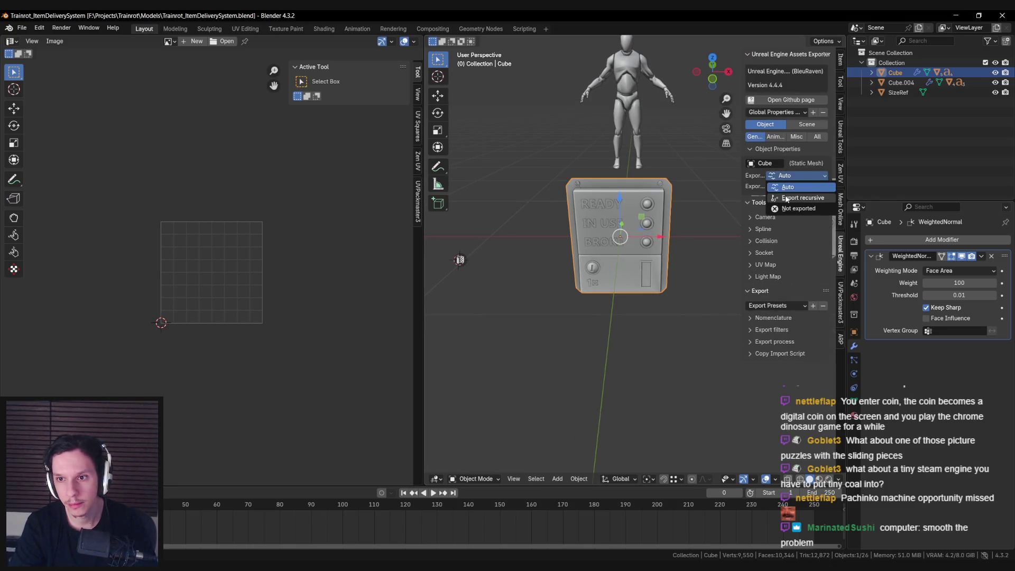
{"action": "left_click", "coordinate": [783, 197]}
{"action": "left_click", "coordinate": [773, 397]}
{"action": "scroll", "coordinate": [780, 366], "scroll_direction": "down", "scroll_amount": 2}
{"action": "left_click", "coordinate": [778, 348]}
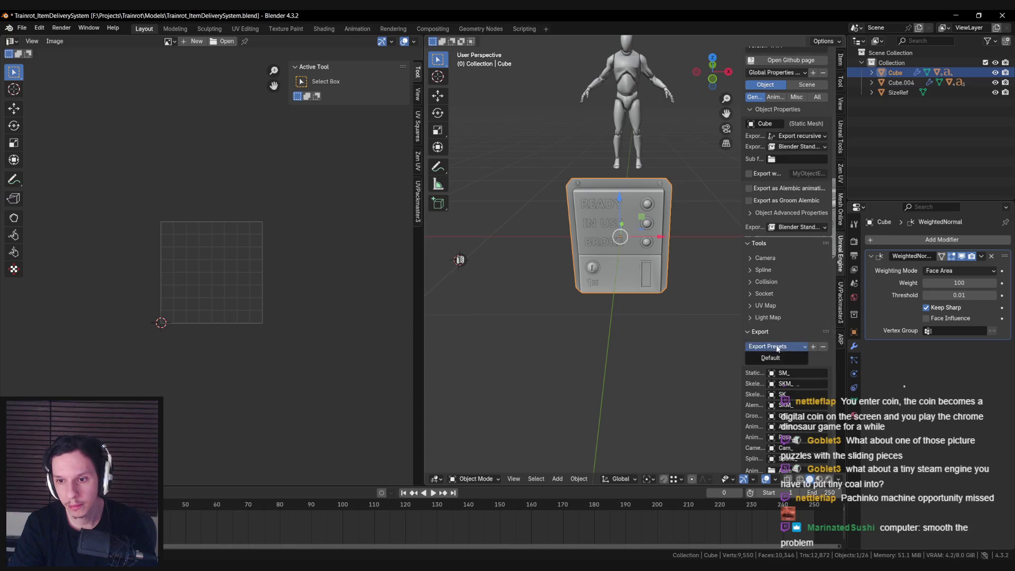
{"action": "scroll", "coordinate": [791, 383], "scroll_direction": "down", "scroll_amount": 6}
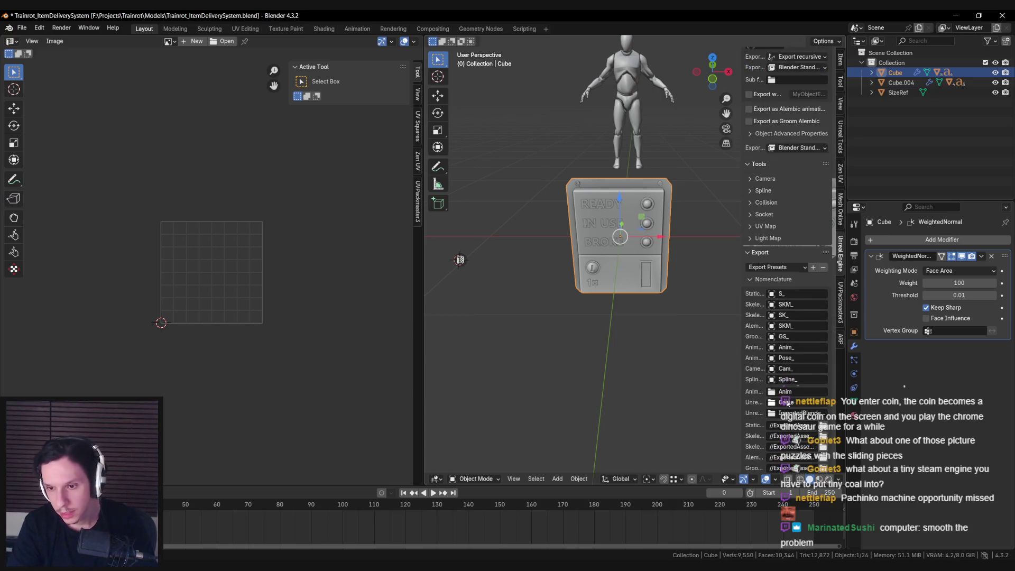
{"action": "left_click", "coordinate": [787, 366]}
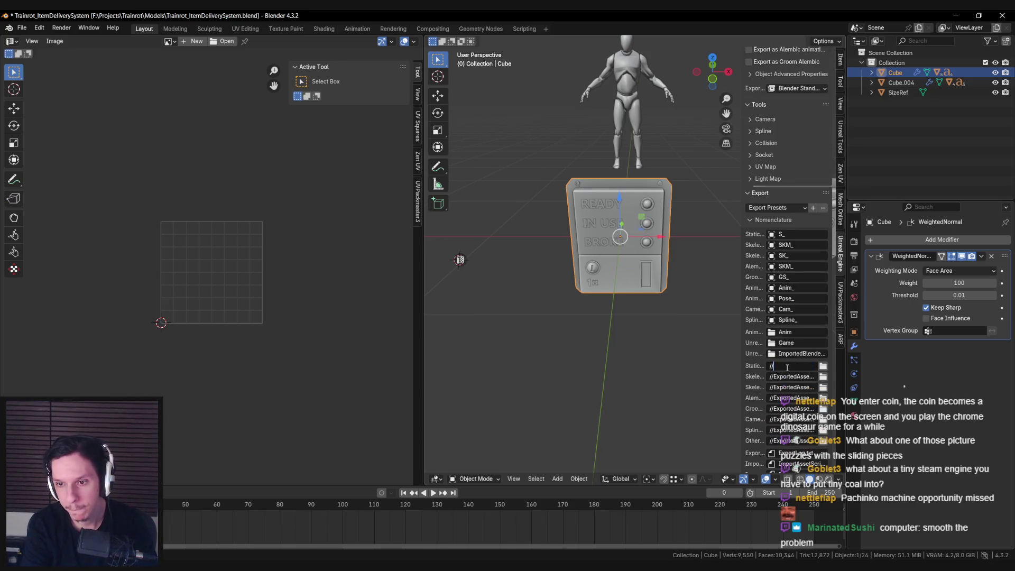
Keep only StaticMesh, limit to selected objects, and export the panel for Unreal Engine.
{"action": "scroll", "coordinate": [792, 363], "scroll_direction": "down", "scroll_amount": 2}
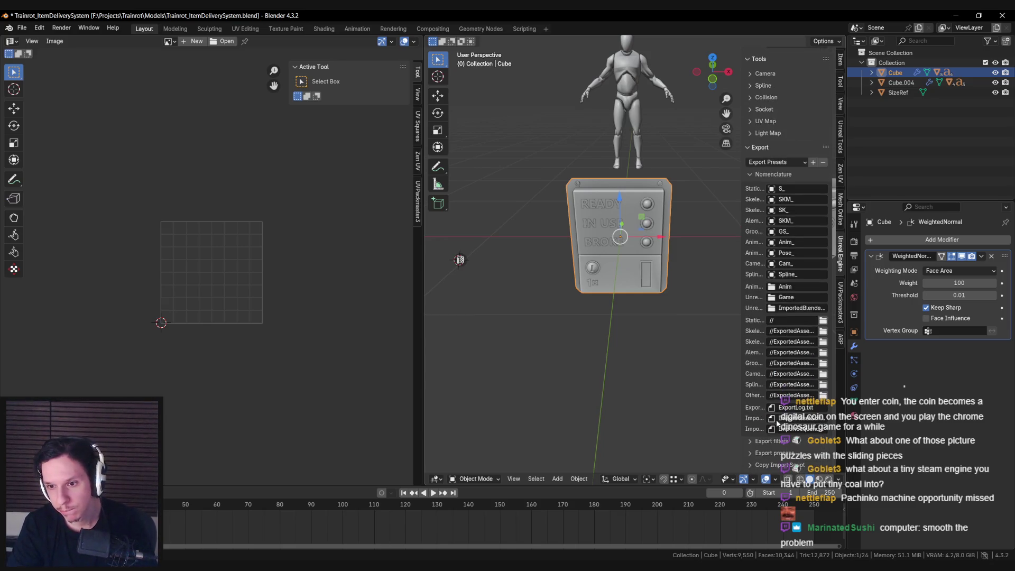
{"action": "scroll", "coordinate": [767, 445], "scroll_direction": "down", "scroll_amount": 4}
{"action": "left_click_drag", "start_coordinate": [748, 388], "coordinate": [749, 441]}
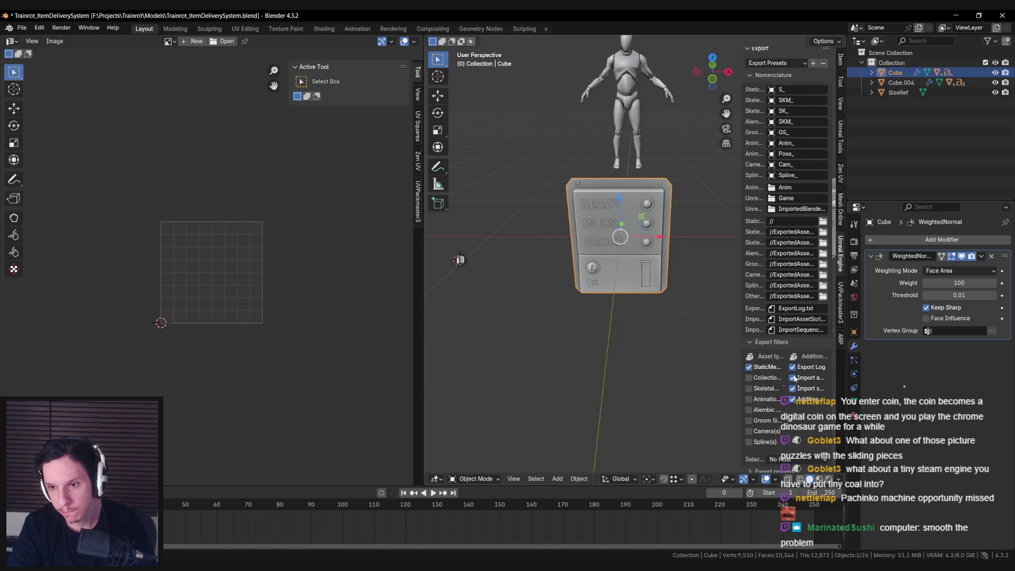
{"action": "scroll", "coordinate": [779, 441], "scroll_direction": "down", "scroll_amount": 3}
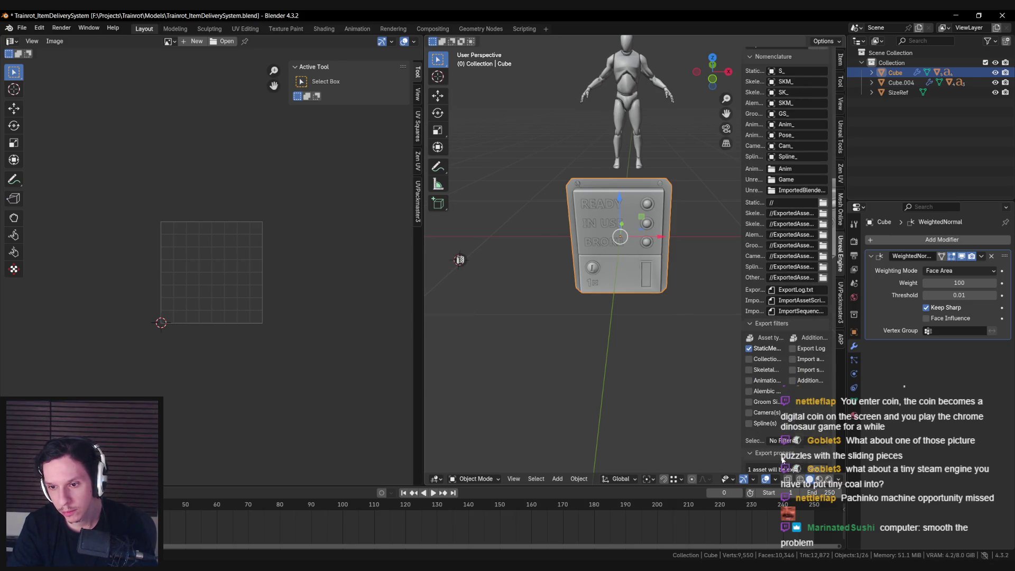
{"action": "left_click", "coordinate": [797, 386]}
{"action": "left_click", "coordinate": [793, 411]}
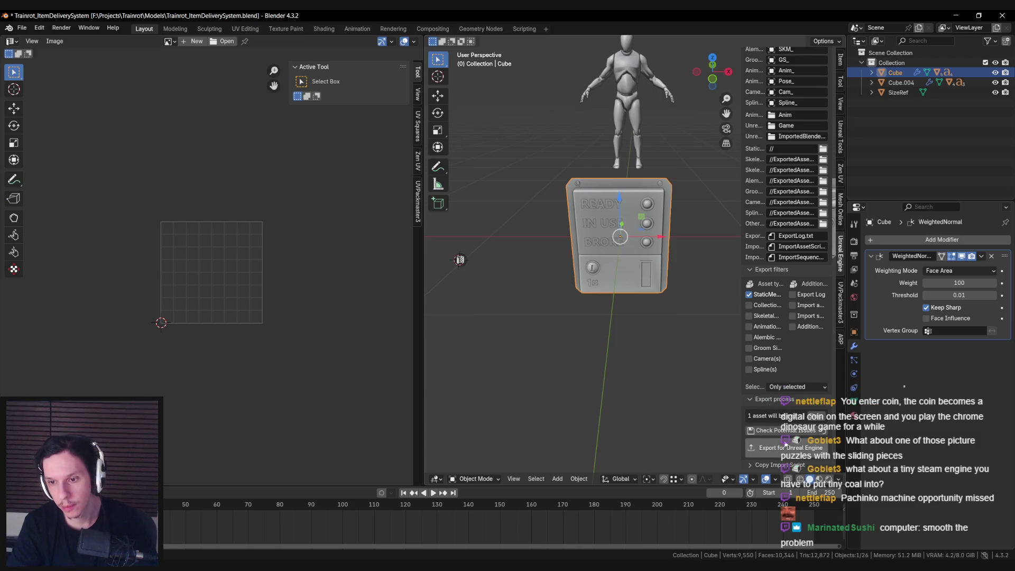
{"action": "left_click", "coordinate": [787, 447]}
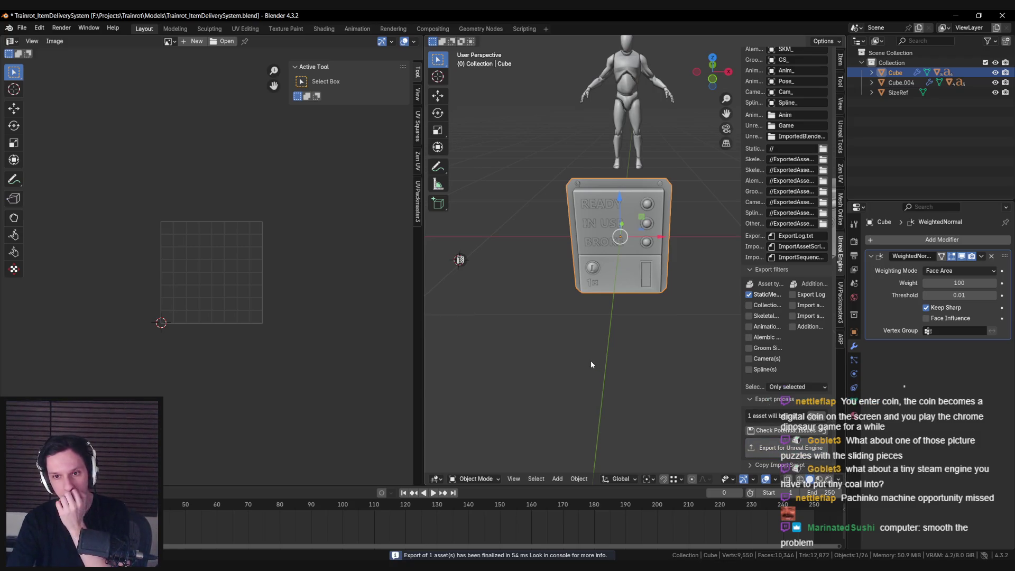
Confirm S_Cube.fbx is in the Models folder, then start renaming the Cube object.
{"action": "left_click", "coordinate": [822, 150]}
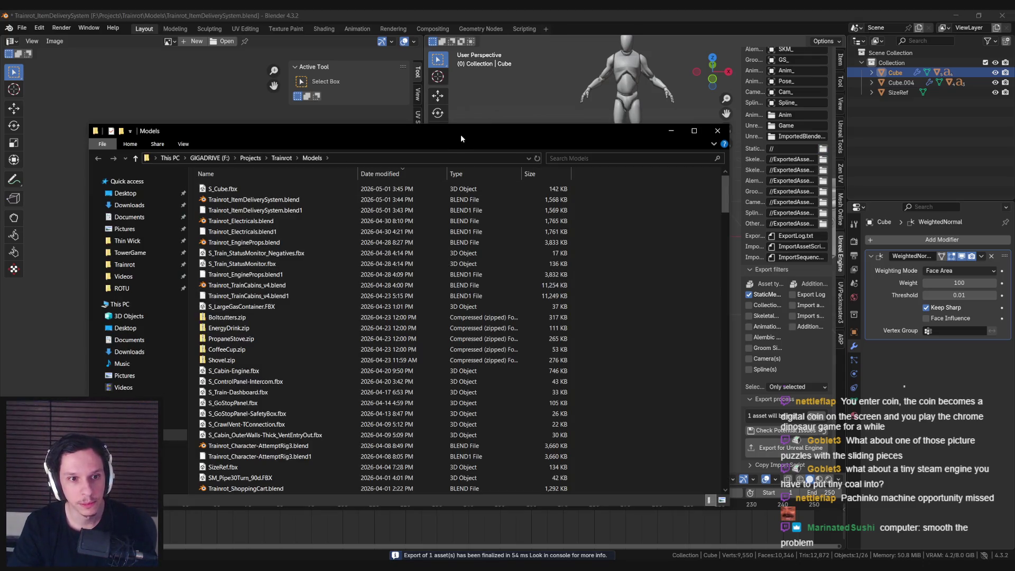
{"action": "left_click_drag", "start_coordinate": [454, 132], "coordinate": [473, 118]}
{"action": "left_click", "coordinate": [294, 175]}
{"action": "left_click", "coordinate": [689, 117]}
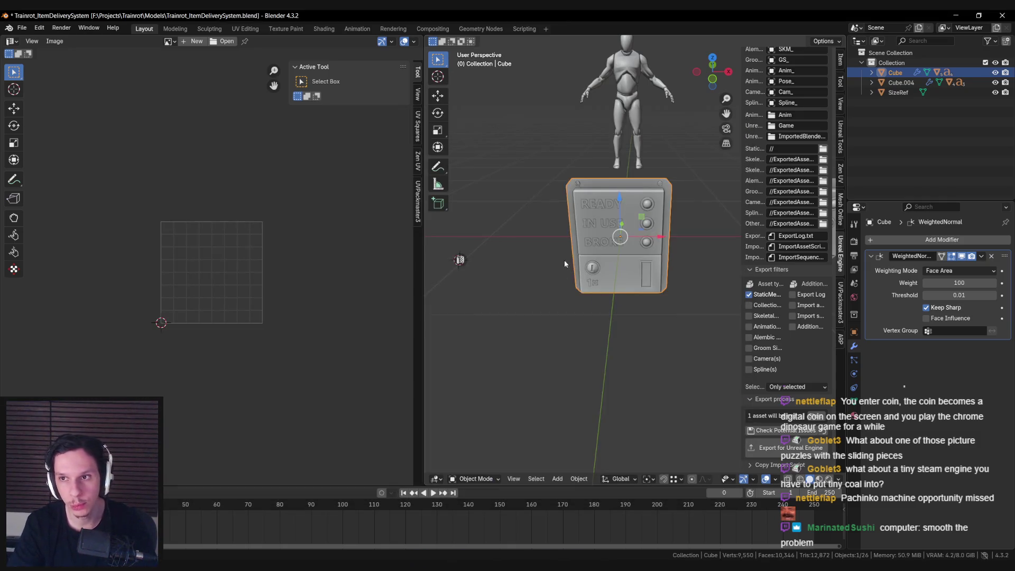
{"action": "double_click", "coordinate": [899, 72]}
{"action": "type", "text": "IDS_UsableP"}
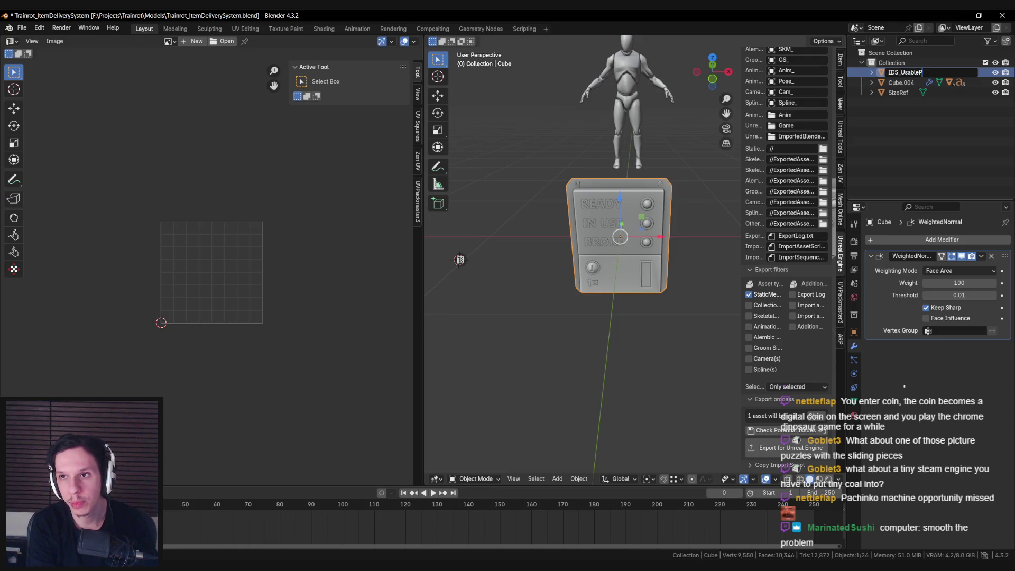
Rename the panel objects IDS_UsablePanel and IDS_StatusPanel.
{"action": "type", "text": "anel"}
{"action": "key", "text": "Return"}
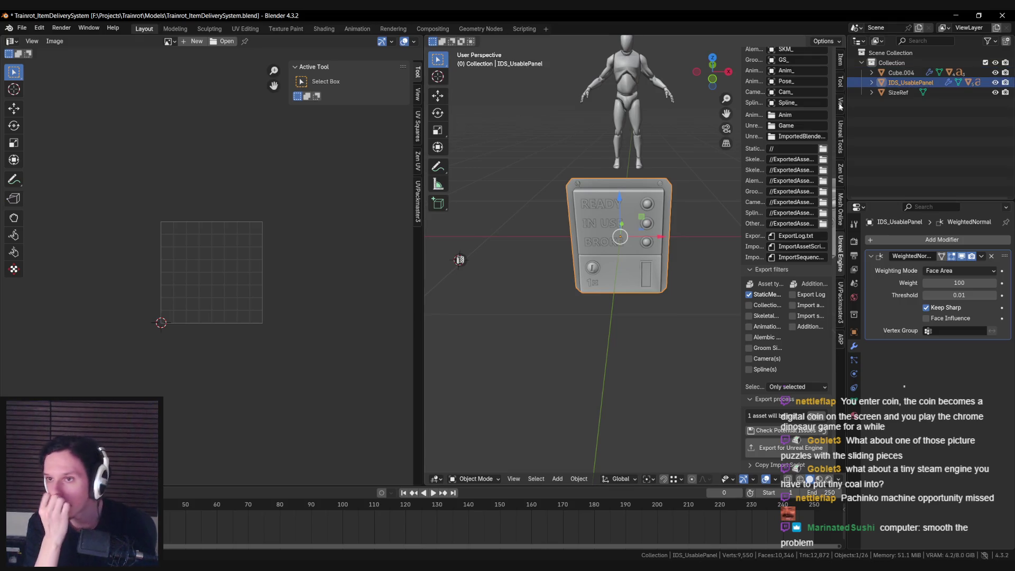
{"action": "middle_click_drag", "start_coordinate": [651, 228], "coordinate": [622, 197]}
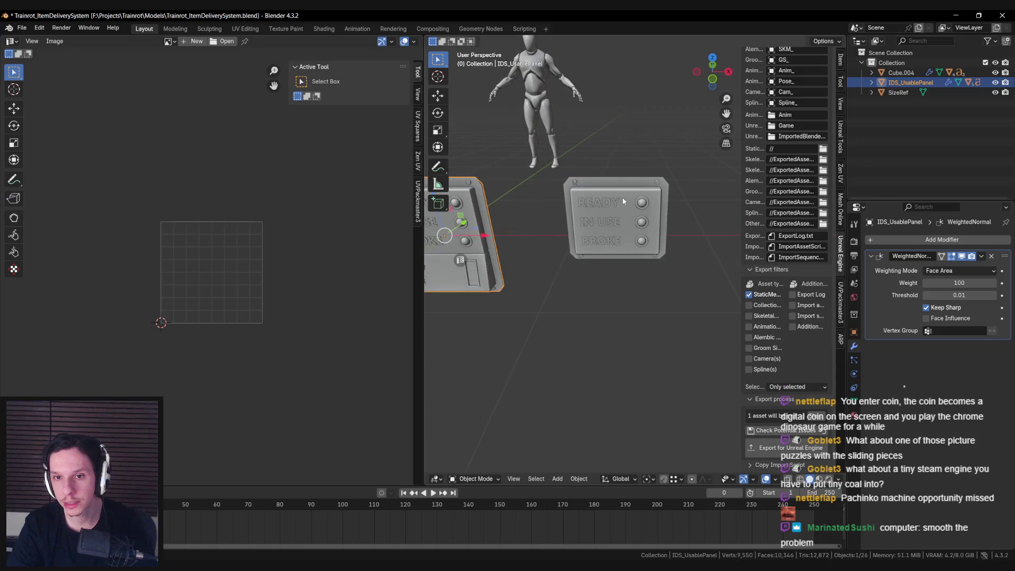
{"action": "left_click", "coordinate": [901, 73]}
{"action": "double_click", "coordinate": [901, 72]}
{"action": "type", "text": "IDS_Status"}
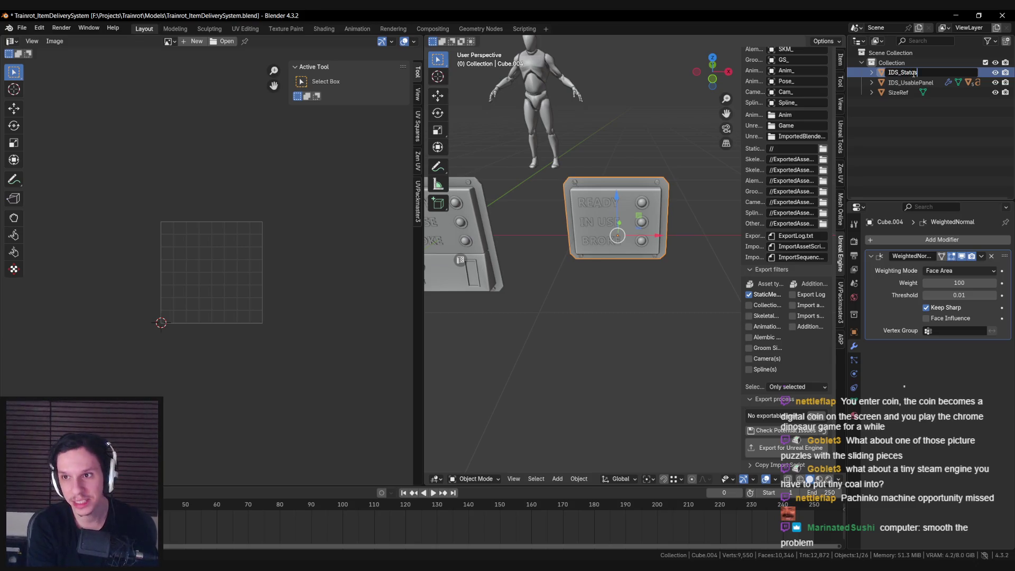
{"action": "type", "text": "Panel"}
{"action": "key", "text": "Return"}
Select the usable panel and save the blend file.
{"action": "middle_click_drag", "start_coordinate": [634, 212], "coordinate": [684, 224]}
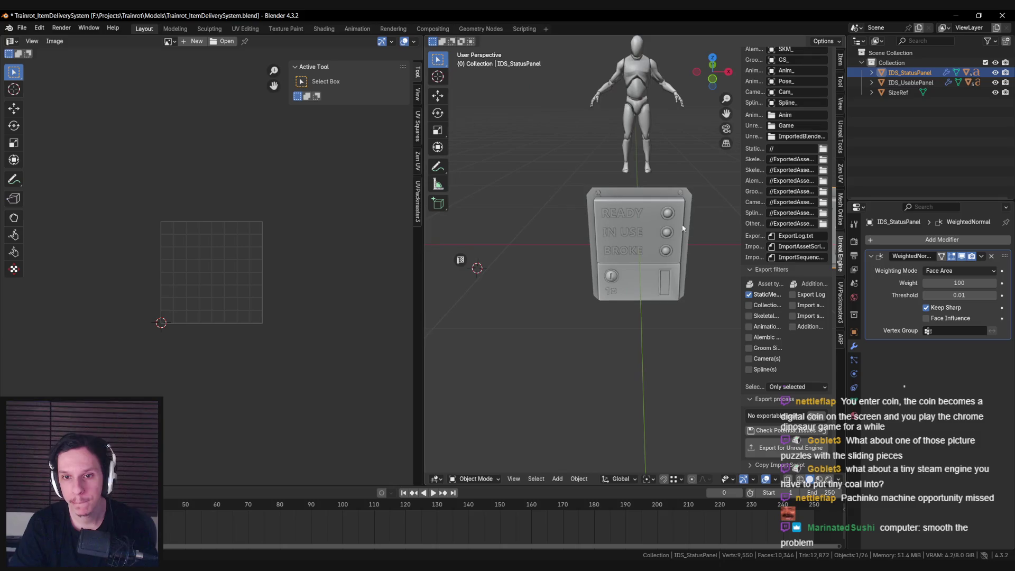
{"action": "key", "text": "n"}
{"action": "left_click", "coordinate": [650, 210]}
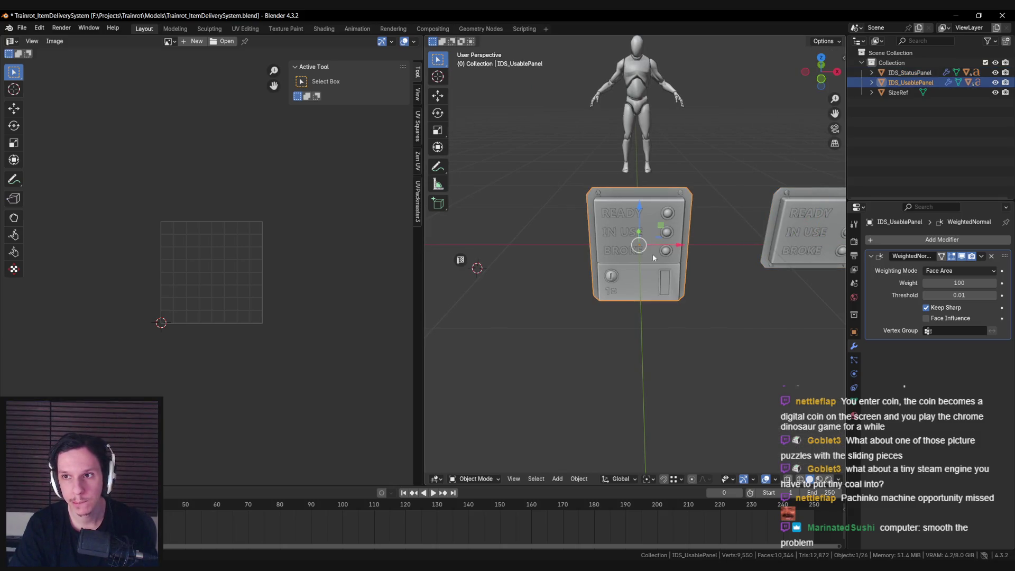
{"action": "key", "text": "ctrl+s"}
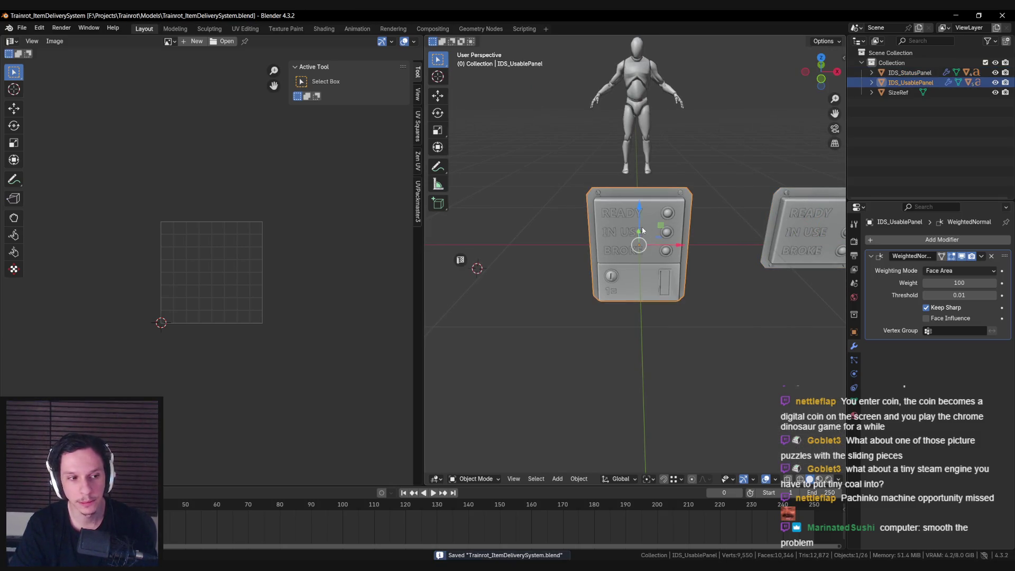
Export the status and usable panels for Unreal Engine and check the export folder.
{"action": "middle_click_drag", "start_coordinate": [729, 220], "coordinate": [702, 227]}
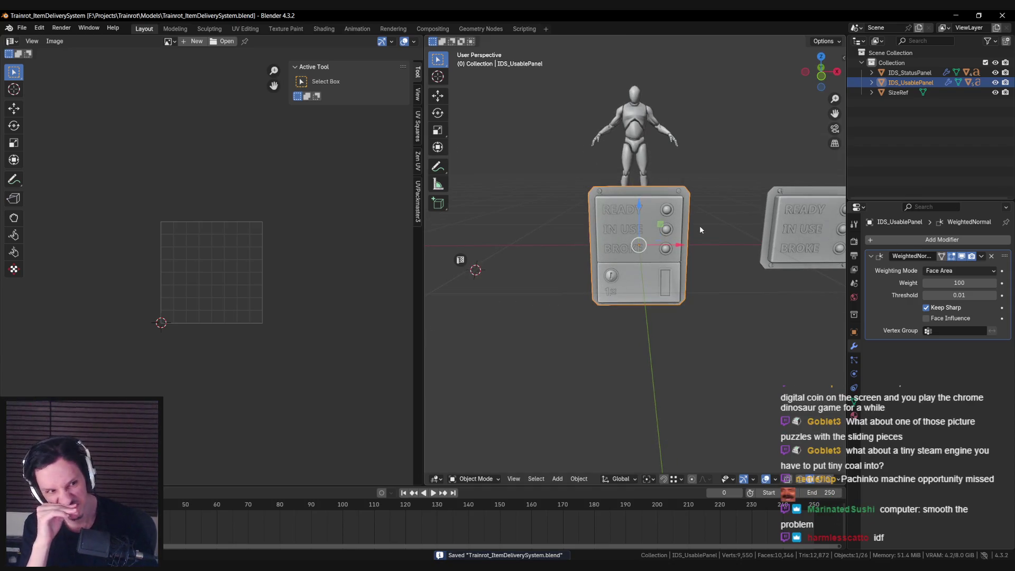
{"action": "middle_click_drag", "start_coordinate": [715, 217], "coordinate": [731, 207]}
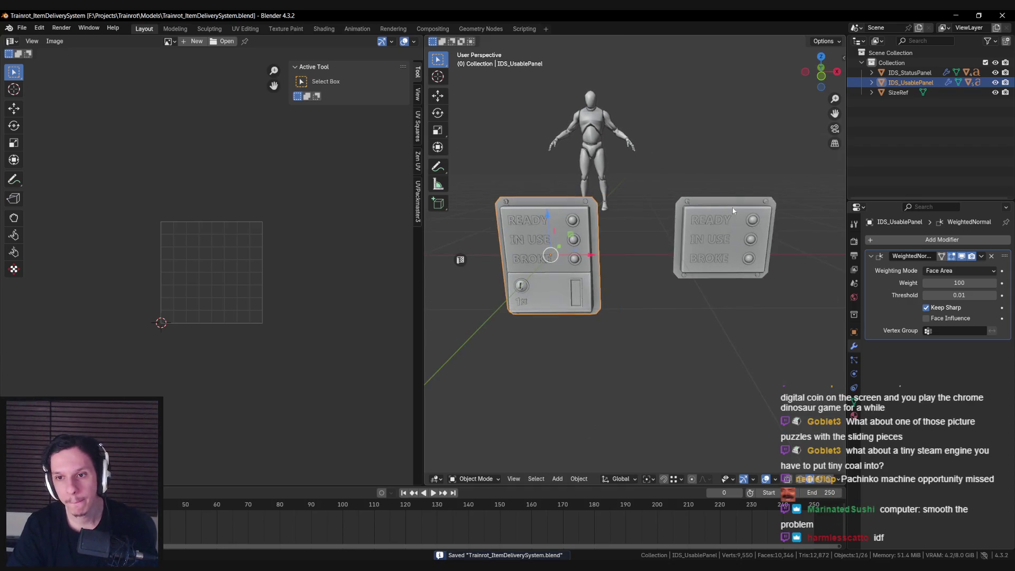
{"action": "left_click", "coordinate": [731, 208]}
{"action": "key", "text": "n"}
{"action": "scroll", "coordinate": [794, 332], "scroll_direction": "up", "scroll_amount": 15}
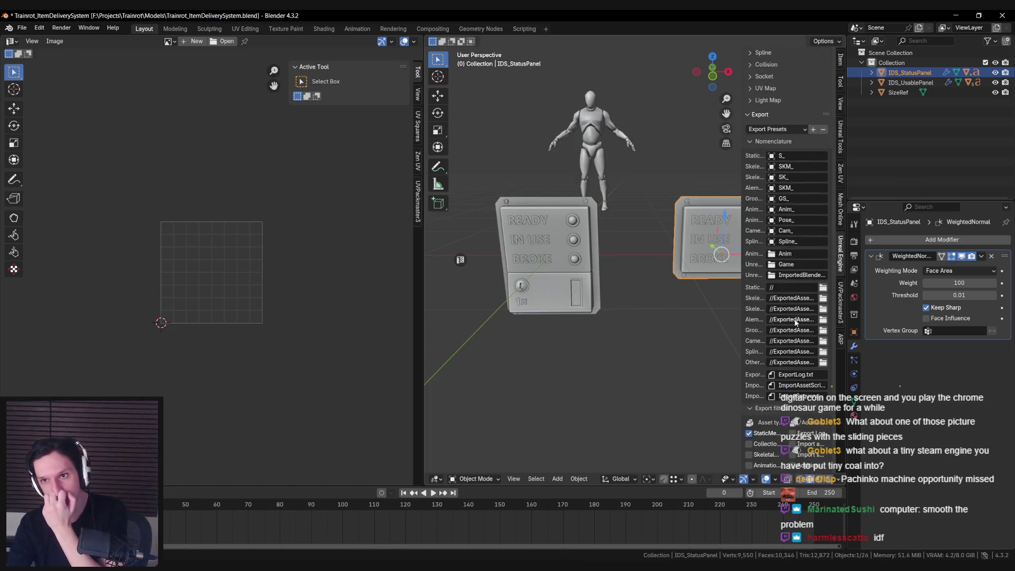
{"action": "scroll", "coordinate": [793, 262], "scroll_direction": "down", "scroll_amount": 15}
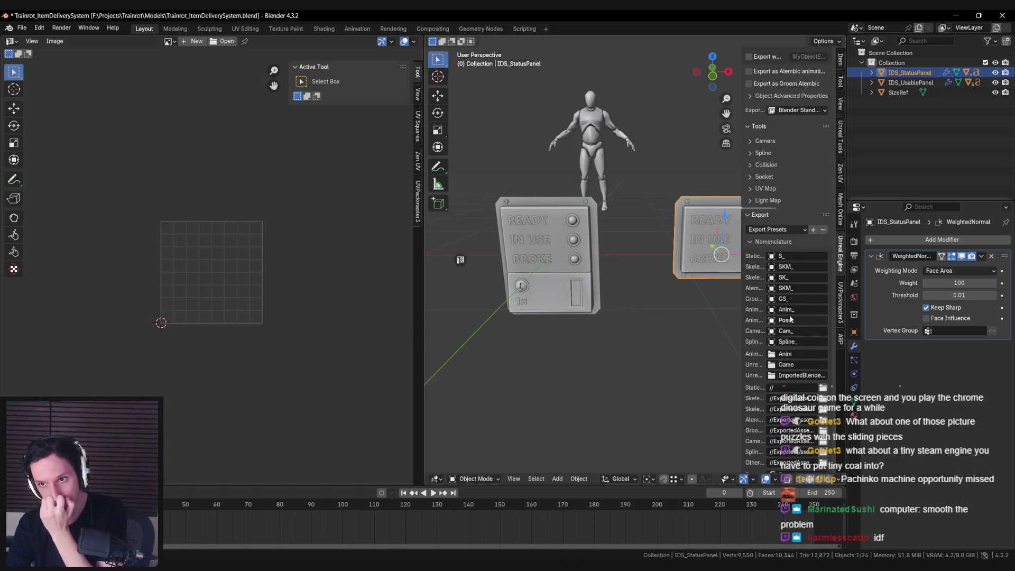
{"action": "left_click", "coordinate": [796, 449]}
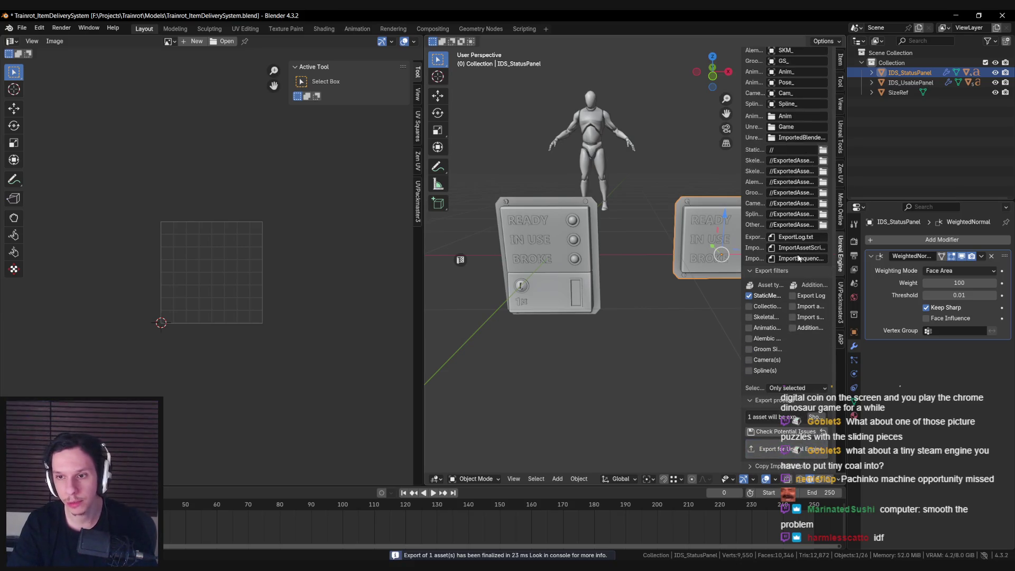
{"action": "left_click", "coordinate": [708, 238]}
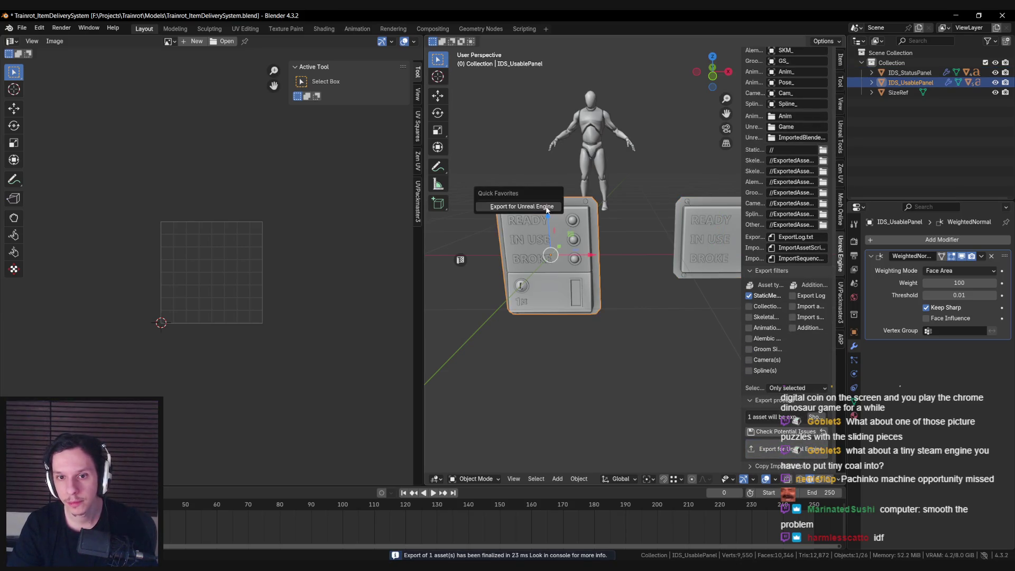
{"action": "key", "text": "KP_Decimal"}
{"action": "left_click", "coordinate": [823, 149]}
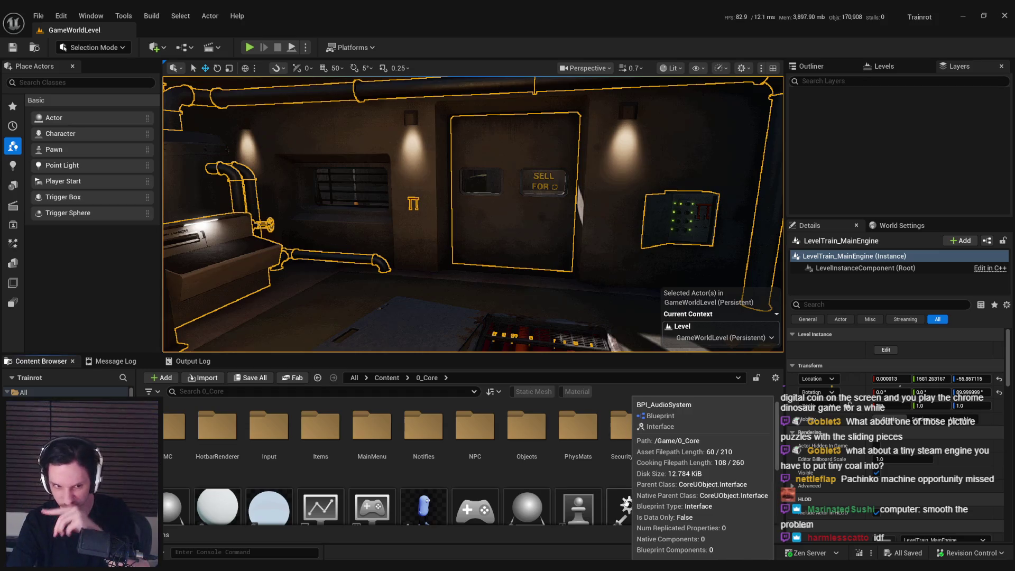
Open 0_Core > Objects in the Content Browser and add a new folder there.
{"action": "double_click", "coordinate": [534, 444]}
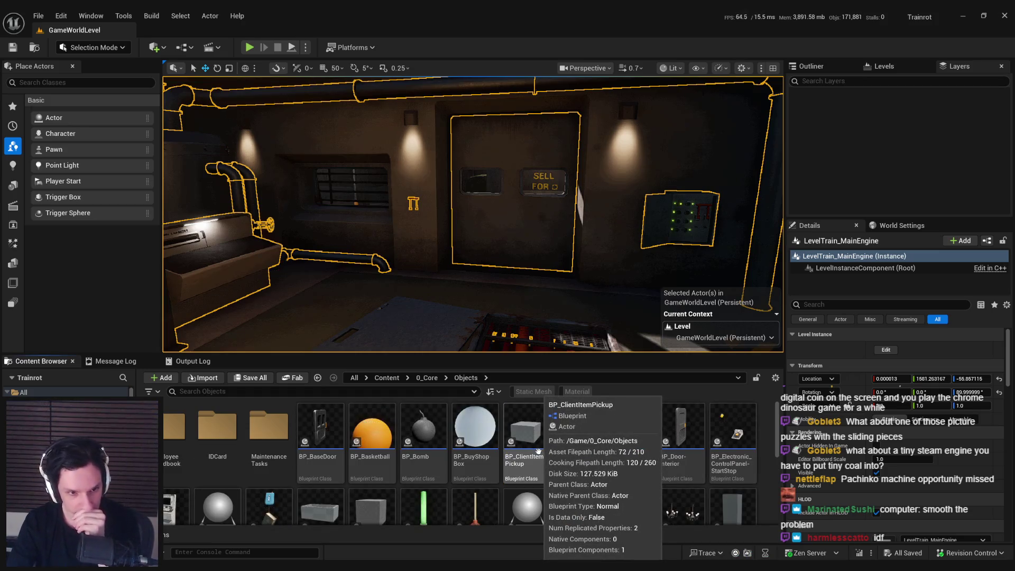
{"action": "scroll", "coordinate": [522, 493], "scroll_direction": "down", "scroll_amount": 2}
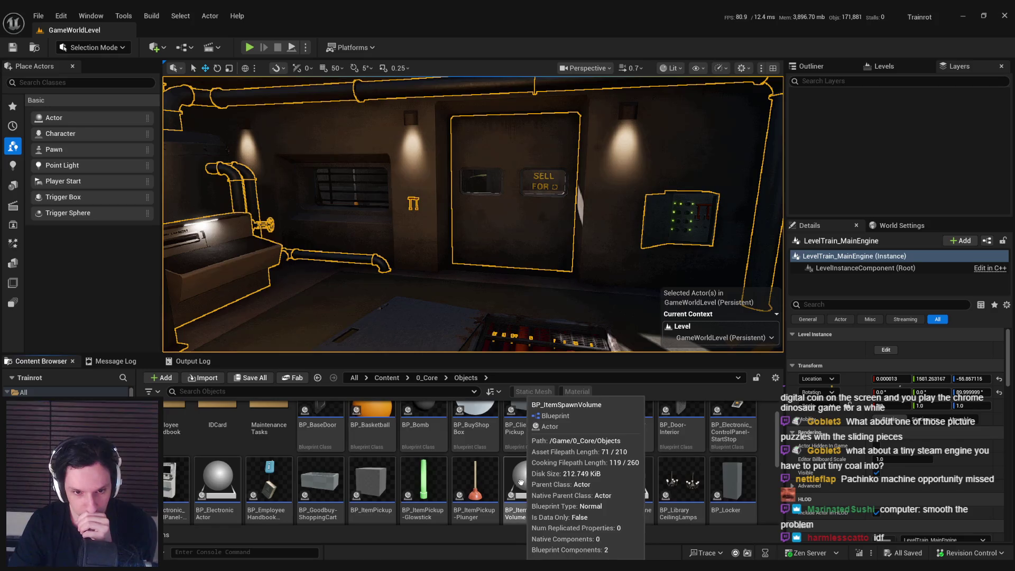
{"action": "scroll", "coordinate": [493, 433], "scroll_direction": "up", "scroll_amount": 1}
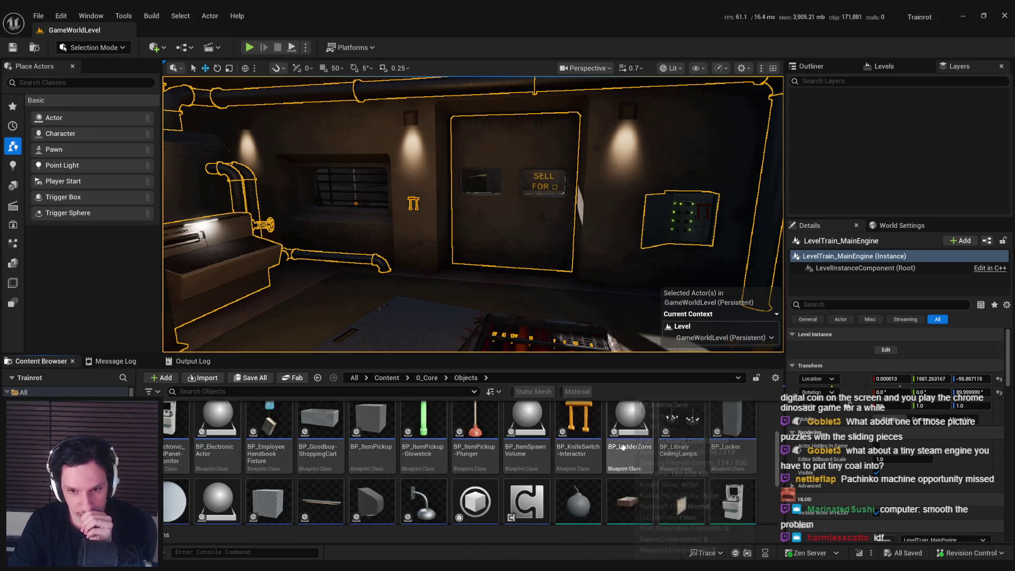
{"action": "scroll", "coordinate": [627, 474], "scroll_direction": "down", "scroll_amount": 2}
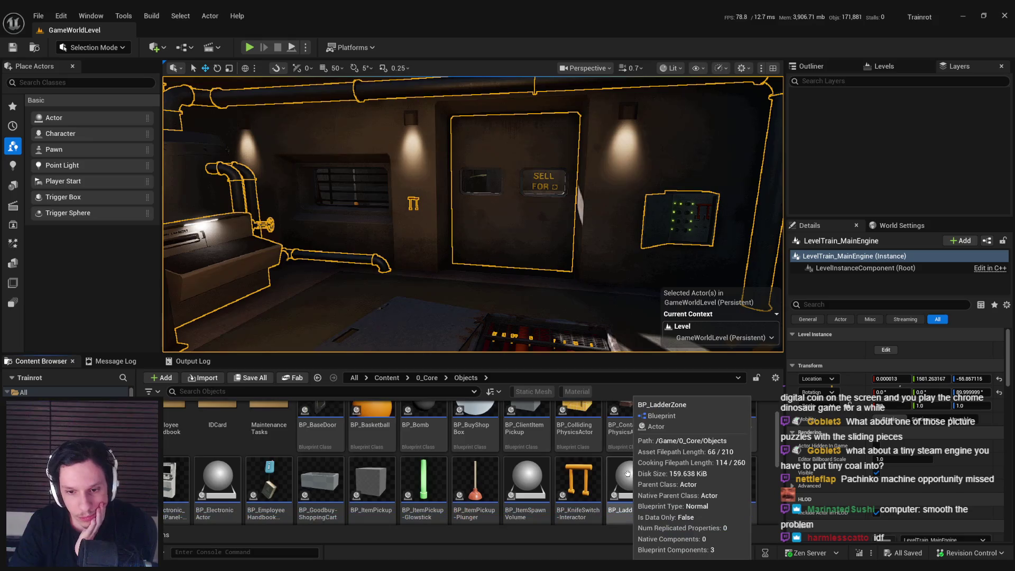
{"action": "scroll", "coordinate": [628, 473], "scroll_direction": "up", "scroll_amount": 3}
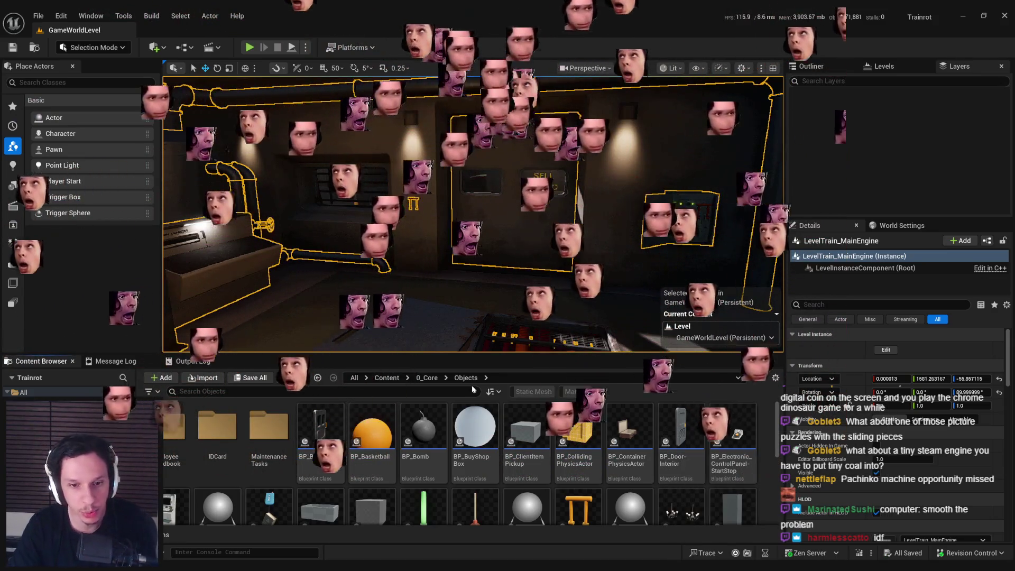
{"action": "left_click", "coordinate": [425, 377]}
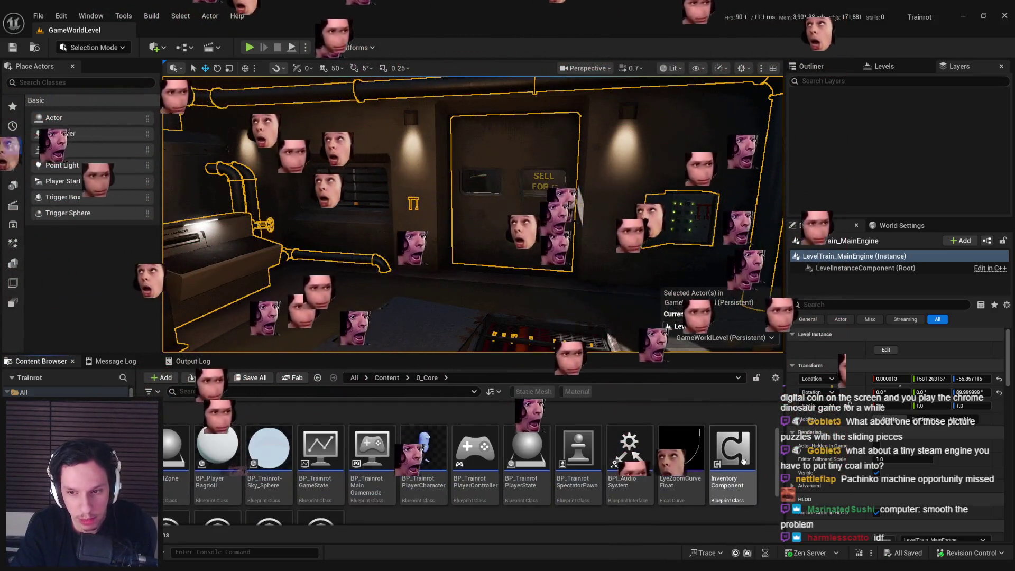
{"action": "double_click", "coordinate": [526, 425]}
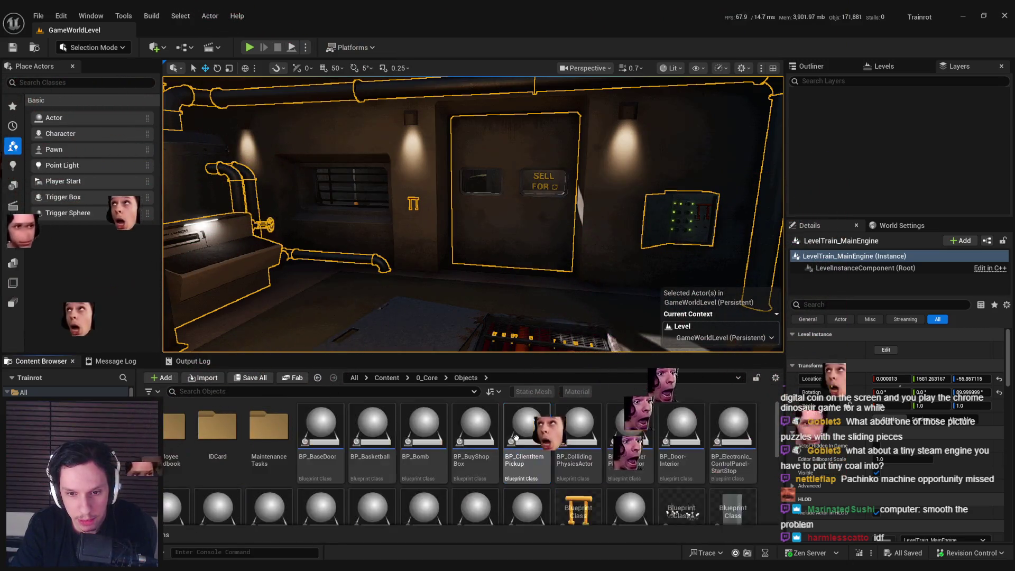
{"action": "left_click_drag", "start_coordinate": [472, 355], "coordinate": [475, 205]}
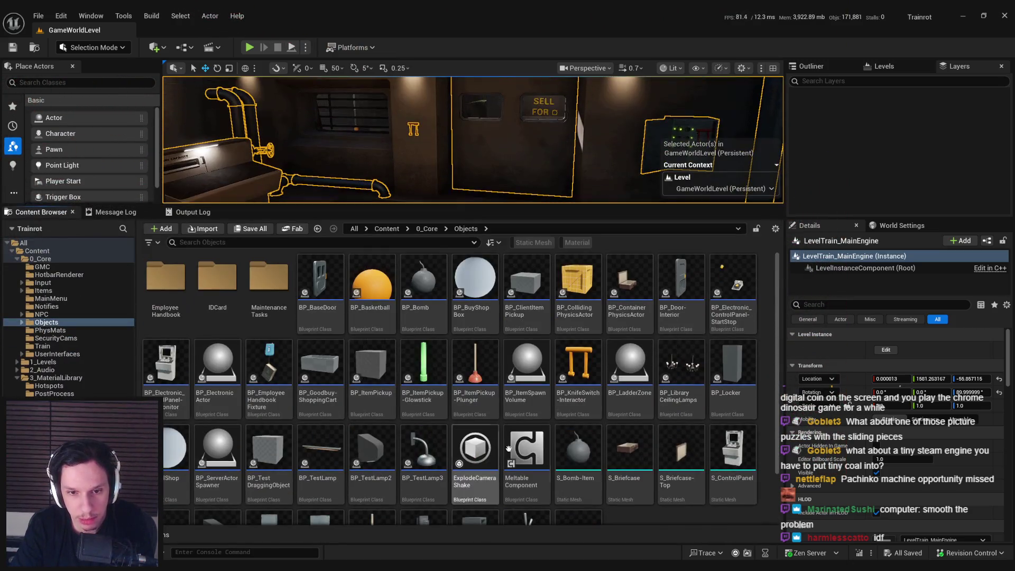
{"action": "right_click", "coordinate": [621, 522]}
{"action": "left_click", "coordinate": [657, 173]}
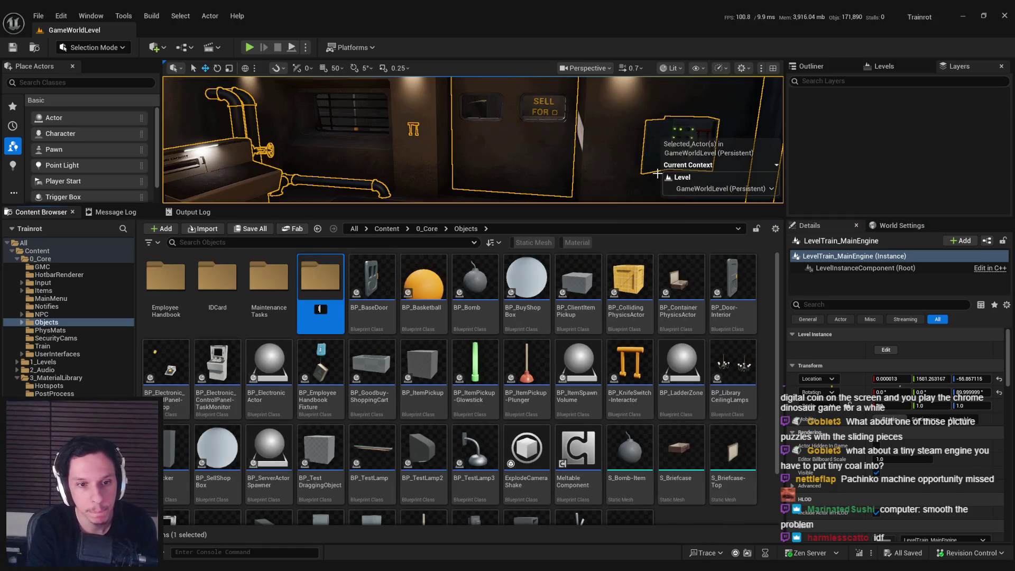
{"action": "type", "text": "IDS"}
Drag S_IDS_UsablePanel.fbx and S_IDS_StatusPanel.fbx into the IDS folder and confirm the import.
{"action": "double_click", "coordinate": [280, 288]}
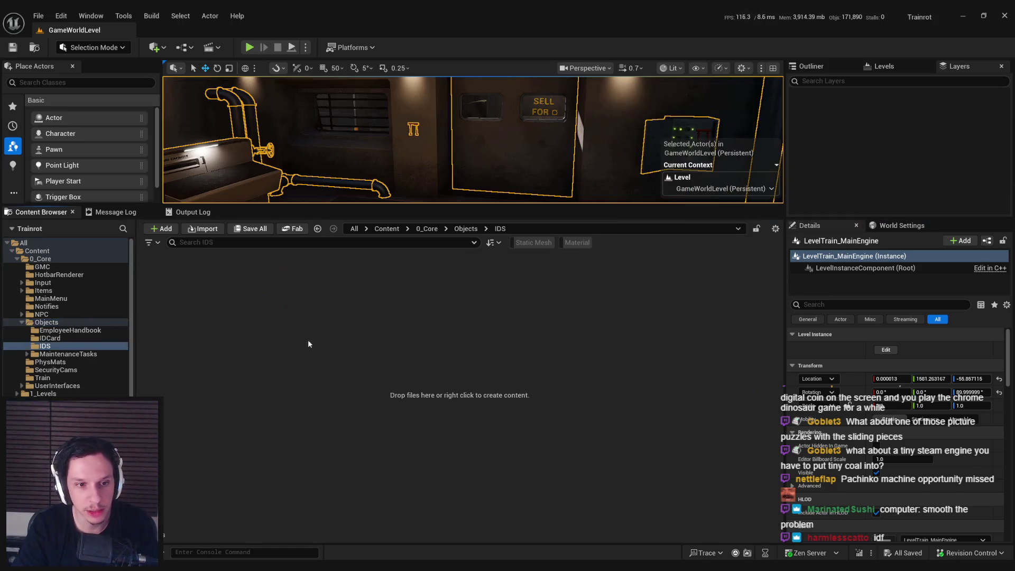
{"action": "key", "text": "alt+Tab"}
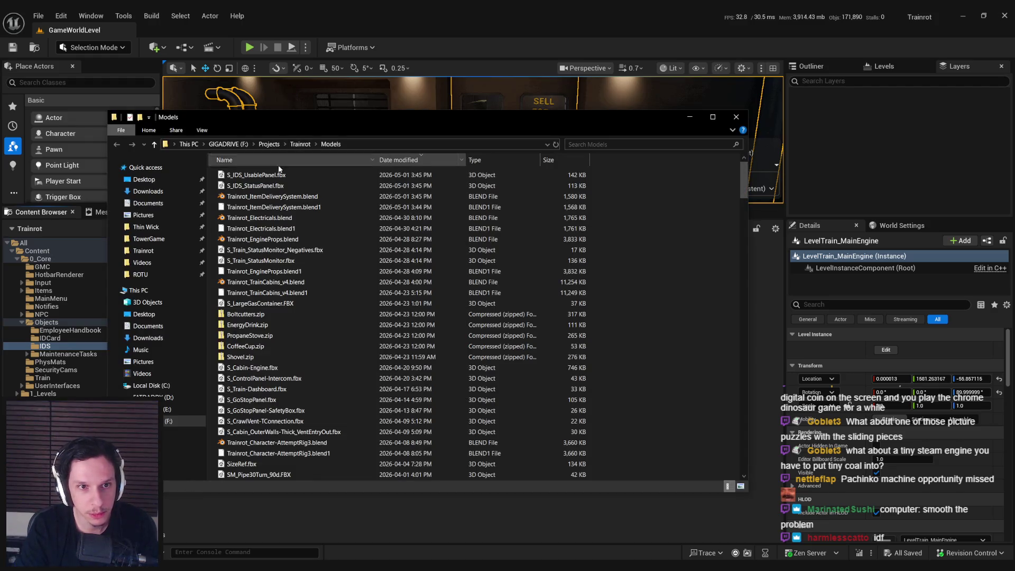
{"action": "left_click", "coordinate": [254, 175]}
{"action": "left_click", "coordinate": [268, 185], "text": "shift"}
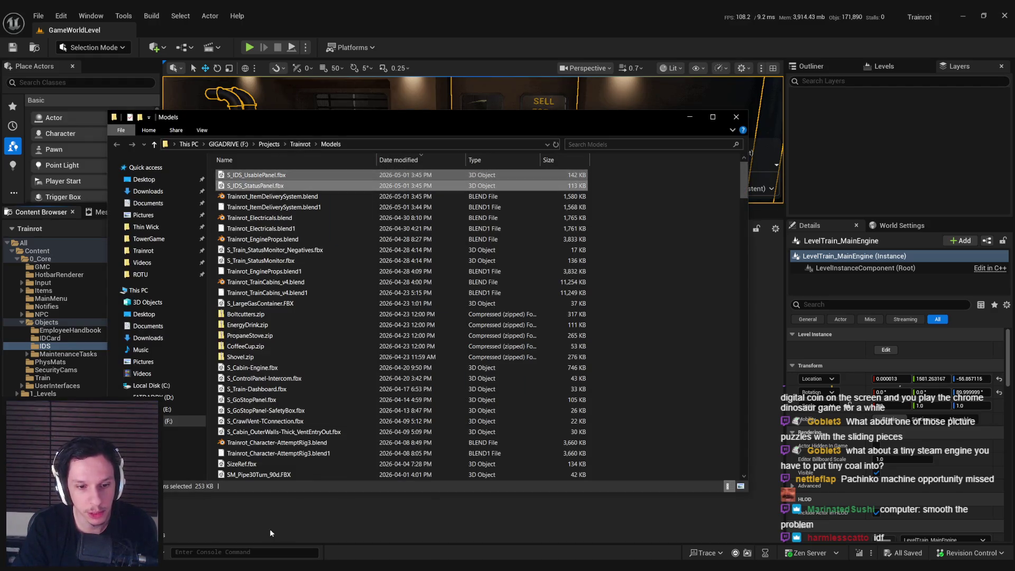
{"action": "left_click_drag", "start_coordinate": [273, 533], "coordinate": [209, 525]}
{"action": "left_click", "coordinate": [920, 548]}
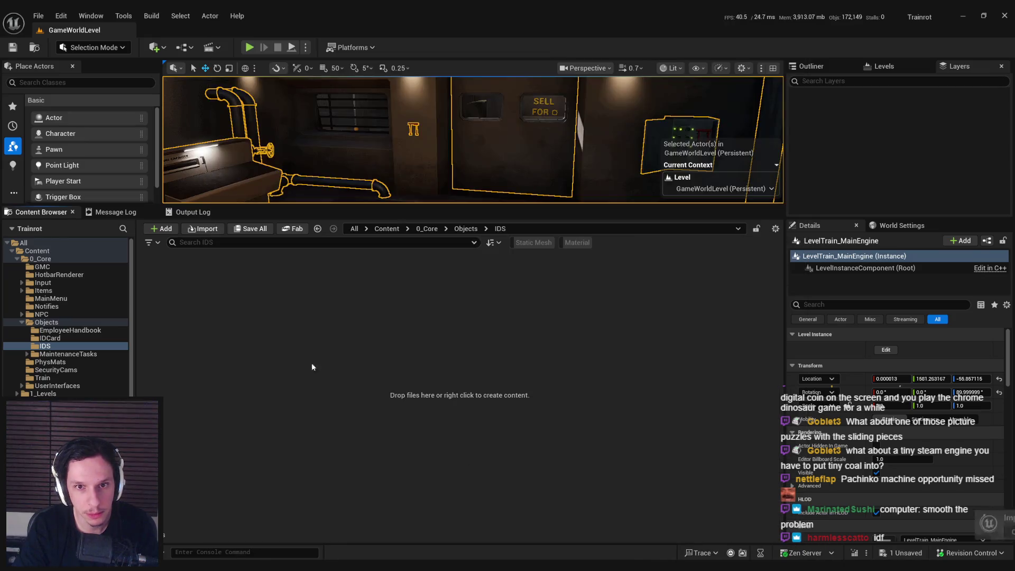
Open the imported S_IDS_UsablePanel mesh for editing.
{"action": "mouse_move", "coordinate": [218, 274]}
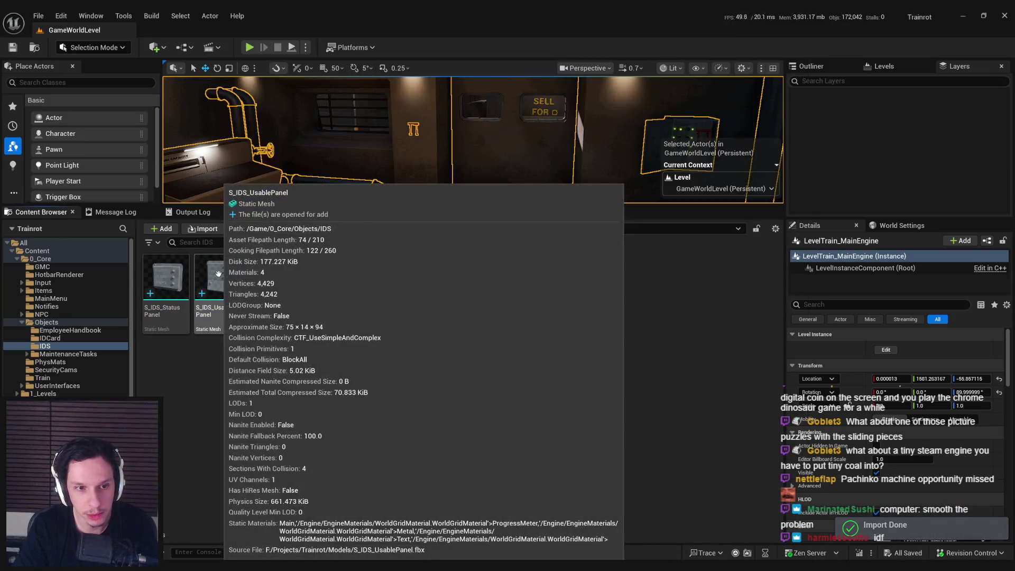
{"action": "left_click_drag", "start_coordinate": [227, 205], "coordinate": [228, 338]}
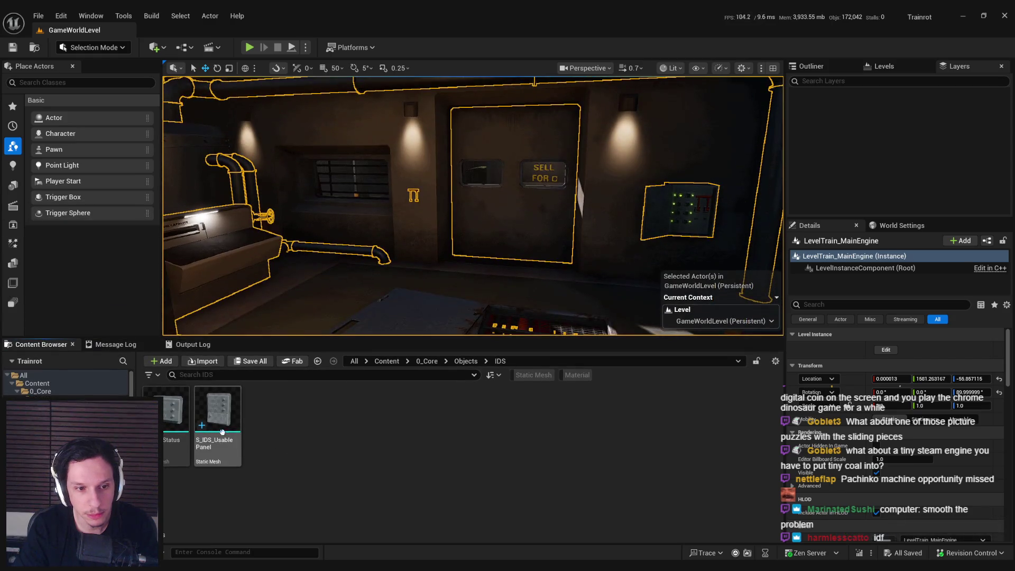
{"action": "double_click", "coordinate": [212, 414]}
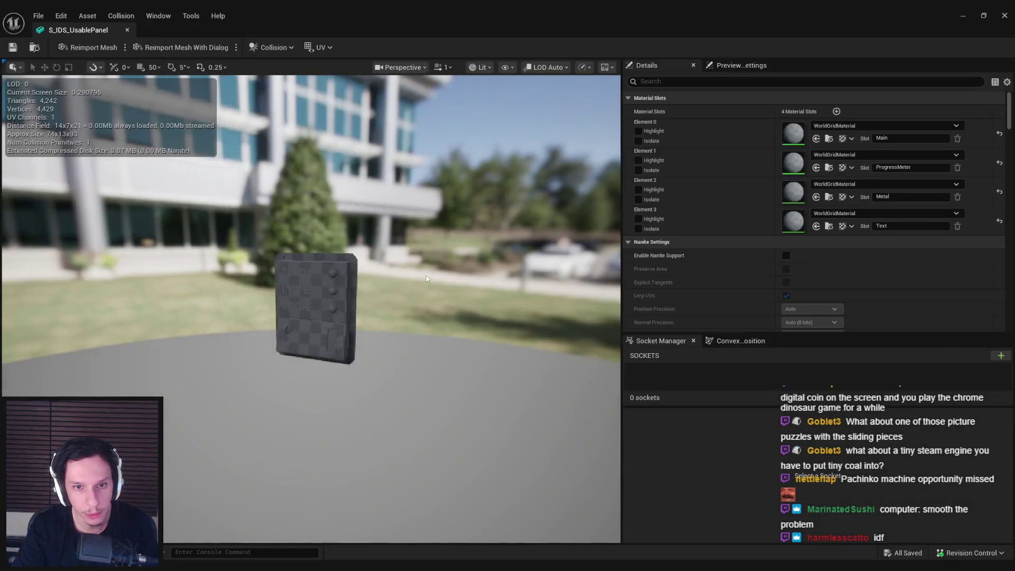
Assign MI_TestMat-Metal to the Metal slot and save the mesh.
{"action": "left_click", "coordinate": [861, 184]}
{"action": "type", "text": "meta"}
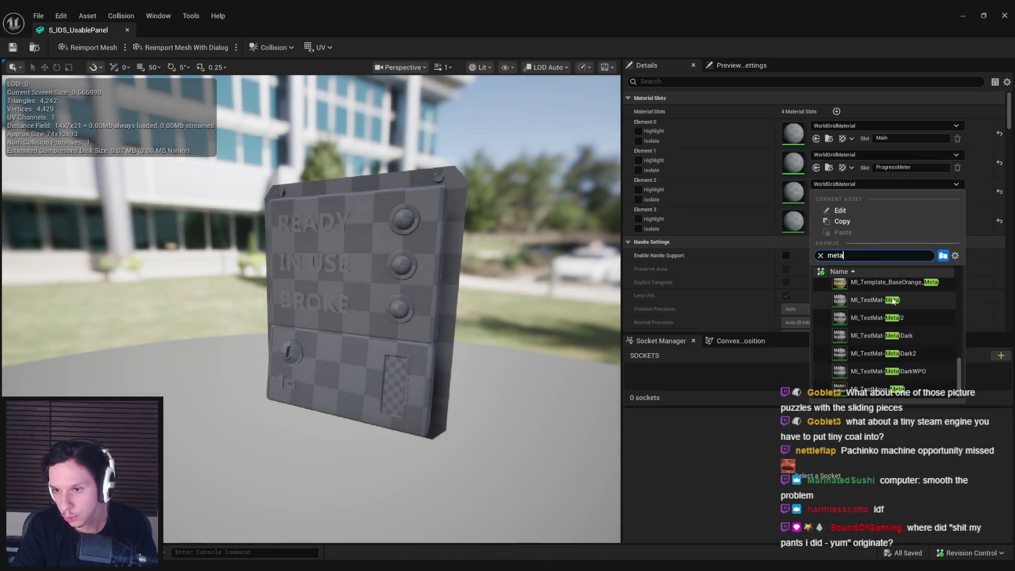
{"action": "left_click", "coordinate": [878, 300]}
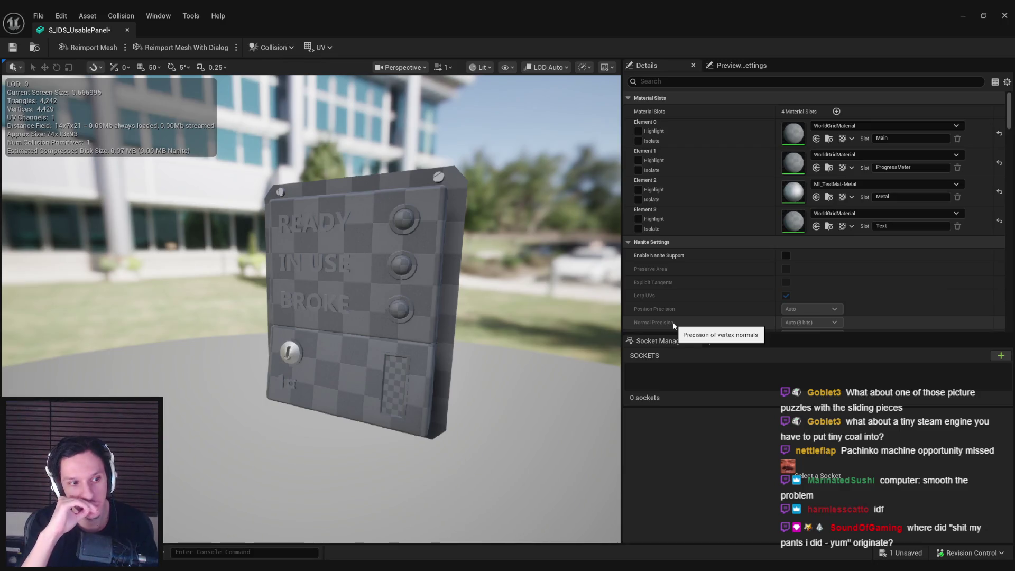
{"action": "mouse_move", "coordinate": [510, 261]}
{"action": "right_mouse_down"}
{"action": "mouse_move", "coordinate": [529, 259]}
{"action": "mouse_move", "coordinate": [472, 281]}
{"action": "right_mouse_up"}
{"action": "key", "text": "ctrl+s"}
{"action": "key", "text": "f"}
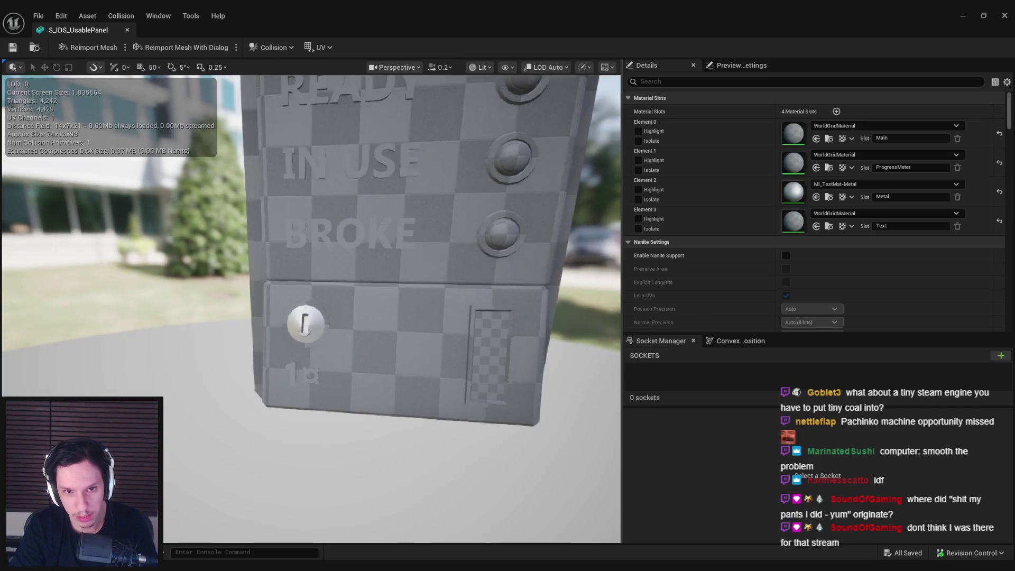
Assign MI_TestMat-ElectronicsPlate to the Text slot.
{"action": "left_click", "coordinate": [877, 213]}
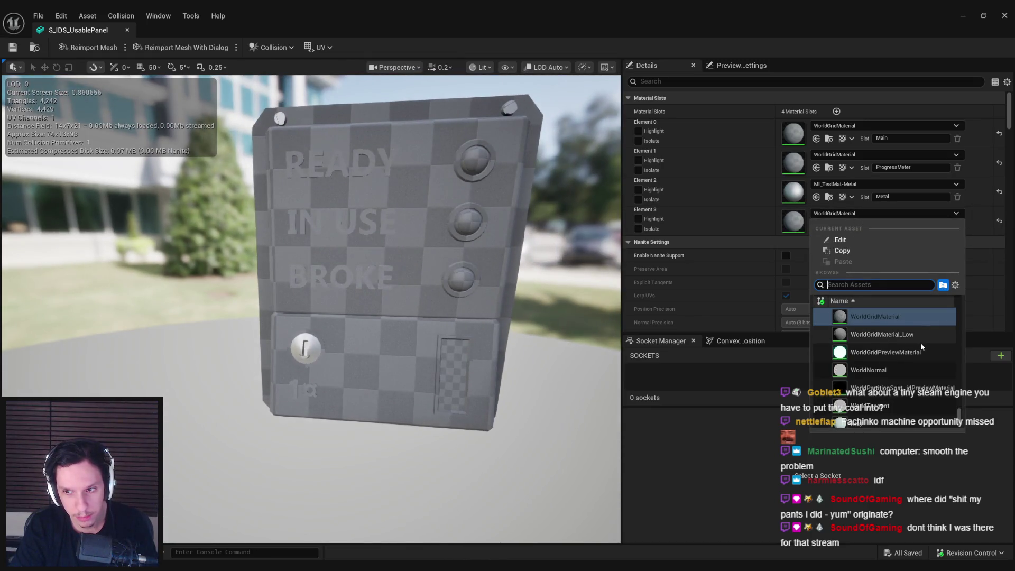
{"action": "left_click", "coordinate": [954, 285]}
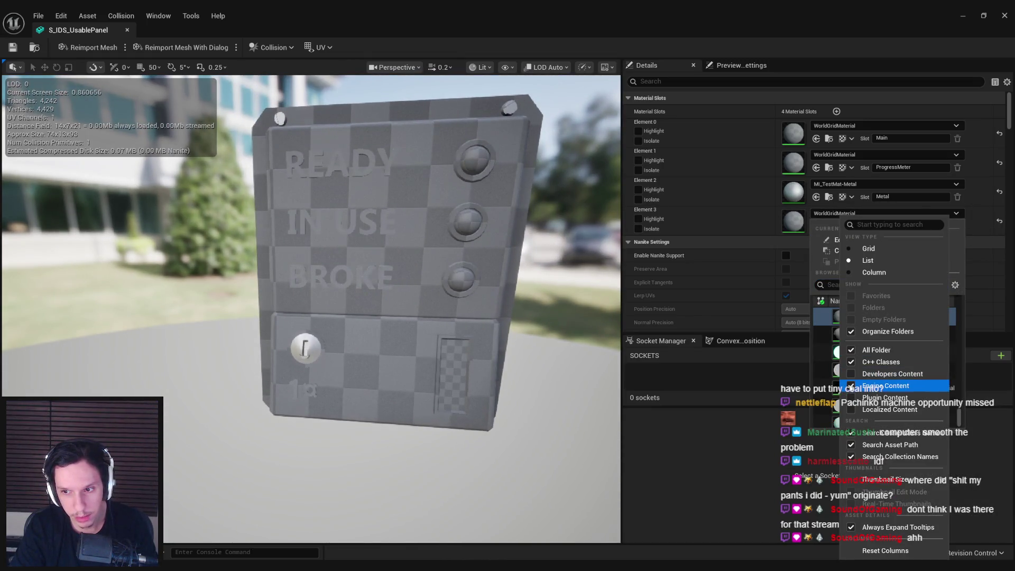
{"action": "left_click", "coordinate": [733, 448]}
{"action": "left_click", "coordinate": [942, 214]}
{"action": "type", "text": "elec"}
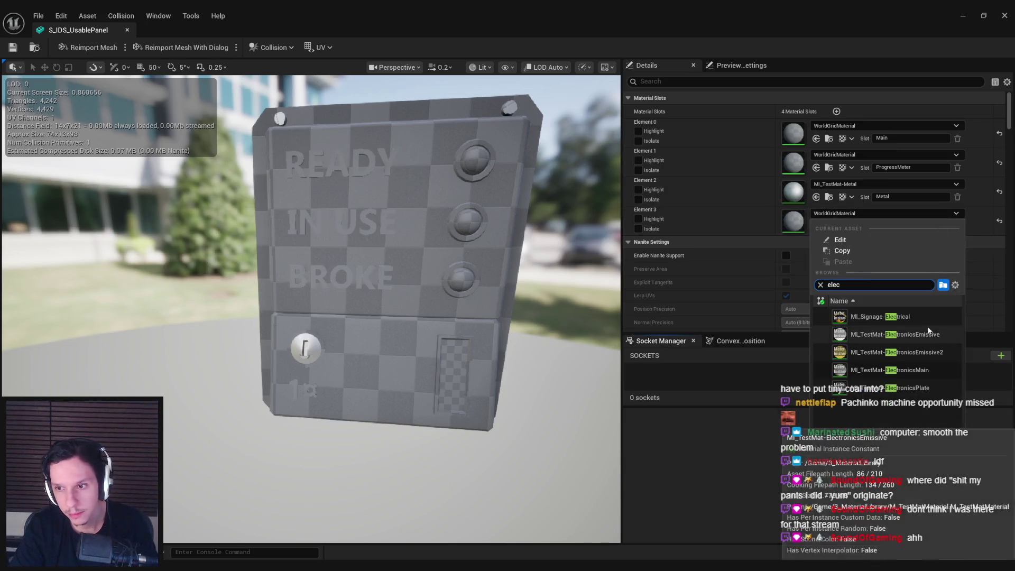
{"action": "left_click", "coordinate": [910, 388]}
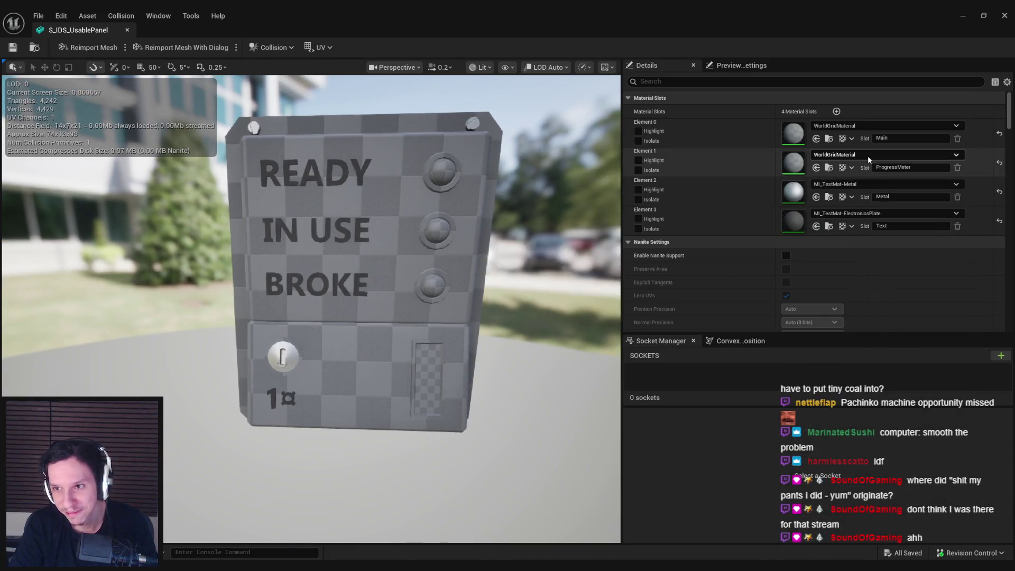
Assign MI_TestMat-ElectronicsMain to the Main slot and save the mesh.
{"action": "left_click", "coordinate": [861, 125]}
{"action": "type", "text": "elec"}
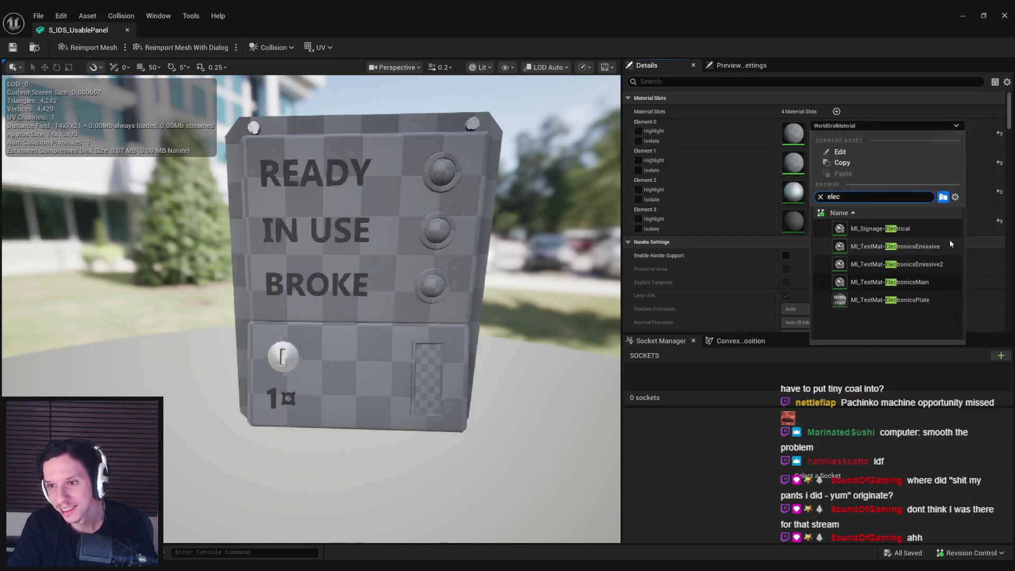
{"action": "left_click", "coordinate": [898, 282]}
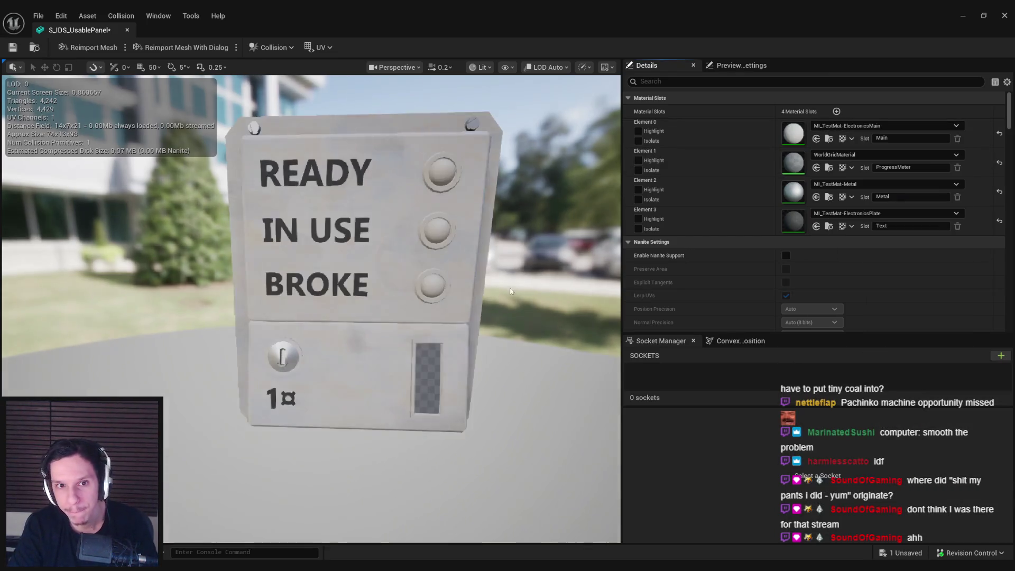
{"action": "key", "text": "ctrl+s"}
{"action": "right_click_drag", "start_coordinate": [524, 294], "coordinate": [523, 294]}
Close the mesh editor and adjust the usable panel's placement on the train wall.
{"action": "left_click", "coordinate": [127, 30]}
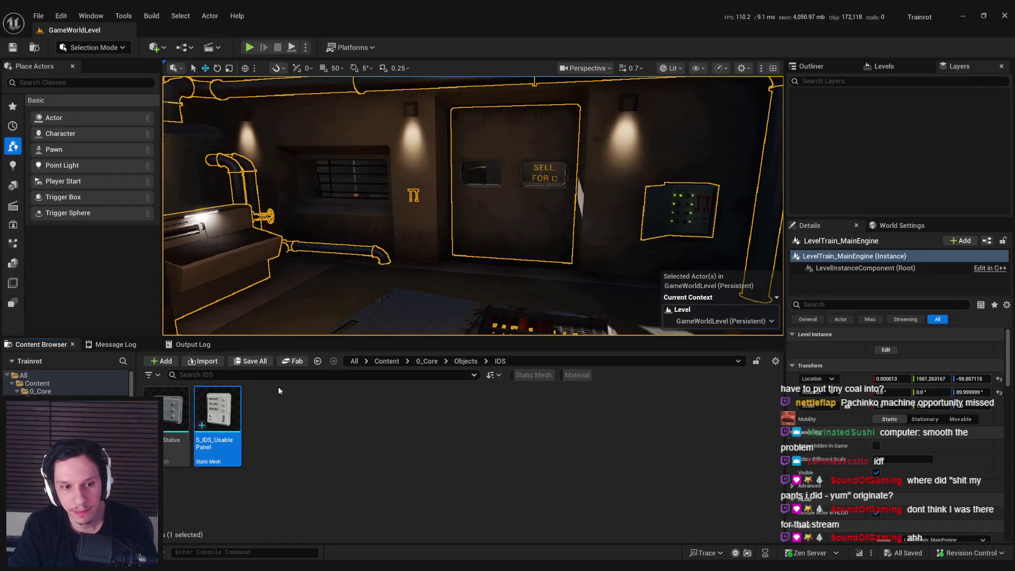
{"action": "left_click_drag", "start_coordinate": [602, 207], "coordinate": [544, 226]}
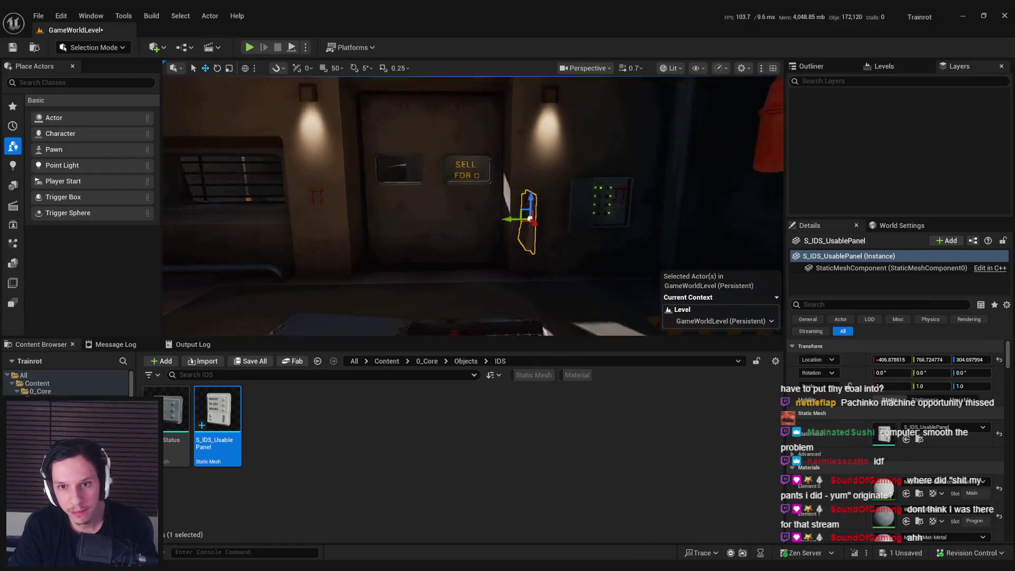
{"action": "key", "text": "ctrl+z"}
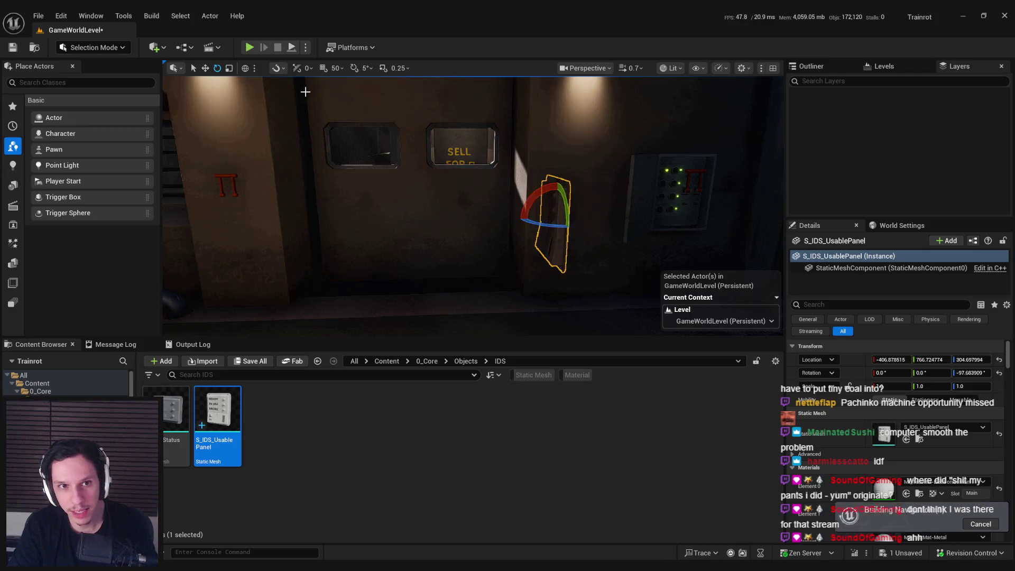
{"action": "left_click_drag", "start_coordinate": [528, 220], "coordinate": [545, 225]}
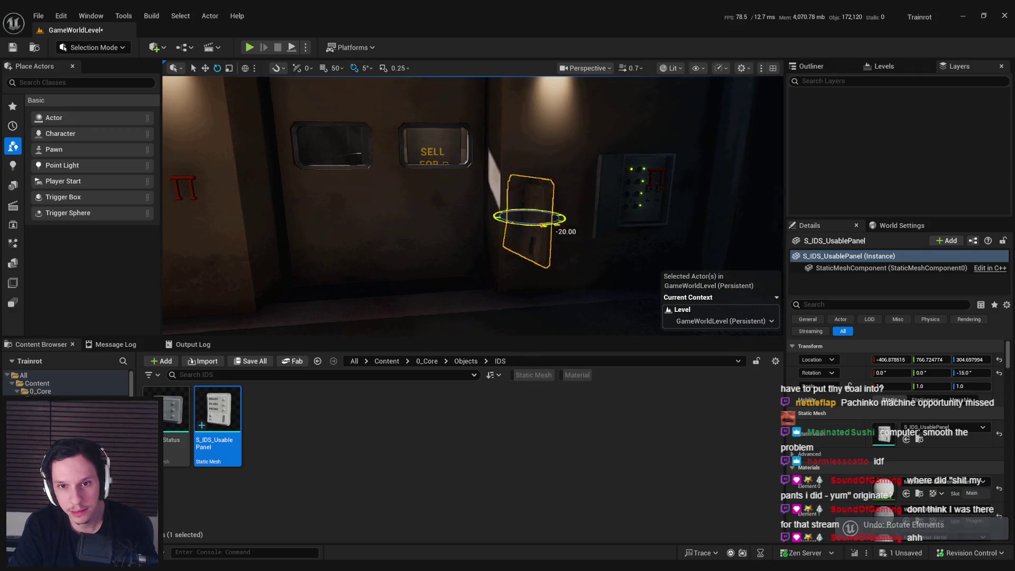
{"action": "key", "text": "w"}
{"action": "right_click_drag", "start_coordinate": [545, 225], "coordinate": [544, 249]}
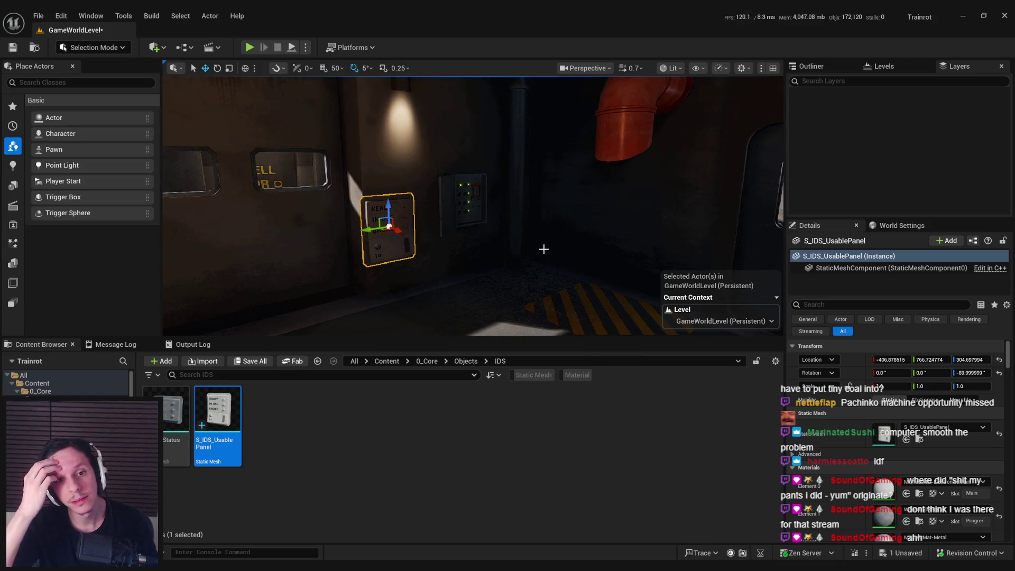
Fly the camera in and frame the READY / IN USE / BROKE panel up close.
{"action": "key", "text": "w"}
{"action": "right_click_drag", "start_coordinate": [544, 249], "coordinate": [478, 248]}
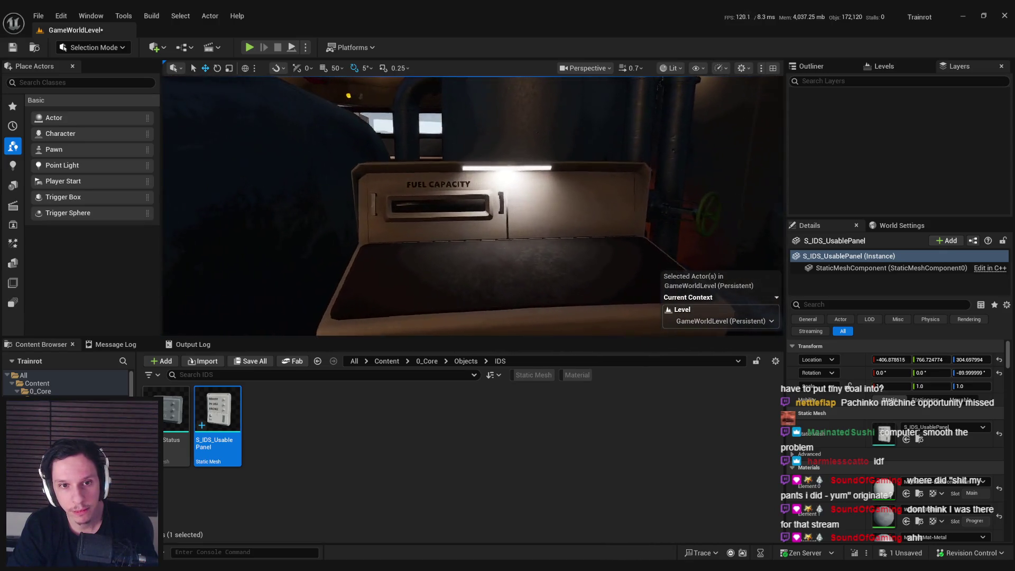
{"action": "key", "text": "f"}
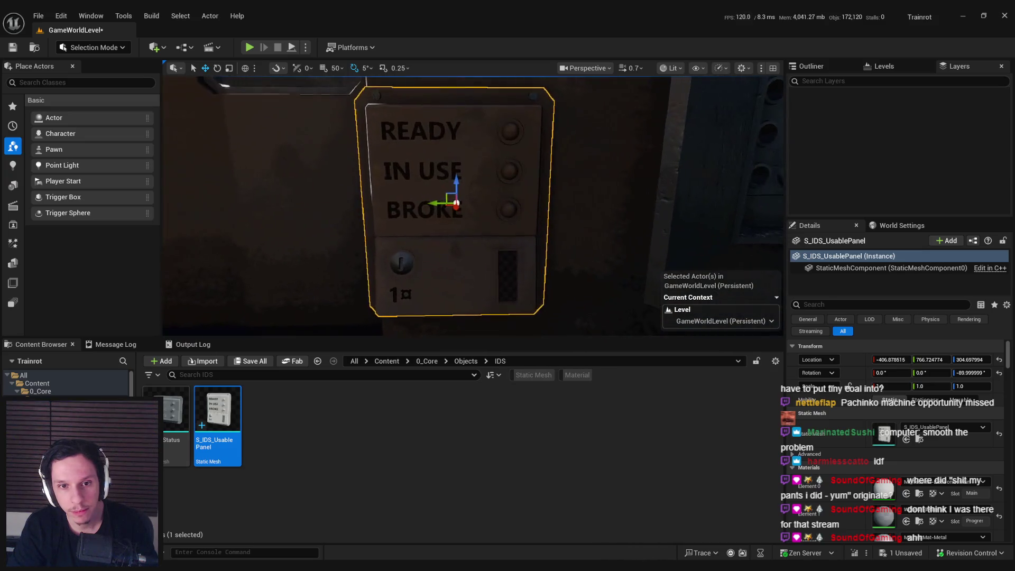
{"action": "right_click_drag", "start_coordinate": [479, 248], "coordinate": [439, 249]}
{"action": "key", "text": "f"}
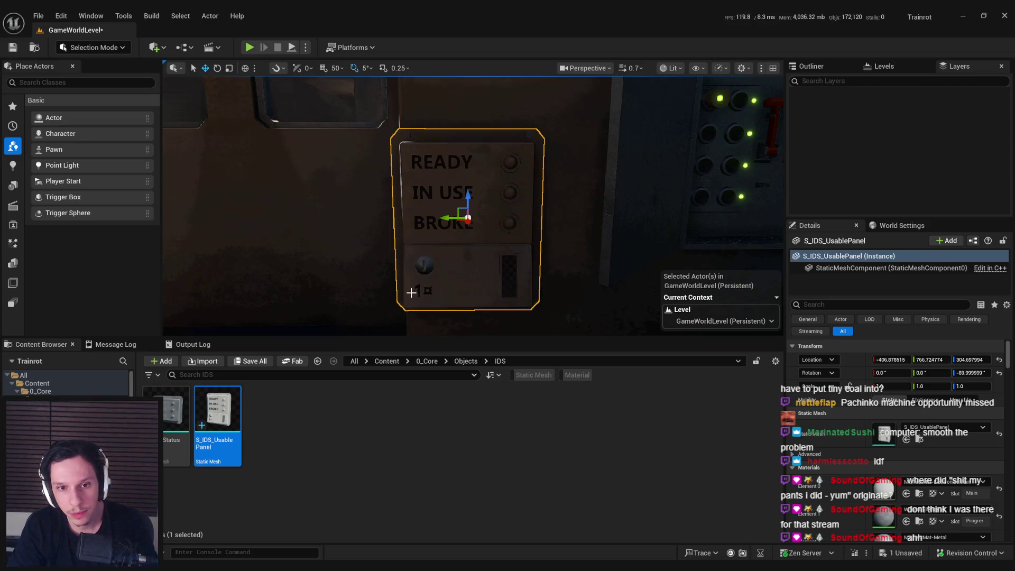
Back in Blender, check the material settings of the usable panel's 1 label.
{"action": "key", "text": "alt+Tab"}
{"action": "scroll", "coordinate": [504, 356], "scroll_direction": "up", "scroll_amount": 5}
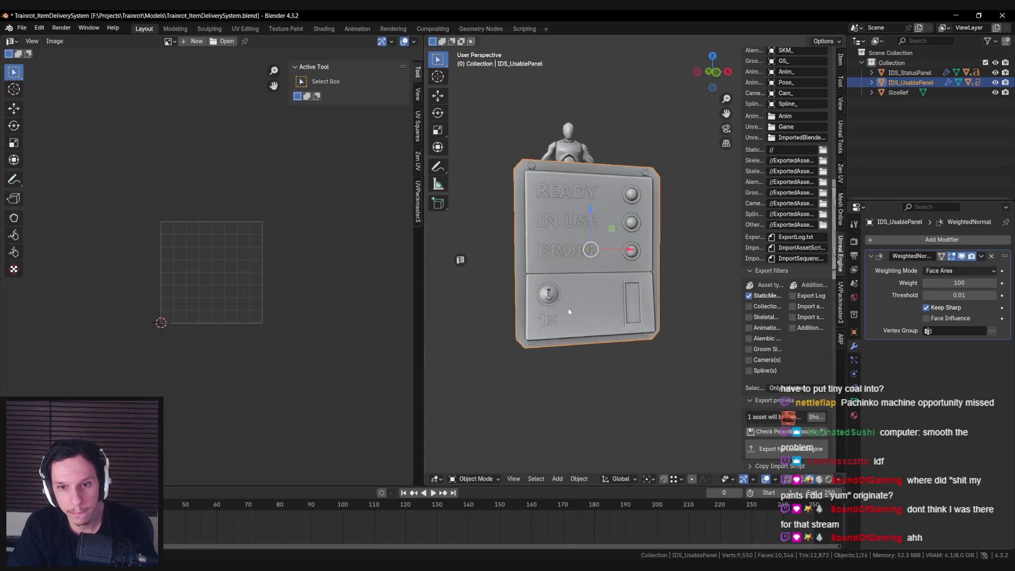
{"action": "left_click", "coordinate": [503, 356]}
{"action": "middle_click_drag", "start_coordinate": [504, 355], "coordinate": [523, 351], "text": "shift"}
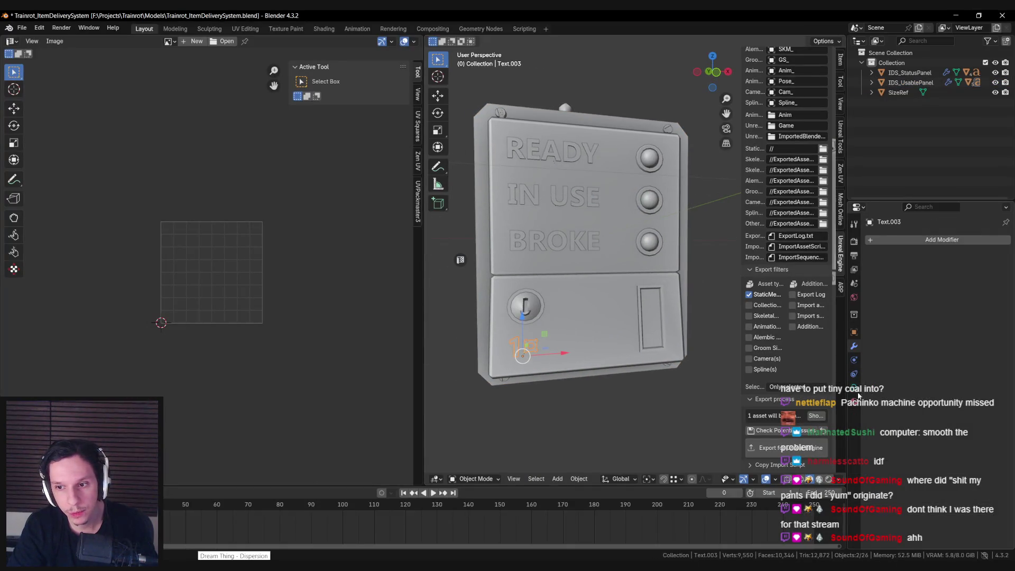
{"action": "left_click", "coordinate": [853, 403]}
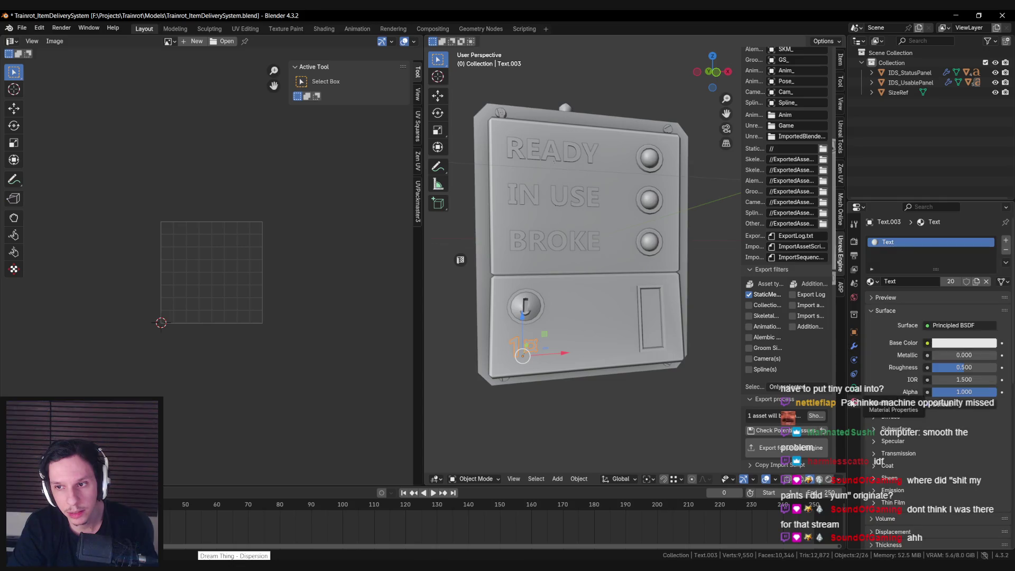
{"action": "left_click", "coordinate": [870, 282]}
In Edit Mode on the usable panel body, select the bevel rim faces and the lower front face.
{"action": "left_click", "coordinate": [548, 306]}
{"action": "key", "text": "Tab"}
{"action": "mouse_move", "coordinate": [548, 305]}
{"action": "middle_mouse_down"}
{"action": "mouse_move", "coordinate": [485, 315]}
{"action": "mouse_move", "coordinate": [500, 298]}
{"action": "middle_mouse_up"}
{"action": "key", "text": "a"}
{"action": "key", "text": "alt+a"}
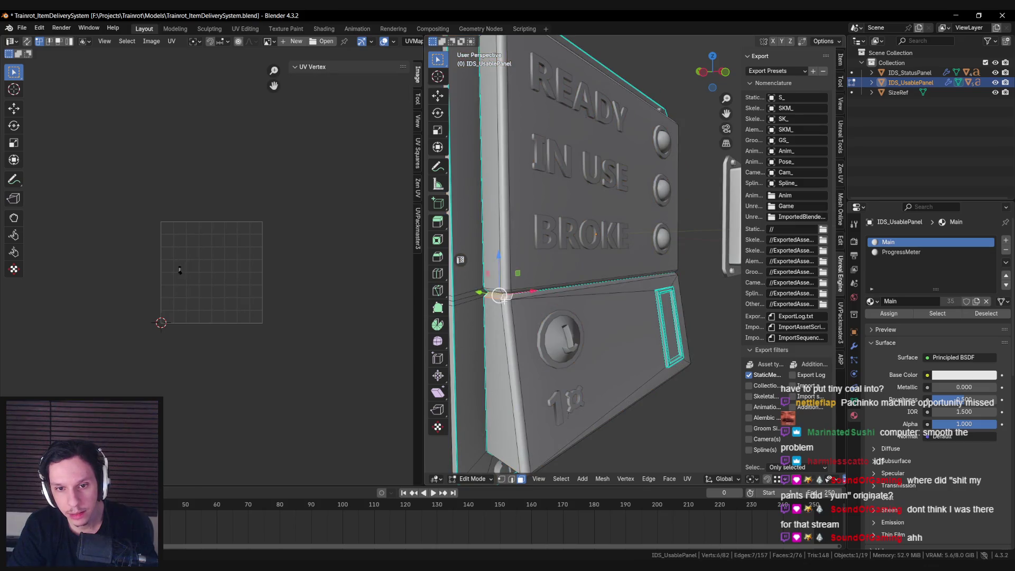
{"action": "mouse_move", "coordinate": [521, 383]}
{"action": "middle_mouse_down"}
{"action": "mouse_move", "coordinate": [483, 257]}
{"action": "mouse_move", "coordinate": [545, 272]}
{"action": "mouse_move", "coordinate": [590, 337]}
{"action": "middle_mouse_up"}
{"action": "left_click", "coordinate": [521, 240], "text": "shift"}
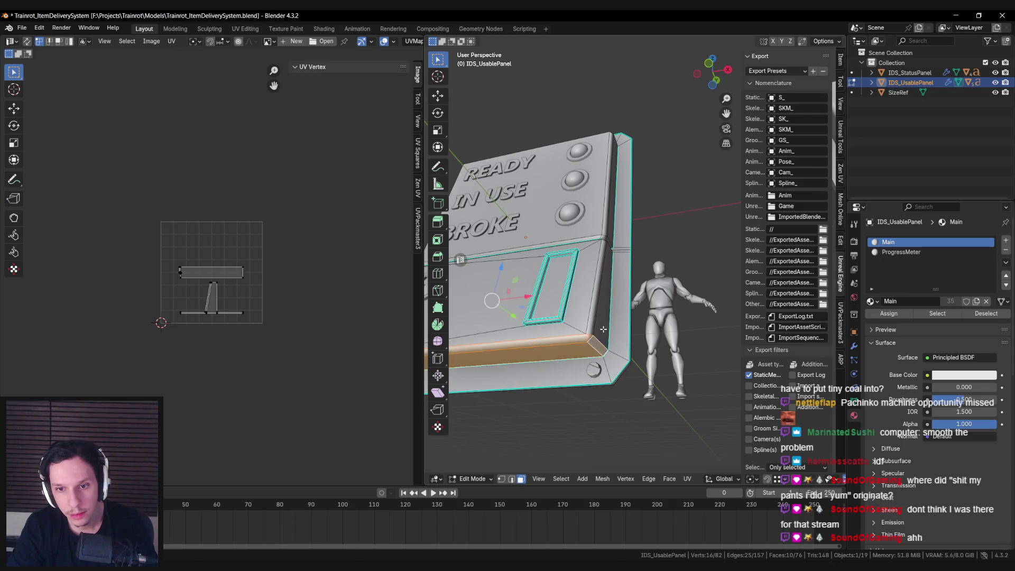
{"action": "left_click", "coordinate": [597, 283], "text": "shift"}
{"action": "mouse_move", "coordinate": [596, 284]}
{"action": "middle_mouse_down"}
{"action": "mouse_move", "coordinate": [585, 273]}
{"action": "mouse_move", "coordinate": [655, 291]}
{"action": "mouse_move", "coordinate": [693, 273]}
{"action": "mouse_move", "coordinate": [625, 300]}
{"action": "mouse_move", "coordinate": [644, 247]}
{"action": "middle_mouse_up"}
{"action": "left_click", "coordinate": [575, 275], "text": "shift"}
{"action": "left_click", "coordinate": [618, 311], "text": "shift"}
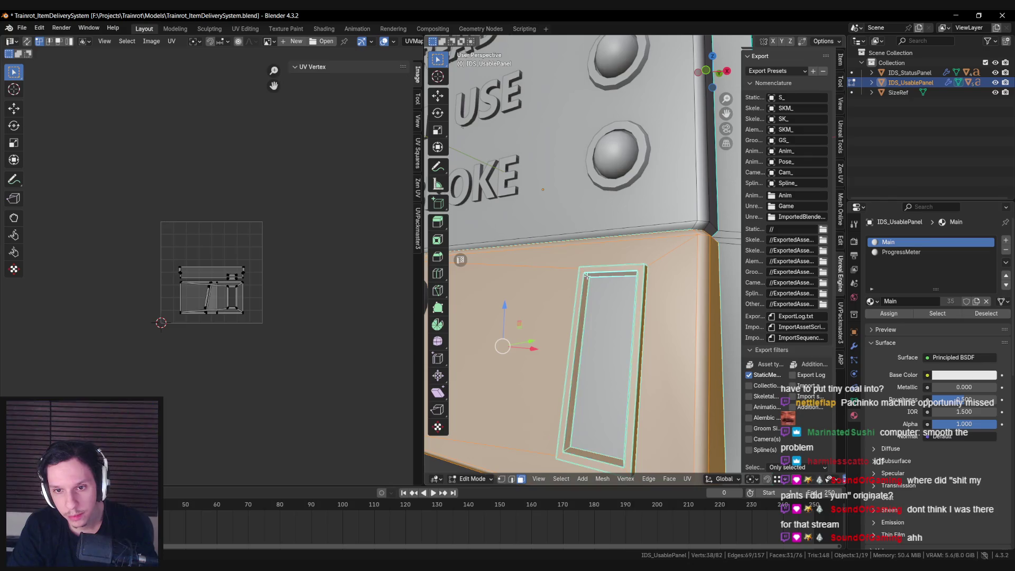
{"action": "scroll", "coordinate": [586, 275], "scroll_direction": "down", "scroll_amount": 5}
{"action": "mouse_move", "coordinate": [586, 275]}
{"action": "middle_mouse_down"}
{"action": "mouse_move", "coordinate": [645, 303]}
{"action": "mouse_move", "coordinate": [694, 282]}
{"action": "middle_mouse_up"}
Add a new material slot set to Text and assign it to the selected faces.
{"action": "key", "text": "Tab"}
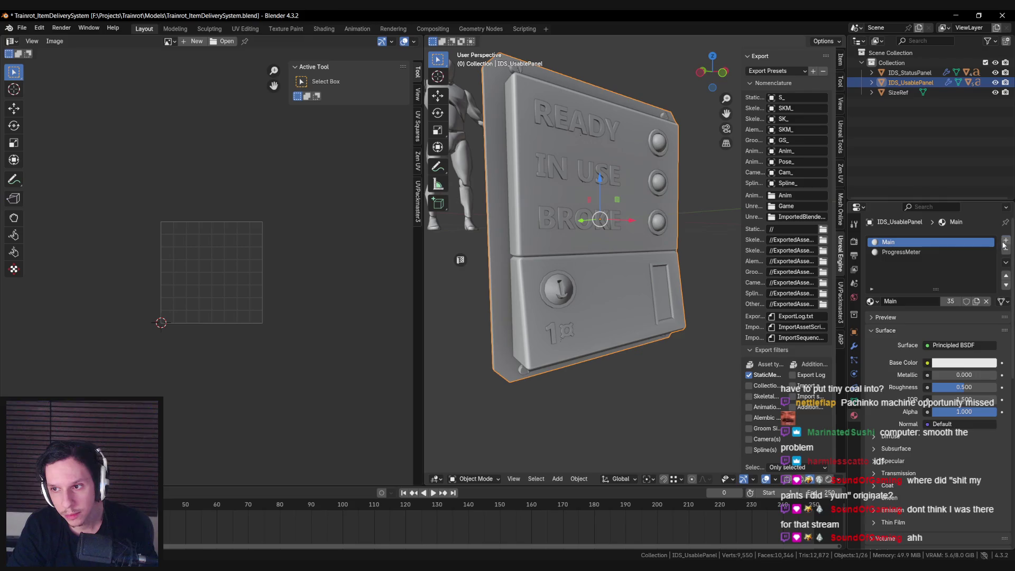
{"action": "left_click", "coordinate": [1006, 239]}
{"action": "left_click", "coordinate": [869, 301]}
{"action": "left_click", "coordinate": [823, 345]}
{"action": "key", "text": "Tab"}
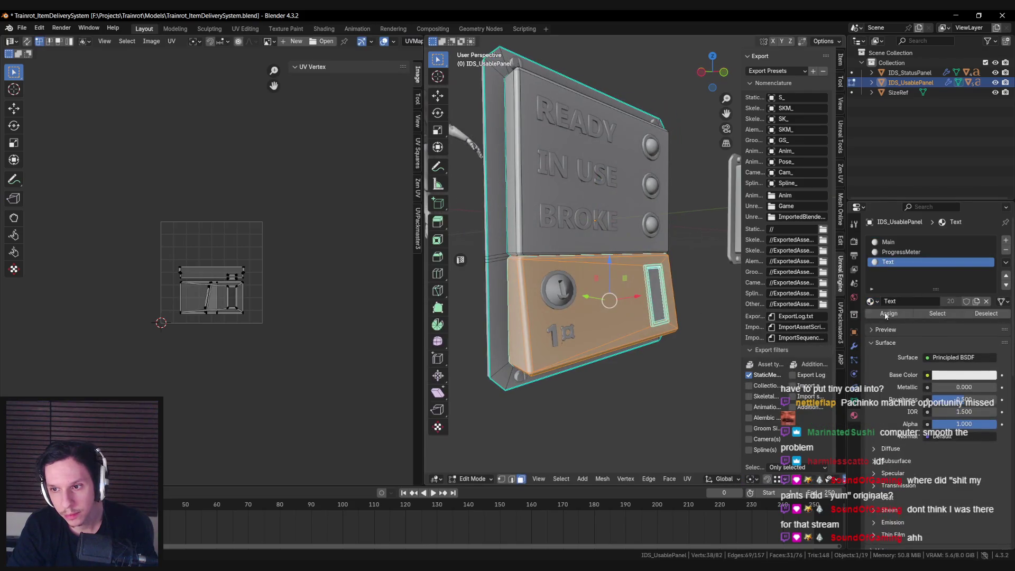
{"action": "left_click", "coordinate": [901, 314]}
{"action": "key", "text": "Tab"}
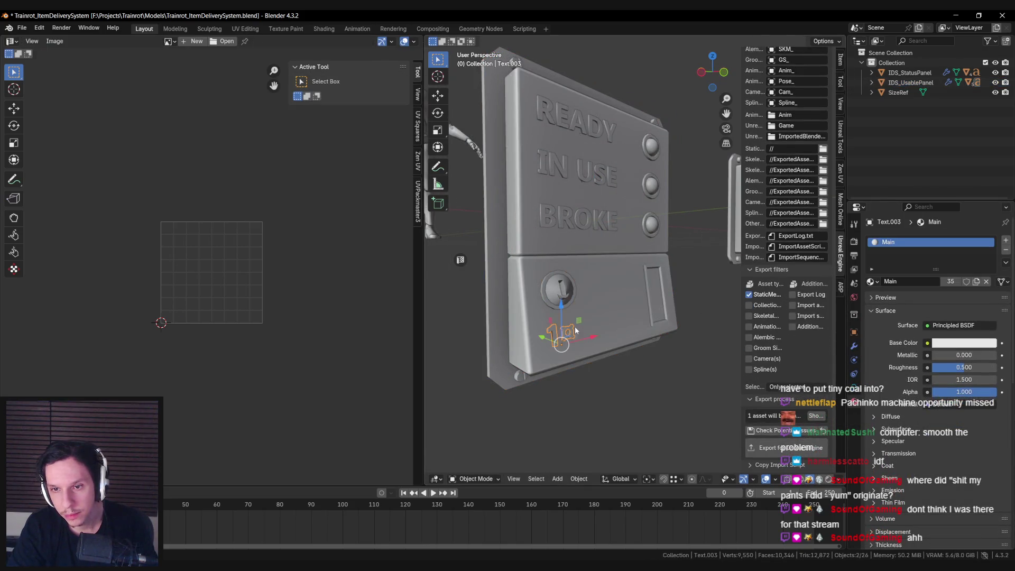
{"action": "middle_click_drag", "start_coordinate": [559, 331], "coordinate": [592, 302]}
{"action": "scroll", "coordinate": [593, 303], "scroll_direction": "down", "scroll_amount": 3}
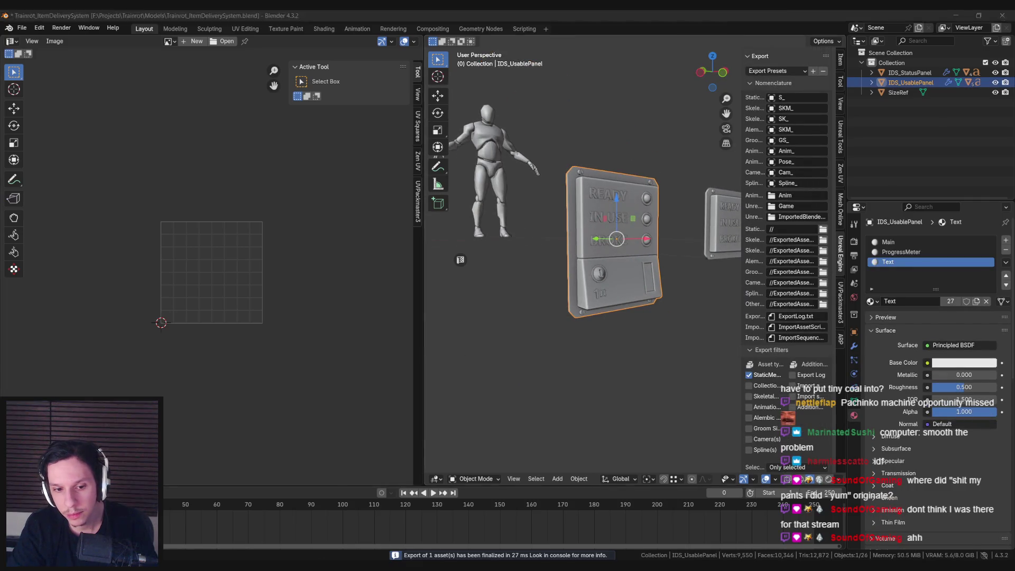
Reimport S_IDS_UsablePanel in Unreal and pull the camera back to view it on the wall.
{"action": "key", "text": "alt+Tab"}
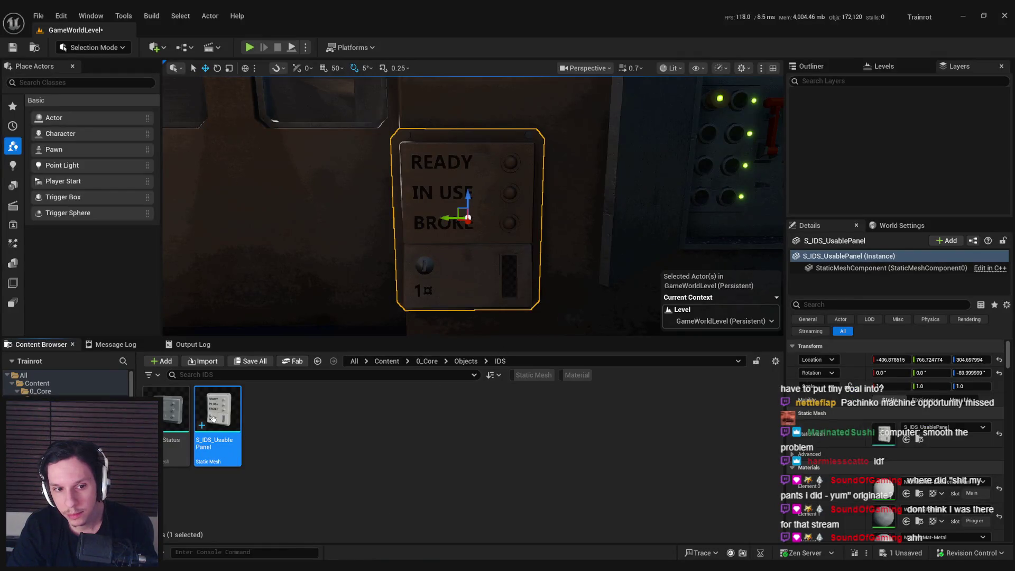
{"action": "right_click", "coordinate": [213, 419]}
{"action": "left_click", "coordinate": [248, 244]}
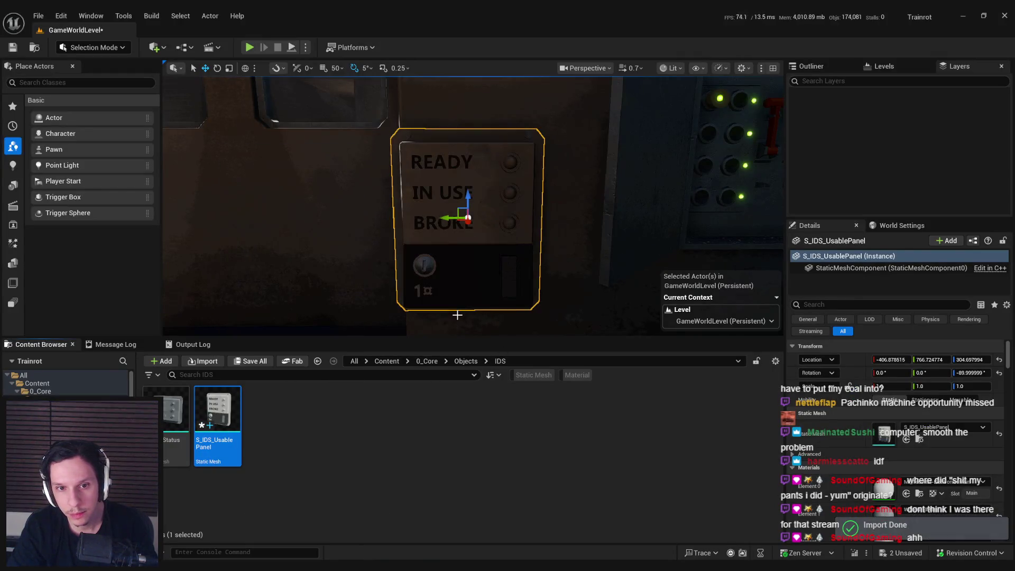
{"action": "right_click_drag", "start_coordinate": [248, 245], "coordinate": [248, 244]}
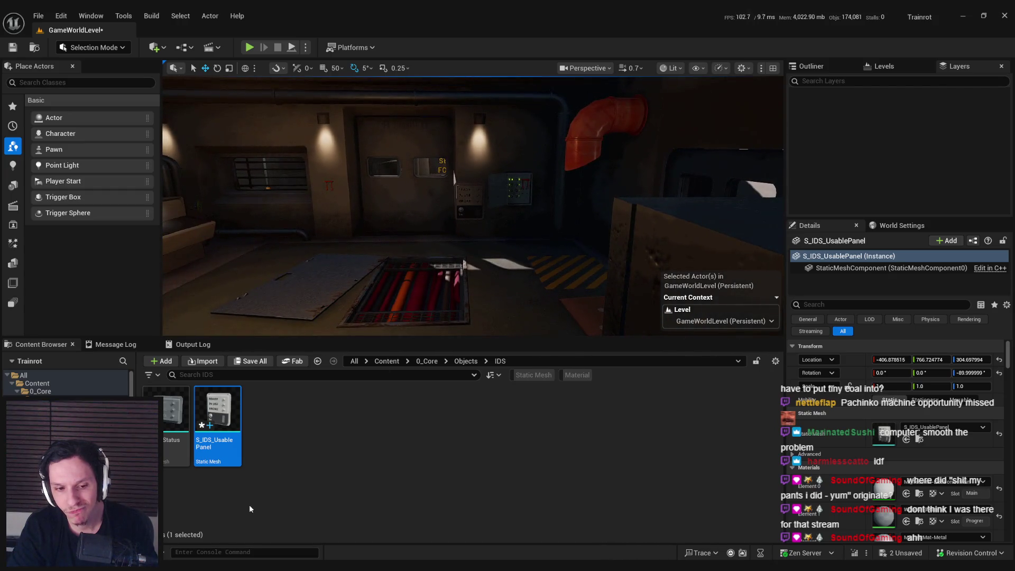
{"action": "key", "text": "alt+Tab"}
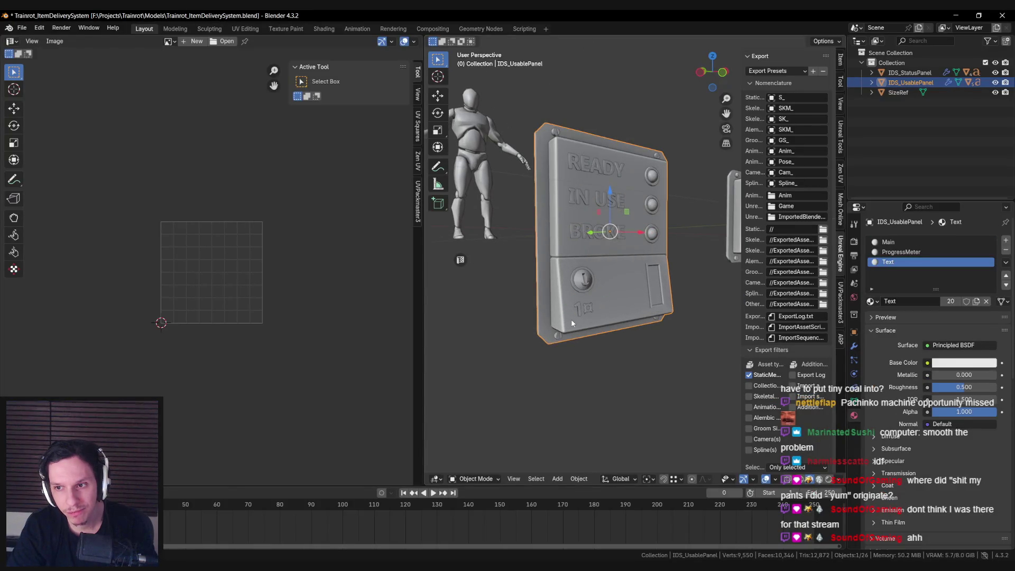
{"action": "key", "text": "Tab"}
{"action": "key", "text": "Tab"}
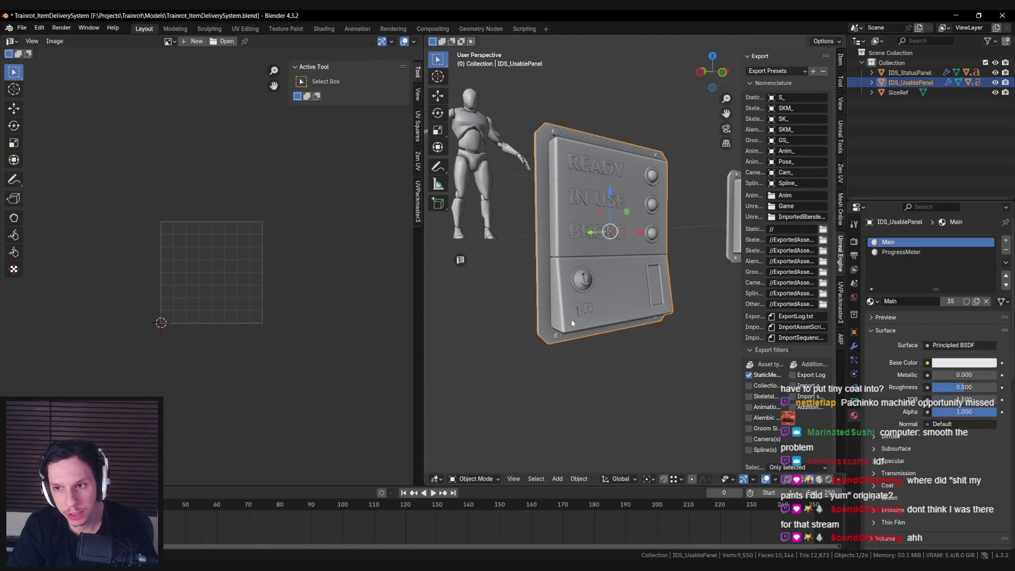
{"action": "scroll", "coordinate": [573, 324], "scroll_direction": "up", "scroll_amount": 2}
{"action": "left_click", "coordinate": [568, 321]}
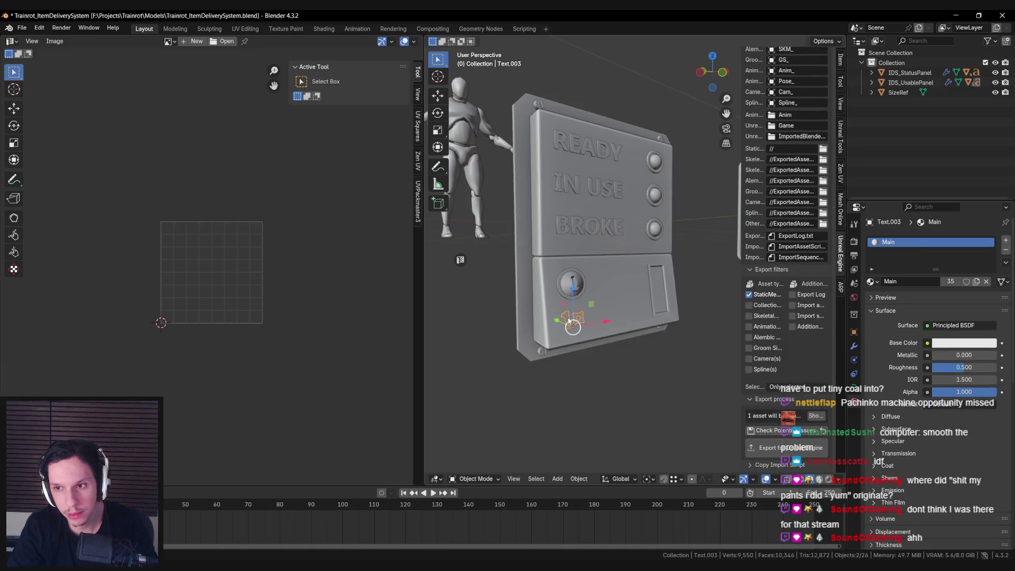
{"action": "scroll", "coordinate": [558, 307], "scroll_direction": "up", "scroll_amount": 3}
{"action": "mouse_move", "coordinate": [636, 312]}
{"action": "middle_mouse_down"}
{"action": "mouse_move", "coordinate": [560, 323]}
{"action": "mouse_move", "coordinate": [605, 378]}
{"action": "mouse_move", "coordinate": [604, 348]}
{"action": "mouse_move", "coordinate": [671, 359]}
{"action": "mouse_move", "coordinate": [620, 367]}
{"action": "middle_mouse_up"}
{"action": "scroll", "coordinate": [576, 338], "scroll_direction": "down", "scroll_amount": 2}
Fly the Unreal camera up to the READY / IN USE / BROKE panel and reimport S_IDS_UsablePanel.
{"action": "key", "text": "alt+Tab"}
{"action": "right_click_drag", "start_coordinate": [426, 233], "coordinate": [426, 234]}
{"action": "right_click_drag", "start_coordinate": [521, 285], "coordinate": [521, 286]}
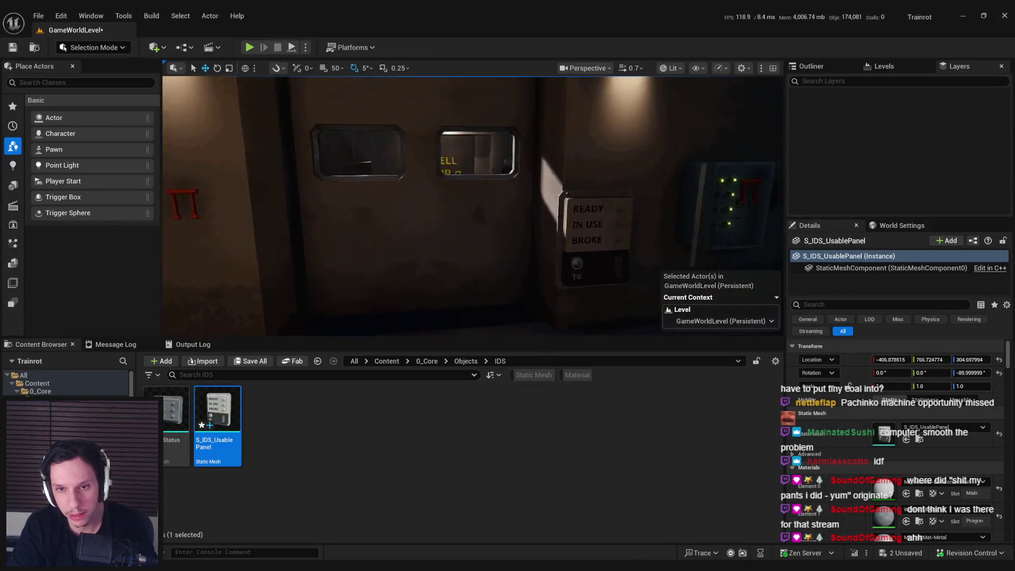
{"action": "right_click_drag", "start_coordinate": [423, 306], "coordinate": [423, 306]}
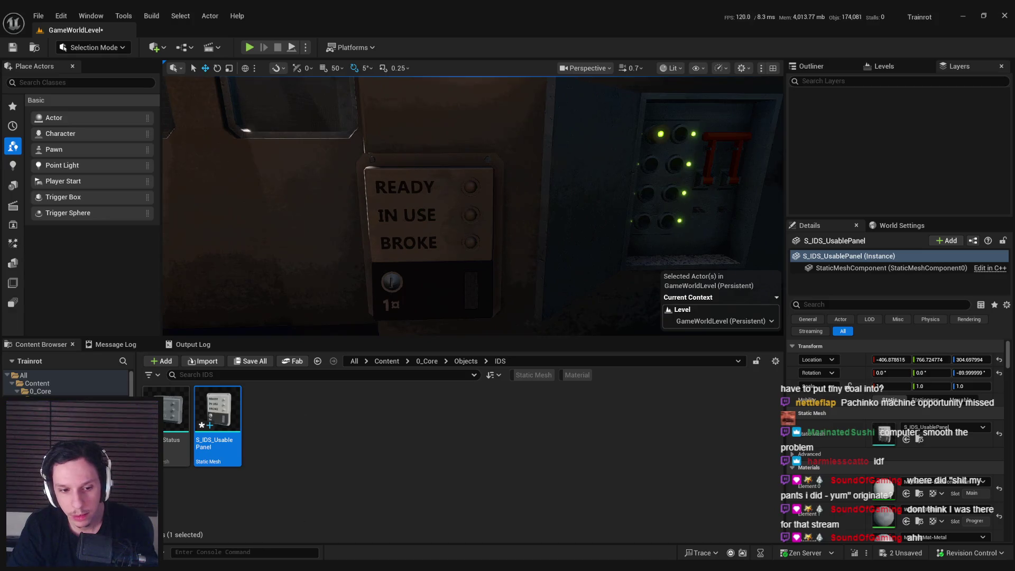
{"action": "key", "text": "alt+Tab"}
{"action": "left_click", "coordinate": [608, 287]}
{"action": "key", "text": "alt+Tab"}
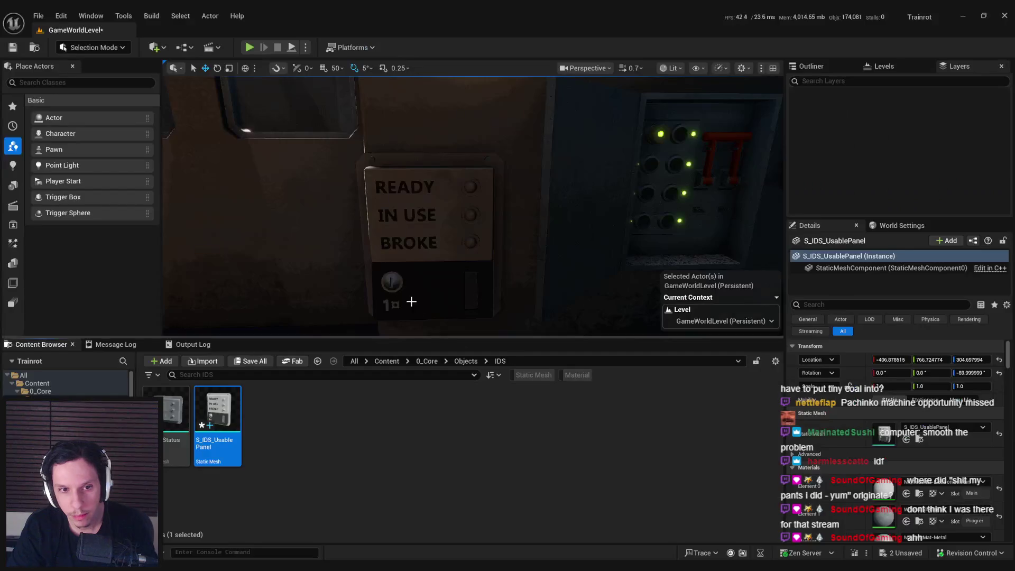
{"action": "right_click", "coordinate": [241, 411]}
{"action": "left_click", "coordinate": [271, 243]}
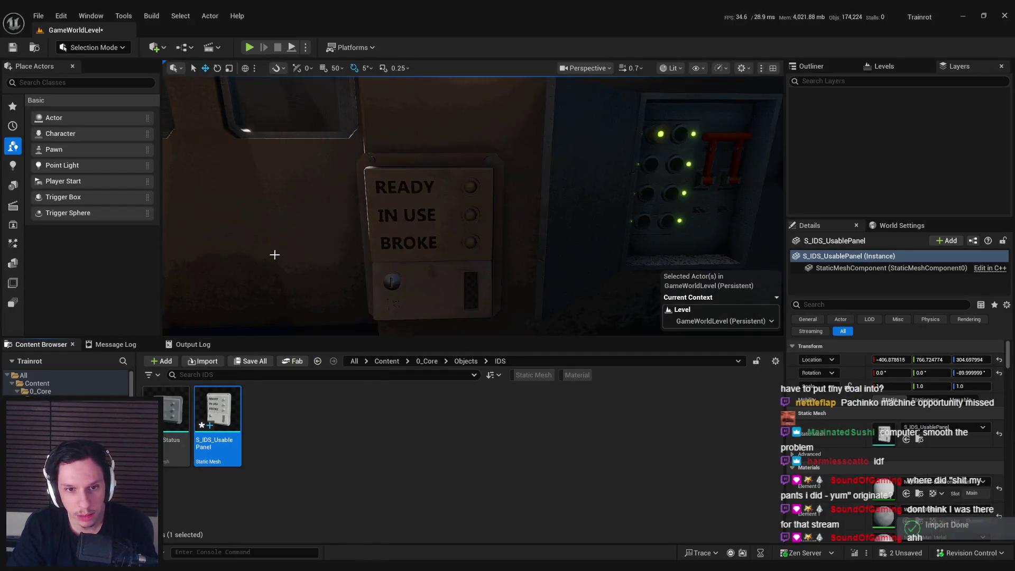
Give the 1 label the Text material, export it, reimport the usable panel in Unreal, and save everything.
{"action": "key", "text": "alt+Tab"}
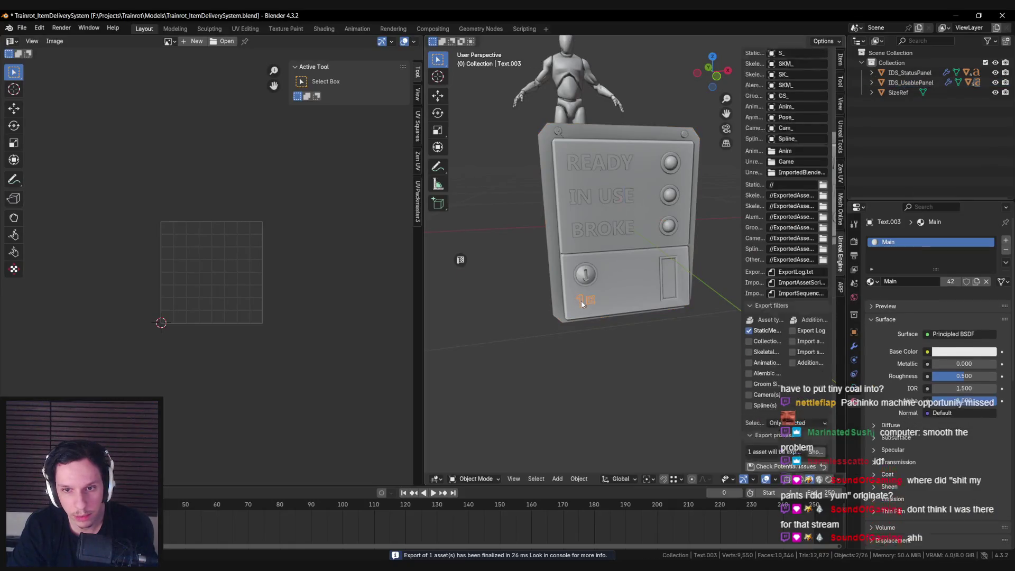
{"action": "left_click", "coordinate": [870, 283]}
{"action": "left_click", "coordinate": [652, 312]}
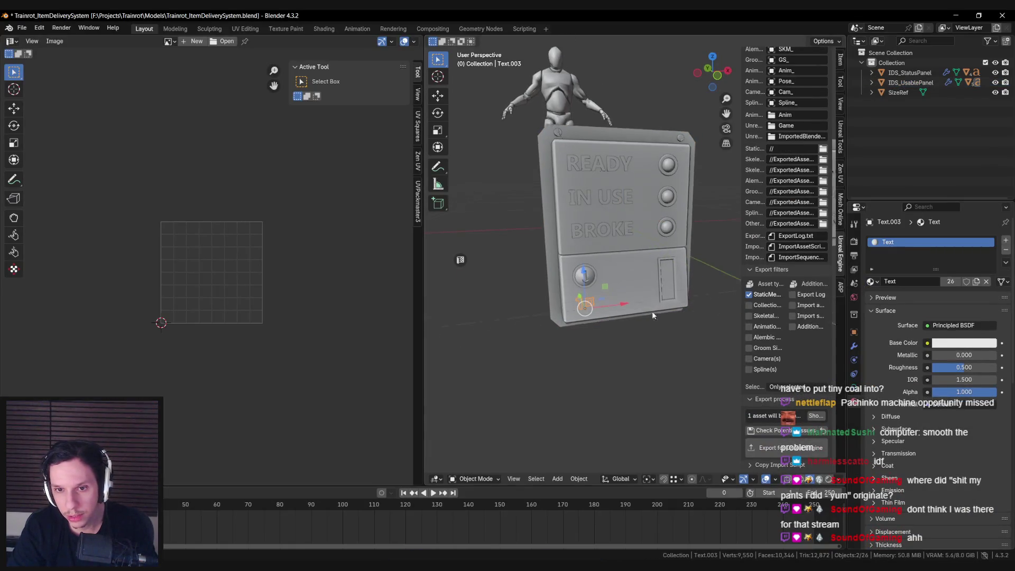
{"action": "key", "text": "q"}
{"action": "key", "text": "alt+Tab"}
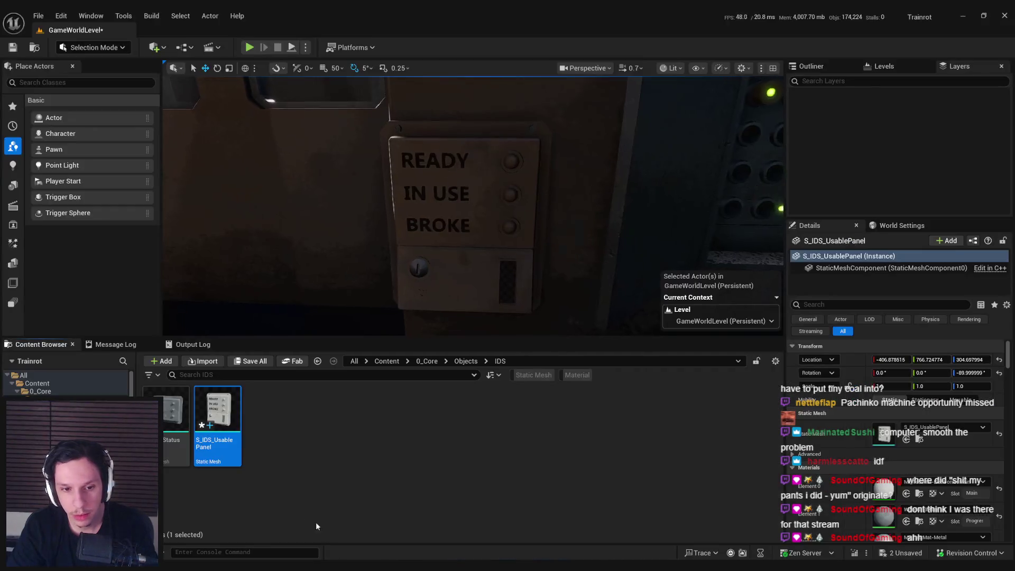
{"action": "right_click", "coordinate": [210, 421]}
{"action": "left_click", "coordinate": [241, 245]}
{"action": "key", "text": "ctrl+shift+s"}
{"action": "right_click_drag", "start_coordinate": [475, 212], "coordinate": [418, 214]}
{"action": "right_click_drag", "start_coordinate": [532, 275], "coordinate": [518, 270]}
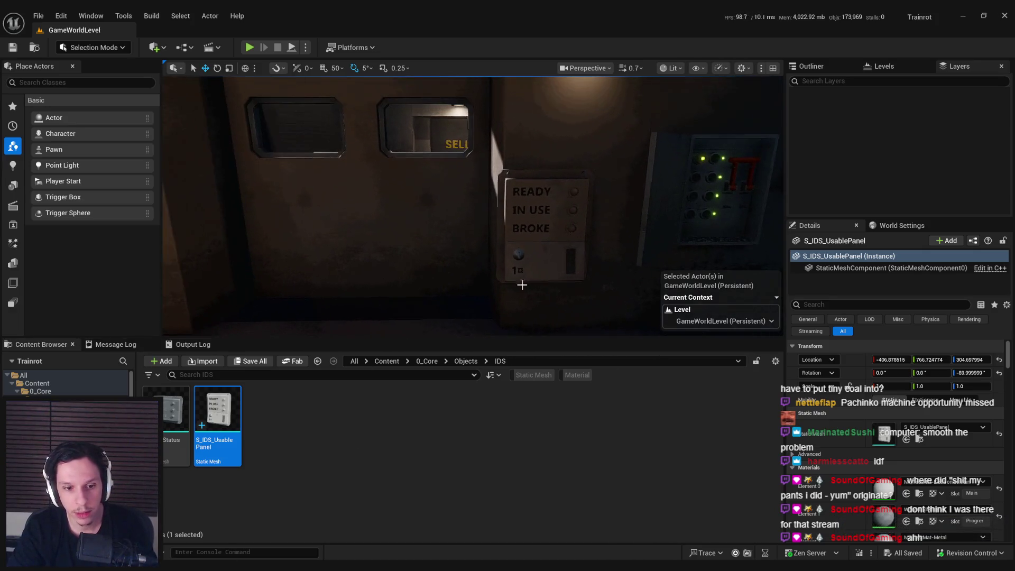
{"action": "key", "text": "alt+Tab"}
{"action": "scroll", "coordinate": [550, 285], "scroll_direction": "up", "scroll_amount": 5}
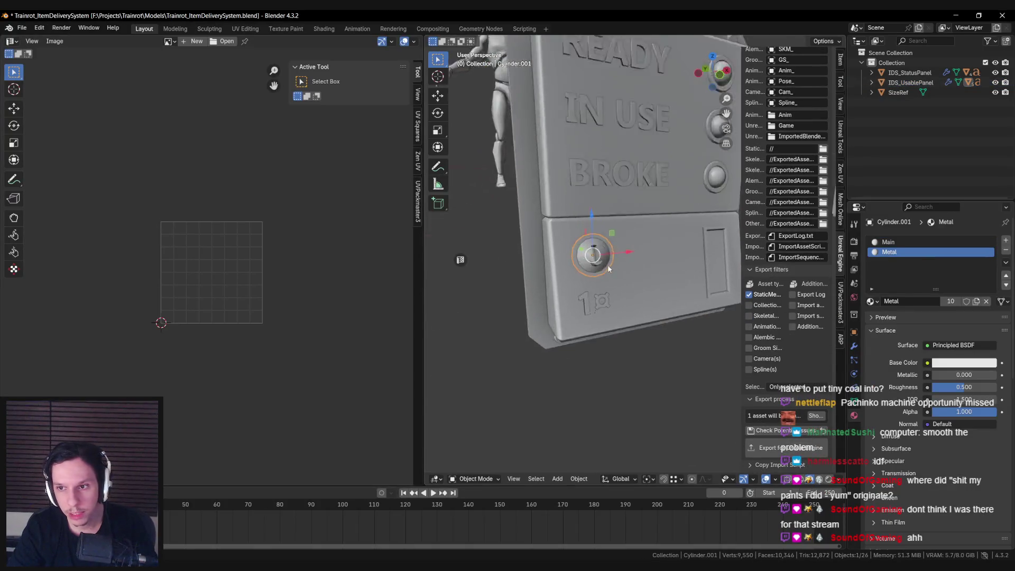
Assign the Text material to the bottom, middle and top status buttons.
{"action": "left_click", "coordinate": [871, 301]}
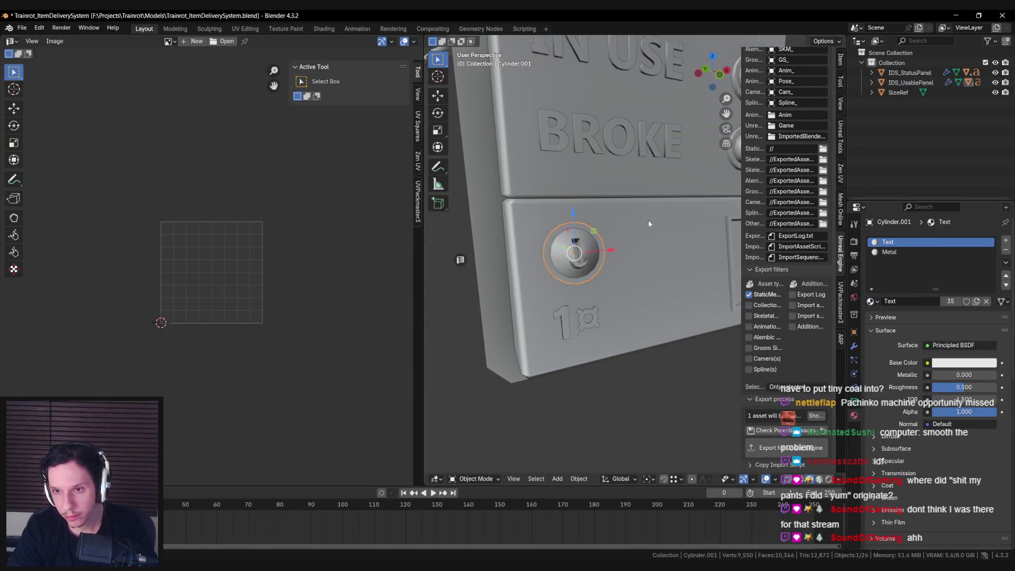
{"action": "scroll", "coordinate": [650, 222], "scroll_direction": "down", "scroll_amount": 2}
{"action": "left_click", "coordinate": [636, 216]}
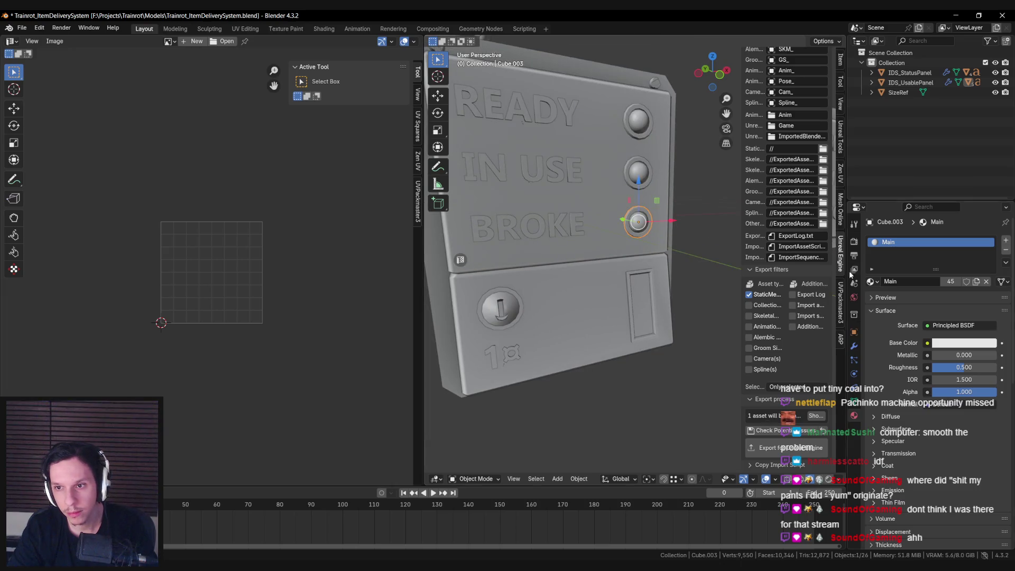
{"action": "left_click", "coordinate": [872, 281]}
{"action": "left_click", "coordinate": [789, 324]}
{"action": "left_click", "coordinate": [631, 179]}
{"action": "left_click", "coordinate": [870, 284]}
{"action": "left_click", "coordinate": [804, 310]}
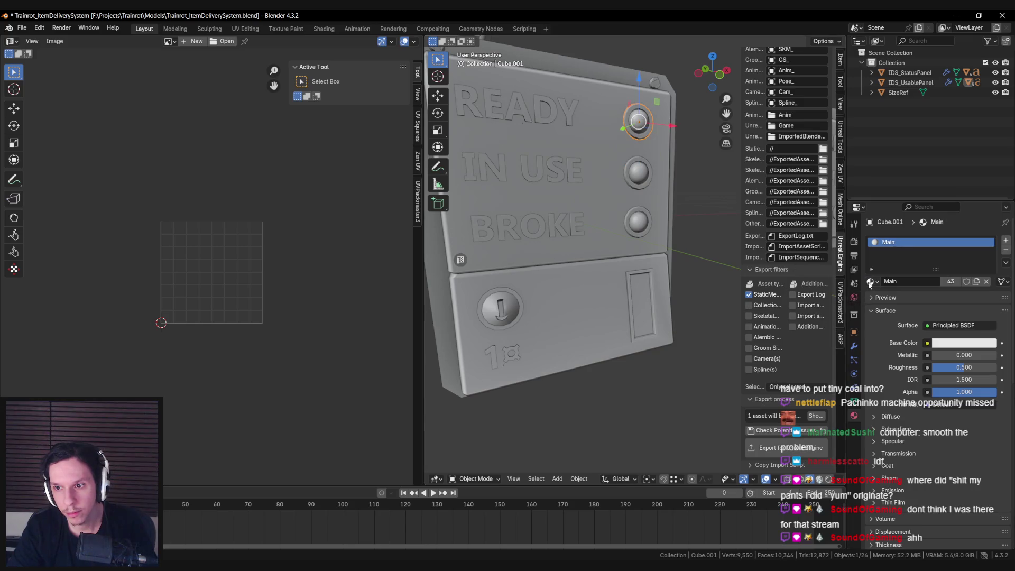
{"action": "left_click", "coordinate": [870, 282]}
{"action": "left_click", "coordinate": [849, 325]}
{"action": "middle_click_drag", "start_coordinate": [624, 333], "coordinate": [588, 336]}
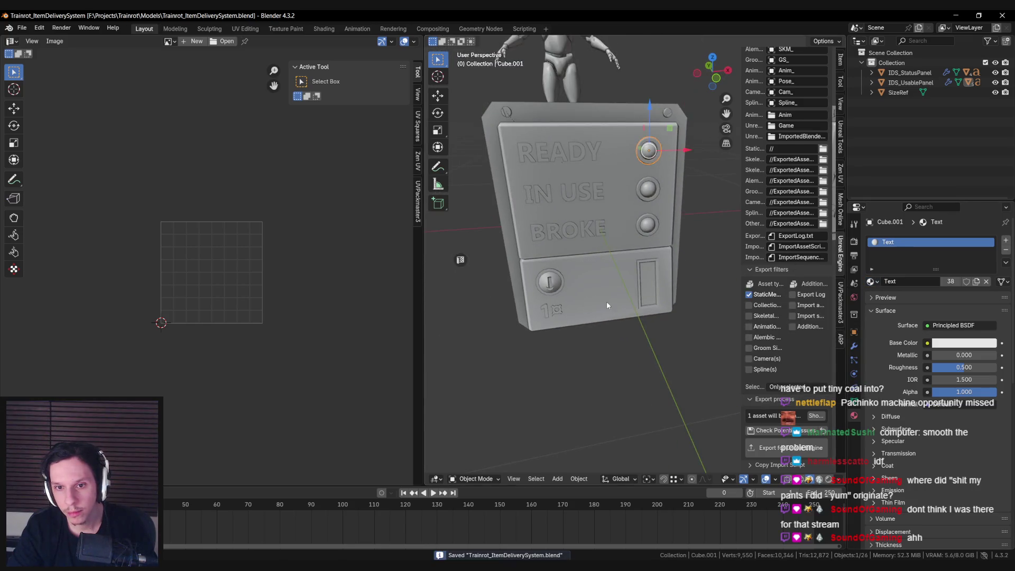
Select the usable panel object and open its asset actions in Unreal Engine.
{"action": "left_click", "coordinate": [614, 286]}
{"action": "key", "text": "alt+Tab"}
{"action": "right_click", "coordinate": [214, 423]}
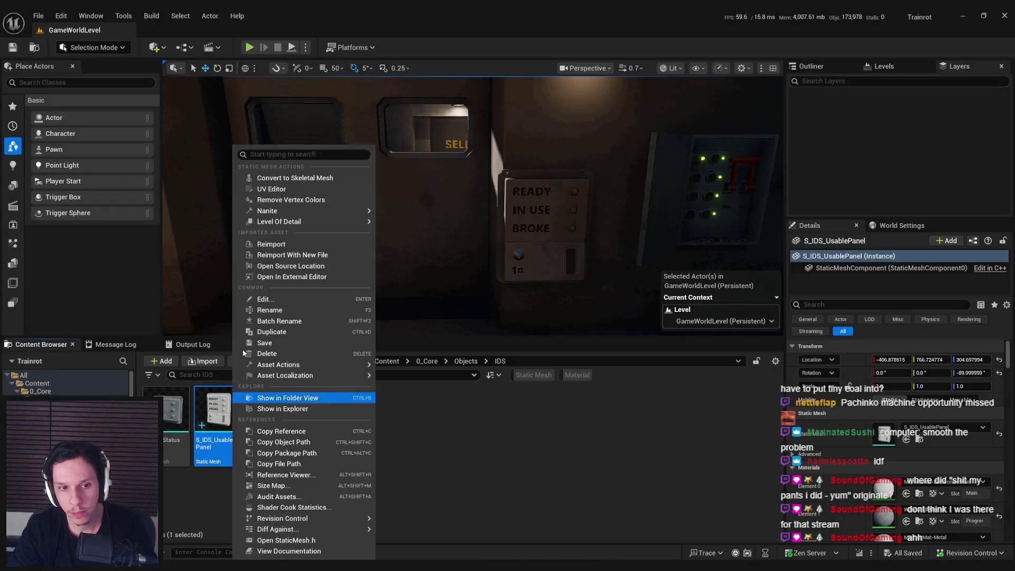
Set S_IDS_StatusPanel's material slot to MI_TestMat-ElectronicsMain and save the mesh.
{"action": "left_click", "coordinate": [342, 243]}
{"action": "mouse_move", "coordinate": [553, 268]}
{"action": "right_mouse_down"}
{"action": "mouse_move", "coordinate": [582, 296]}
{"action": "mouse_move", "coordinate": [568, 278]}
{"action": "mouse_move", "coordinate": [423, 259]}
{"action": "mouse_move", "coordinate": [423, 242]}
{"action": "right_mouse_up"}
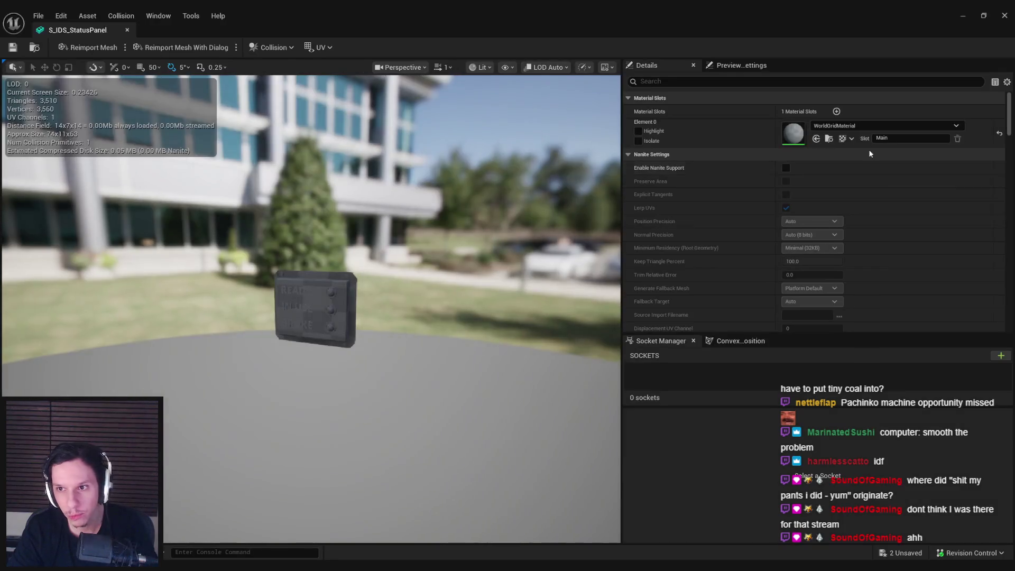
{"action": "left_click", "coordinate": [871, 126]}
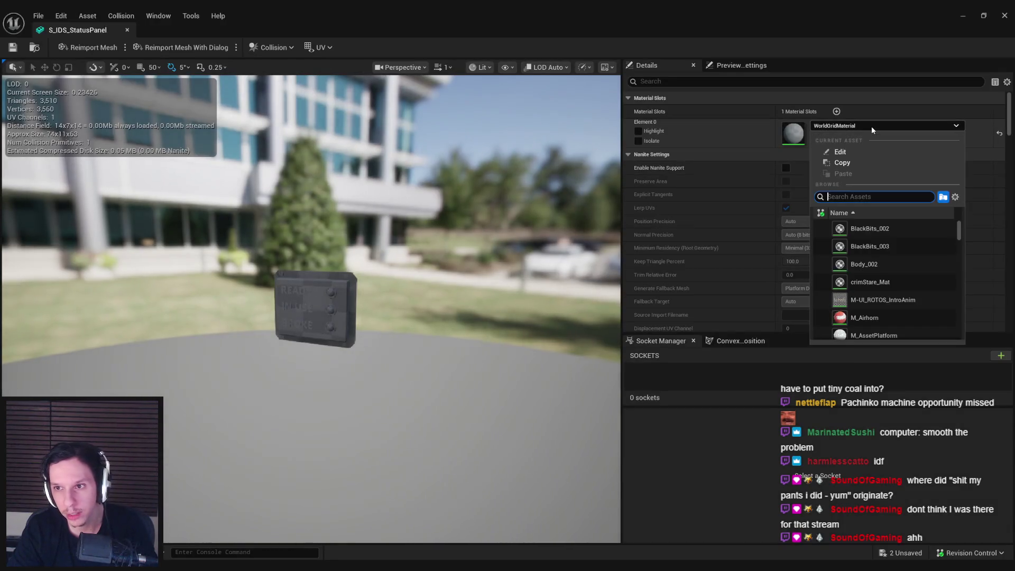
{"action": "type", "text": "elec"}
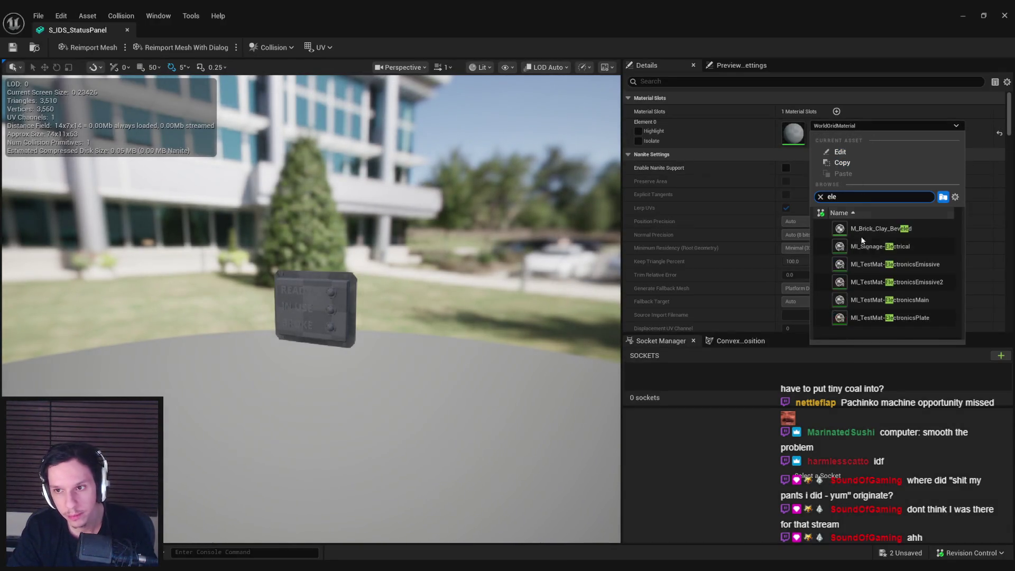
{"action": "left_click", "coordinate": [884, 283]}
{"action": "key", "text": "ctrl+s"}
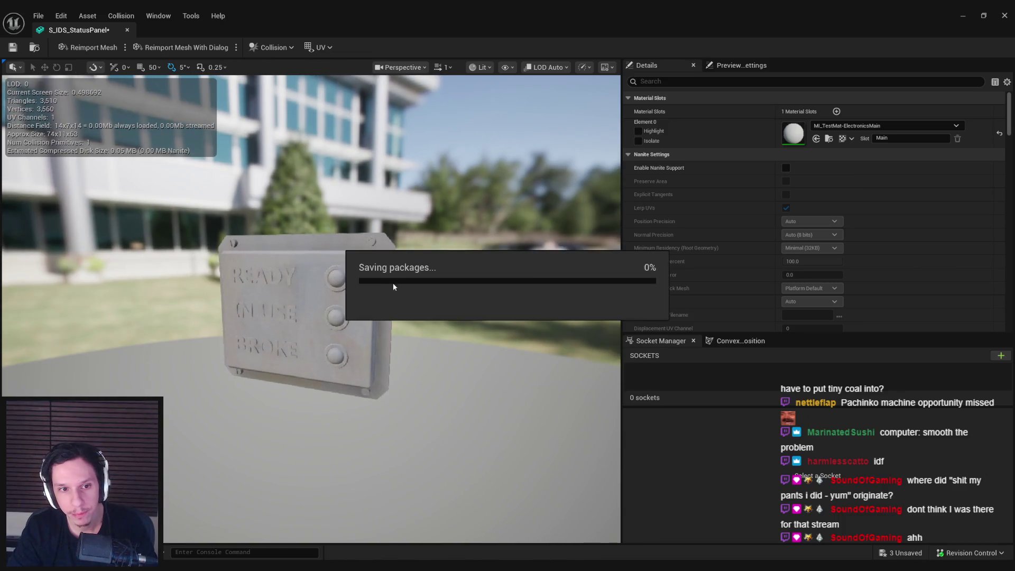
In Blender, turn to face the status panel and select the READY lettering.
{"action": "key", "text": "alt+Tab"}
{"action": "mouse_move", "coordinate": [566, 288]}
{"action": "middle_mouse_down"}
{"action": "mouse_move", "coordinate": [564, 238]}
{"action": "mouse_move", "coordinate": [628, 262]}
{"action": "mouse_move", "coordinate": [604, 203]}
{"action": "middle_mouse_up"}
{"action": "key", "text": "n"}
{"action": "left_click", "coordinate": [604, 203]}
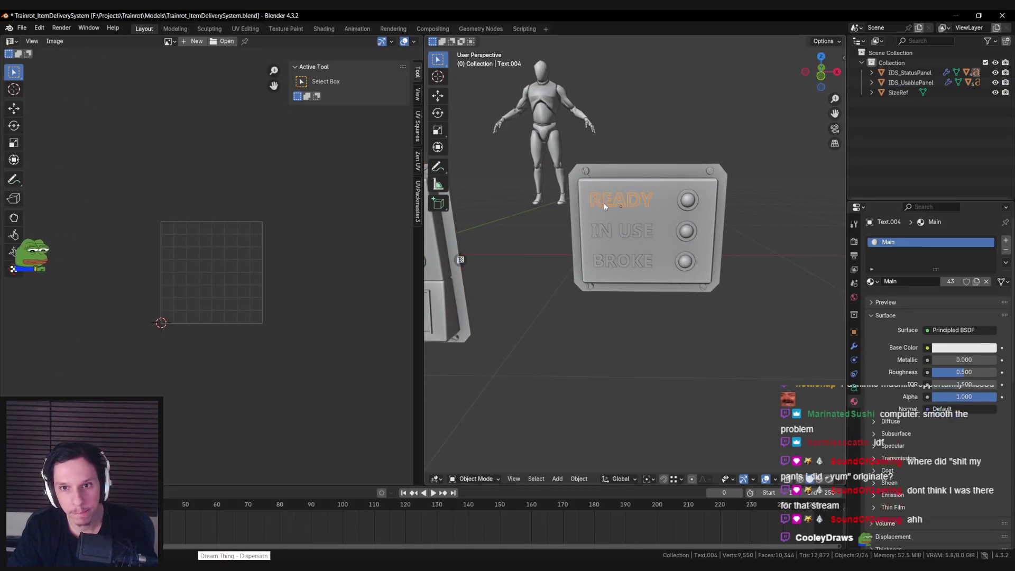
Link the Text material across the READY, IN USE and BROKE lettering.
{"action": "left_click", "coordinate": [607, 232], "text": "shift"}
{"action": "left_click", "coordinate": [622, 261], "text": "shift"}
{"action": "key", "text": "ctrl+l"}
{"action": "left_click", "coordinate": [810, 325]}
{"action": "middle_click_drag", "start_coordinate": [810, 325], "coordinate": [686, 306]}
{"action": "key", "text": "ctrl+l"}
{"action": "left_click", "coordinate": [686, 306]}
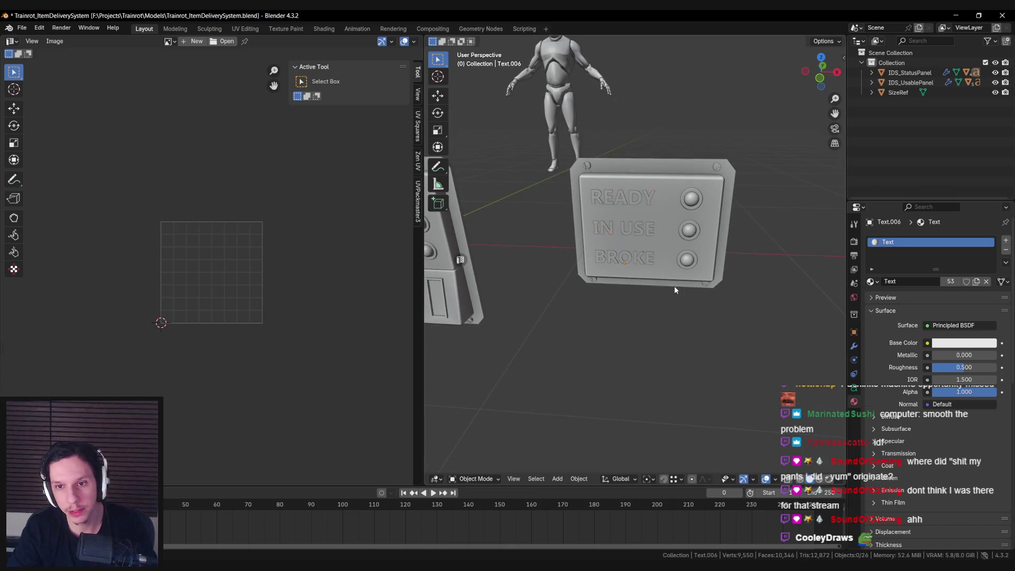
Export the IDS_StatusPanel object via Quick Favorites and reimport it in Unreal's mesh editor.
{"action": "left_click", "coordinate": [671, 274]}
{"action": "key", "text": "q"}
{"action": "mouse_move", "coordinate": [335, 552]}
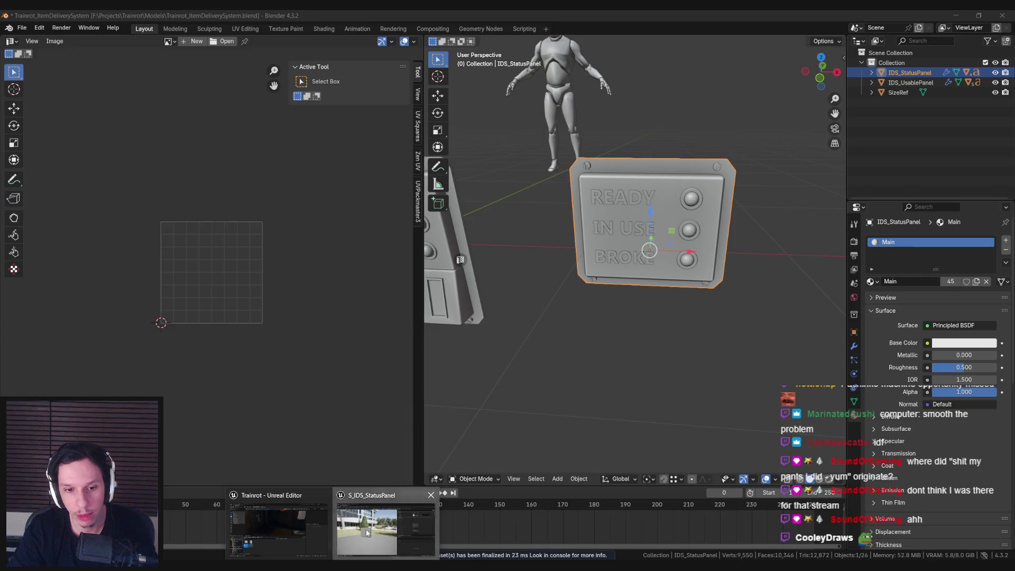
{"action": "left_click", "coordinate": [370, 532]}
{"action": "left_click", "coordinate": [90, 47]}
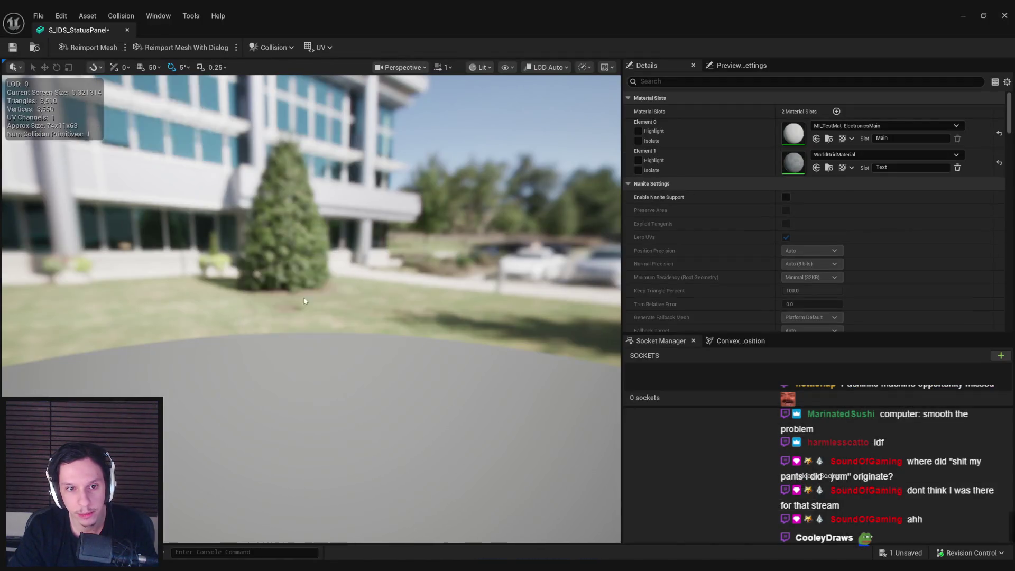
Set the Text slot to MI_TestMat-ElectronicsPlate, then close the status panel mesh editor.
{"action": "left_click", "coordinate": [860, 153]}
{"action": "type", "text": "ele"}
{"action": "left_click", "coordinate": [870, 343]}
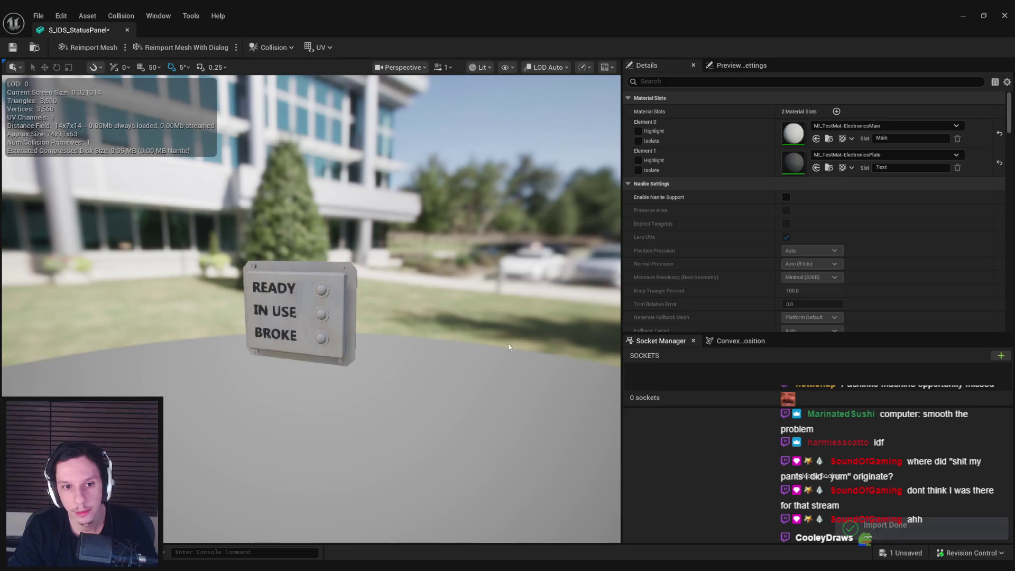
{"action": "left_click_drag", "start_coordinate": [544, 345], "coordinate": [381, 316]}
{"action": "left_click", "coordinate": [127, 29]}
{"action": "right_click_drag", "start_coordinate": [414, 219], "coordinate": [391, 206]}
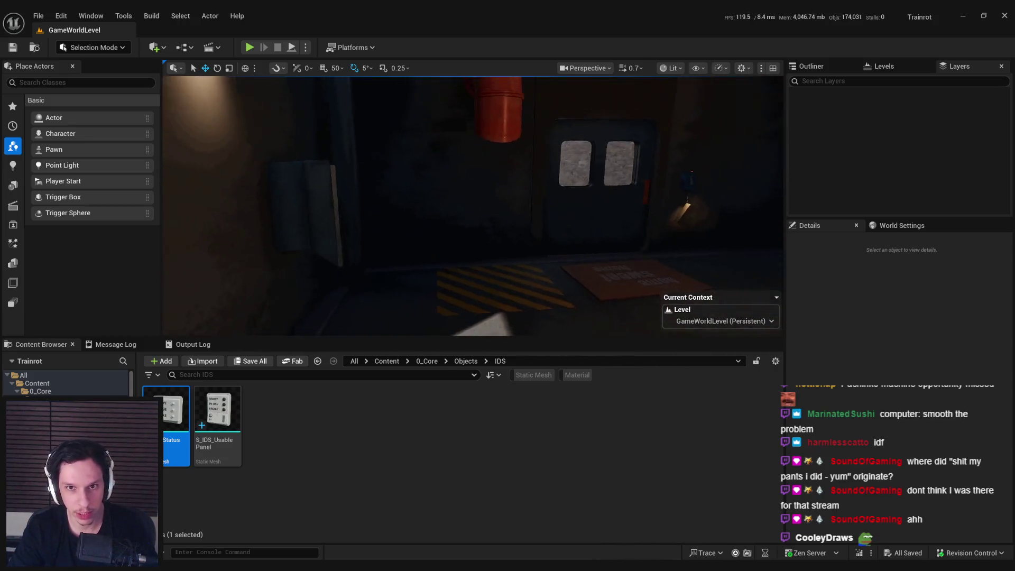
Give the status panel's buttons and corner screws the Metal material.
{"action": "key", "text": "alt+Tab"}
{"action": "middle_click_drag", "start_coordinate": [687, 201], "coordinate": [696, 193]}
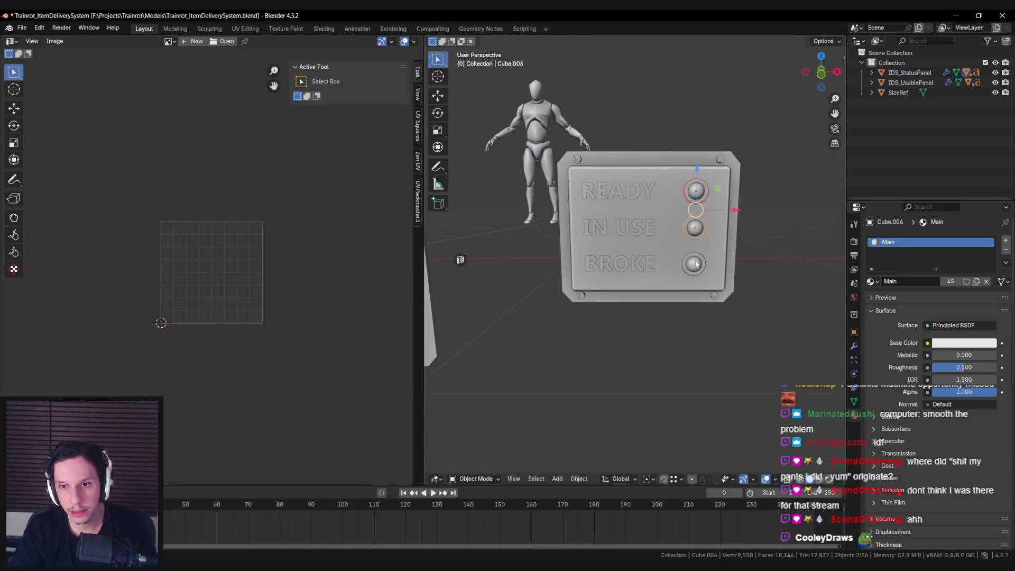
{"action": "left_click", "coordinate": [870, 284]}
{"action": "left_click", "coordinate": [766, 324]}
{"action": "key", "text": "ctrl+l"}
{"action": "left_click", "coordinate": [766, 310]}
{"action": "key", "text": "alt+a"}
{"action": "left_click", "coordinate": [870, 283]}
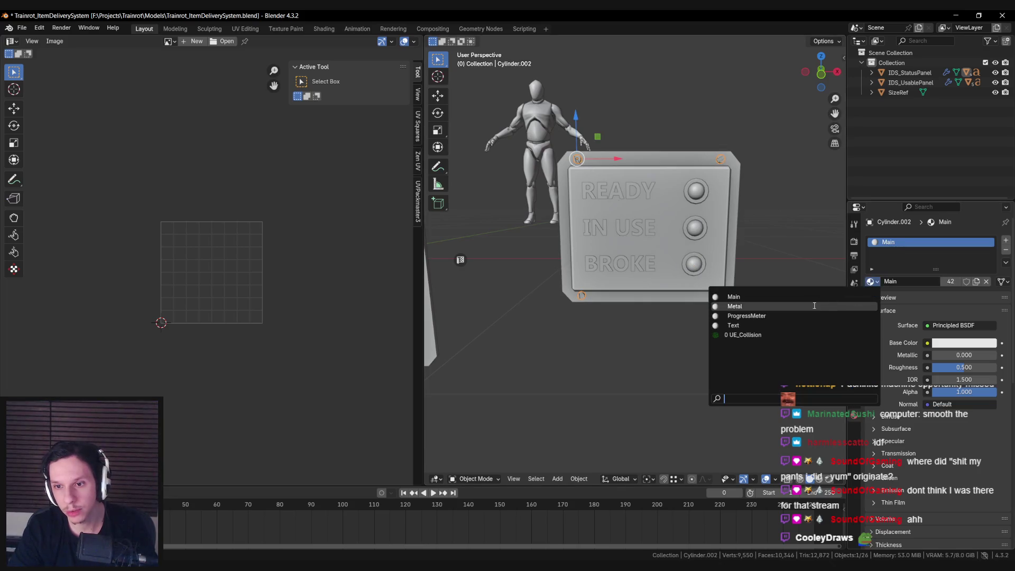
Select the whole status panel and reimport S_IDS_StatusPanel in Unreal Engine.
{"action": "left_click", "coordinate": [682, 278]}
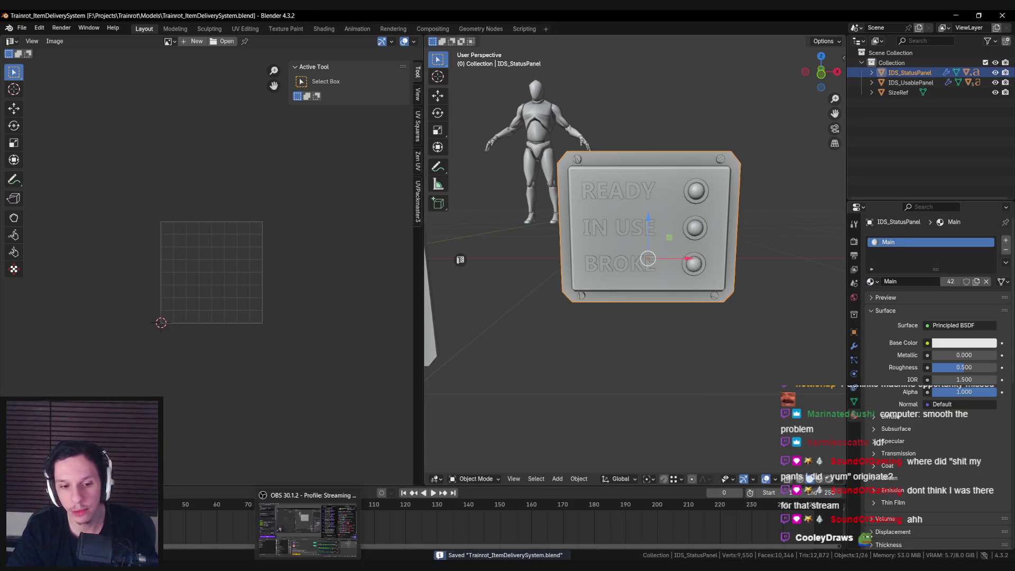
{"action": "key", "text": "alt+Tab"}
{"action": "right_click", "coordinate": [174, 416]}
{"action": "left_click", "coordinate": [208, 246]}
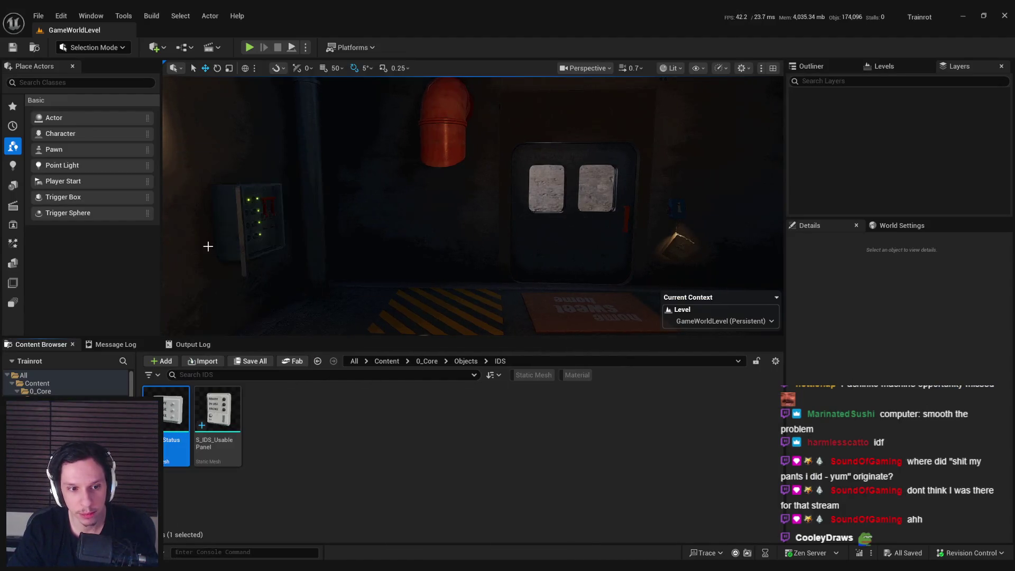
Open S_IDS_StatusPanel, set its Metal slot to MI_TestMat-Metal, and close the editor.
{"action": "double_click", "coordinate": [164, 408]}
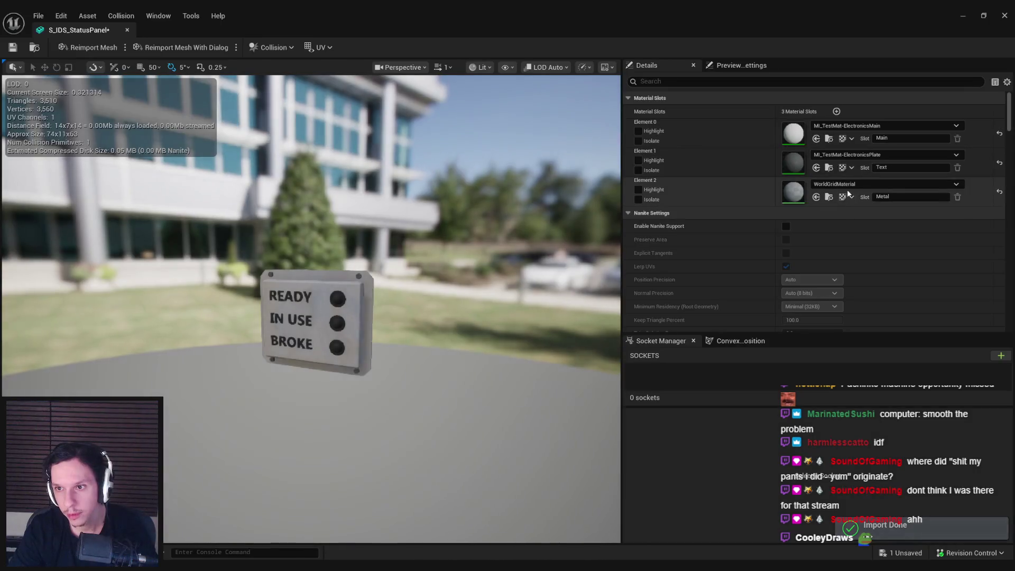
{"action": "left_click", "coordinate": [851, 184]}
{"action": "type", "text": "ele"}
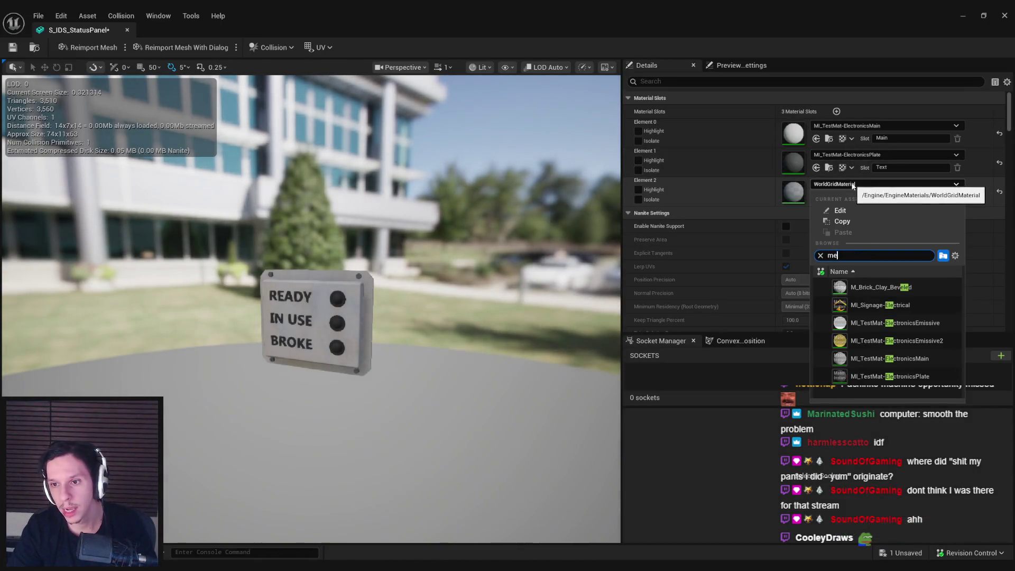
{"action": "type", "text": "ta"}
{"action": "scroll", "coordinate": [876, 354], "scroll_direction": "down", "scroll_amount": 2}
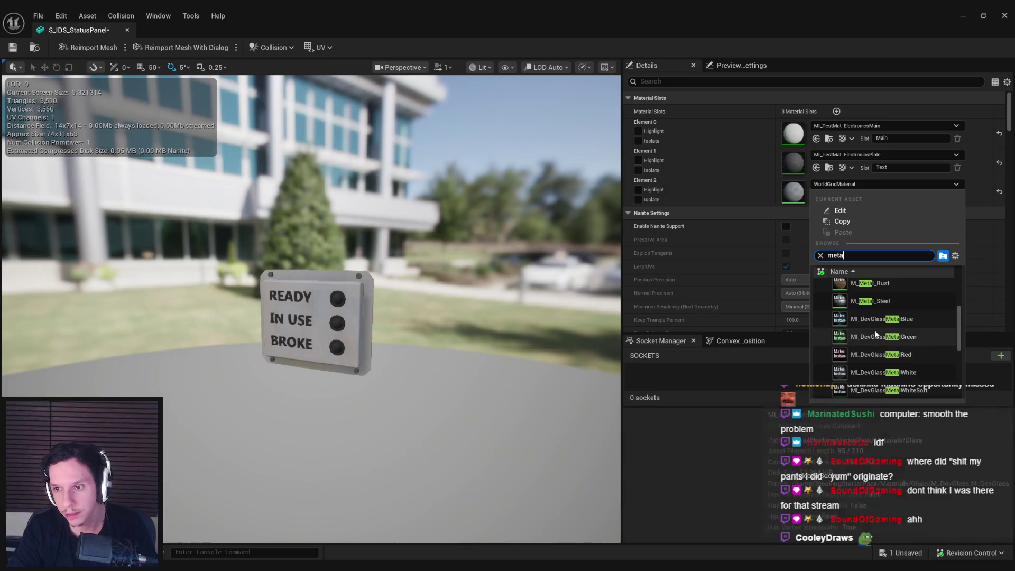
{"action": "scroll", "coordinate": [875, 337], "scroll_direction": "down", "scroll_amount": 5}
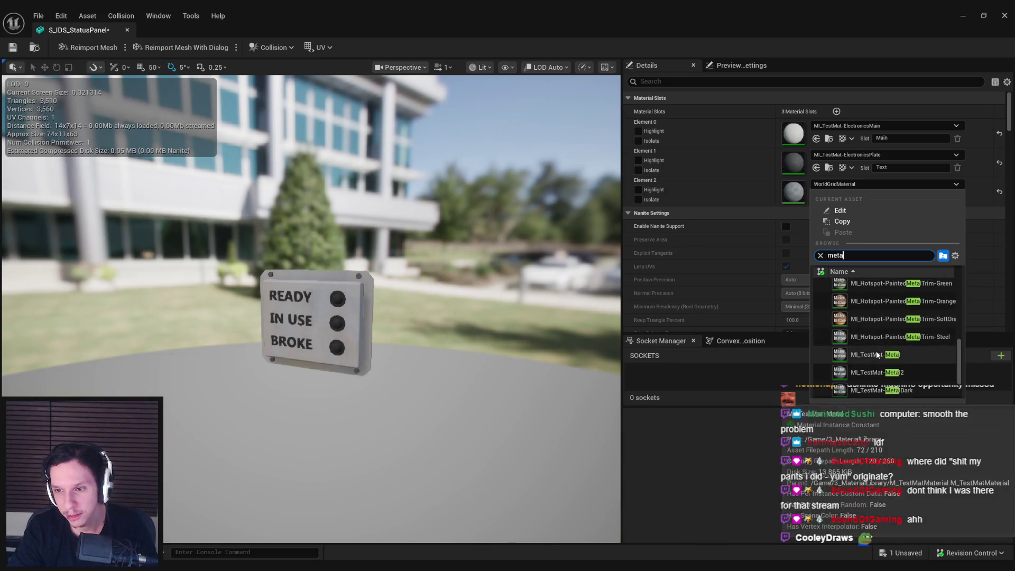
{"action": "left_click", "coordinate": [876, 354]}
{"action": "left_click", "coordinate": [127, 30]}
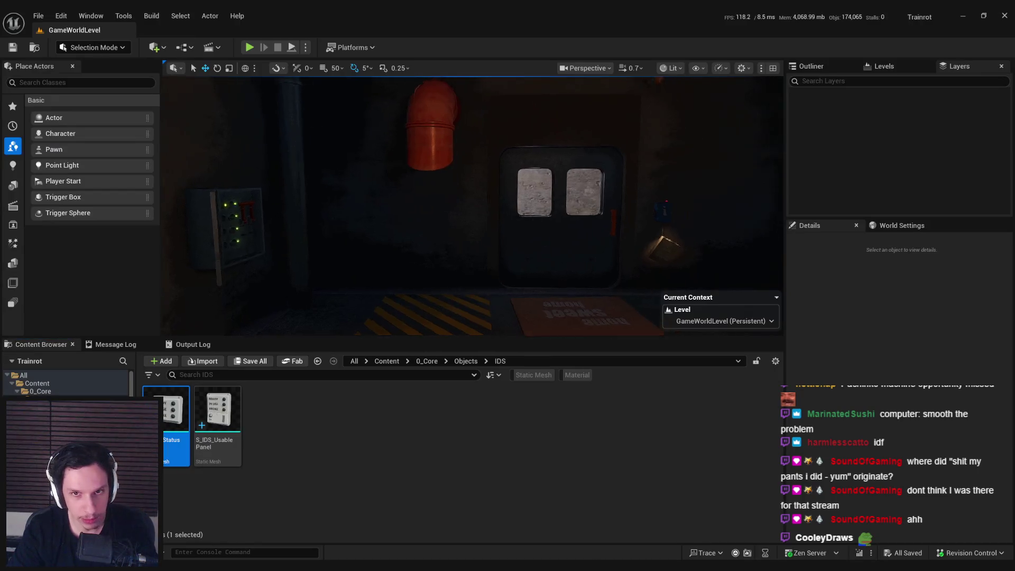
Drop S_IDS_StatusPanel onto the train wall and move it into the LevelTrain_MainEngine level instance.
{"action": "left_click_drag", "start_coordinate": [433, 263], "coordinate": [435, 263]}
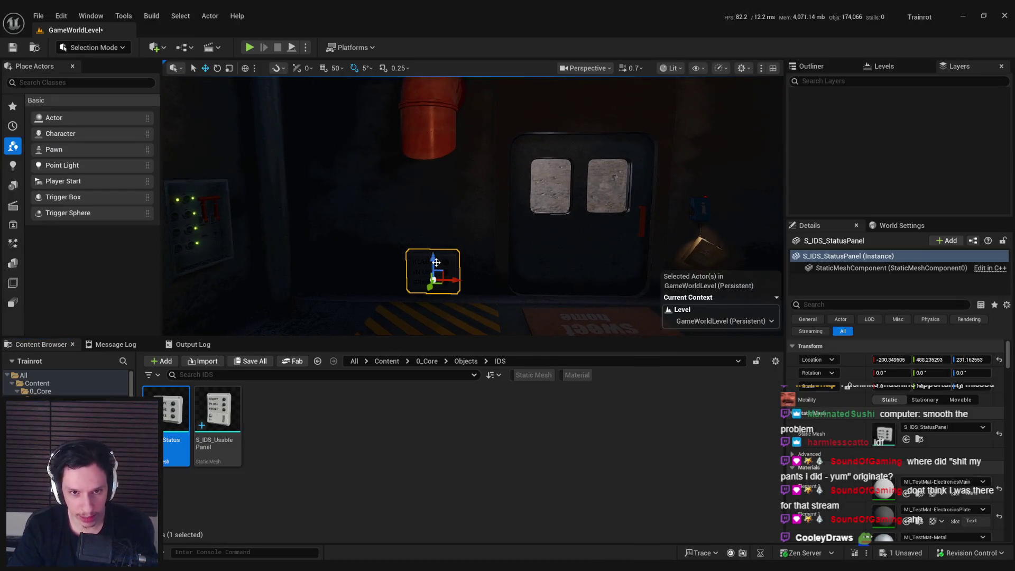
{"action": "right_click_drag", "start_coordinate": [506, 207], "coordinate": [507, 207]}
{"action": "key", "text": "g"}
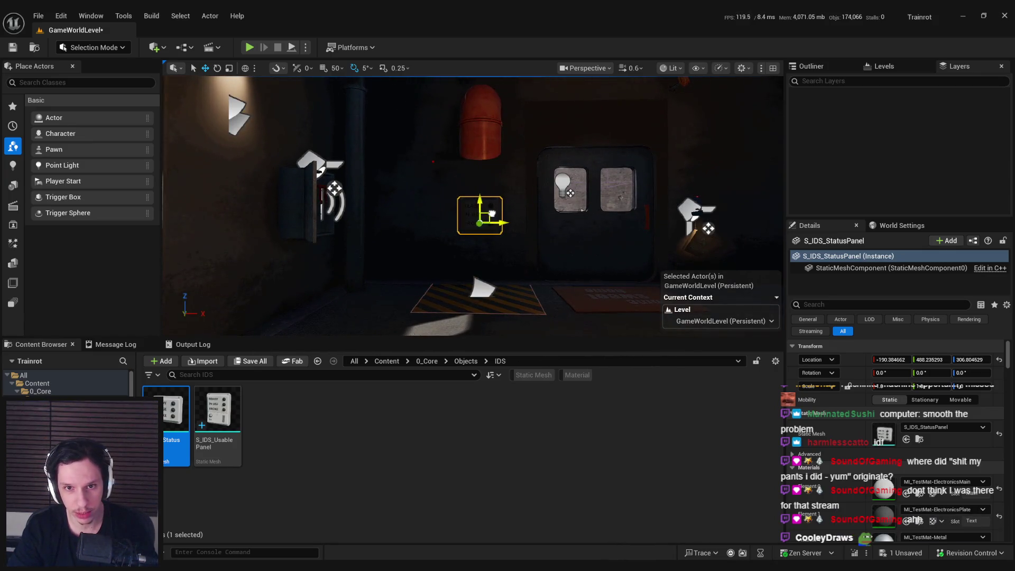
{"action": "left_click", "coordinate": [476, 143]}
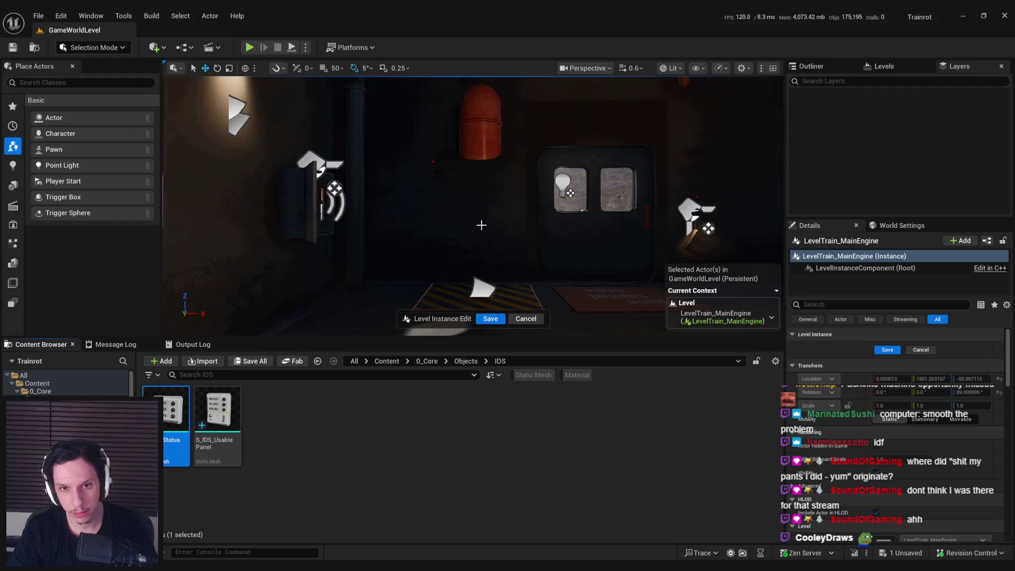
{"action": "key", "text": "ctrl+v"}
{"action": "mouse_move", "coordinate": [472, 206]}
{"action": "right_mouse_down"}
{"action": "mouse_move", "coordinate": [460, 217]}
{"action": "mouse_move", "coordinate": [481, 206]}
{"action": "mouse_move", "coordinate": [477, 224]}
{"action": "right_mouse_up"}
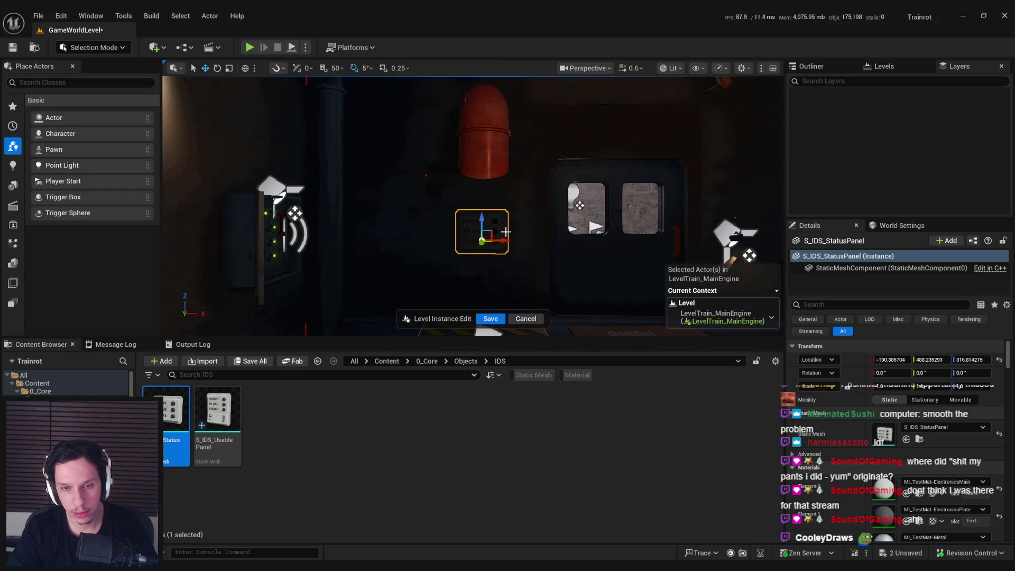
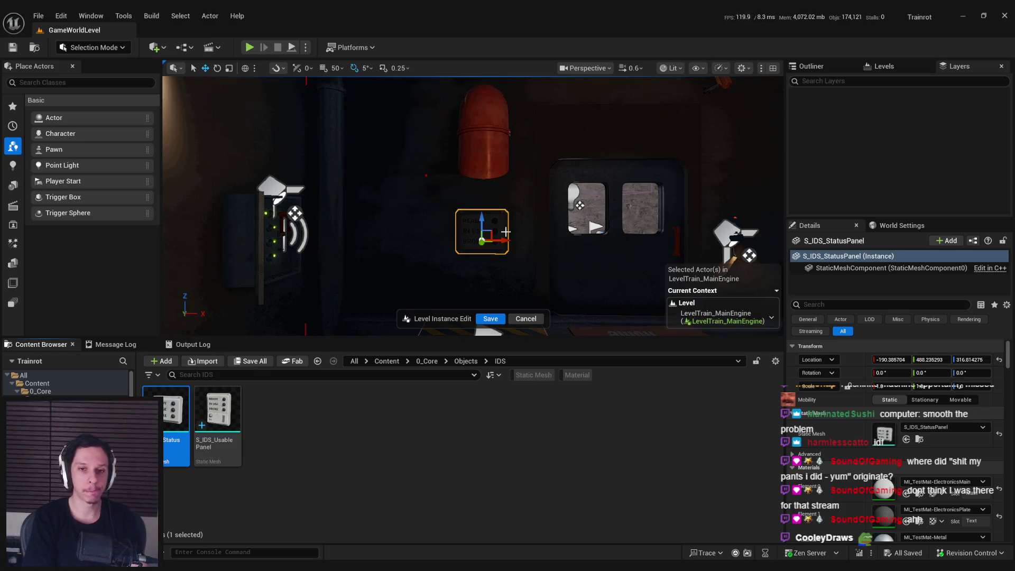
Frame the S_IDS_StatusPanel and inspect it from the side, reselecting it after the floor decal.
{"action": "key", "text": "f"}
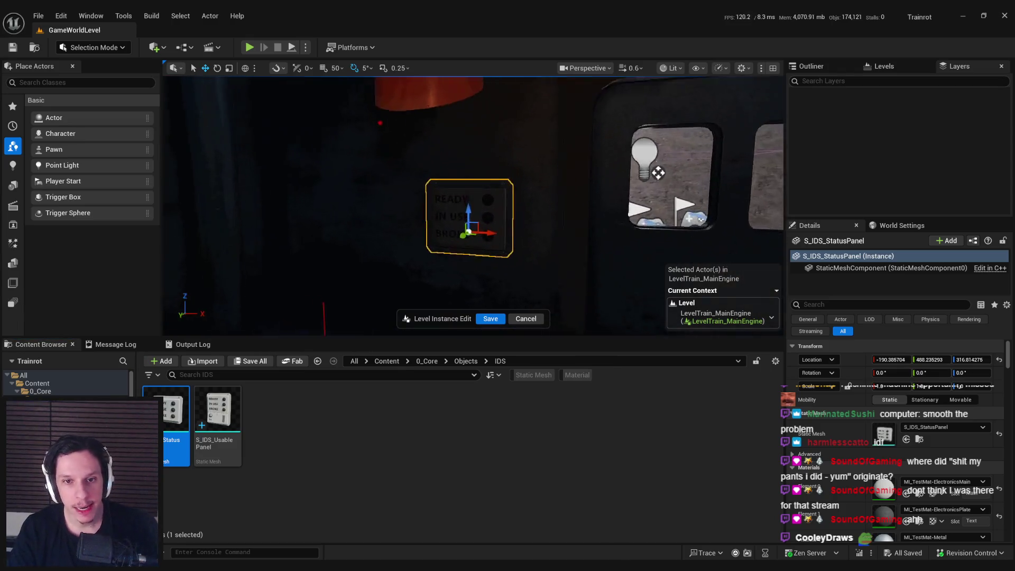
{"action": "mouse_move", "coordinate": [473, 206]}
{"action": "right_mouse_down"}
{"action": "mouse_move", "coordinate": [429, 208]}
{"action": "mouse_move", "coordinate": [473, 128]}
{"action": "mouse_move", "coordinate": [465, 159]}
{"action": "mouse_move", "coordinate": [444, 160]}
{"action": "mouse_move", "coordinate": [460, 160]}
{"action": "mouse_move", "coordinate": [446, 162]}
{"action": "mouse_move", "coordinate": [459, 129]}
{"action": "right_mouse_up"}
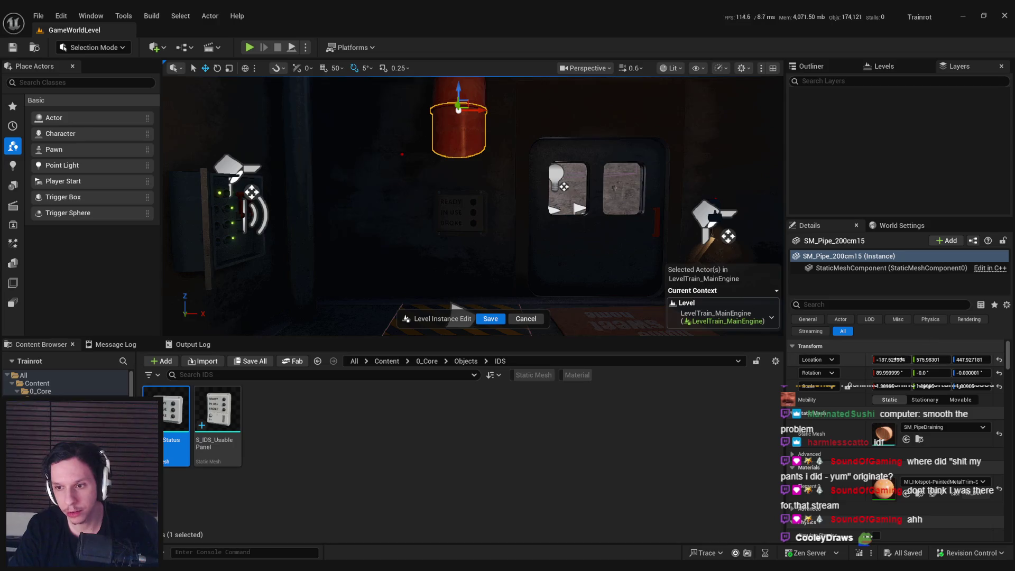
{"action": "mouse_move", "coordinate": [459, 129]}
{"action": "right_mouse_down"}
{"action": "mouse_move", "coordinate": [437, 117]}
{"action": "mouse_move", "coordinate": [429, 151]}
{"action": "right_mouse_up"}
{"action": "left_click", "coordinate": [498, 285]}
{"action": "left_click", "coordinate": [475, 197]}
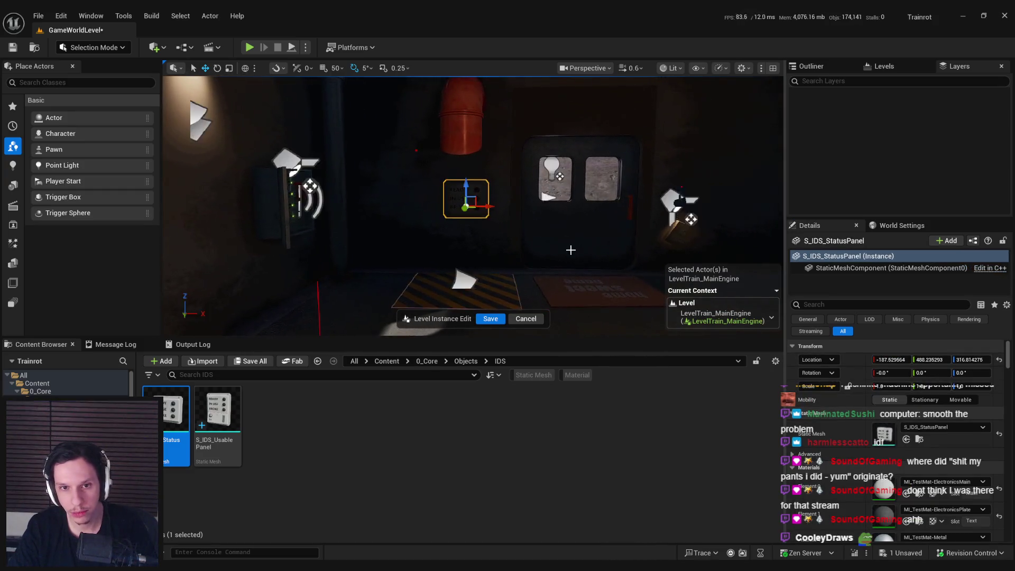
Look around the engine room toward the door and left wall, then save the level instance edits.
{"action": "right_click_drag", "start_coordinate": [475, 196], "coordinate": [440, 180]}
{"action": "scroll", "coordinate": [463, 192], "scroll_direction": "up", "scroll_amount": 1}
{"action": "right_click_drag", "start_coordinate": [570, 250], "coordinate": [571, 250]}
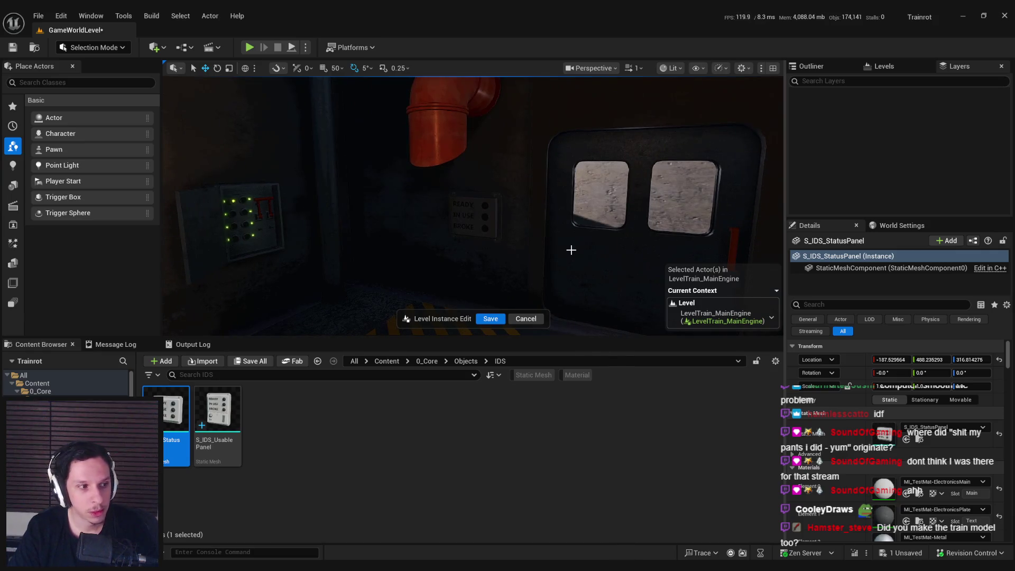
{"action": "right_click_drag", "start_coordinate": [571, 250], "coordinate": [562, 251]}
{"action": "left_click", "coordinate": [477, 320]}
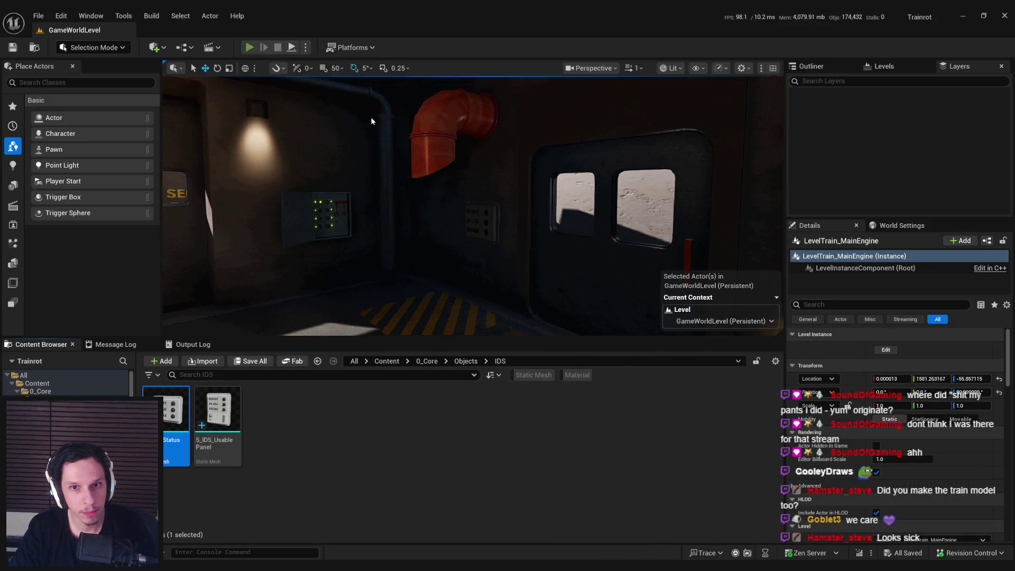
Test-play the game in the editor in fullscreen, then stop the session.
{"action": "key", "text": "alt+p"}
{"action": "key", "text": "F11"}
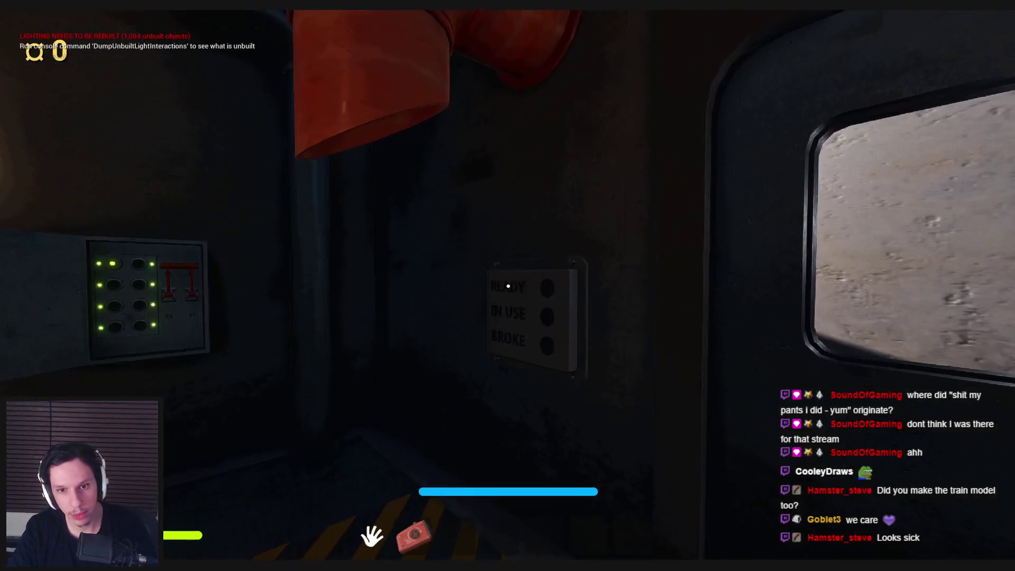
{"action": "key", "text": "Escape"}
Re-enter the engine-room level instance, save it, and start play again.
{"action": "double_click", "coordinate": [520, 300]}
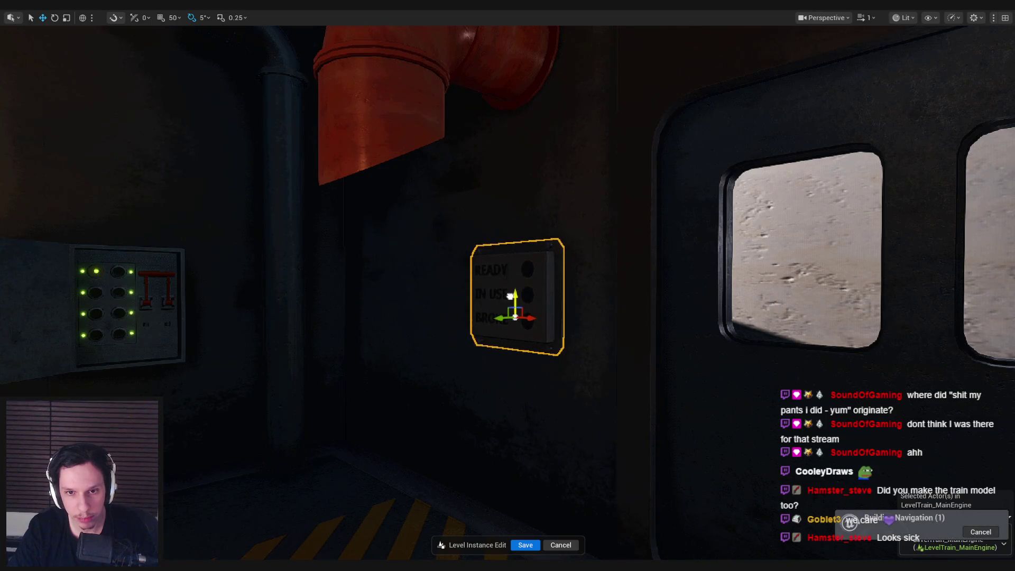
{"action": "left_click", "coordinate": [526, 543]}
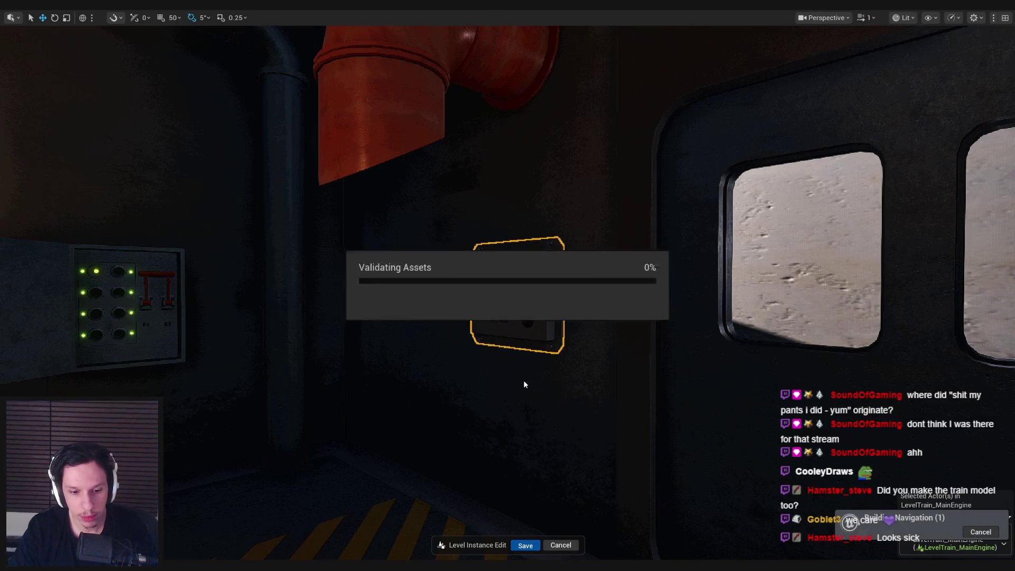
{"action": "key", "text": "alt+p"}
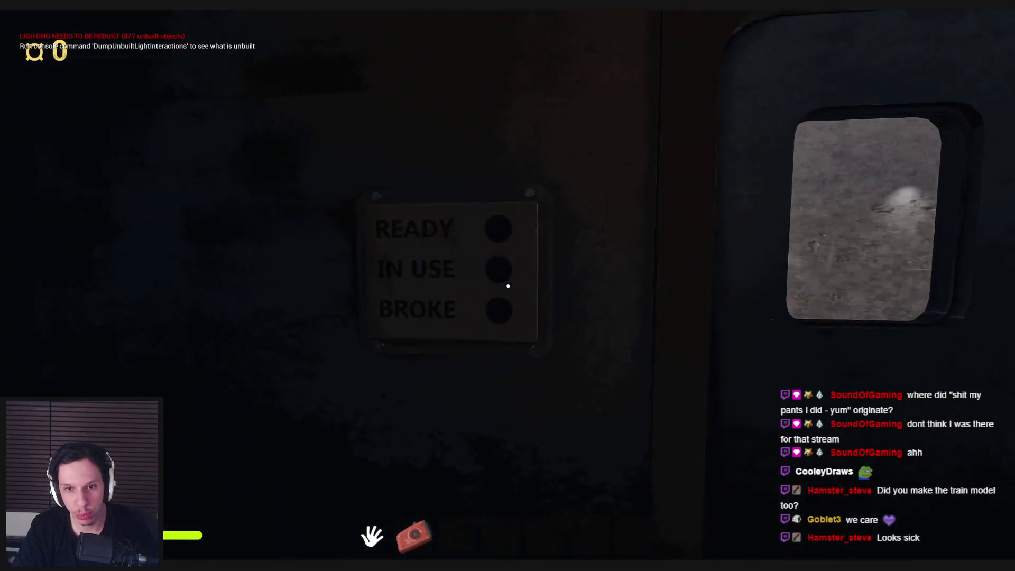
In-game, face the READY/IN USE/BROKE panel and check the desk monitor's camera feed.
{"action": "key", "text": "e"}
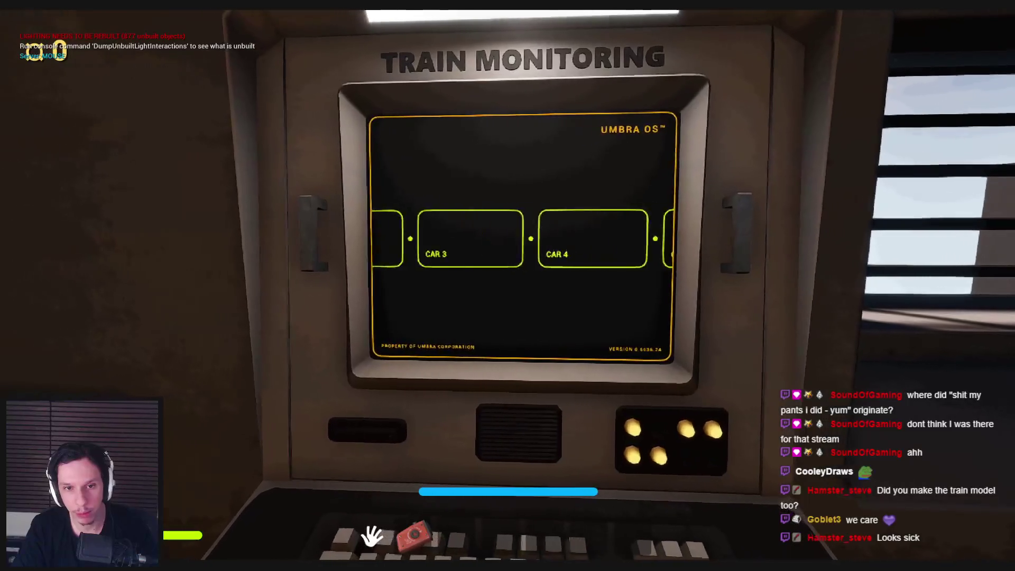
{"action": "key", "text": "Escape"}
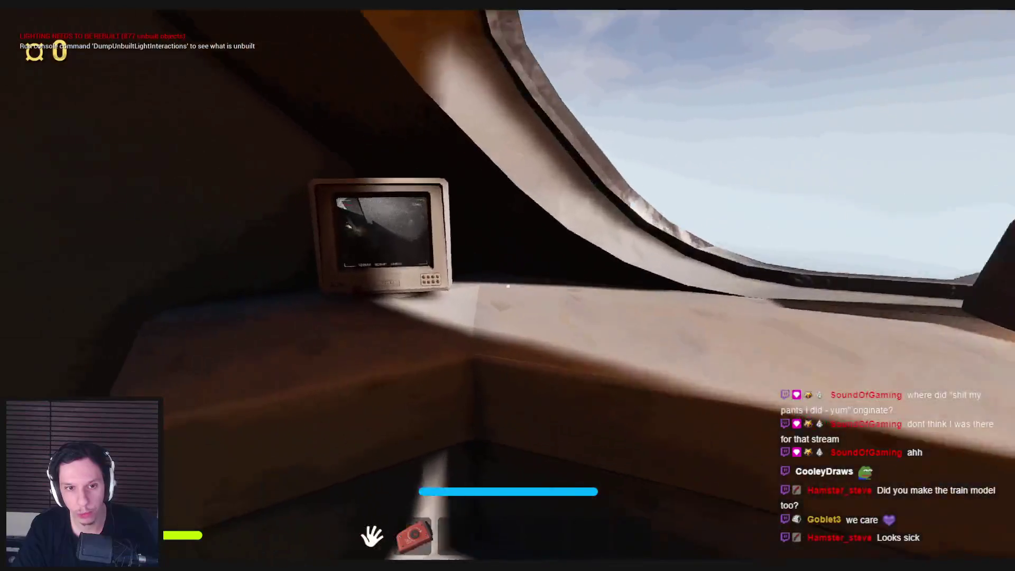
{"action": "left_click", "coordinate": [508, 286]}
{"action": "key", "text": "Escape"}
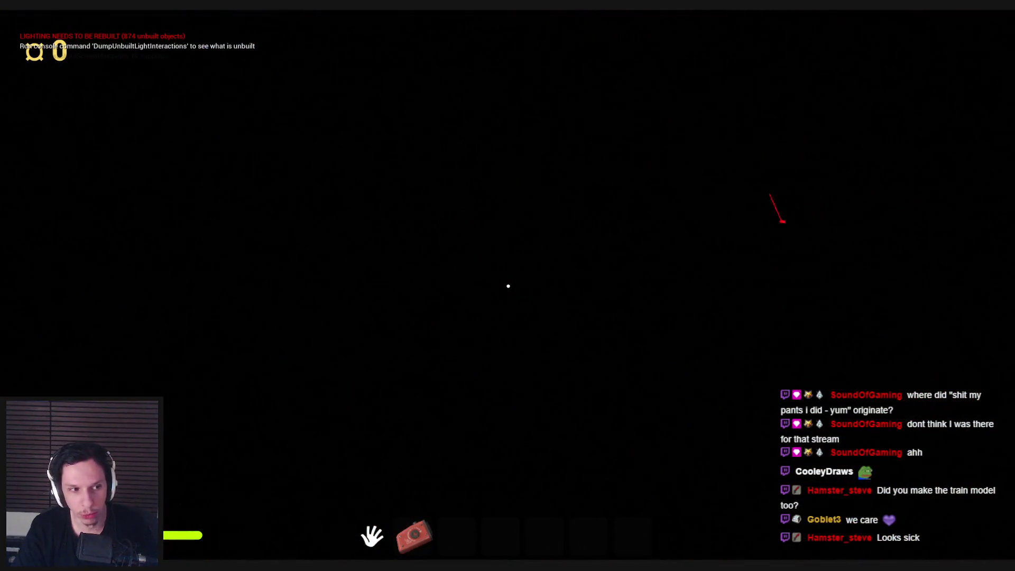
Walk down the train corridor to the status panel and inspect its lights up close.
{"action": "key", "text": "w"}
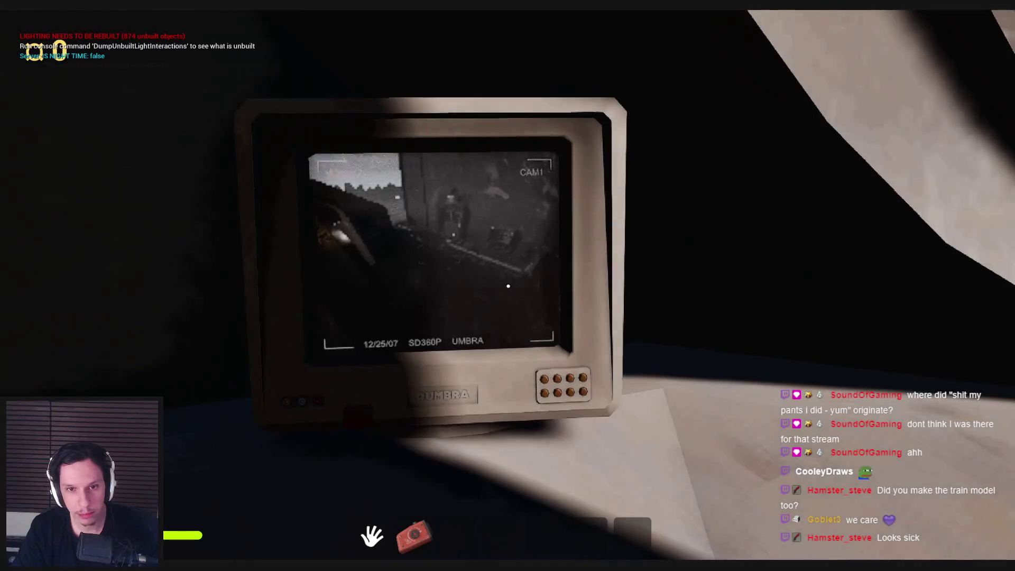
{"action": "key", "text": "w"}
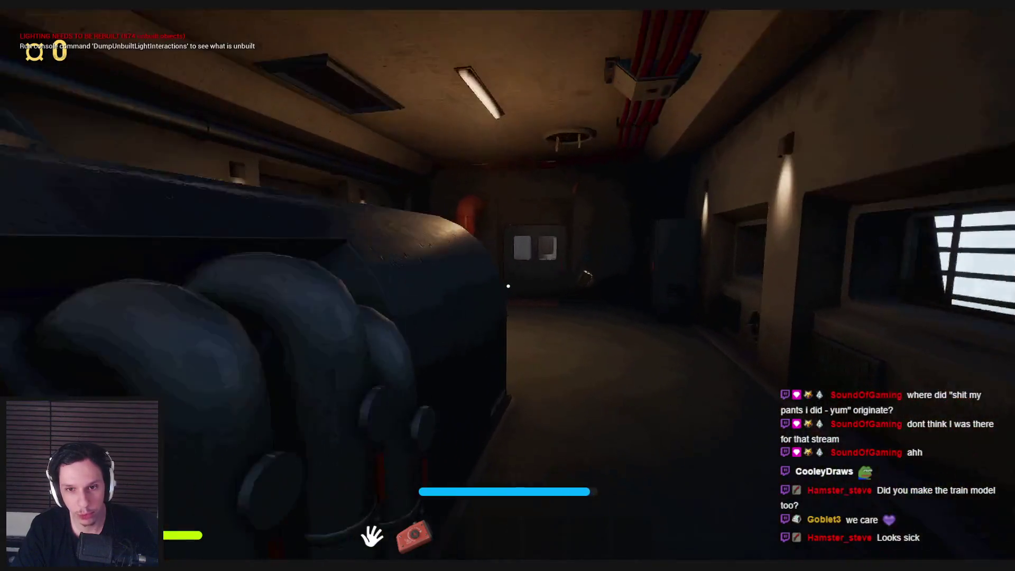
{"action": "key", "text": "w"}
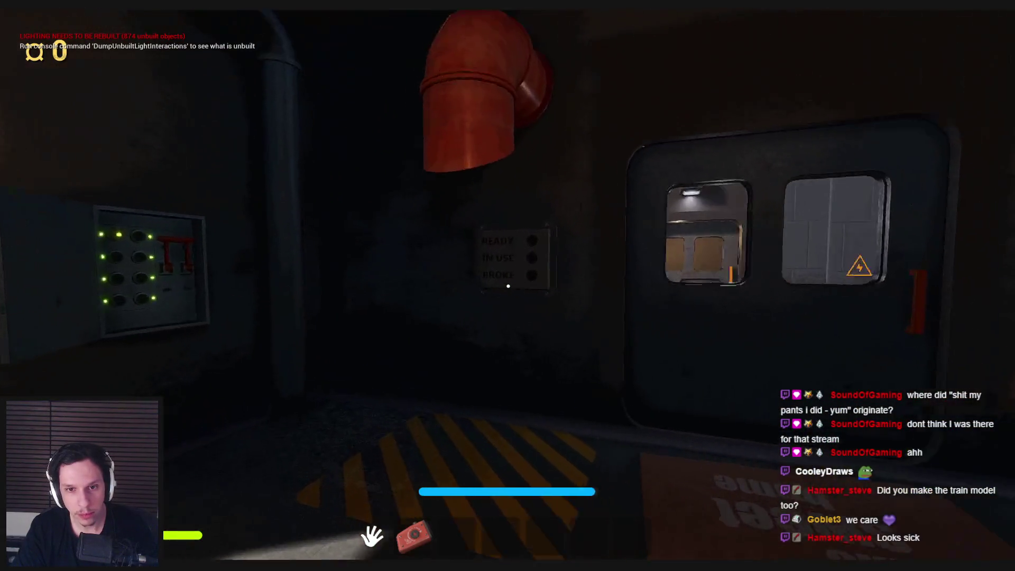
{"action": "key", "text": "w"}
{"action": "key", "text": "s"}
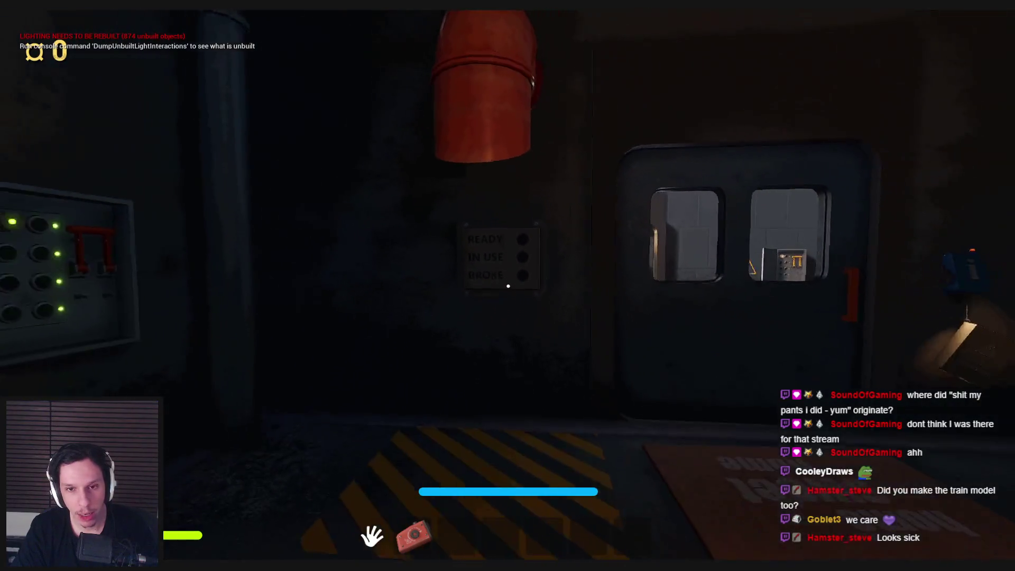
{"action": "key", "text": "w"}
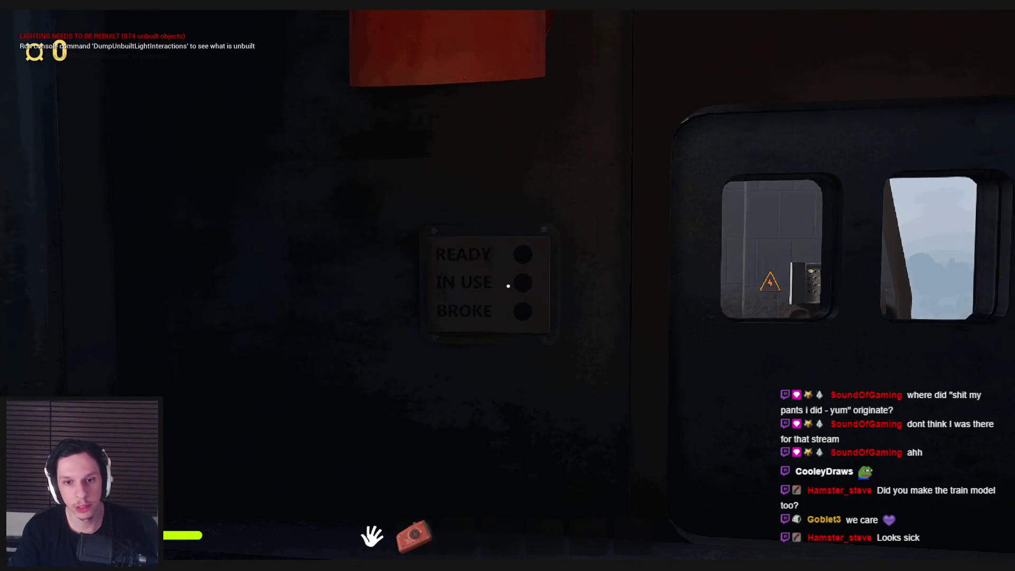
{"action": "key", "text": "w"}
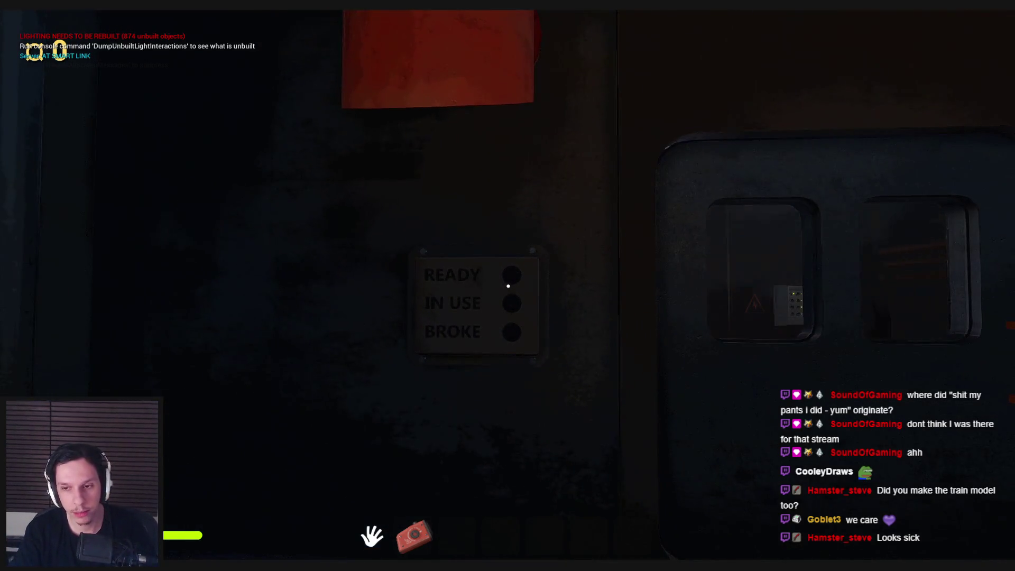
{"action": "key", "text": "w"}
{"action": "key", "text": "s"}
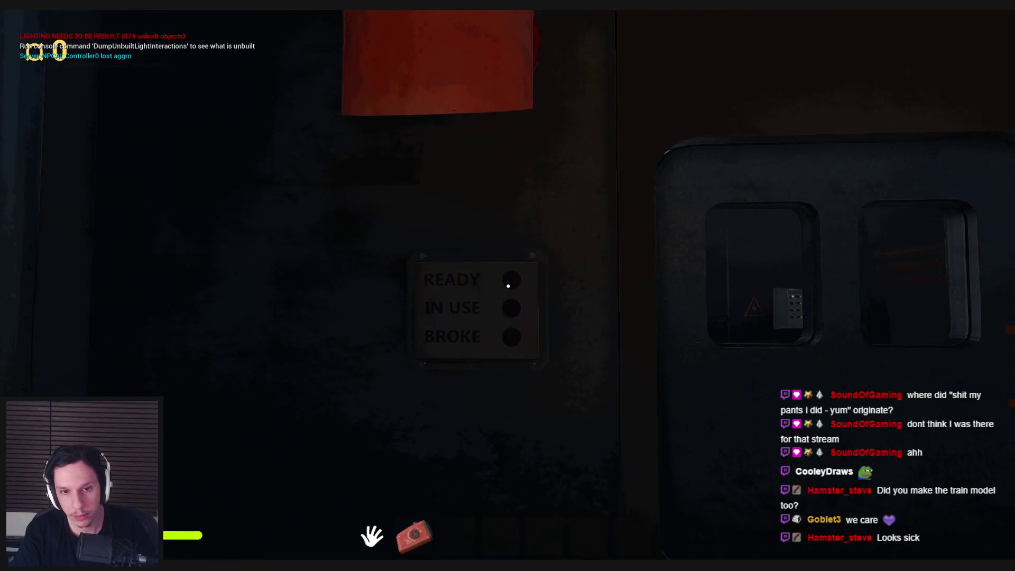
Open the train door, walk through, and look at the status panel on the wall again.
{"action": "left_click", "coordinate": [508, 285]}
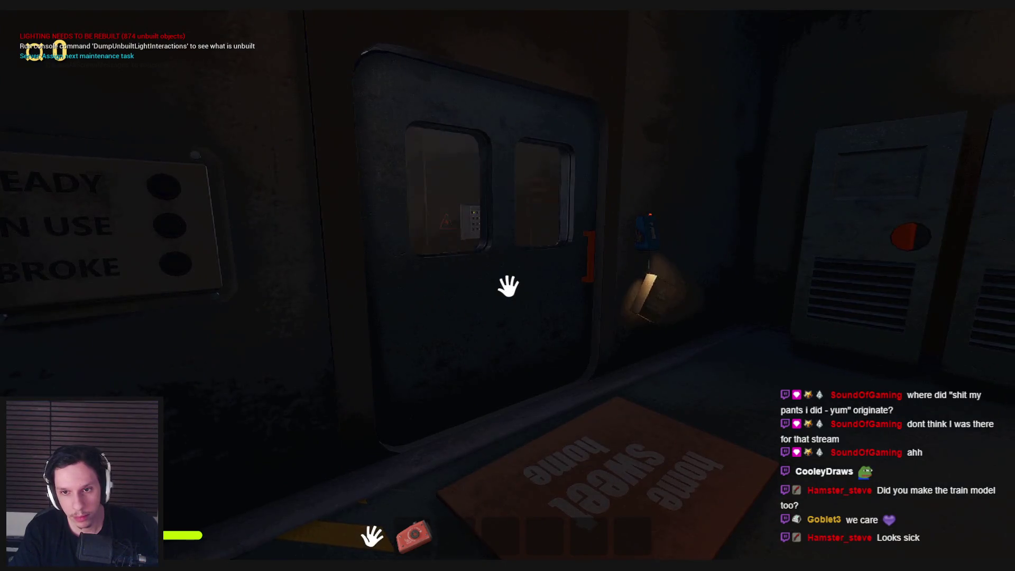
{"action": "key", "text": "w"}
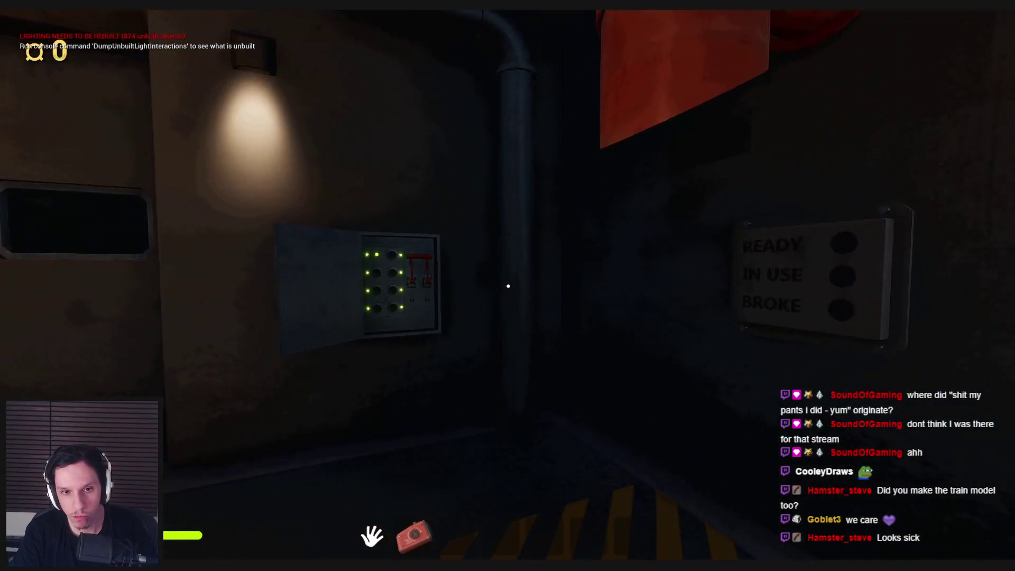
{"action": "key", "text": "shift+w"}
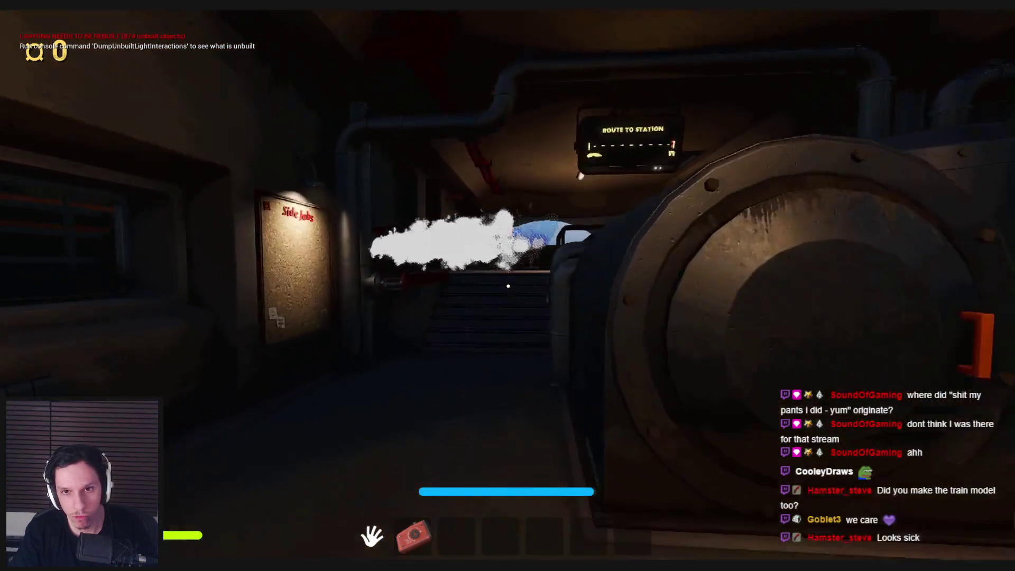
{"action": "key", "text": "w"}
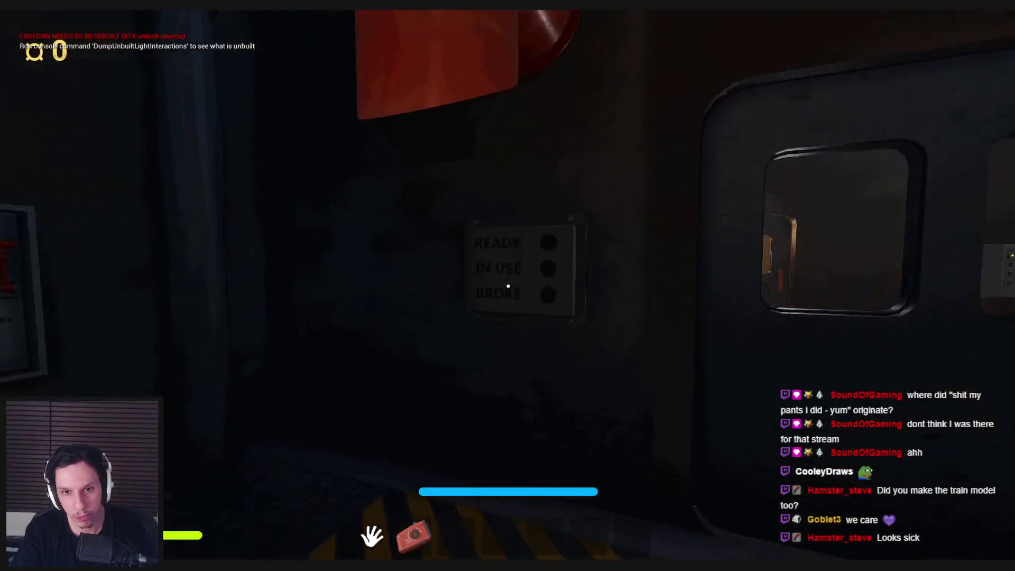
{"action": "key", "text": "s"}
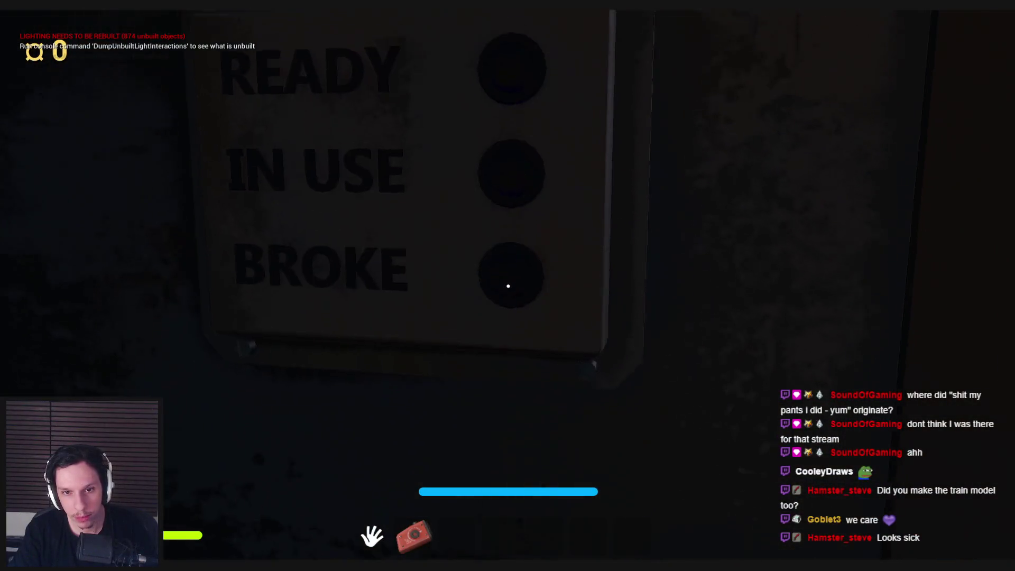
Stop the play session, restore the full editor layout, and switch to Blender.
{"action": "key", "text": "Escape"}
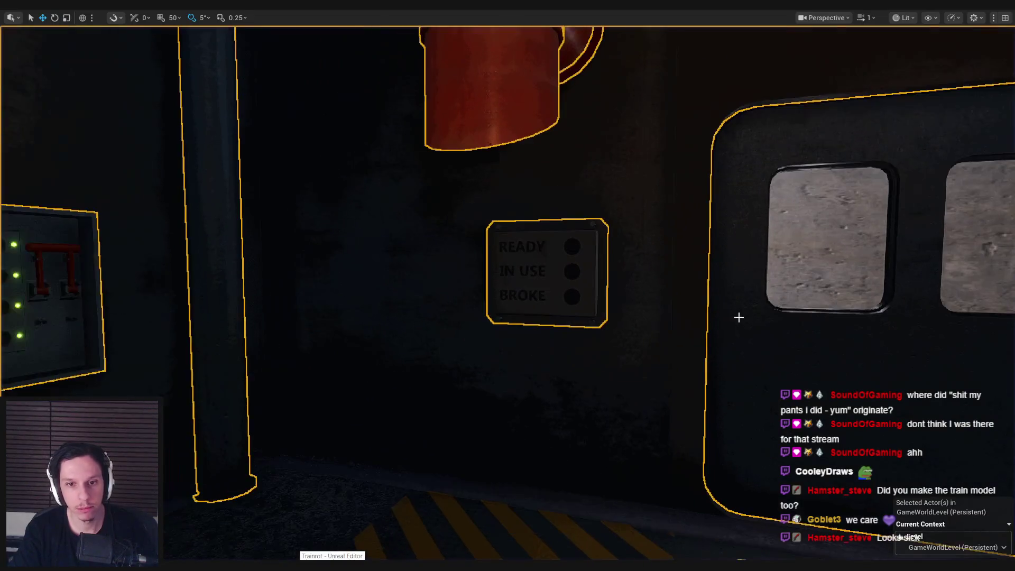
{"action": "key", "text": "F11"}
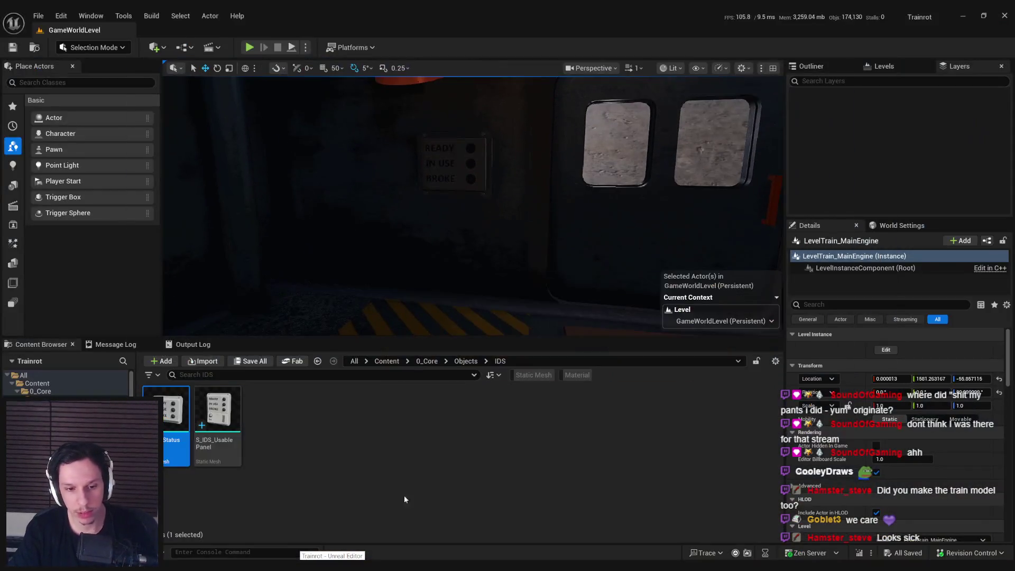
{"action": "key", "text": "alt+Tab"}
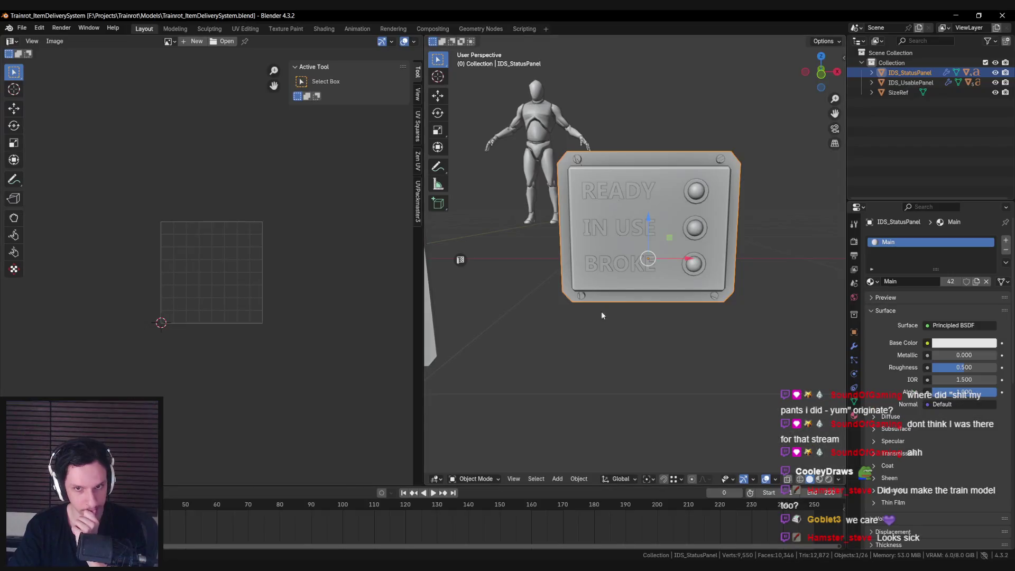
Select the IN USE button object and save Trainrot_ItemDeliverySystem.blend, then return to Unreal.
{"action": "left_click", "coordinate": [693, 227]}
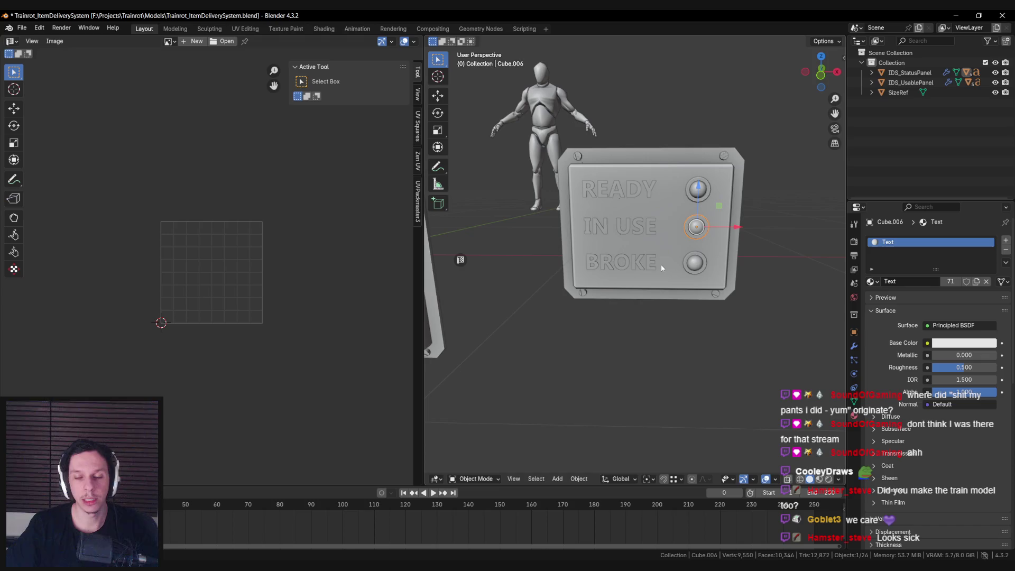
{"action": "key", "text": "ctrl+s"}
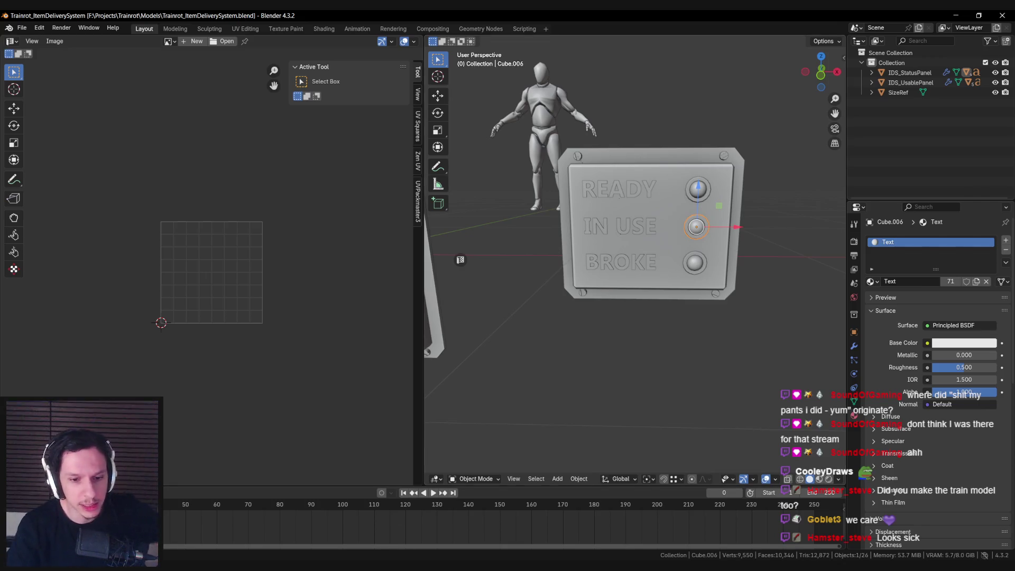
{"action": "key", "text": "alt+Tab"}
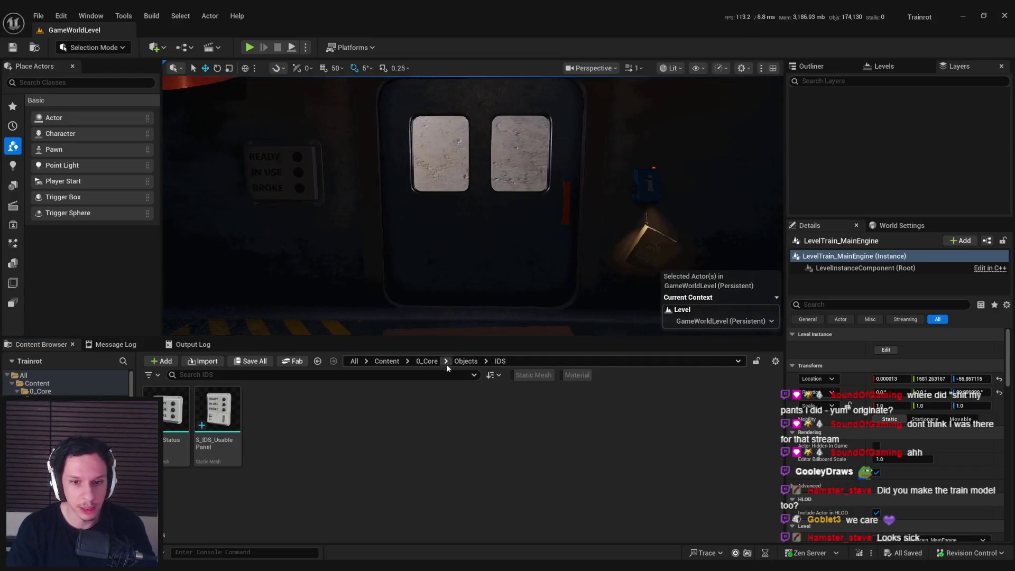
Navigate the Content Browser to Content > 3_MaterialLibrary > Textures.
{"action": "left_click", "coordinate": [426, 361]}
{"action": "left_click", "coordinate": [386, 361]}
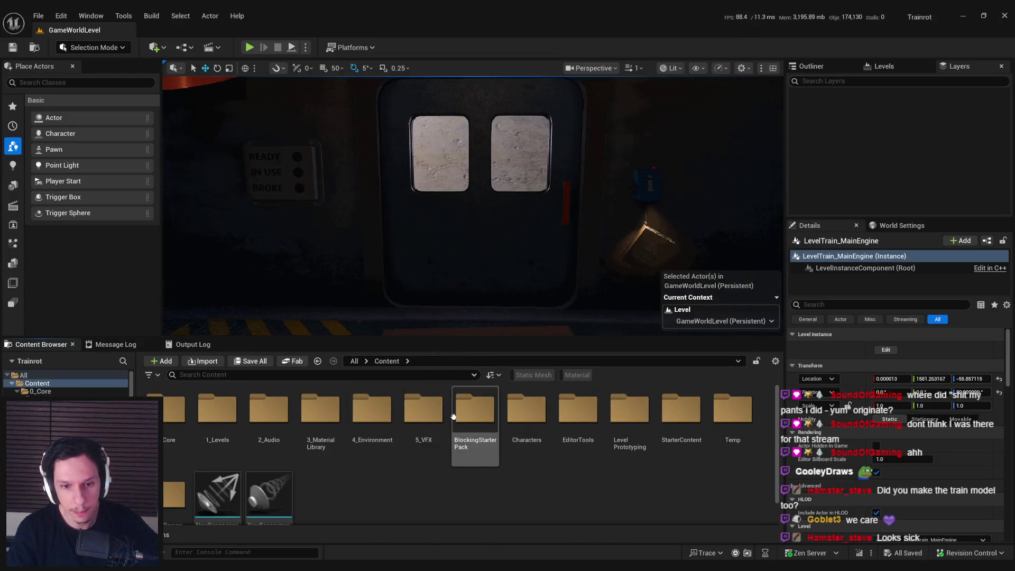
{"action": "left_click", "coordinate": [341, 420]}
{"action": "double_click", "coordinate": [340, 420]}
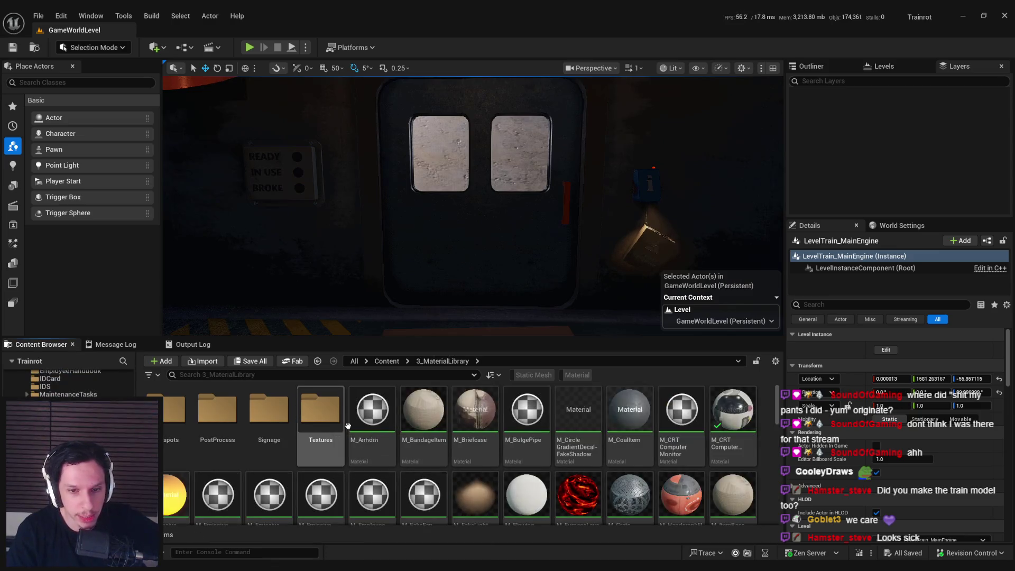
{"action": "double_click", "coordinate": [320, 413]}
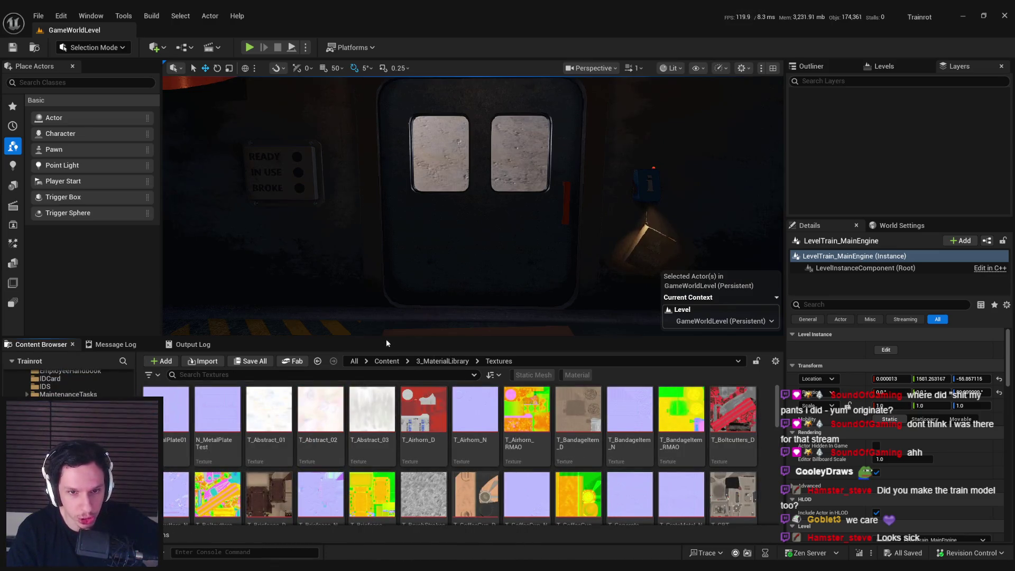
Scroll through the material library's textures.
{"action": "left_click_drag", "start_coordinate": [406, 339], "coordinate": [406, 236]}
{"action": "scroll", "coordinate": [409, 388], "scroll_direction": "down", "scroll_amount": 2}
{"action": "scroll", "coordinate": [409, 389], "scroll_direction": "down", "scroll_amount": 3}
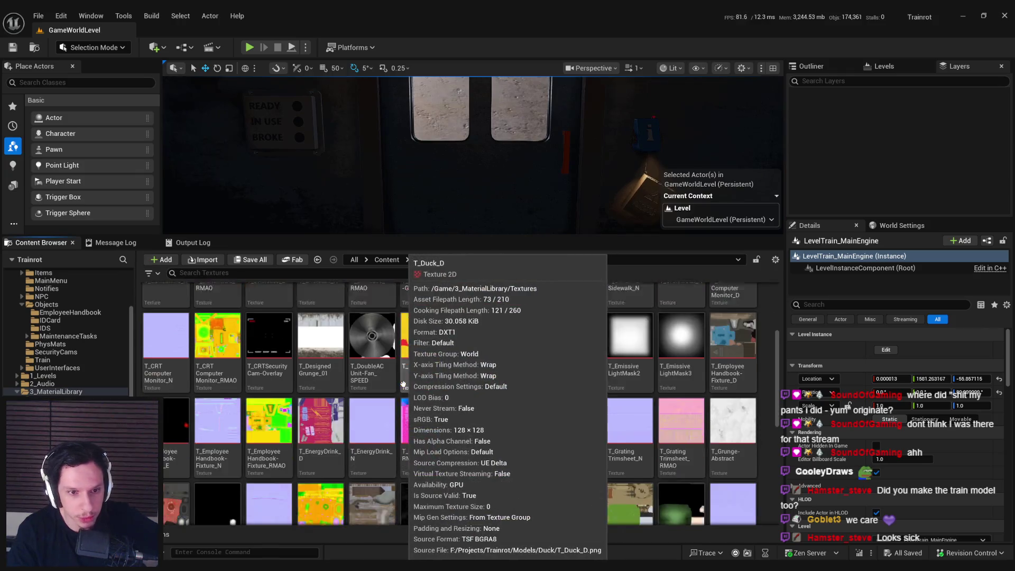
{"action": "scroll", "coordinate": [561, 392], "scroll_direction": "down", "scroll_amount": 5}
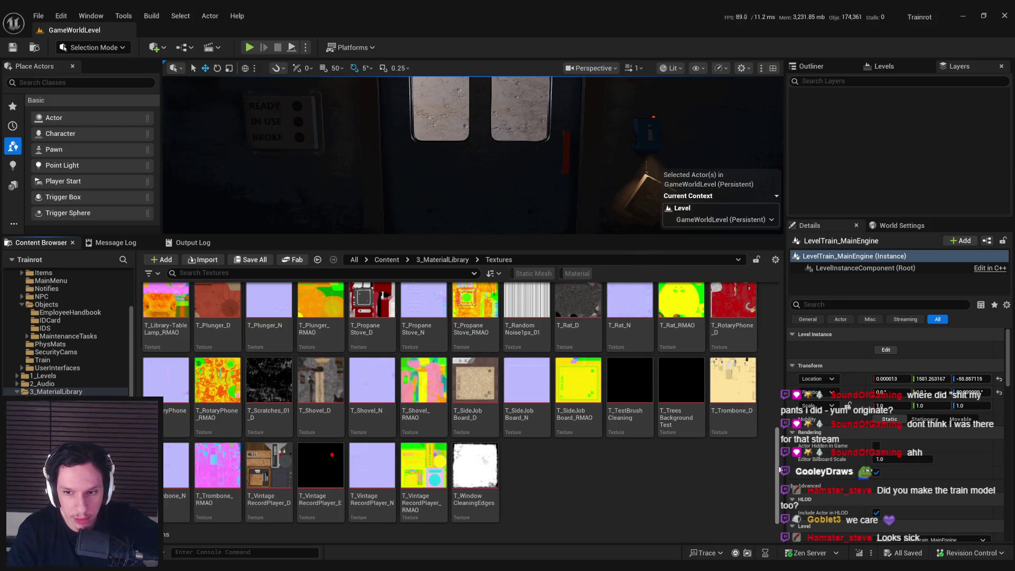
{"action": "left_click_drag", "start_coordinate": [772, 472], "coordinate": [753, 316]}
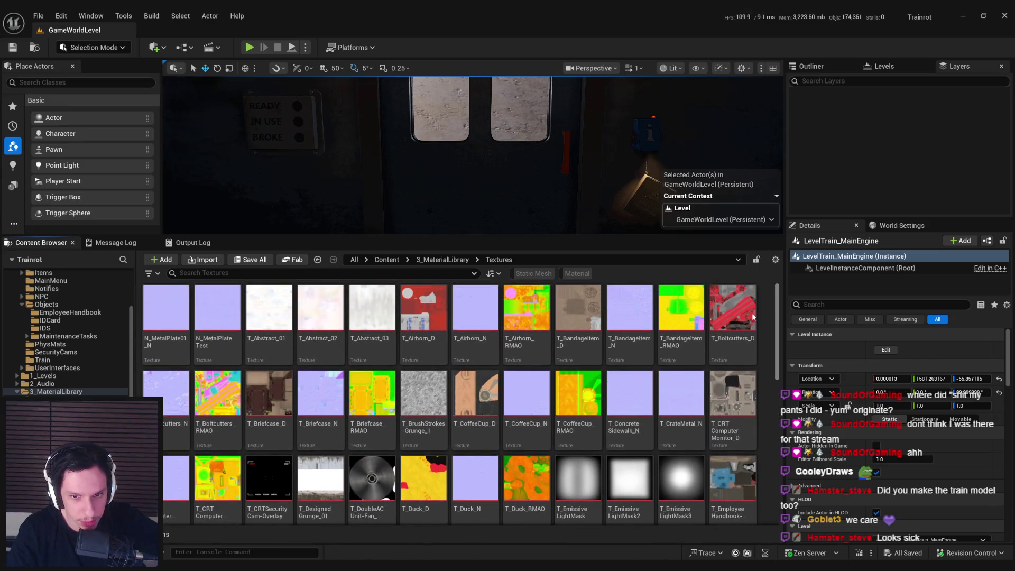
{"action": "scroll", "coordinate": [746, 360], "scroll_direction": "down", "scroll_amount": 5}
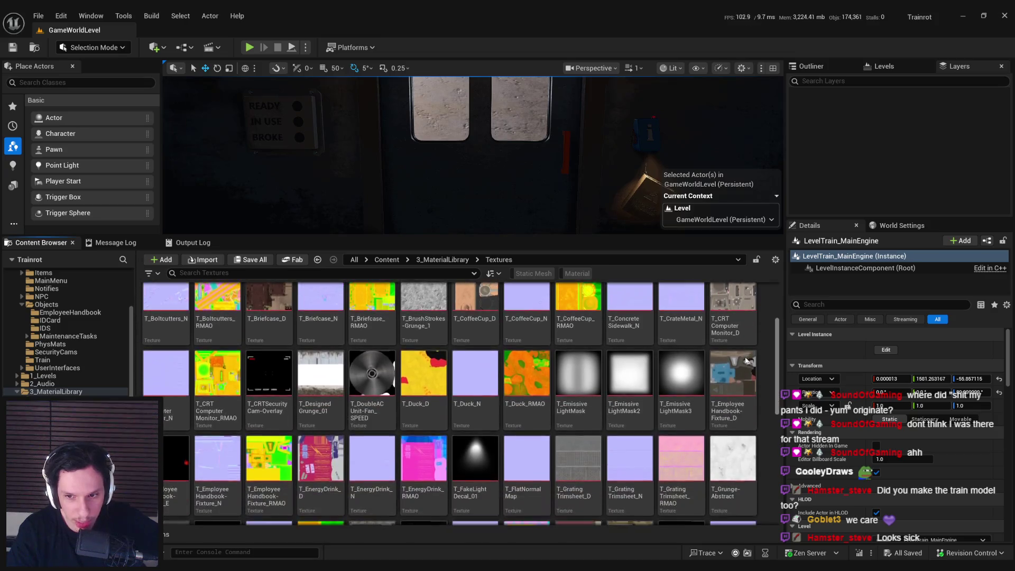
{"action": "scroll", "coordinate": [740, 391], "scroll_direction": "down", "scroll_amount": 5}
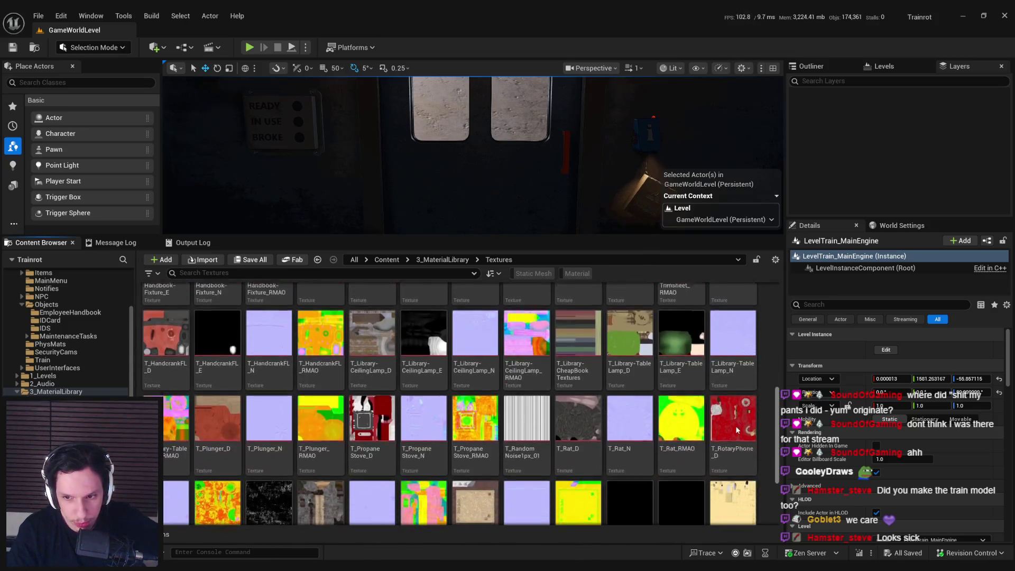
{"action": "scroll", "coordinate": [741, 464], "scroll_direction": "down", "scroll_amount": 1}
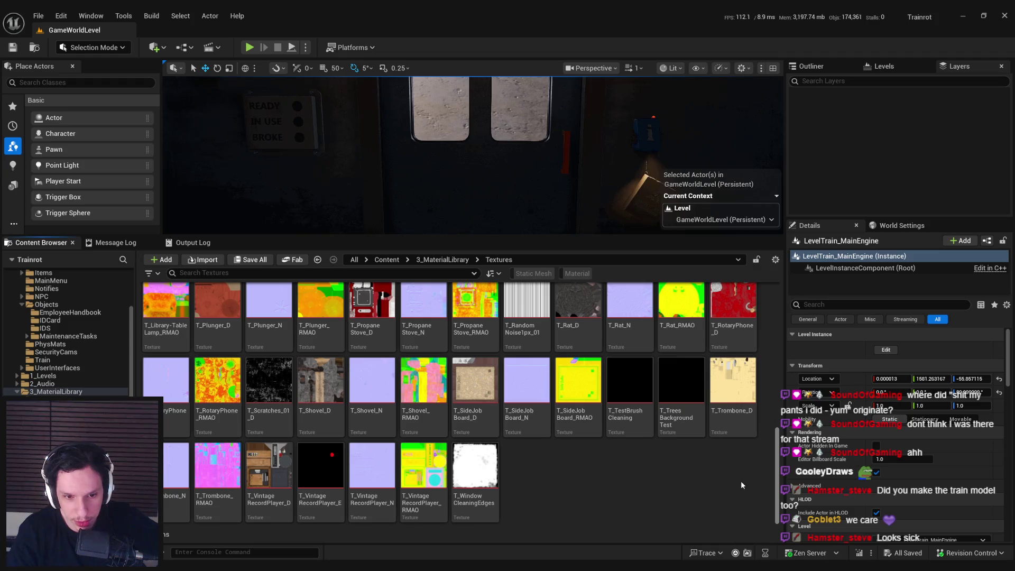
{"action": "scroll", "coordinate": [741, 480], "scroll_direction": "up", "scroll_amount": 5}
Go to 0_Core > Objects and open the MaintenanceTasks folder.
{"action": "left_click", "coordinate": [442, 260]}
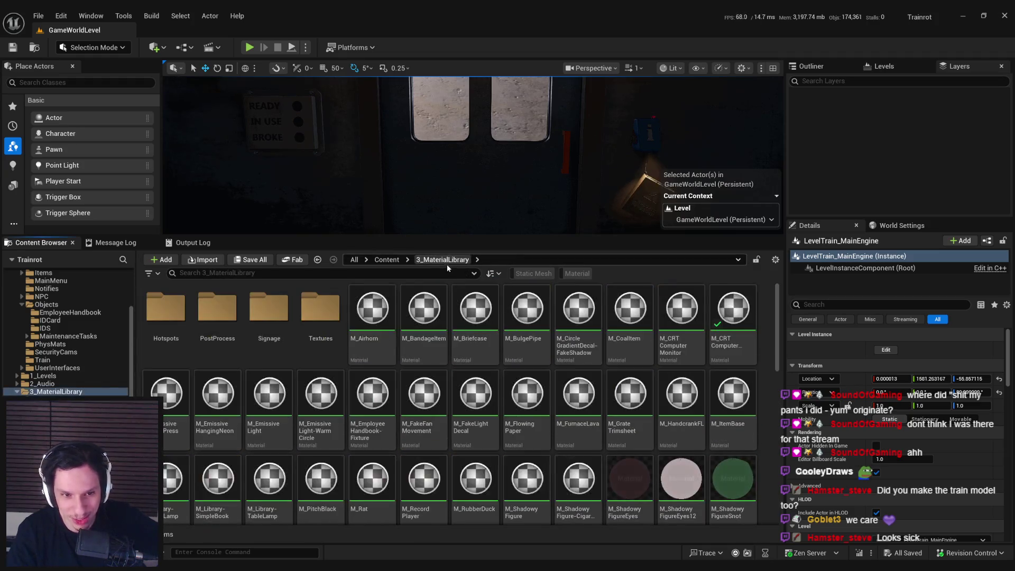
{"action": "left_click", "coordinate": [386, 260]}
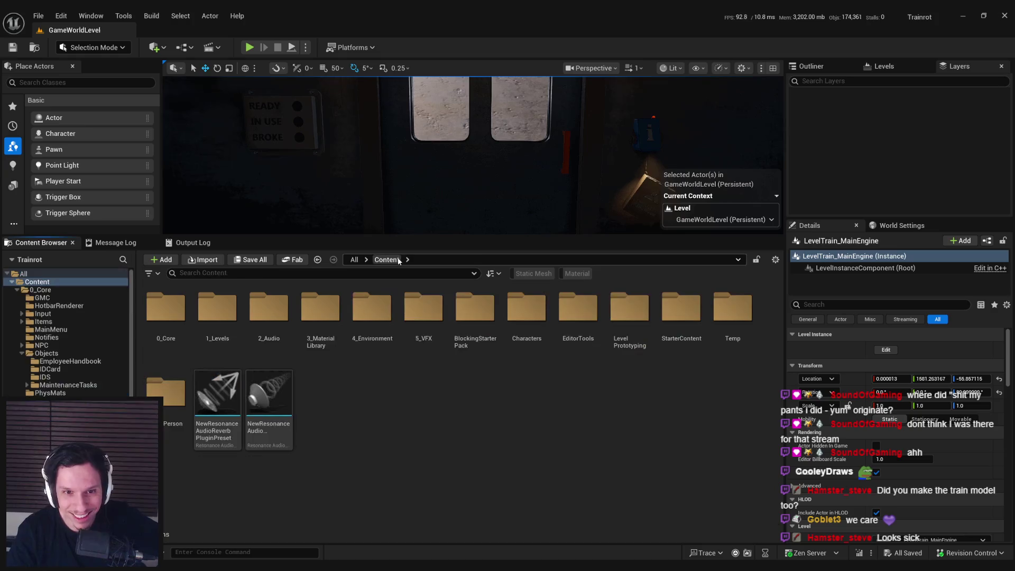
{"action": "double_click", "coordinate": [166, 309]}
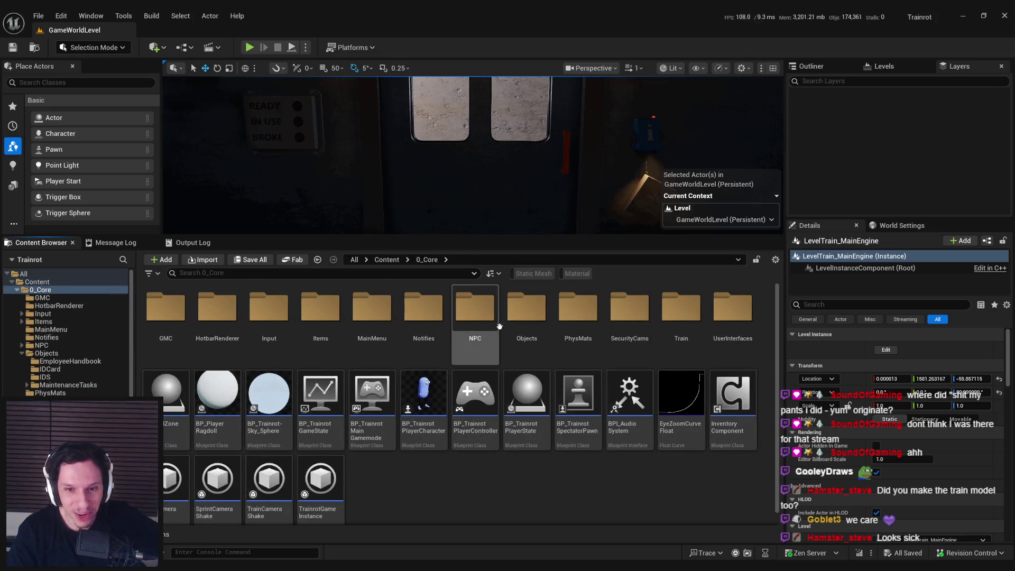
{"action": "double_click", "coordinate": [527, 309]}
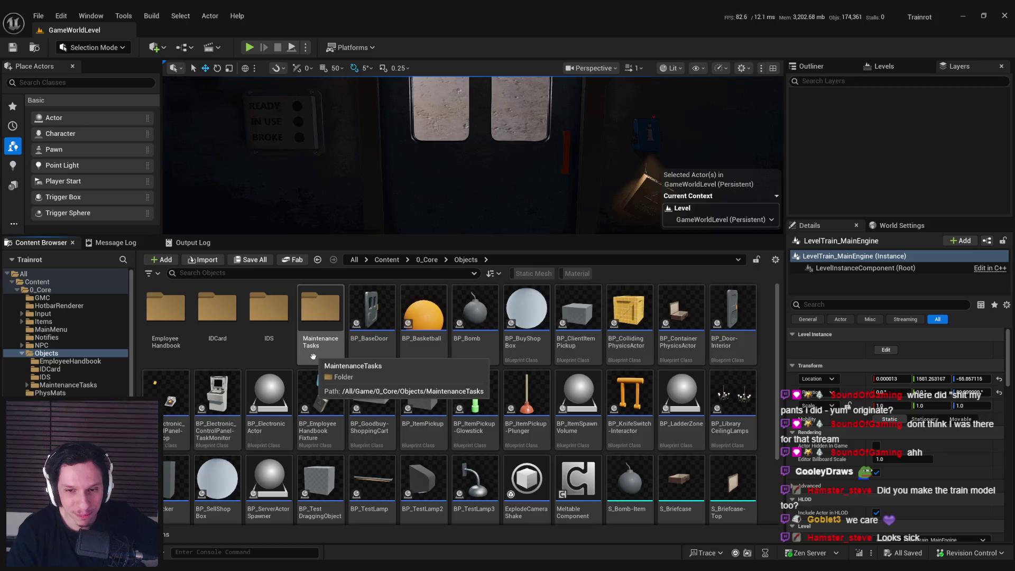
{"action": "scroll", "coordinate": [312, 412], "scroll_direction": "down", "scroll_amount": 3}
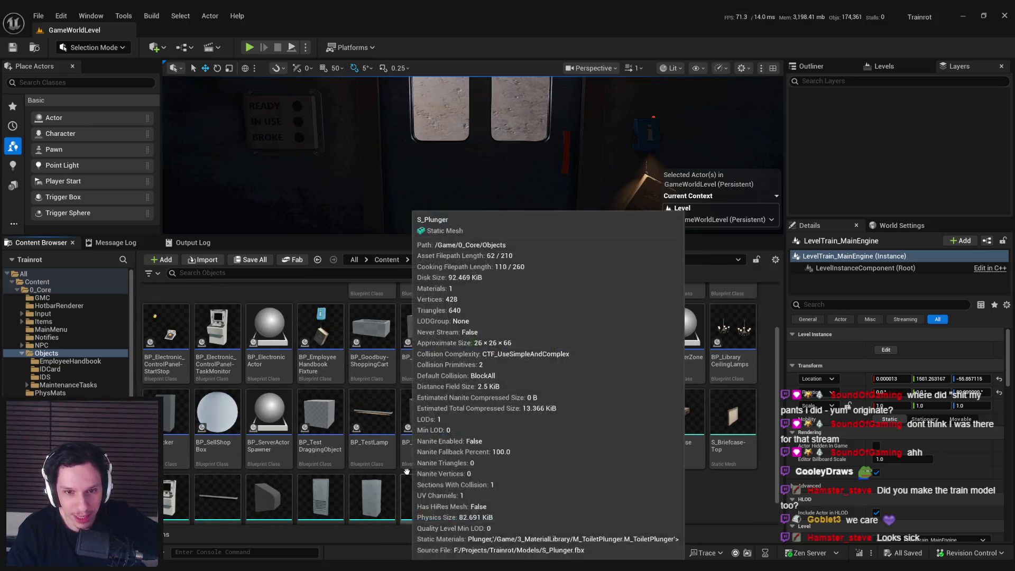
{"action": "scroll", "coordinate": [317, 423], "scroll_direction": "up", "scroll_amount": 3}
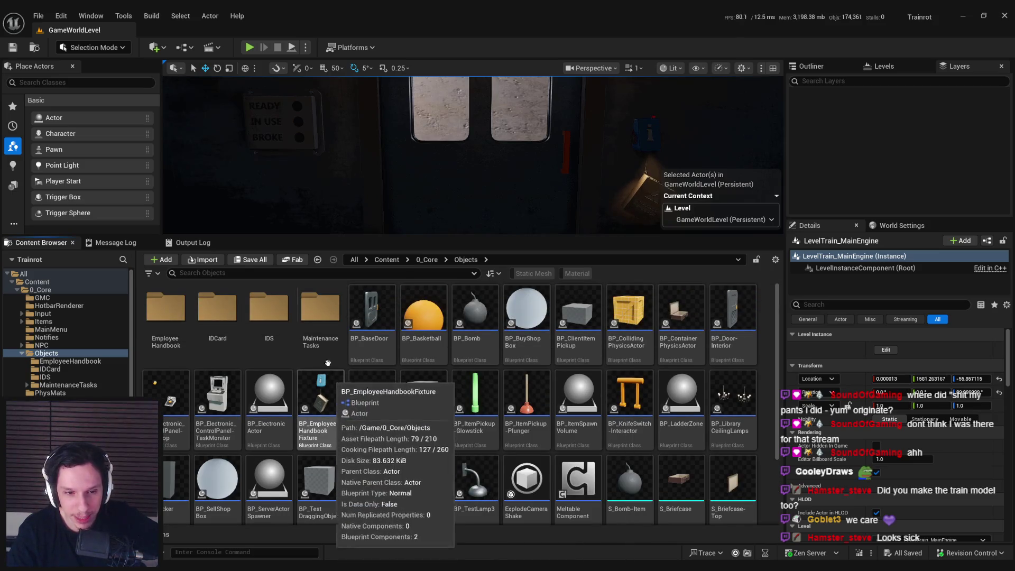
{"action": "double_click", "coordinate": [320, 312]}
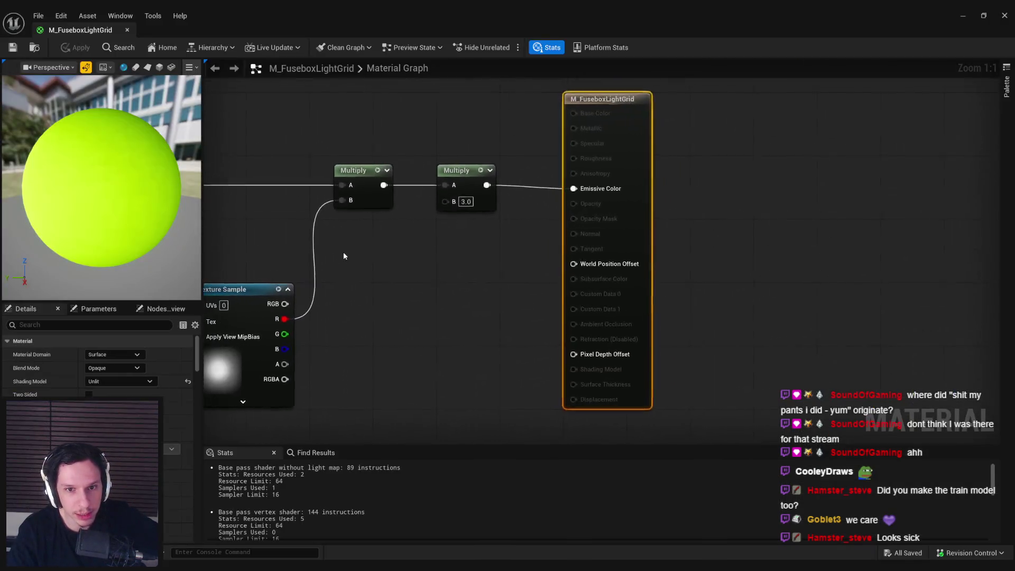
Pan the M_FuseboxLightGrid graph to the TexCoord node and preview the Mask (R) node.
{"action": "scroll", "coordinate": [286, 339], "scroll_direction": "down", "scroll_amount": 2}
{"action": "mouse_move", "coordinate": [286, 339]}
{"action": "right_mouse_down"}
{"action": "mouse_move", "coordinate": [408, 257]}
{"action": "mouse_move", "coordinate": [768, 174]}
{"action": "right_mouse_up"}
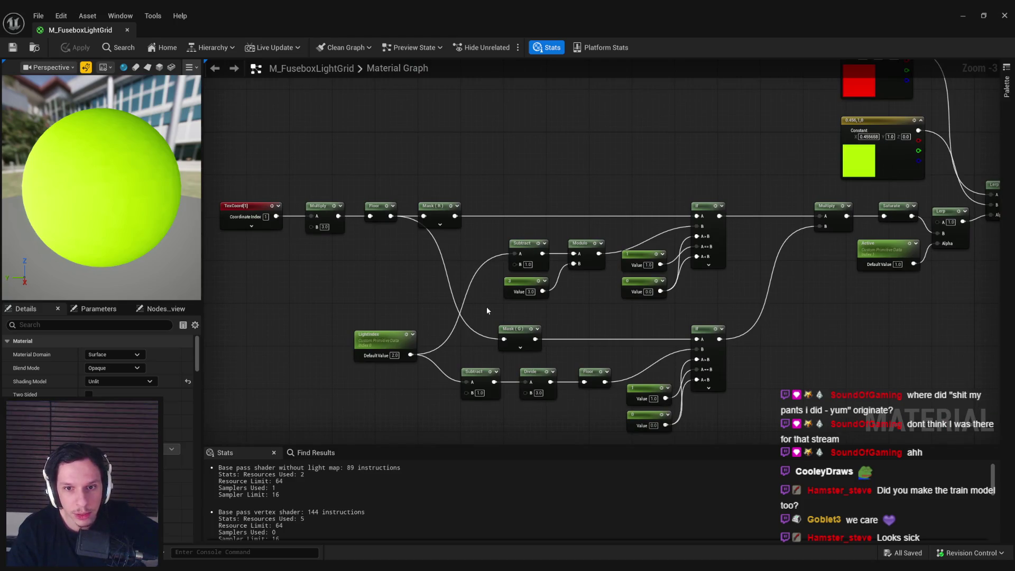
{"action": "mouse_move", "coordinate": [567, 313]}
{"action": "right_mouse_down"}
{"action": "mouse_move", "coordinate": [337, 327]}
{"action": "mouse_move", "coordinate": [382, 296]}
{"action": "mouse_move", "coordinate": [448, 295]}
{"action": "mouse_move", "coordinate": [444, 355]}
{"action": "mouse_move", "coordinate": [494, 312]}
{"action": "right_mouse_up"}
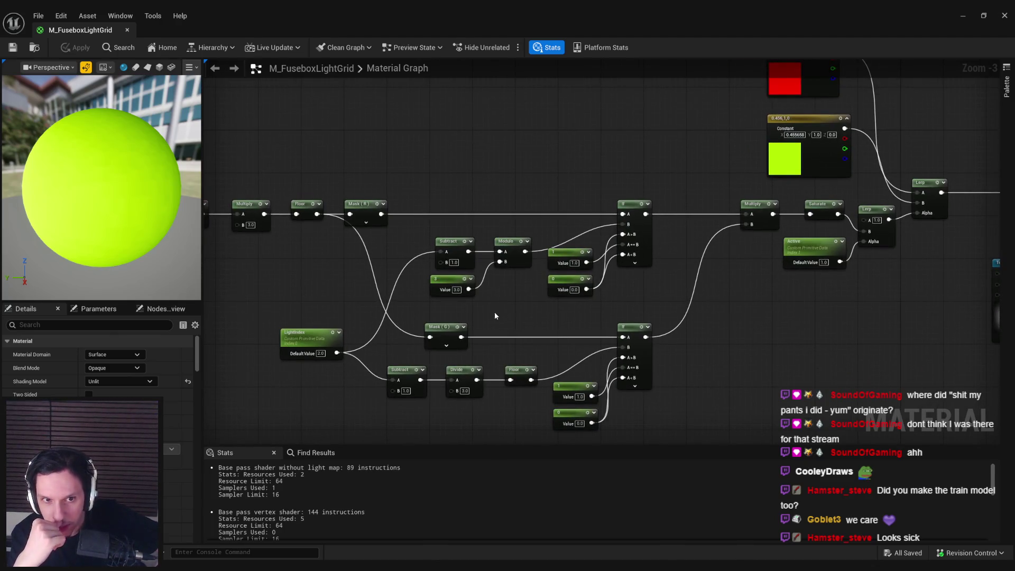
{"action": "right_click_drag", "start_coordinate": [494, 311], "coordinate": [622, 319]}
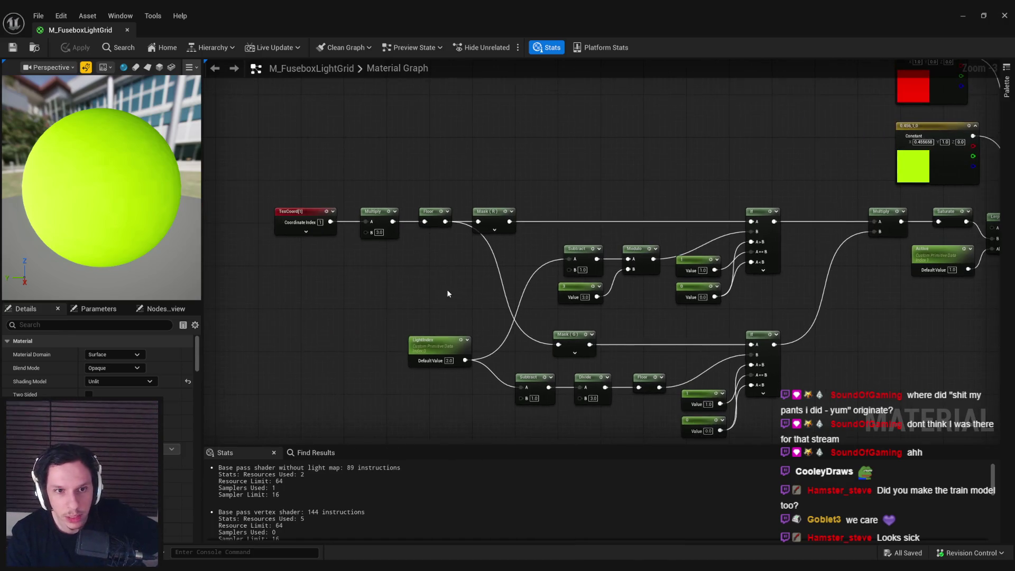
{"action": "left_click", "coordinate": [314, 219]}
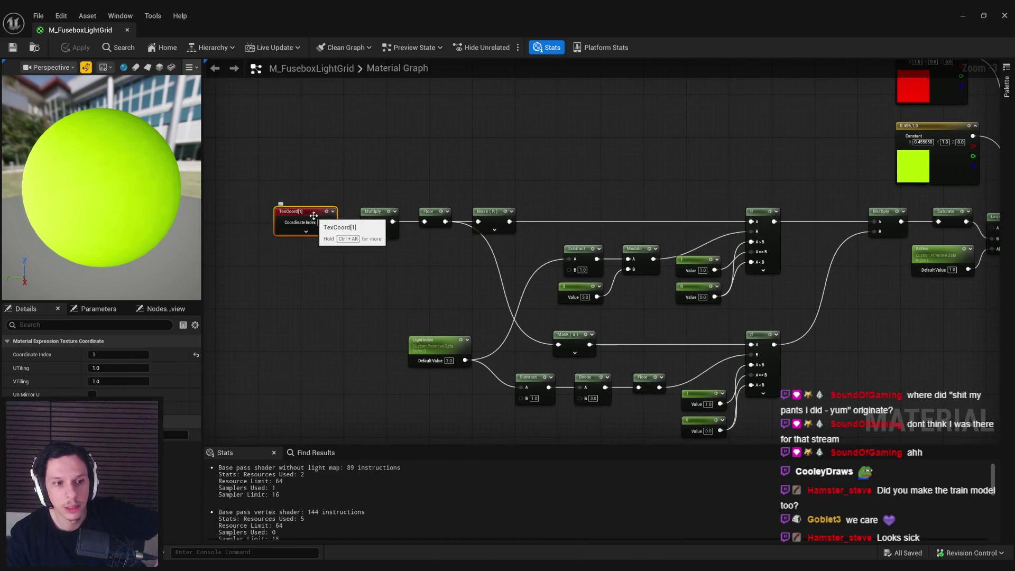
{"action": "right_click", "coordinate": [498, 222]}
{"action": "left_click", "coordinate": [515, 267]}
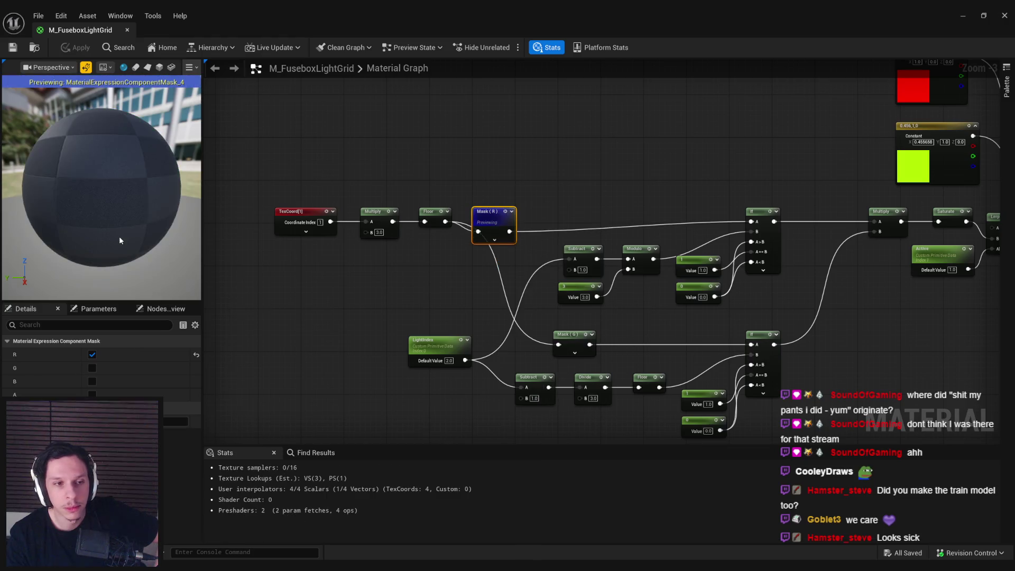
On a cube preview mesh, preview the upper If, lower If and Multiply nodes in turn.
{"action": "left_click", "coordinate": [159, 67]}
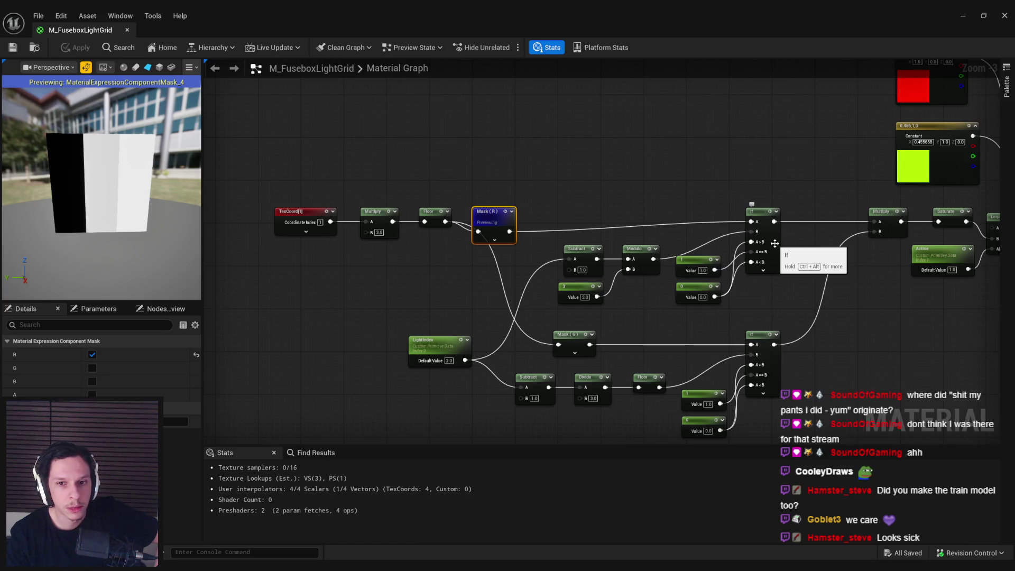
{"action": "right_click", "coordinate": [777, 218]}
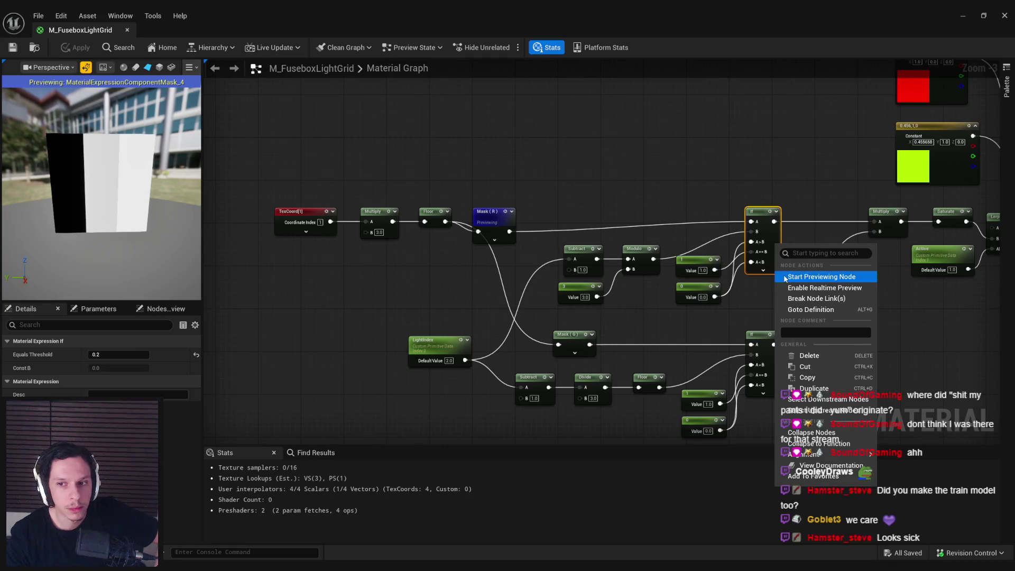
{"action": "left_click", "coordinate": [820, 235]}
{"action": "right_click", "coordinate": [762, 339]}
{"action": "mouse_move", "coordinate": [793, 321]}
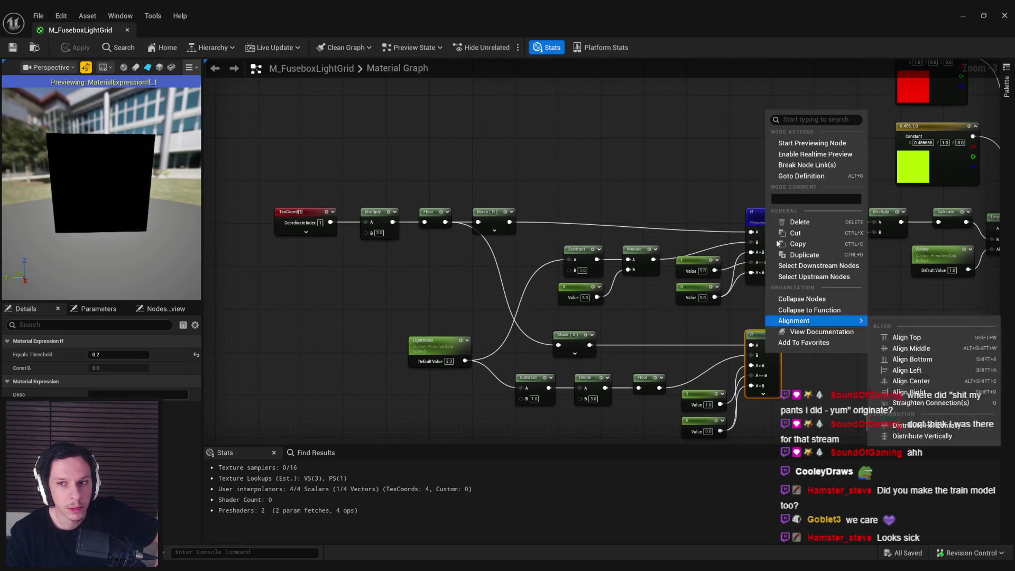
{"action": "left_click", "coordinate": [782, 143]}
{"action": "right_click", "coordinate": [893, 226]}
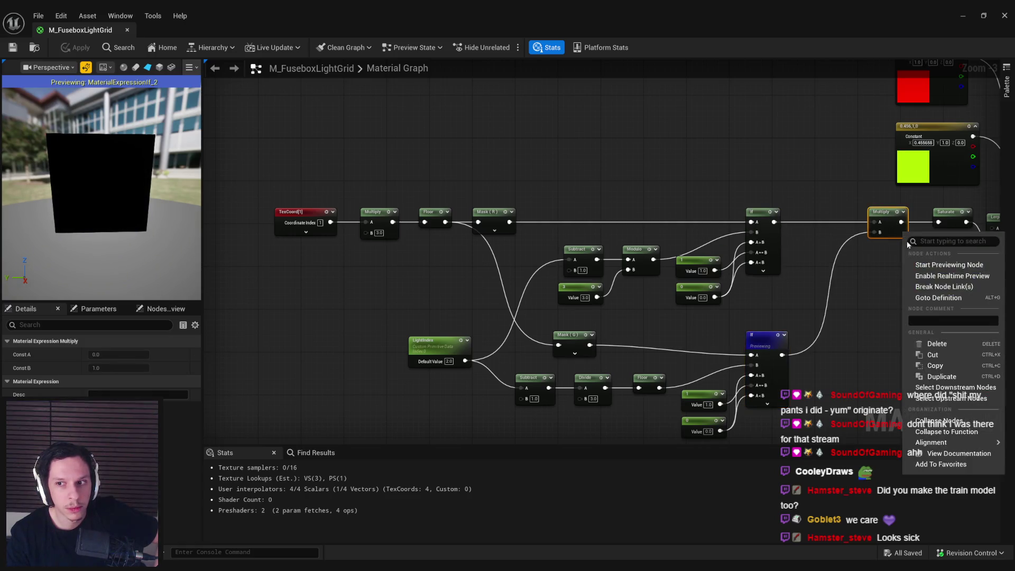
{"action": "left_click", "coordinate": [901, 266]}
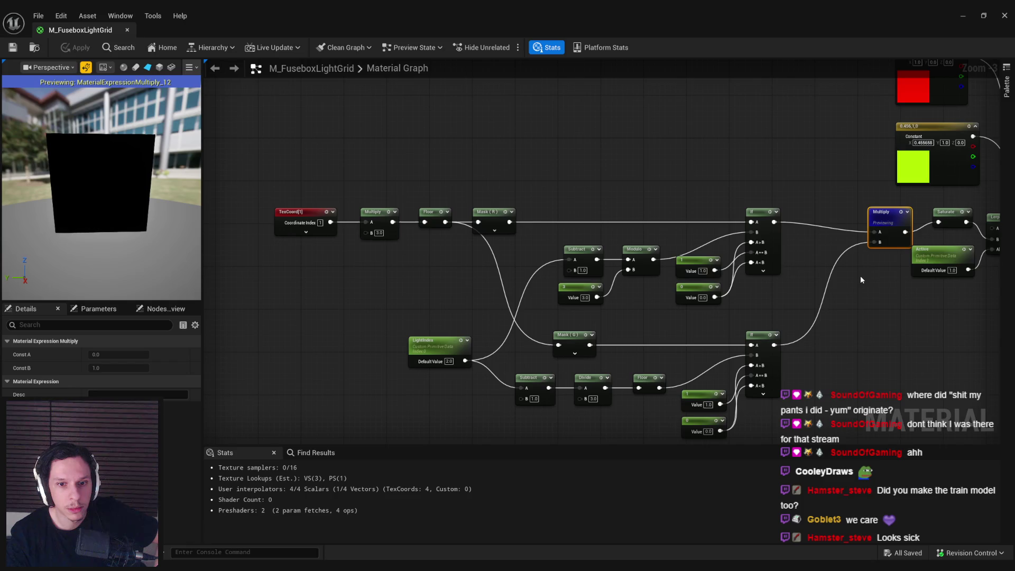
Set the LightIndex parameter's default value to 3 and call up the Saturate node's actions.
{"action": "left_click", "coordinate": [447, 344]}
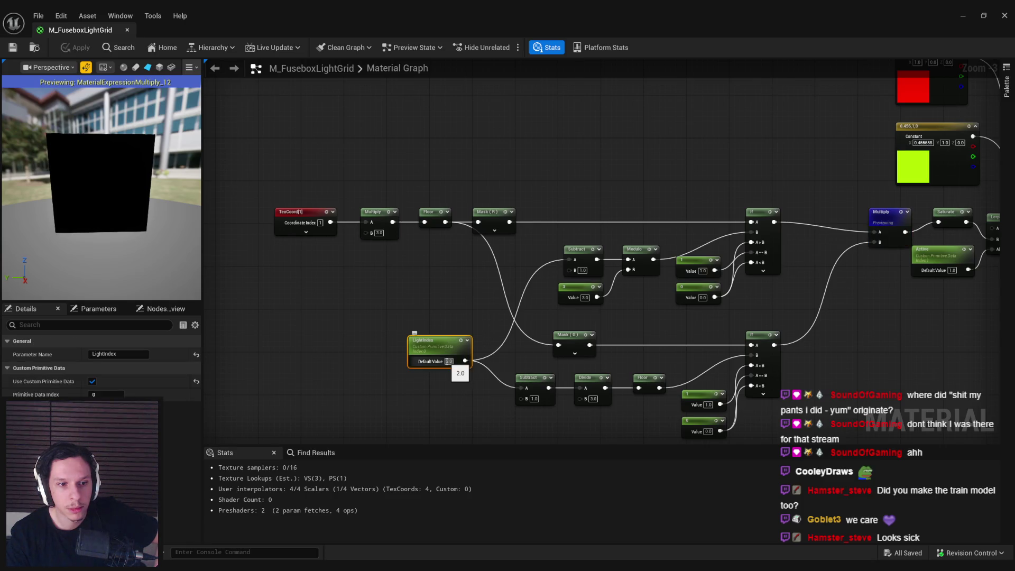
{"action": "left_click", "coordinate": [448, 361]}
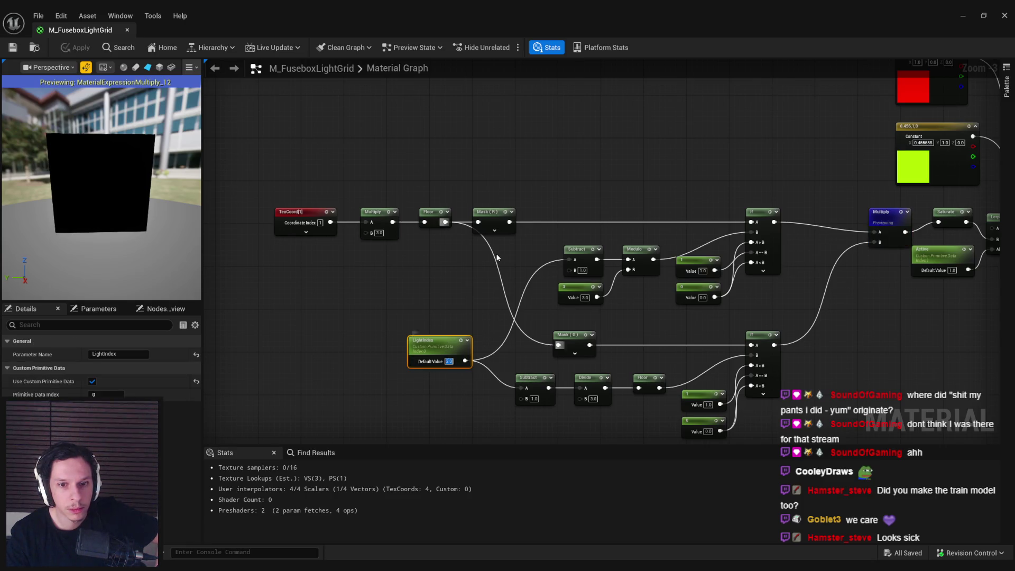
{"action": "type", "text": "3"}
{"action": "key", "text": "Return"}
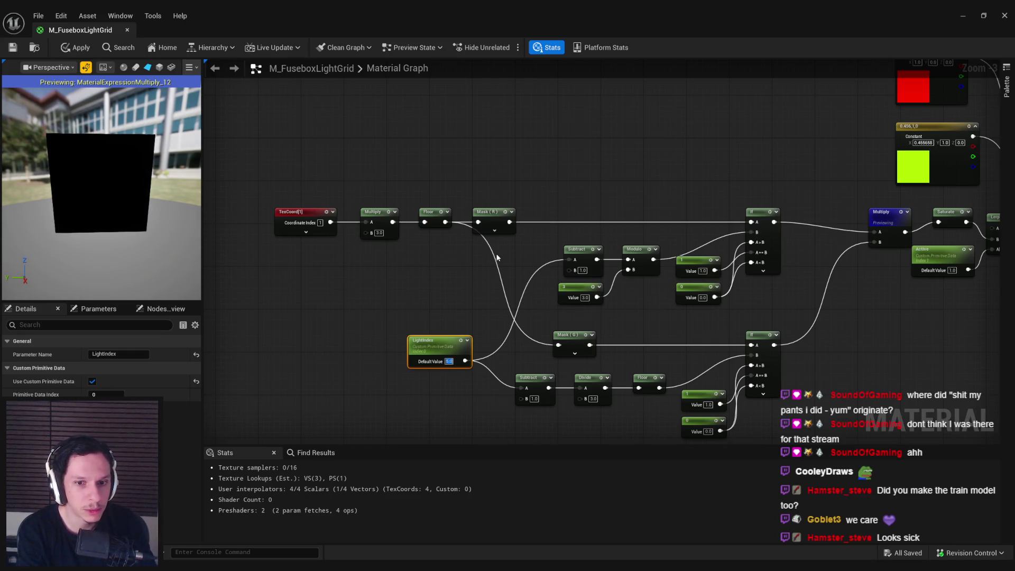
{"action": "left_click", "coordinate": [457, 271]}
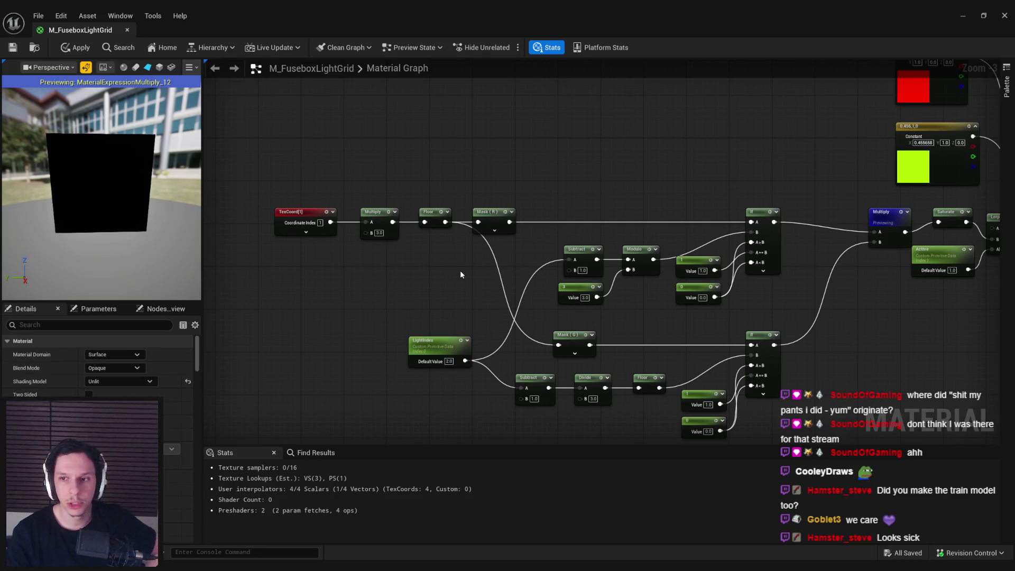
{"action": "right_click_drag", "start_coordinate": [795, 263], "coordinate": [663, 252]}
{"action": "right_click", "coordinate": [818, 213]}
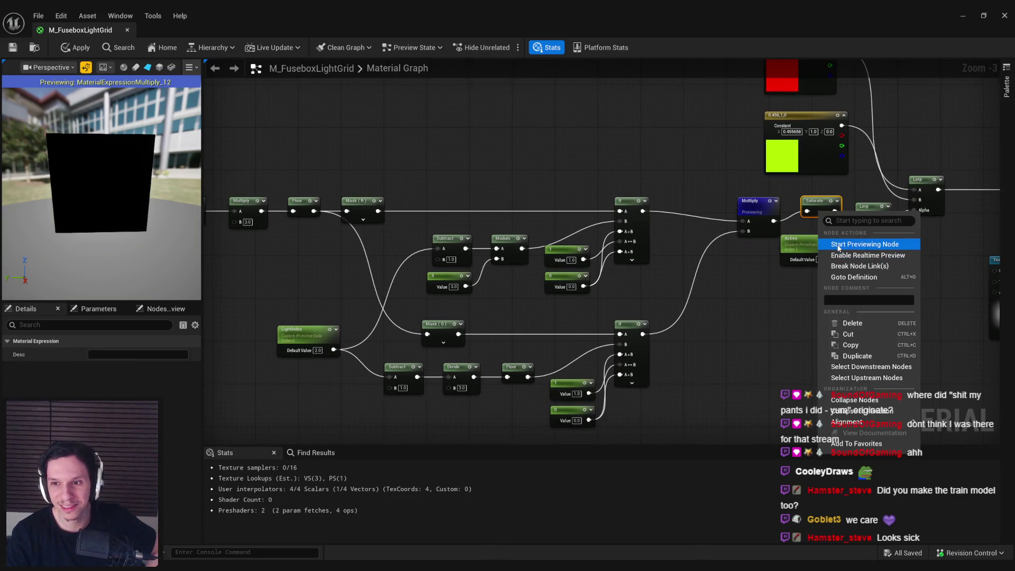
Preview the Saturate node, check the TexCoord[1] node, and try sphere and cube preview meshes.
{"action": "left_click", "coordinate": [846, 249]}
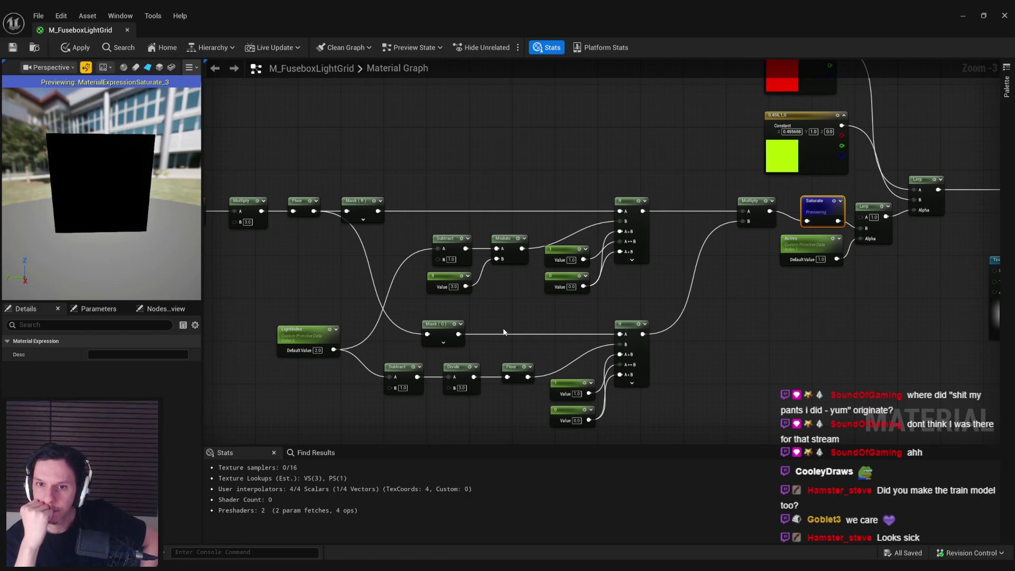
{"action": "right_click_drag", "start_coordinate": [351, 310], "coordinate": [460, 304]}
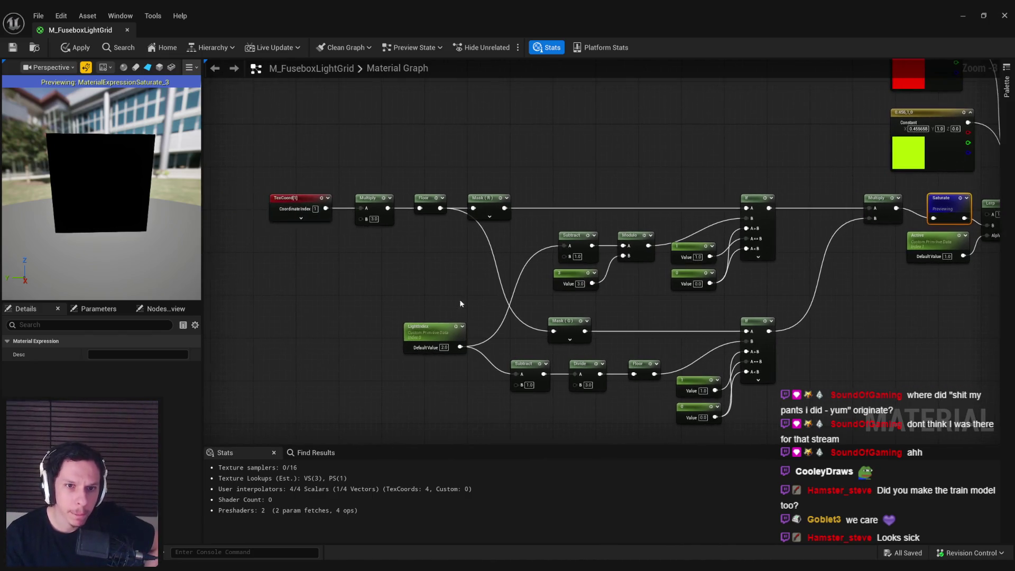
{"action": "left_click", "coordinate": [306, 198]}
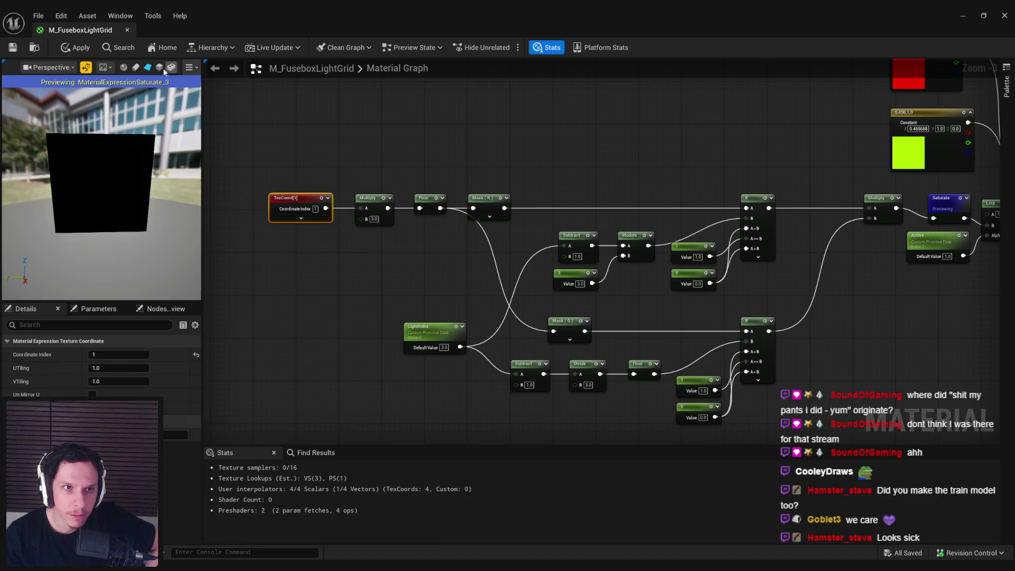
{"action": "left_click", "coordinate": [159, 67]}
{"action": "left_click", "coordinate": [135, 67]}
{"action": "mouse_move", "coordinate": [100, 159]}
{"action": "left_mouse_down"}
{"action": "mouse_move", "coordinate": [100, 201]}
{"action": "mouse_move", "coordinate": [127, 174]}
{"action": "left_mouse_up"}
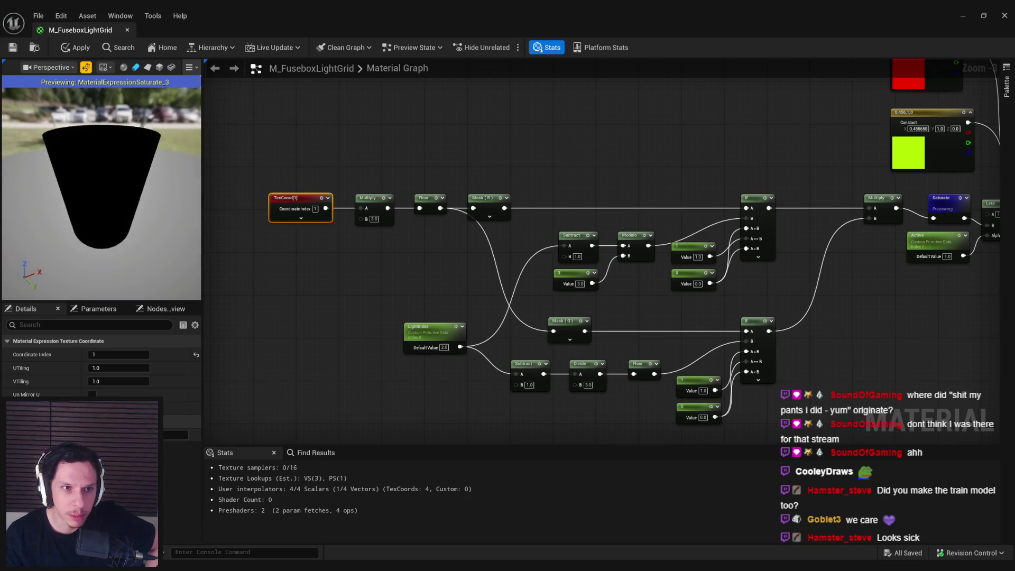
{"action": "left_click", "coordinate": [159, 67]}
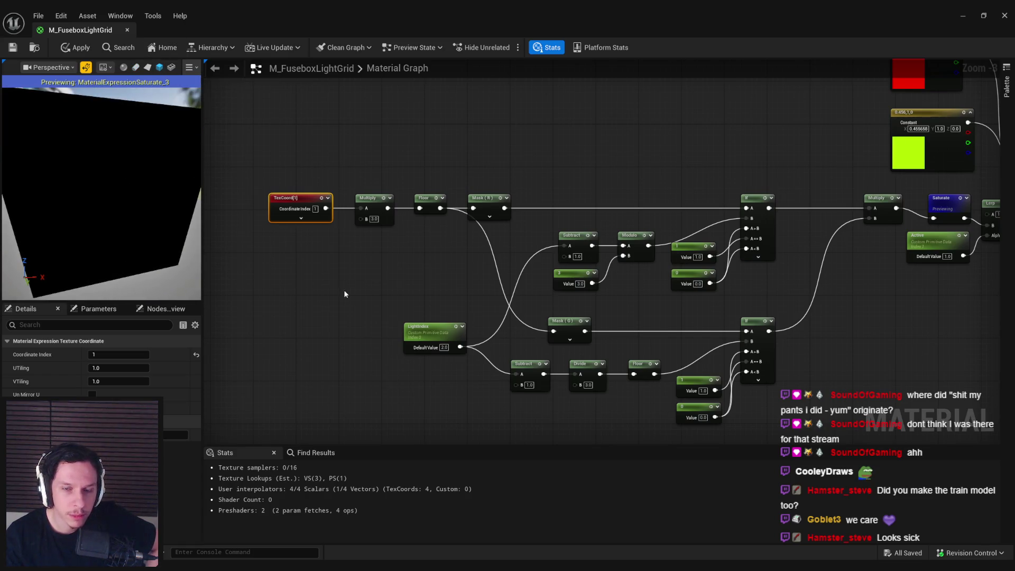
Preview the Mask (R) node on a flat plane mesh to see the black and white stripes.
{"action": "right_click_drag", "start_coordinate": [477, 241], "coordinate": [381, 216]}
{"action": "left_click", "coordinate": [390, 182]}
{"action": "right_click", "coordinate": [389, 182]}
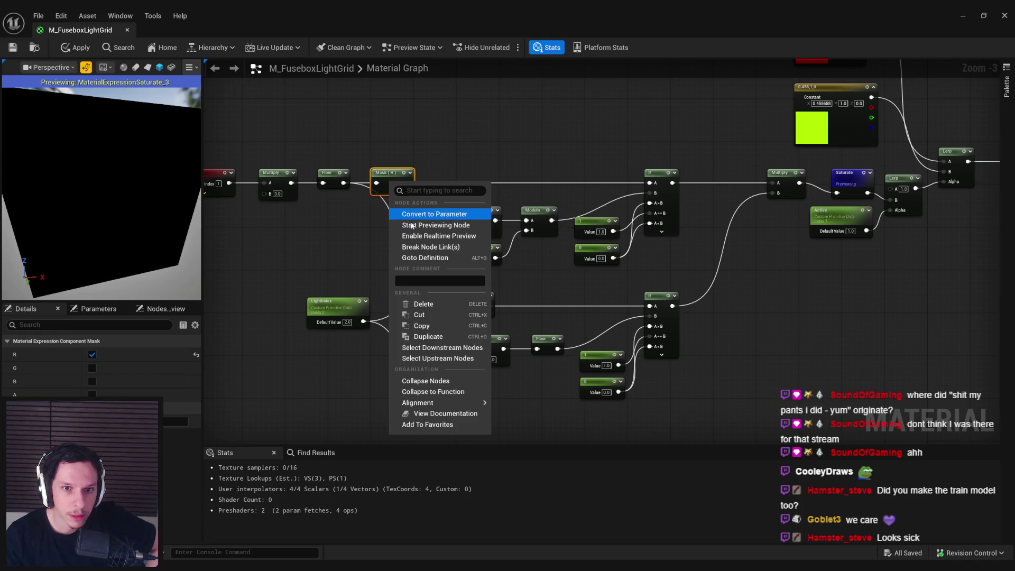
{"action": "left_click", "coordinate": [423, 226]}
{"action": "right_click_drag", "start_coordinate": [323, 243], "coordinate": [444, 253]}
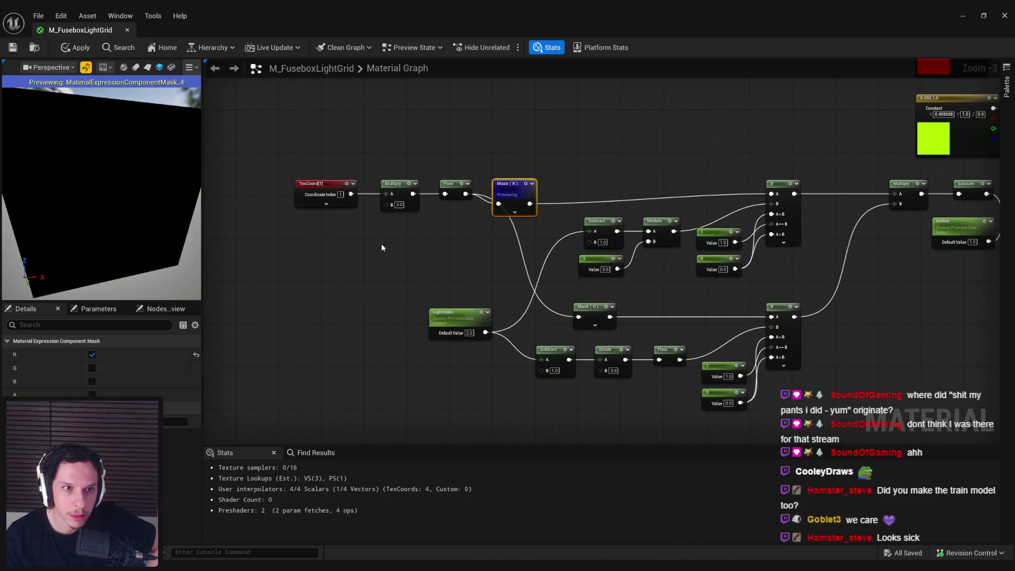
{"action": "left_click", "coordinate": [124, 67]}
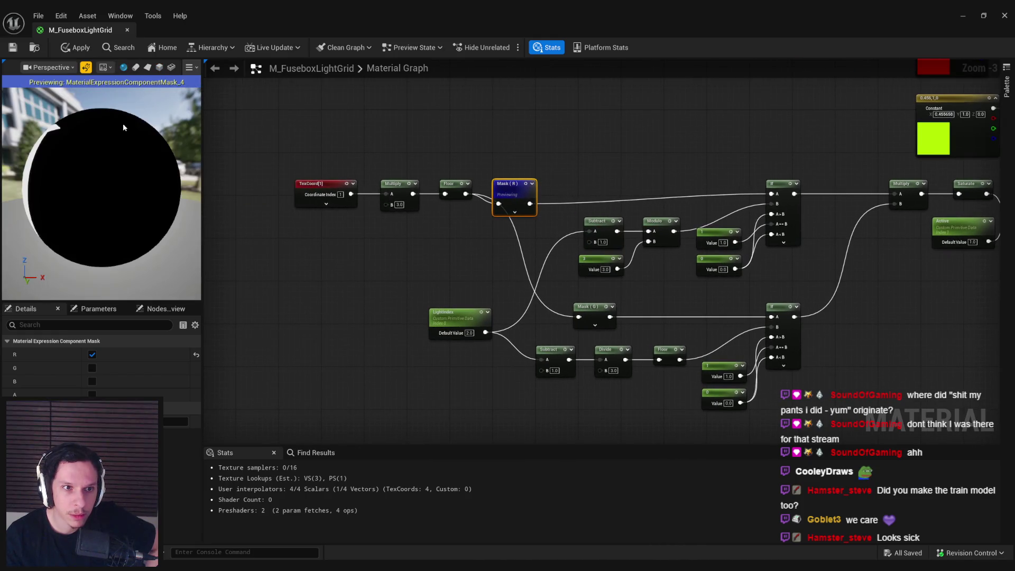
{"action": "left_click", "coordinate": [148, 67]}
{"action": "mouse_move", "coordinate": [100, 174]}
{"action": "left_mouse_down"}
{"action": "mouse_move", "coordinate": [190, 179]}
{"action": "mouse_move", "coordinate": [114, 170]}
{"action": "mouse_move", "coordinate": [136, 179]}
{"action": "left_mouse_up"}
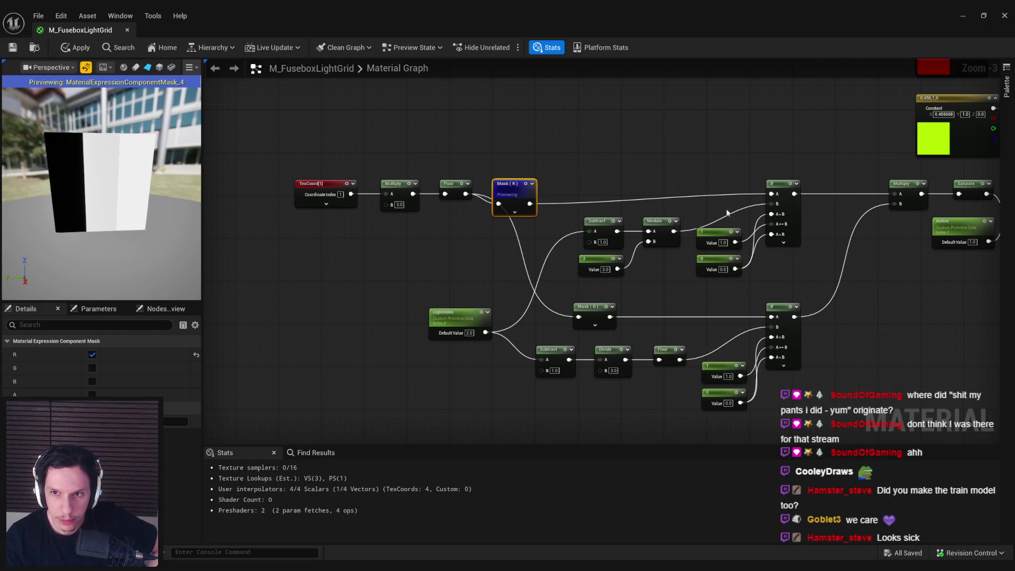
{"action": "right_click", "coordinate": [793, 236]}
Preview the upper If node's output, then stop node previewing to see the full material.
{"action": "left_click", "coordinate": [814, 248]}
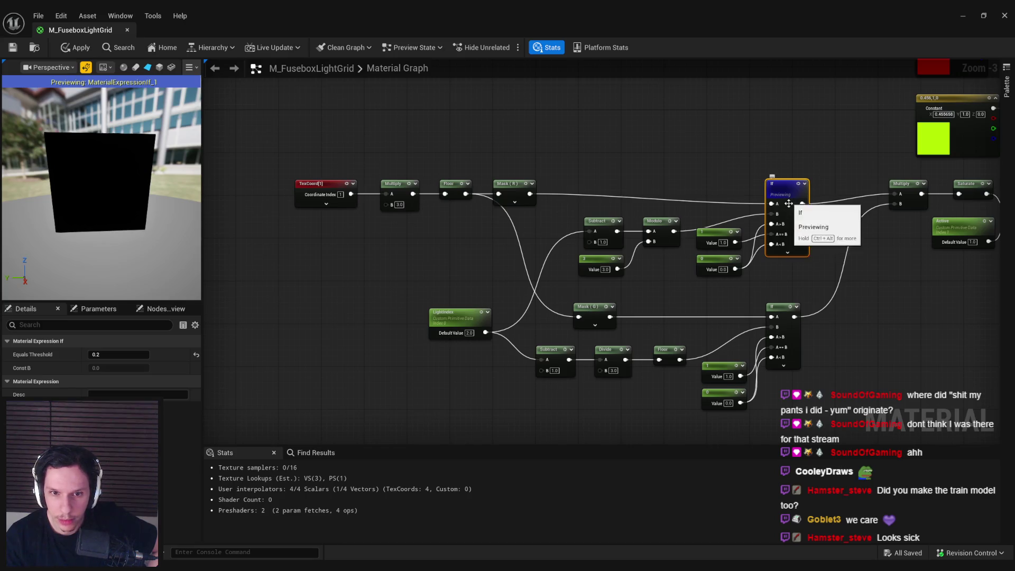
{"action": "right_click_drag", "start_coordinate": [495, 274], "coordinate": [465, 272]}
{"action": "left_click", "coordinate": [424, 313]}
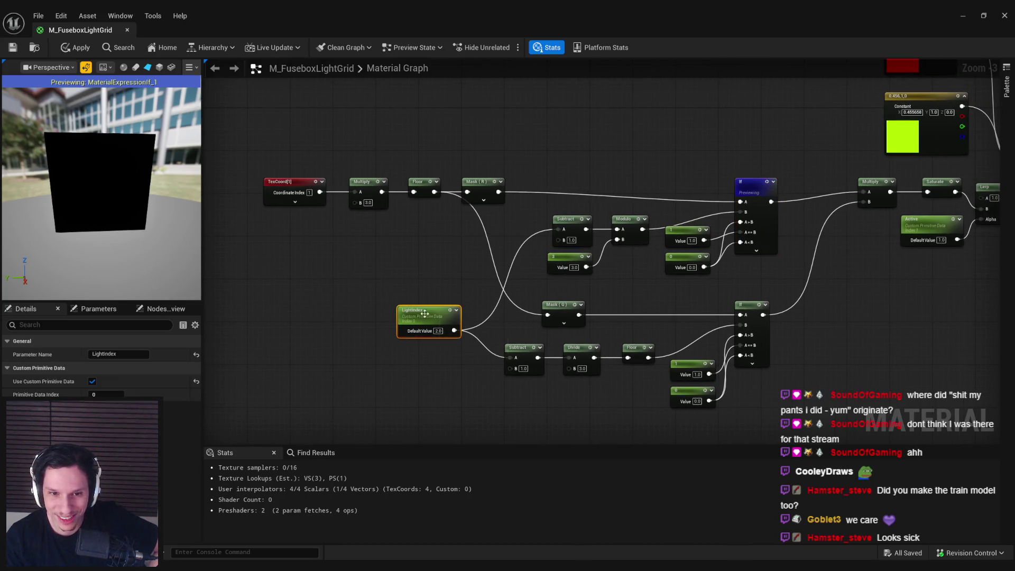
{"action": "left_click", "coordinate": [428, 276]}
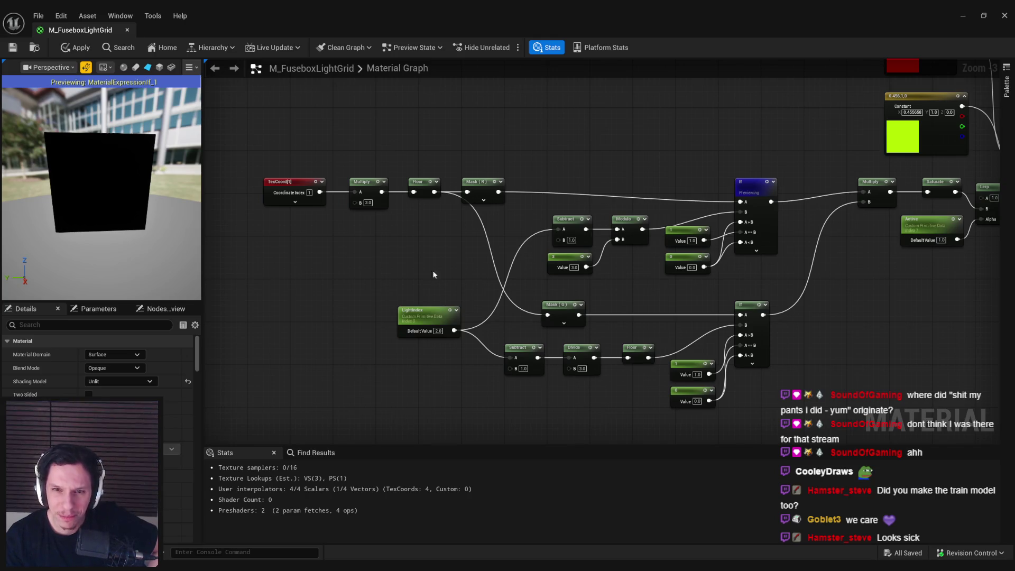
{"action": "right_click", "coordinate": [773, 225]}
{"action": "left_click", "coordinate": [808, 254]}
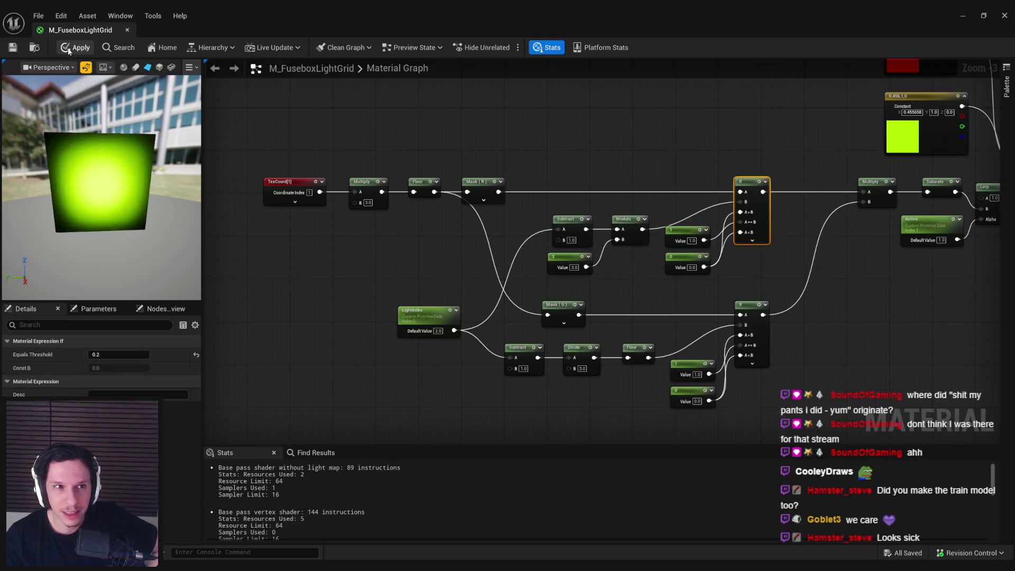
Apply and save the M_FuseboxLightGrid material, checking out its package.
{"action": "key", "text": "ctrl+s"}
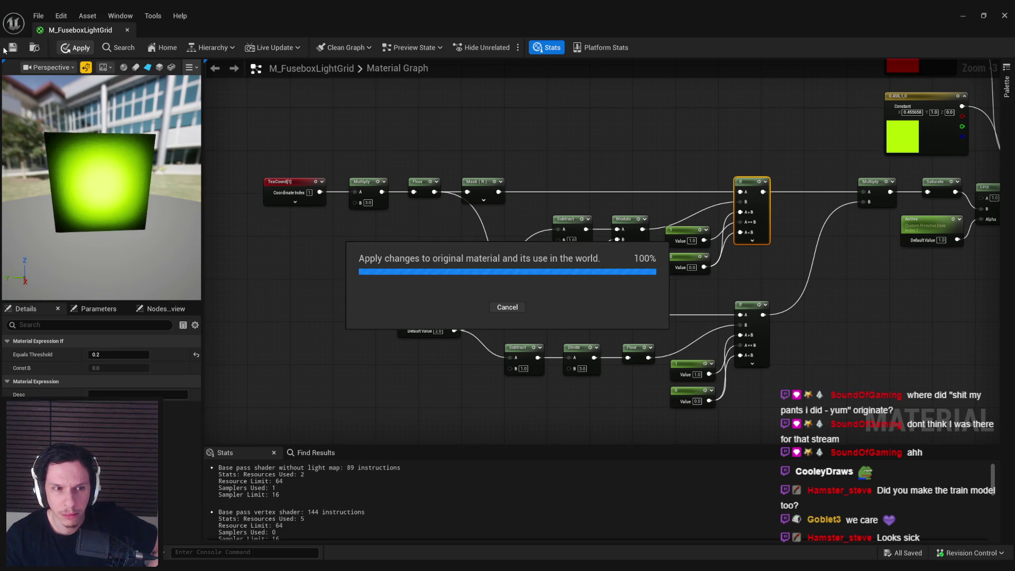
{"action": "left_click", "coordinate": [455, 402]}
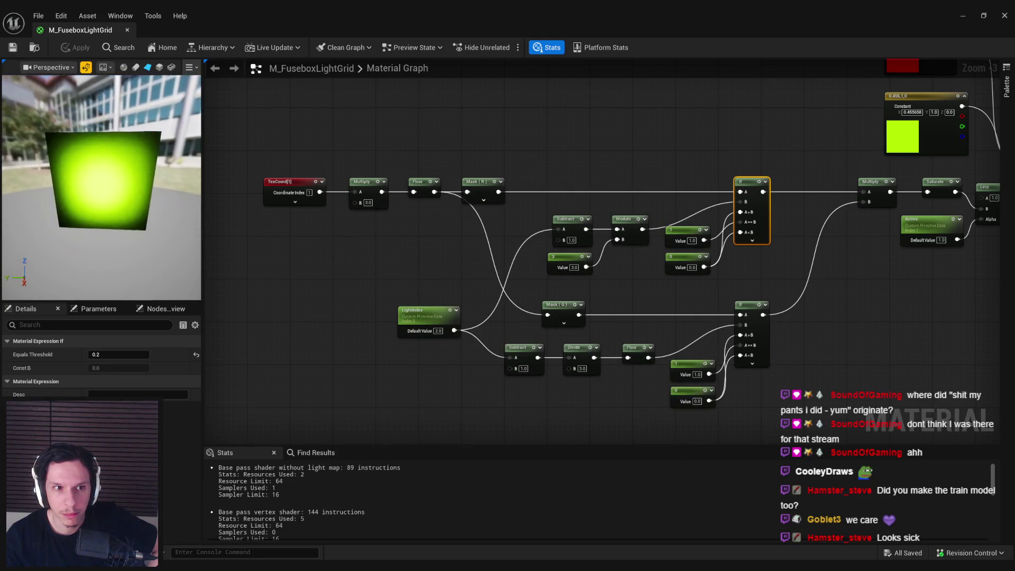
{"action": "scroll", "coordinate": [395, 254], "scroll_direction": "down", "scroll_amount": 1}
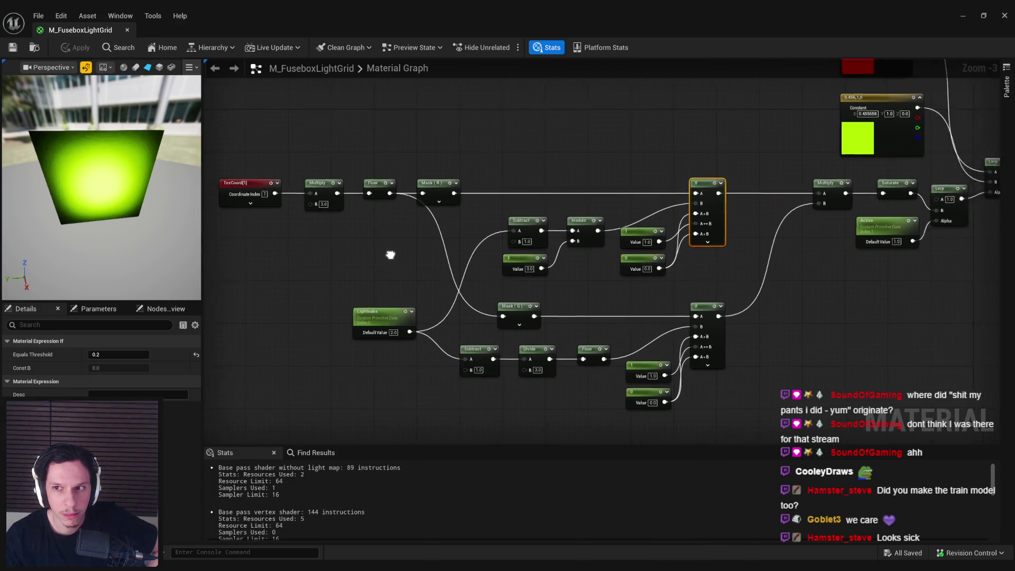
{"action": "right_click_drag", "start_coordinate": [740, 324], "coordinate": [549, 301]}
{"action": "scroll", "coordinate": [696, 315], "scroll_direction": "up", "scroll_amount": 1}
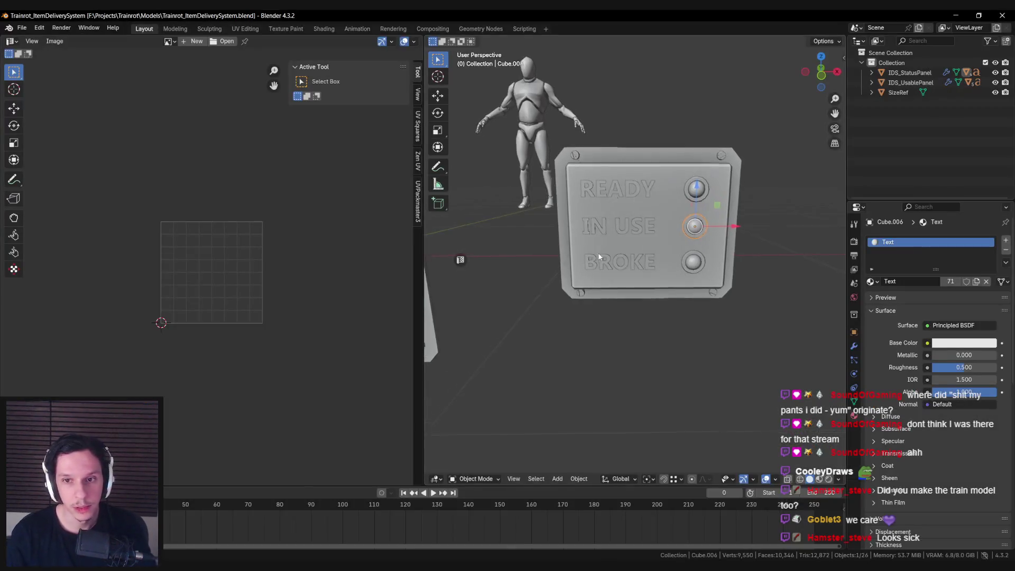
In Blender, select the status panel's top and bottom buttons and orbit around the panel.
{"action": "scroll", "coordinate": [598, 252], "scroll_direction": "up", "scroll_amount": 2}
{"action": "left_click", "coordinate": [720, 156], "text": "shift"}
{"action": "left_click", "coordinate": [721, 262], "text": "shift"}
{"action": "mouse_move", "coordinate": [720, 263]}
{"action": "middle_mouse_down"}
{"action": "mouse_move", "coordinate": [634, 270]}
{"action": "mouse_move", "coordinate": [767, 261]}
{"action": "mouse_move", "coordinate": [586, 248]}
{"action": "mouse_move", "coordinate": [547, 256]}
{"action": "mouse_move", "coordinate": [650, 258]}
{"action": "mouse_move", "coordinate": [623, 279]}
{"action": "middle_mouse_up"}
{"action": "scroll", "coordinate": [649, 258], "scroll_direction": "down", "scroll_amount": 2}
{"action": "scroll", "coordinate": [622, 279], "scroll_direction": "down", "scroll_amount": 2}
{"action": "scroll", "coordinate": [616, 277], "scroll_direction": "up", "scroll_amount": 3}
Delete the right panel's three buttons and select the three left-panel buttons.
{"action": "scroll", "coordinate": [617, 277], "scroll_direction": "down", "scroll_amount": 4}
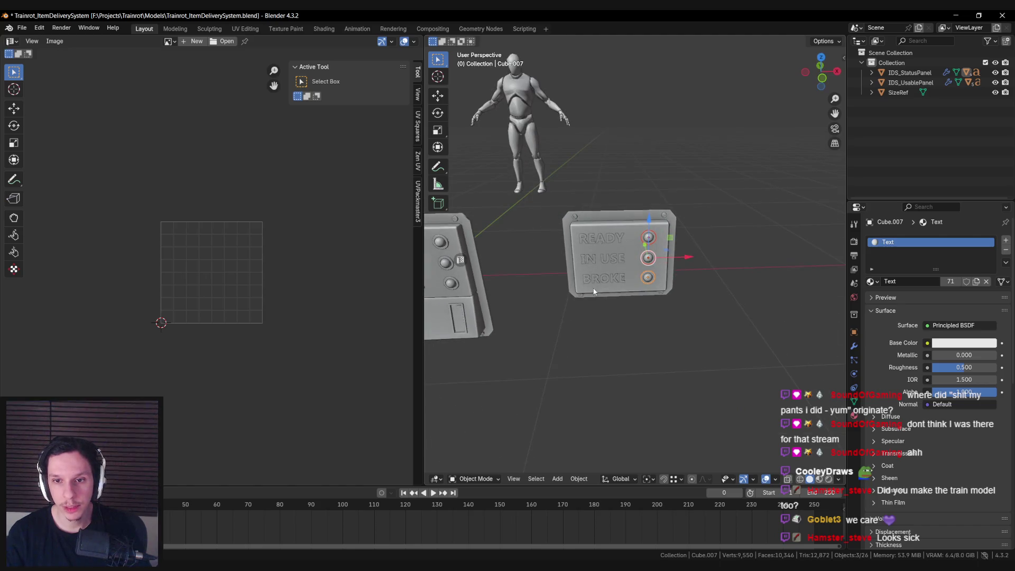
{"action": "middle_click_drag", "start_coordinate": [548, 271], "coordinate": [634, 255]}
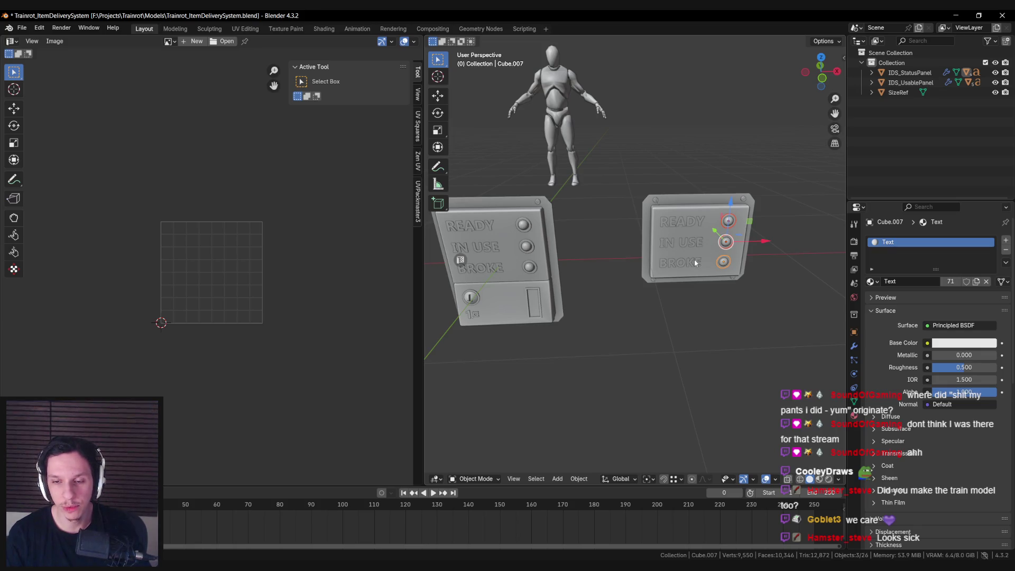
{"action": "key", "text": "Delete"}
{"action": "left_click", "coordinate": [523, 225]}
{"action": "left_click", "coordinate": [526, 246], "text": "shift"}
{"action": "left_click", "coordinate": [530, 268], "text": "shift"}
{"action": "mouse_move", "coordinate": [530, 268]}
{"action": "middle_mouse_down"}
{"action": "mouse_move", "coordinate": [678, 262]}
{"action": "mouse_move", "coordinate": [615, 293]}
{"action": "middle_mouse_up"}
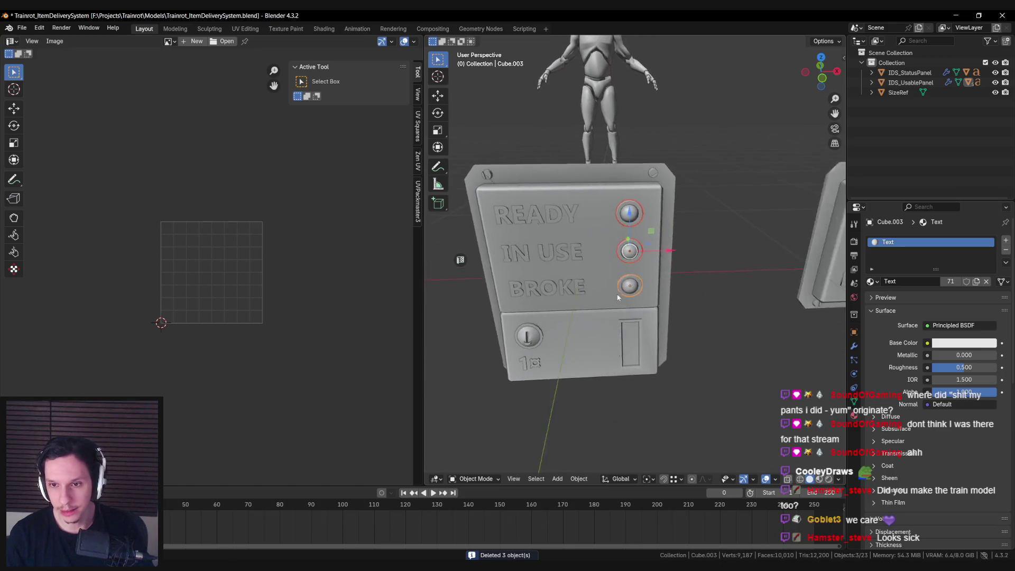
{"action": "scroll", "coordinate": [637, 297], "scroll_direction": "up", "scroll_amount": 4}
Add a new Light material slot to the top button and link its materials to the other two.
{"action": "left_click", "coordinate": [623, 158]}
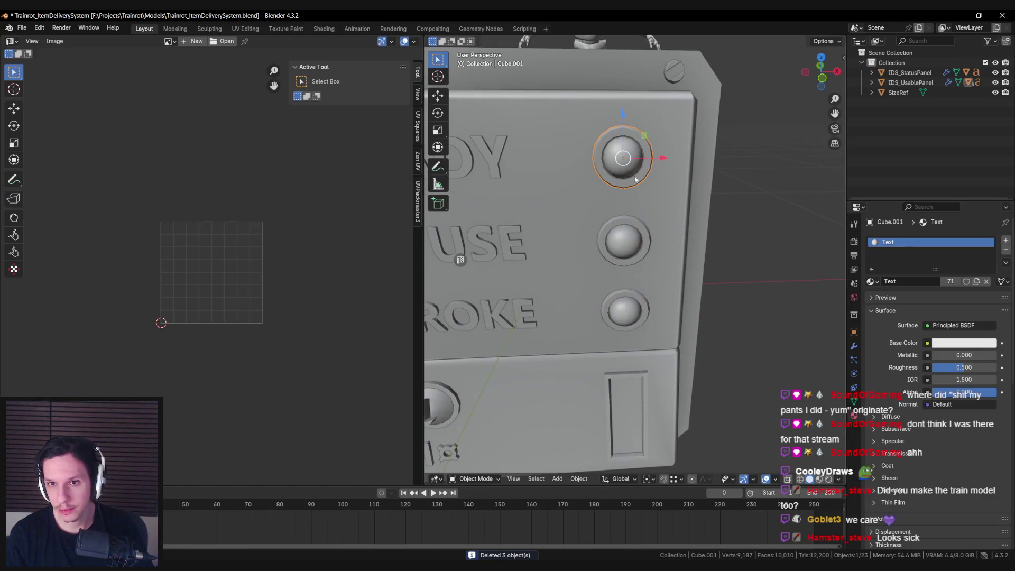
{"action": "left_click", "coordinate": [1006, 240]}
{"action": "left_click", "coordinate": [891, 303]}
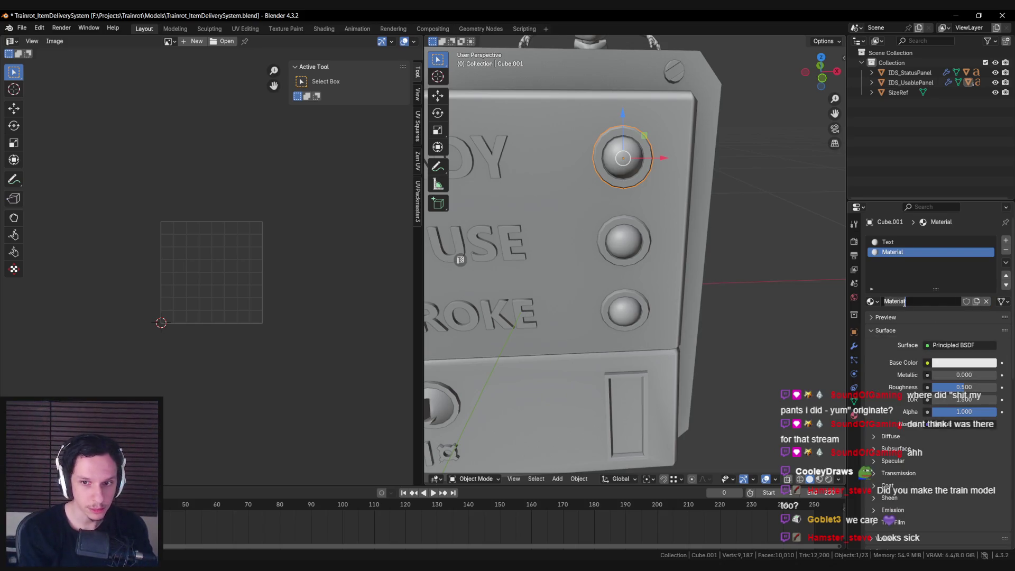
{"action": "key", "text": "Return"}
{"action": "left_click", "coordinate": [622, 311]}
{"action": "left_click", "coordinate": [624, 241], "text": "shift"}
{"action": "left_click", "coordinate": [622, 158], "text": "shift"}
{"action": "key", "text": "ctrl+l"}
{"action": "left_click", "coordinate": [632, 160]}
Select the top button's dome and assign the Light material to the middle button's dome.
{"action": "left_click", "coordinate": [626, 158]}
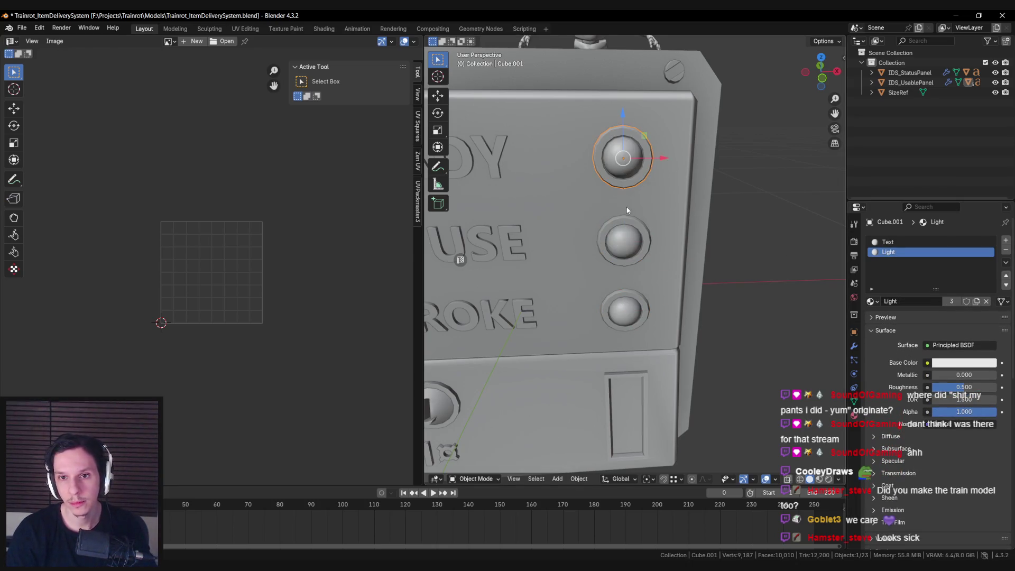
{"action": "key", "text": "Tab"}
{"action": "key", "text": "l"}
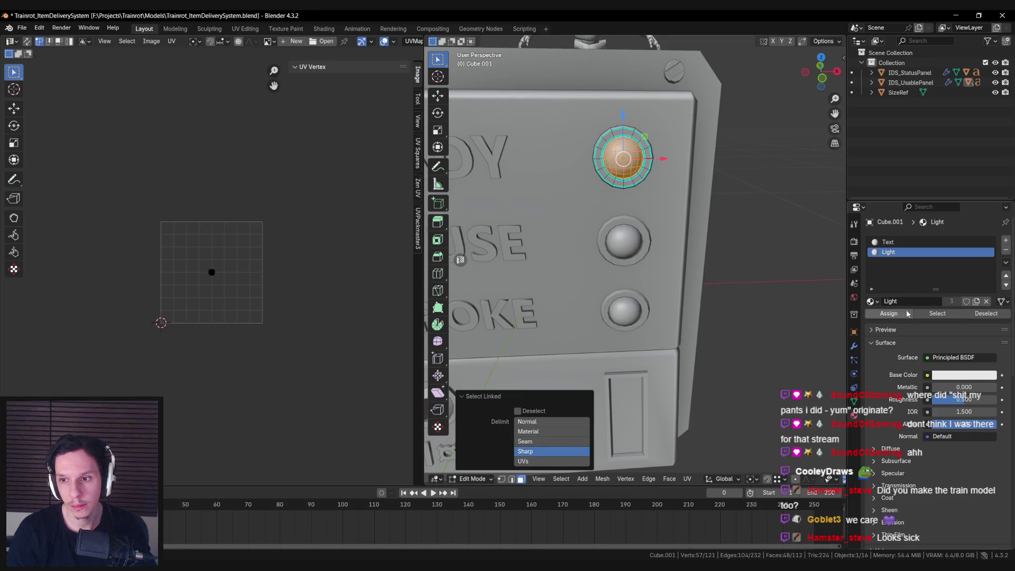
{"action": "left_click", "coordinate": [908, 313]}
{"action": "key", "text": "Tab"}
{"action": "left_click", "coordinate": [623, 242]}
{"action": "key", "text": "Tab"}
{"action": "key", "text": "l"}
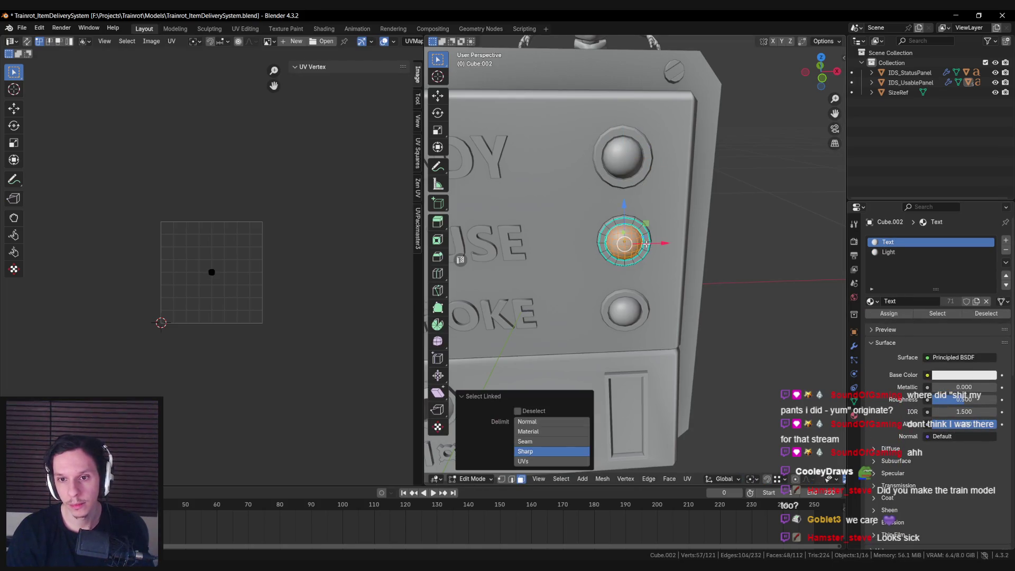
{"action": "left_click", "coordinate": [888, 252]}
{"action": "left_click", "coordinate": [889, 313]}
{"action": "key", "text": "Tab"}
Assign the Light material to the bottom button's dome geometry.
{"action": "middle_click_drag", "start_coordinate": [624, 317], "coordinate": [637, 301]}
{"action": "left_click", "coordinate": [639, 301]}
{"action": "key", "text": "Tab"}
{"action": "key", "text": "l"}
{"action": "left_click", "coordinate": [881, 255]}
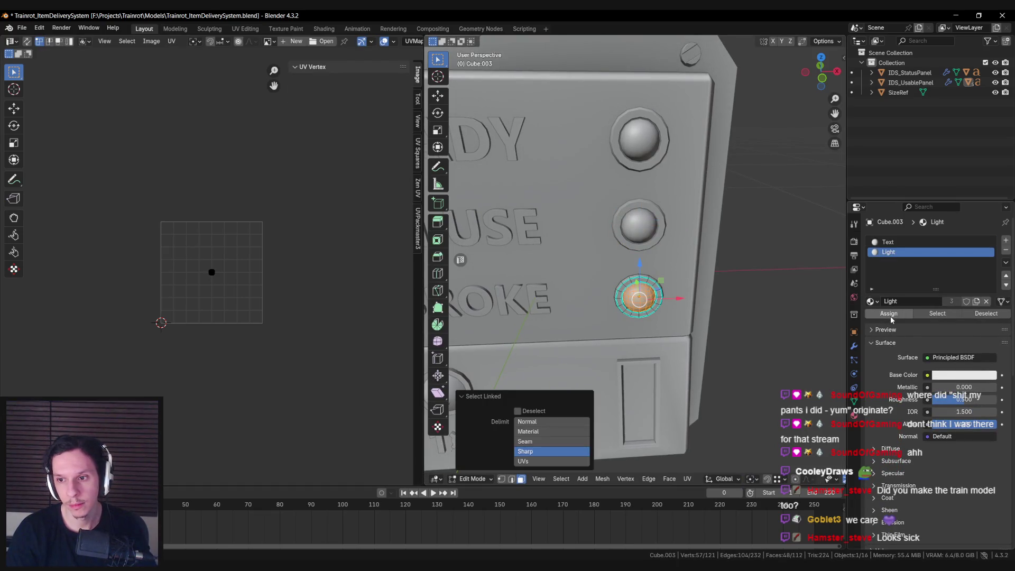
{"action": "left_click", "coordinate": [888, 314]}
In front view, project the bottom button's UVs from view and scale them to fill UV space.
{"action": "scroll", "coordinate": [663, 309], "scroll_direction": "up", "scroll_amount": 2}
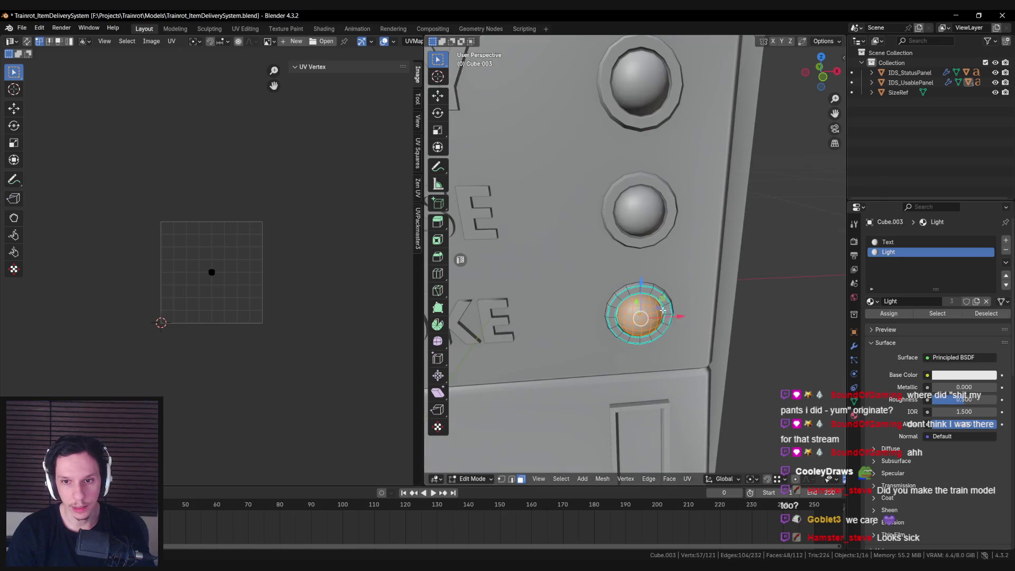
{"action": "middle_click_drag", "start_coordinate": [669, 315], "coordinate": [661, 294]}
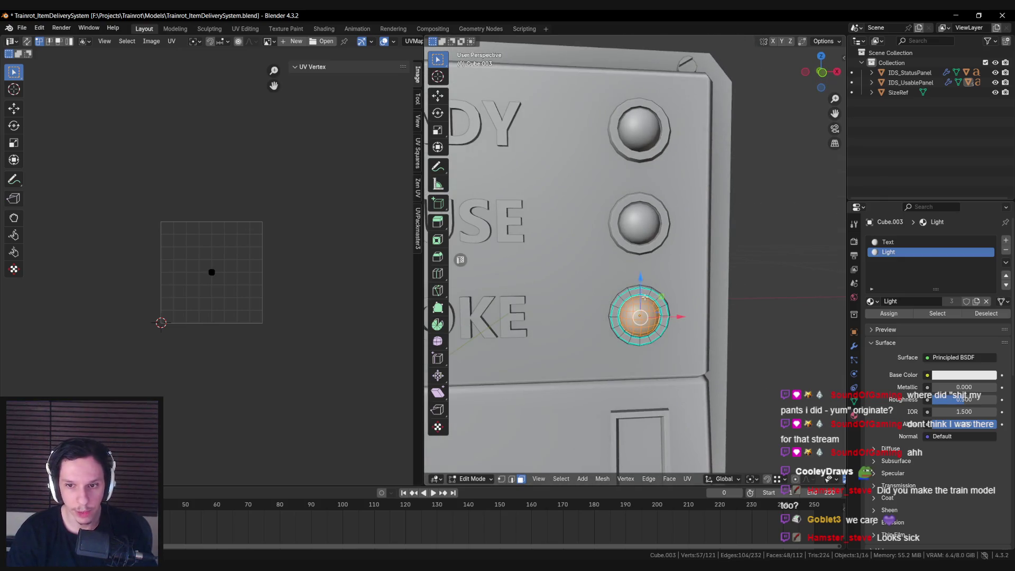
{"action": "key", "text": "KP_1"}
{"action": "key", "text": "KP_5"}
{"action": "key", "text": "u"}
{"action": "left_click", "coordinate": [629, 308]}
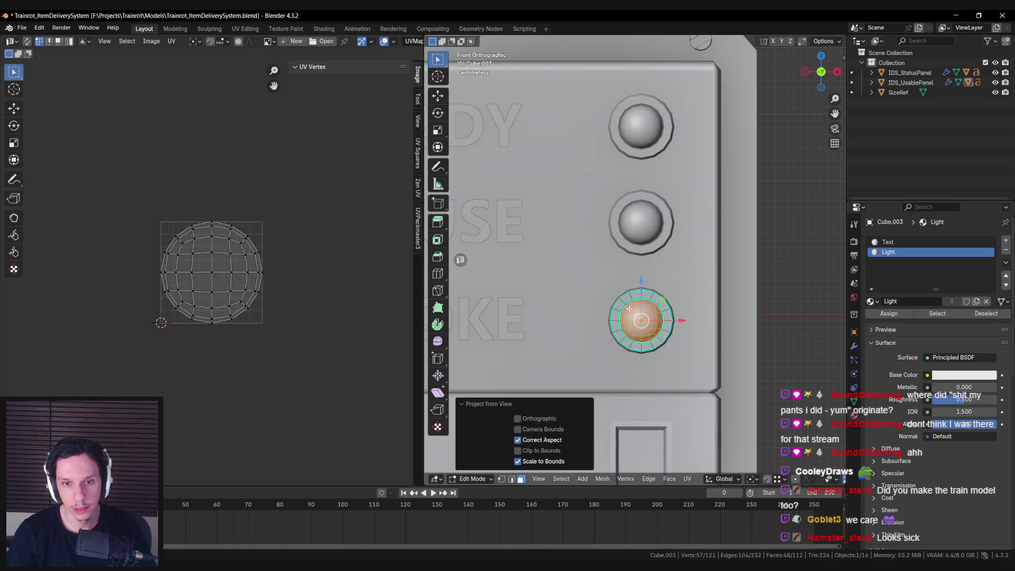
{"action": "scroll", "coordinate": [248, 288], "scroll_direction": "up", "scroll_amount": 3}
{"action": "key", "text": "a"}
{"action": "key", "text": "s"}
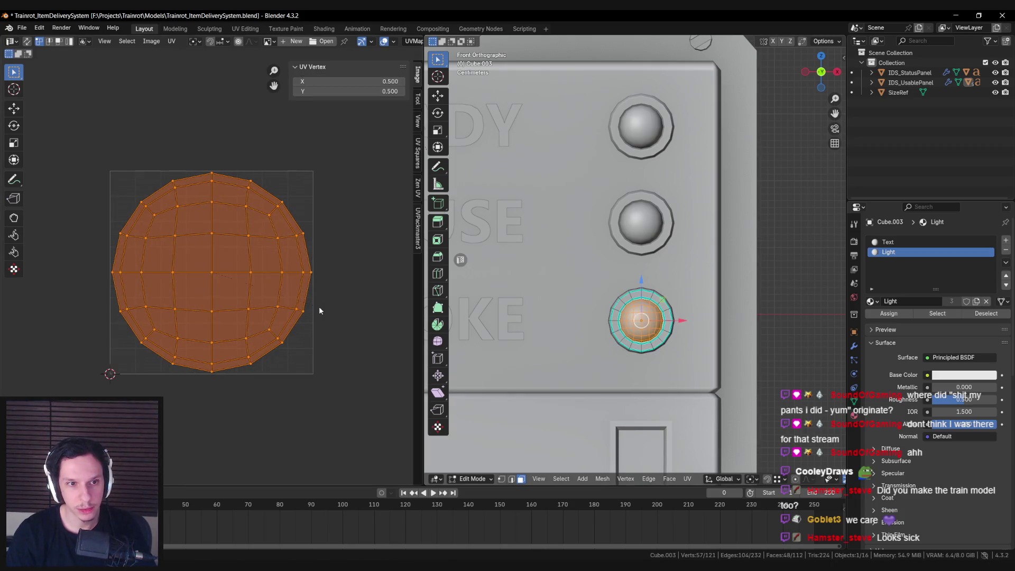
{"action": "left_click", "coordinate": [319, 308]}
Project the middle button's UVs from the front view and scale them to fit.
{"action": "key", "text": "alt+q"}
{"action": "key", "text": "u"}
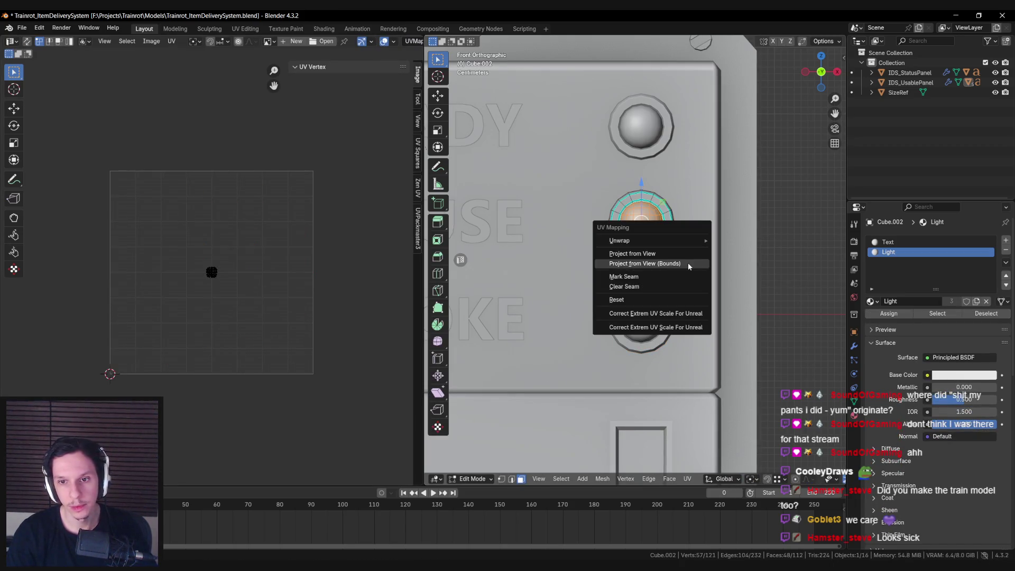
{"action": "left_click", "coordinate": [687, 262]}
{"action": "key", "text": "a"}
{"action": "key", "text": "s"}
{"action": "key", "text": "0"}
{"action": "key", "text": "Return"}
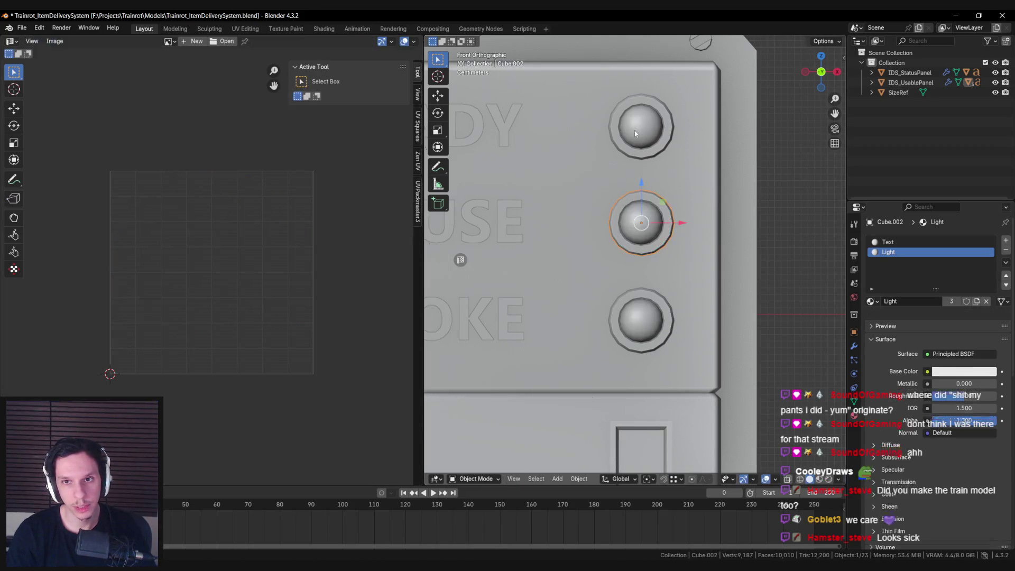
Project the top button's UVs from view (Bounds), select them all, and return to Object Mode.
{"action": "key", "text": "alt+q"}
{"action": "key", "text": "u"}
{"action": "left_click", "coordinate": [694, 214]}
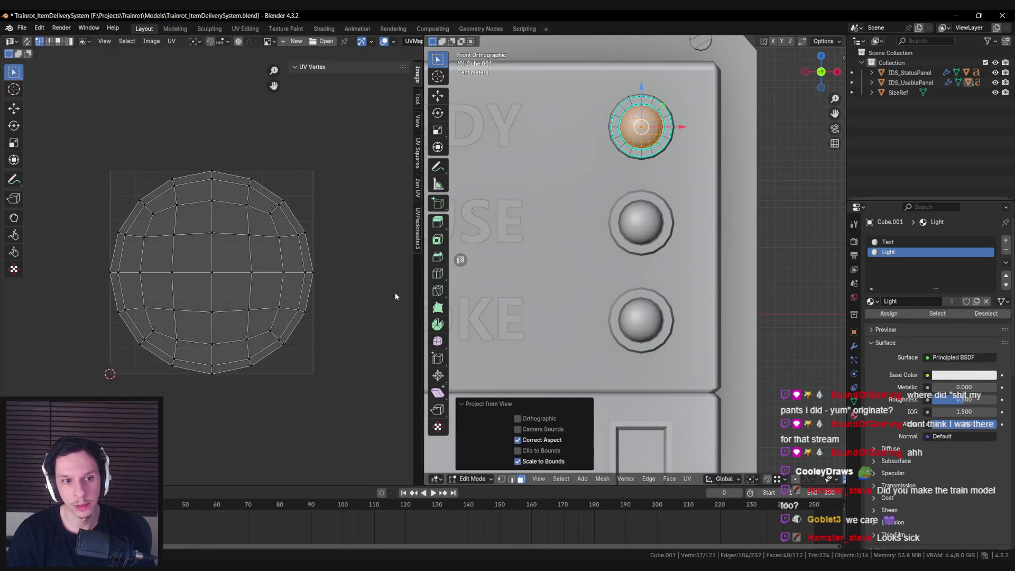
{"action": "key", "text": "a"}
{"action": "middle_click_drag", "start_coordinate": [629, 294], "coordinate": [637, 291]}
{"action": "key", "text": "Tab"}
{"action": "scroll", "coordinate": [647, 222], "scroll_direction": "down", "scroll_amount": 6}
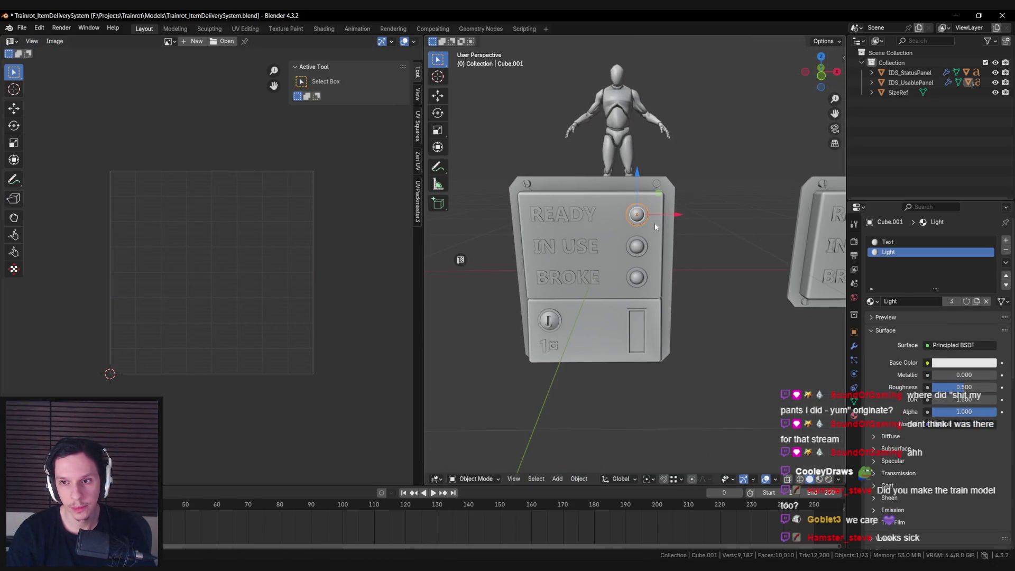
Export IDS_UsablePanel for Unreal through Quick Favorites.
{"action": "left_click", "coordinate": [654, 227]}
{"action": "scroll", "coordinate": [655, 227], "scroll_direction": "up", "scroll_amount": 1}
{"action": "key", "text": "q"}
{"action": "left_click", "coordinate": [664, 224]}
Duplicate the READY, IN USE and BROKE light buttons and move them along X onto the status panel.
{"action": "scroll", "coordinate": [637, 331], "scroll_direction": "down", "scroll_amount": 1}
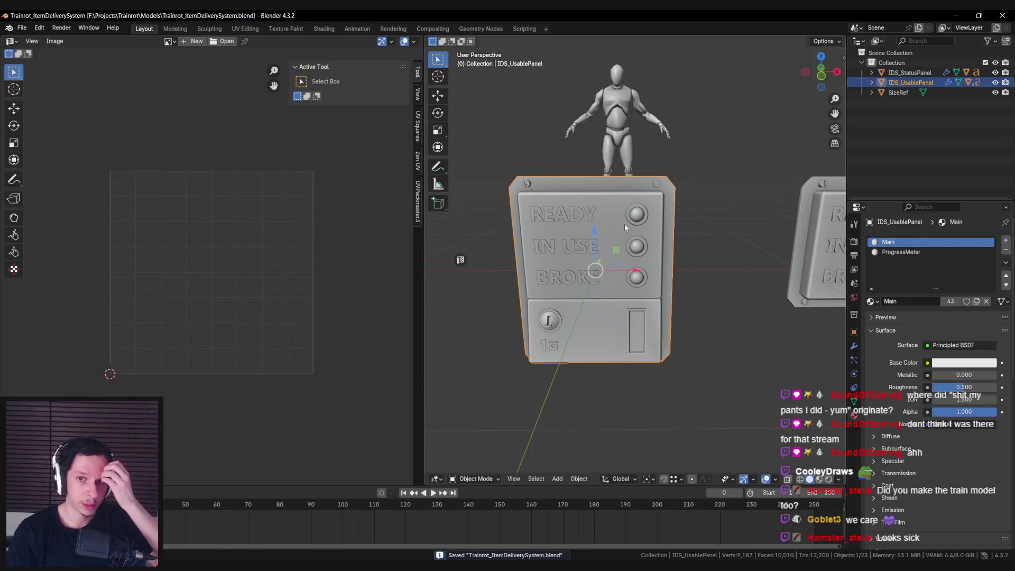
{"action": "left_click", "coordinate": [637, 214]}
{"action": "left_click", "coordinate": [637, 246], "text": "shift"}
{"action": "left_click", "coordinate": [637, 278], "text": "shift"}
{"action": "middle_click_drag", "start_coordinate": [724, 281], "coordinate": [661, 275], "text": "shift"}
{"action": "key", "text": "shift+d"}
{"action": "key", "text": "Escape"}
{"action": "key", "text": "g"}
{"action": "key", "text": "x"}
{"action": "left_click", "coordinate": [840, 256]}
In front view, nudge the copied buttons along X into line on the status panel.
{"action": "key", "text": "KP_1"}
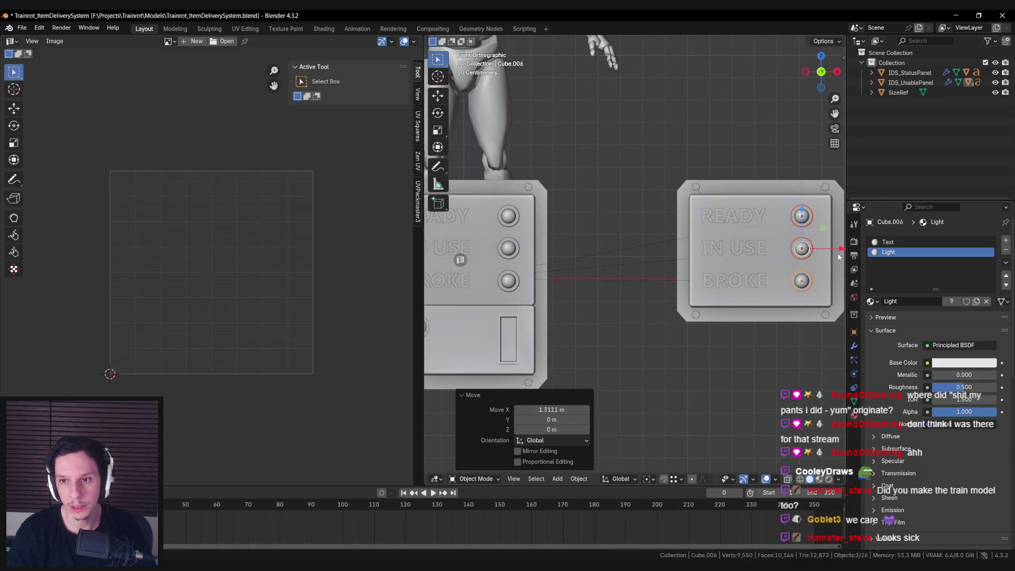
{"action": "key", "text": "KP_Decimal"}
{"action": "key", "text": "g"}
{"action": "key", "text": "x"}
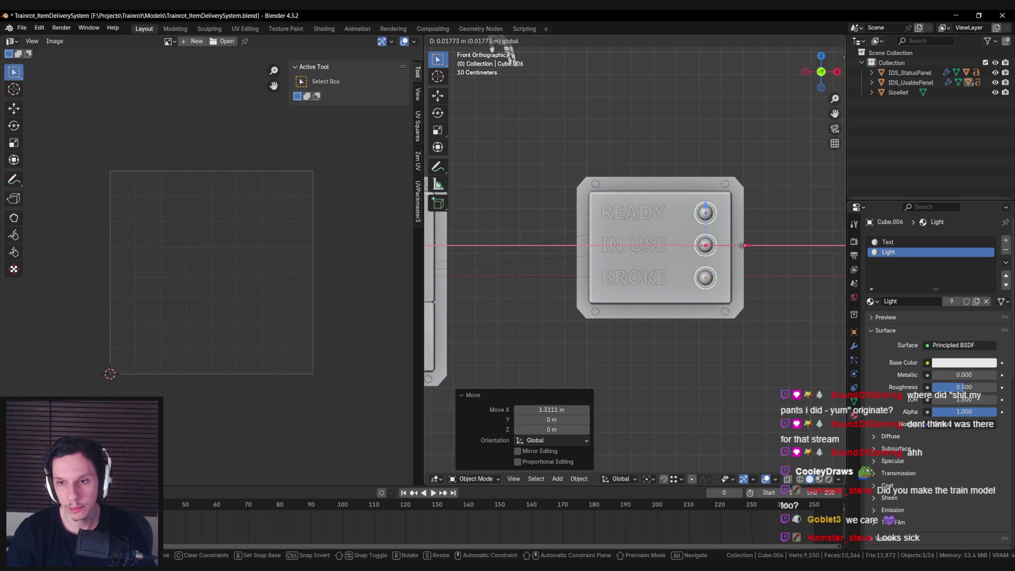
{"action": "left_click", "coordinate": [742, 245]}
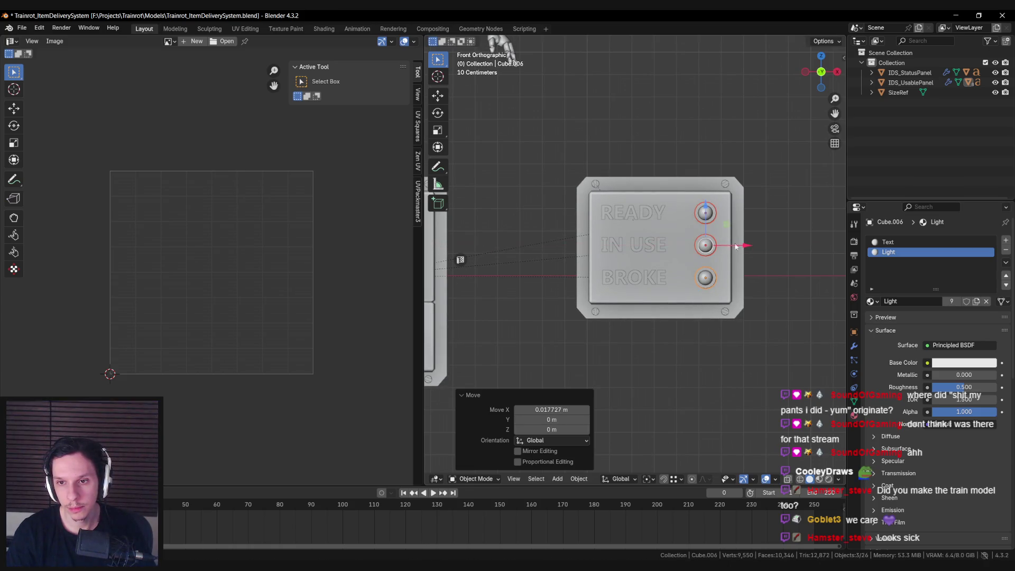
Clear the copied buttons' old parent while keeping their position.
{"action": "left_click", "coordinate": [697, 215], "text": "shift"}
{"action": "key", "text": "ctrl+l"}
{"action": "left_click", "coordinate": [700, 272]}
{"action": "key", "text": "ctrl+p"}
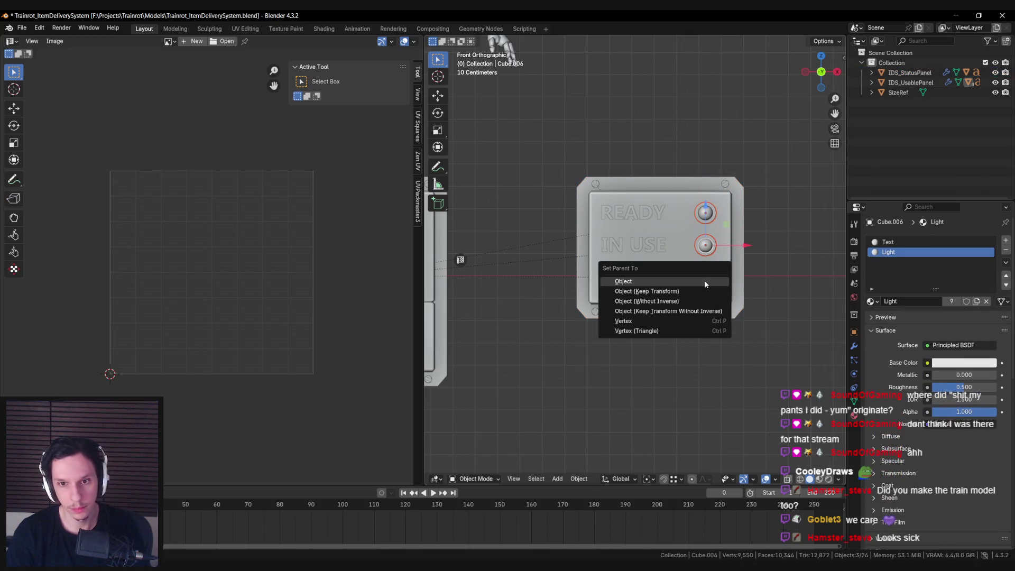
{"action": "key", "text": "alt+p"}
{"action": "left_click", "coordinate": [608, 156]}
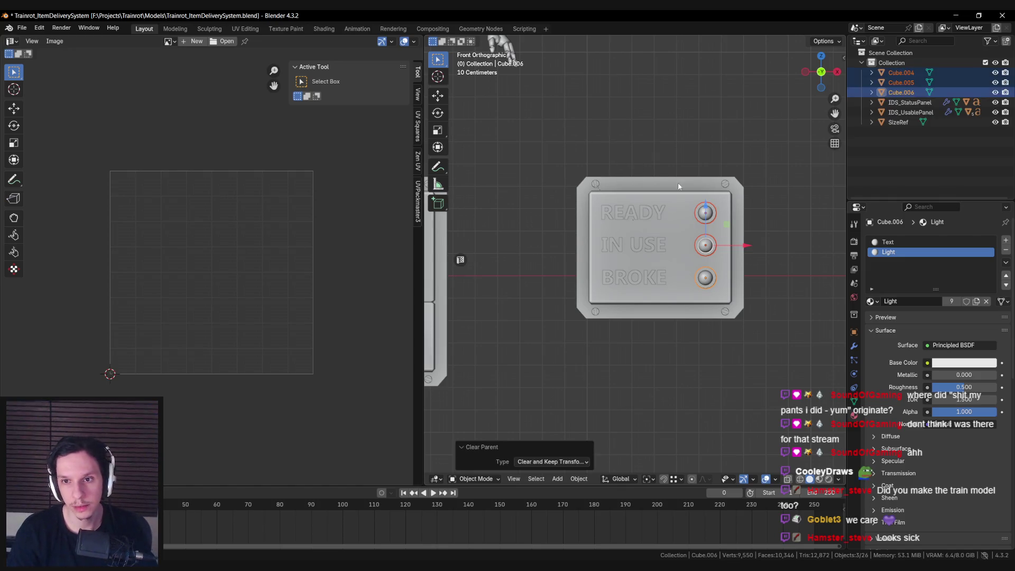
Parent the copied buttons to IDS_StatusPanel.
{"action": "left_click", "coordinate": [695, 198], "text": "shift"}
{"action": "key", "text": "ctrl+p"}
{"action": "left_click", "coordinate": [695, 199]}
{"action": "left_click", "coordinate": [696, 199]}
Export IDS_StatusPanel for Unreal and switch to Unreal Engine.
{"action": "key", "text": "n"}
{"action": "key", "text": "F3"}
{"action": "key", "text": "Return"}
{"action": "key", "text": "alt+Tab"}
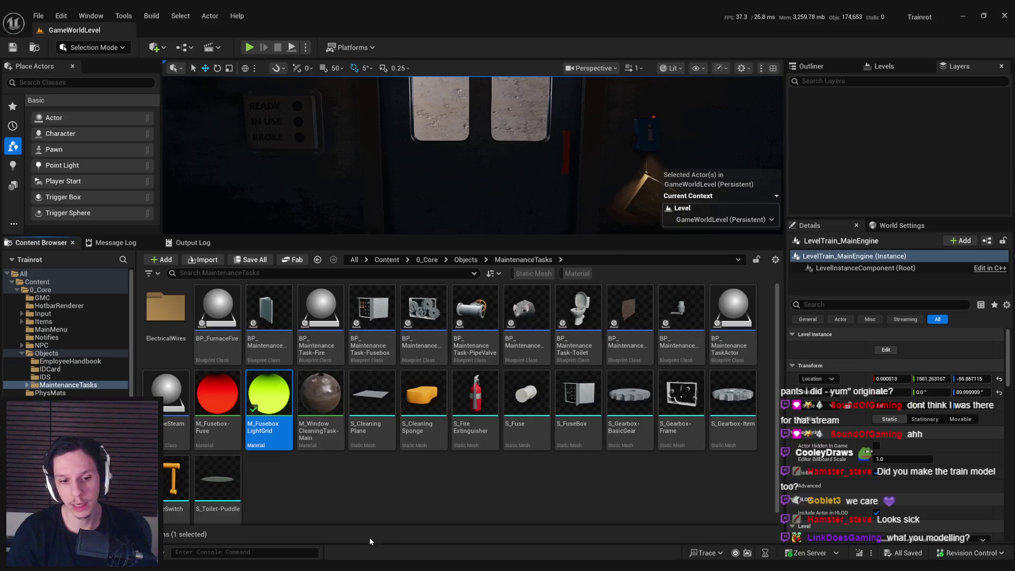
Select the status panel in the level and browse to its S_IDS_StatusPanel asset.
{"action": "key", "text": "Return"}
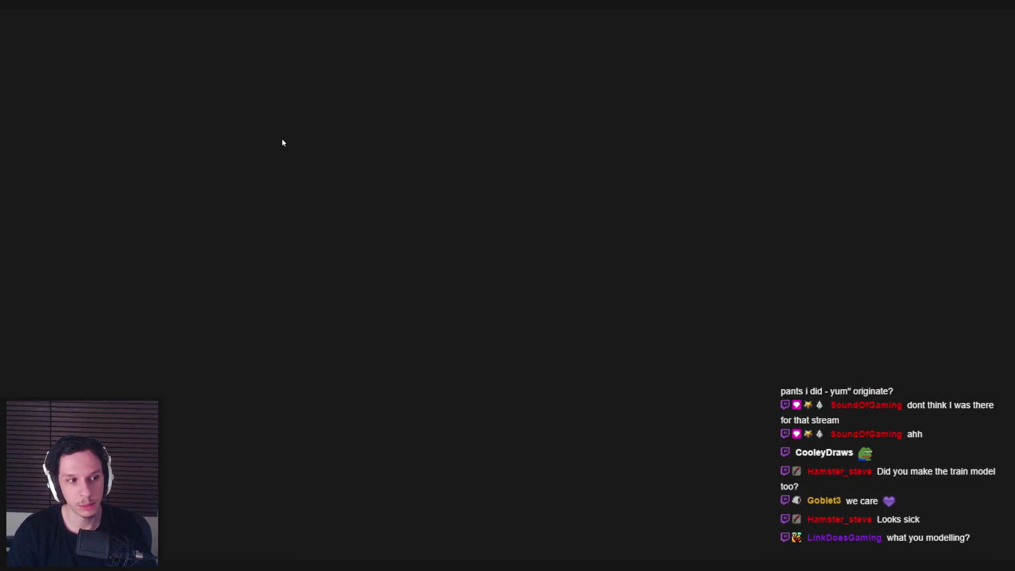
{"action": "middle_click", "coordinate": [102, 33]}
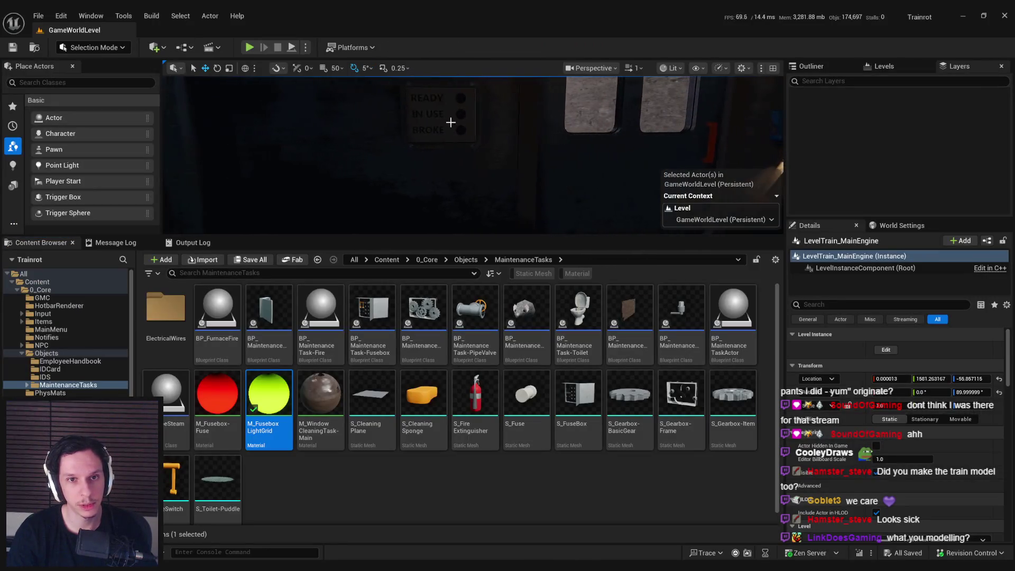
{"action": "left_click", "coordinate": [451, 130]}
{"action": "key", "text": "ctrl+b"}
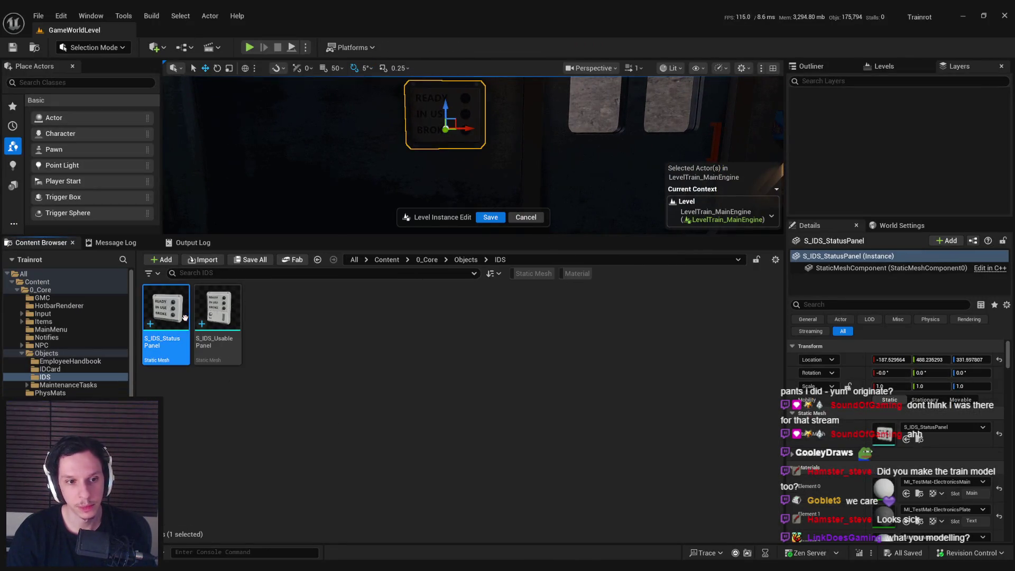
Reimport S_IDS_StatusPanel, inspect the updated panel in the mesh editor, and save it.
{"action": "right_click", "coordinate": [163, 317]}
{"action": "left_click", "coordinate": [206, 244]}
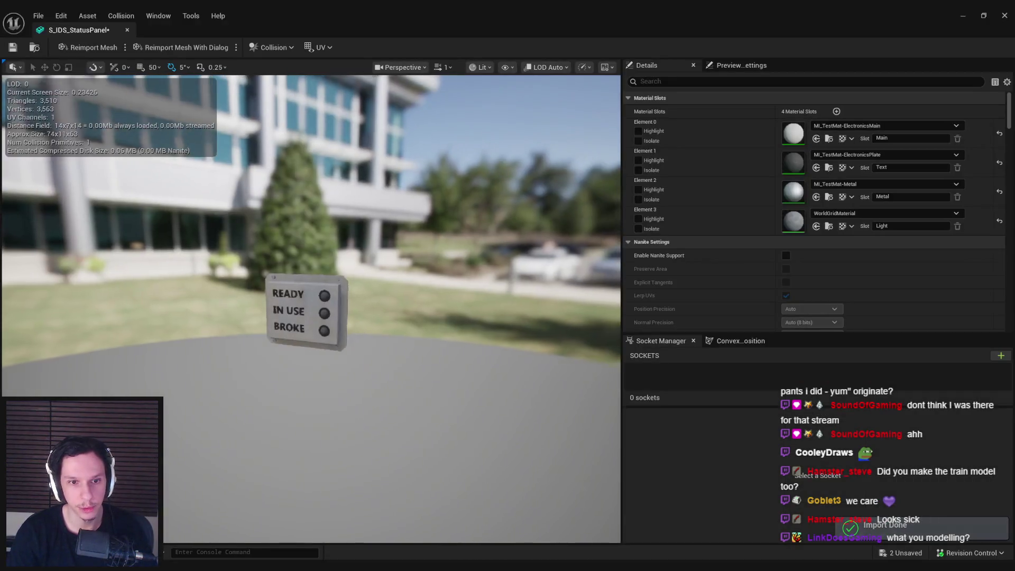
{"action": "mouse_move", "coordinate": [551, 234]}
{"action": "left_mouse_down"}
{"action": "mouse_move", "coordinate": [544, 201]}
{"action": "mouse_move", "coordinate": [504, 275]}
{"action": "left_mouse_up"}
{"action": "key", "text": "ctrl+s"}
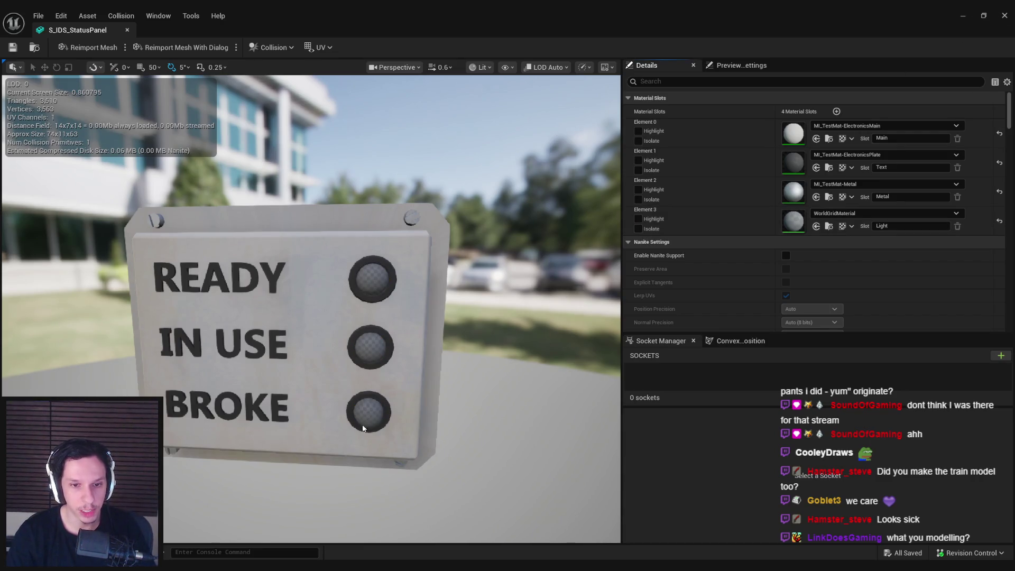
Close the S_IDS_StatusPanel mesh editor and go up to the 0_Core folder.
{"action": "left_click_drag", "start_coordinate": [367, 402], "coordinate": [353, 309]}
{"action": "scroll", "coordinate": [352, 308], "scroll_direction": "down", "scroll_amount": 3}
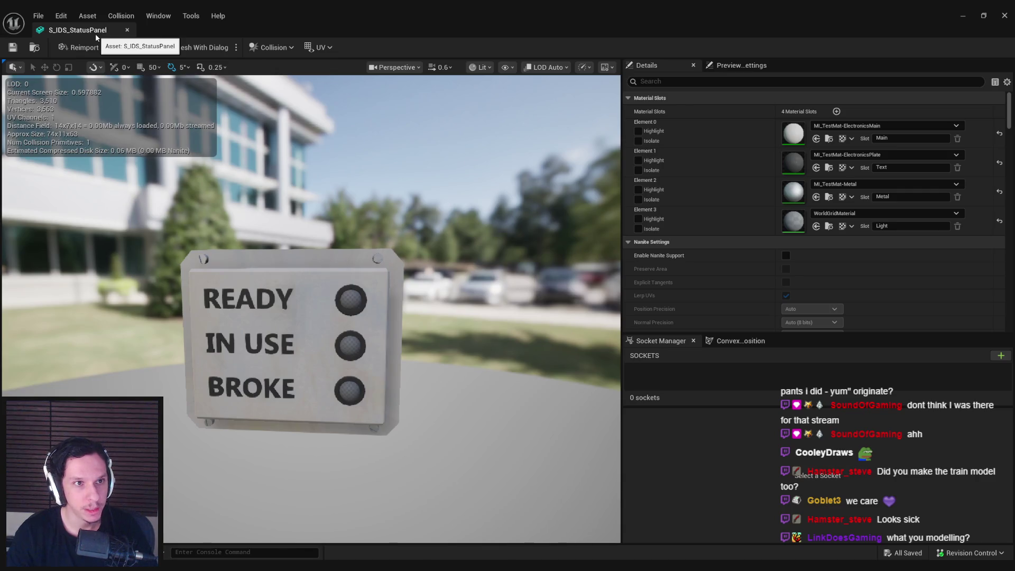
{"action": "middle_click", "coordinate": [95, 34]}
{"action": "left_click", "coordinate": [426, 261]}
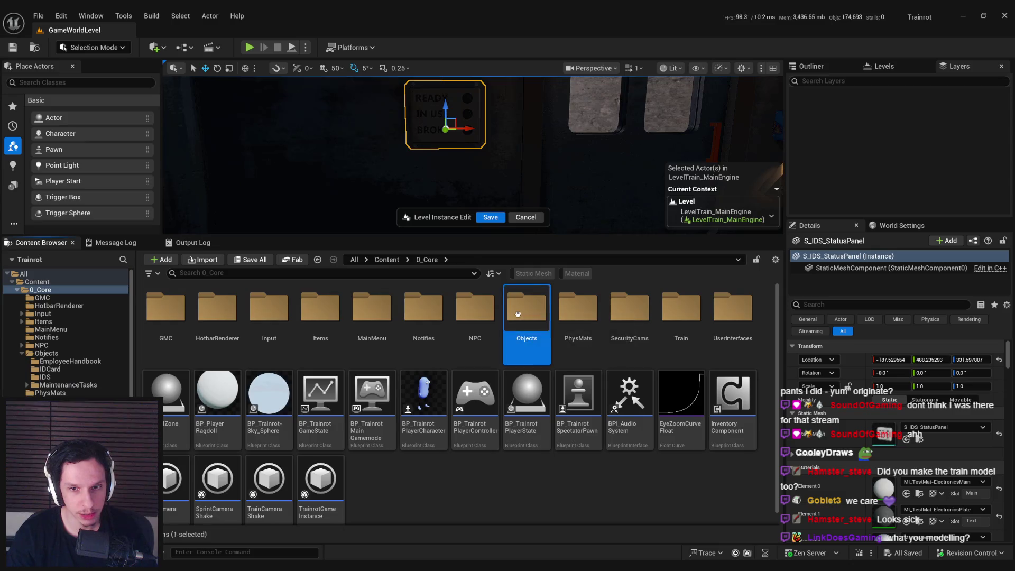
Copy M_Fusebox LightGrid from Objects/MaintenanceTasks and go to the Objects/IDS folder.
{"action": "double_click", "coordinate": [526, 312]}
{"action": "double_click", "coordinate": [318, 322]}
{"action": "left_click", "coordinate": [268, 396]}
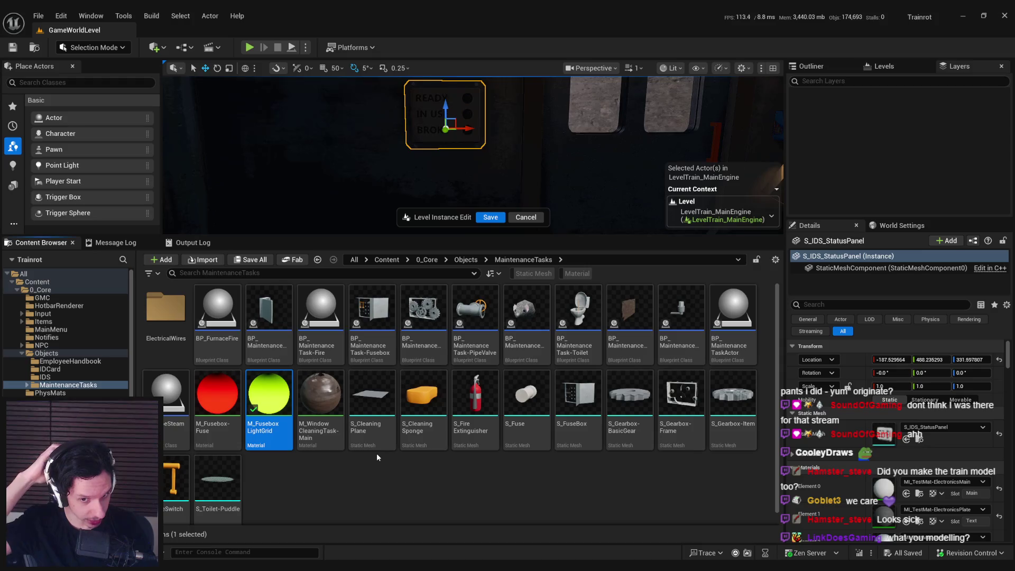
{"action": "left_click", "coordinate": [466, 259]}
{"action": "double_click", "coordinate": [269, 310]}
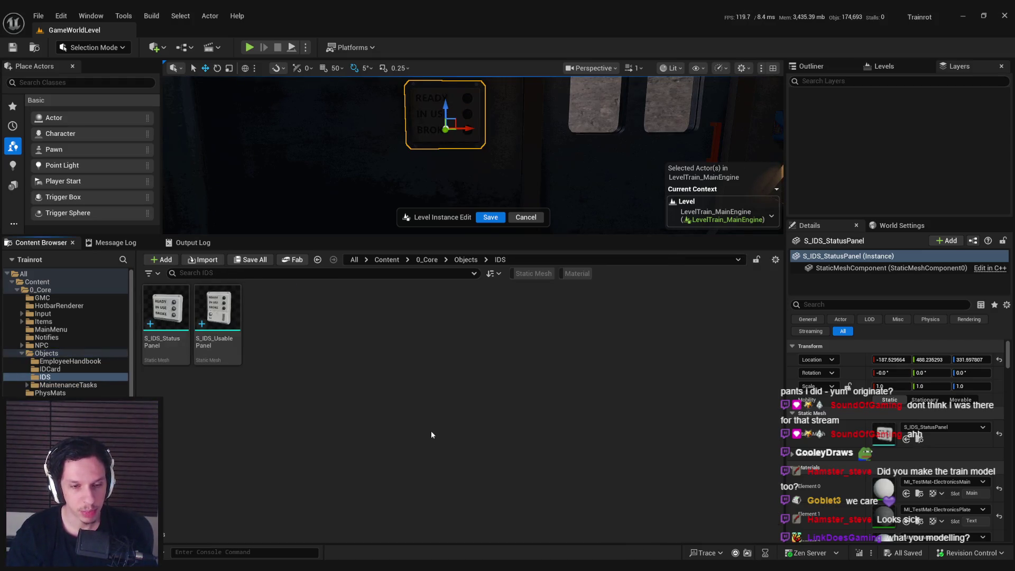
Paste the material into IDS and name the copy M_IDS-StatusLights.
{"action": "key", "text": "ctrl+v"}
{"action": "type", "text": "M_IDS-StateGr"}
{"action": "key", "text": "BackSpace"}
{"action": "key", "text": "BackSpace"}
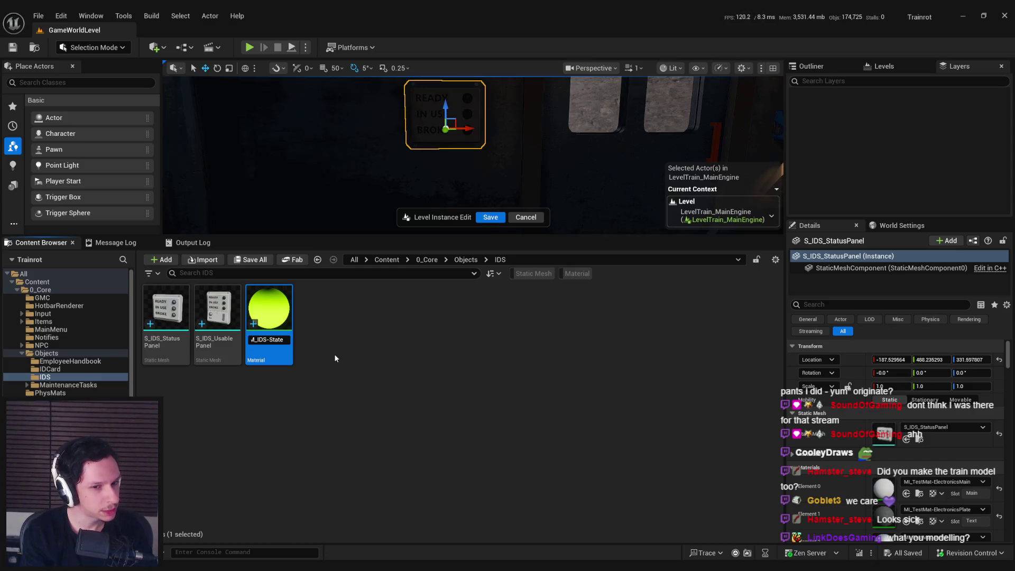
{"action": "key", "text": "BackSpace"}
{"action": "key", "text": "BackSpace"}
{"action": "key", "text": "BackSpace"}
{"action": "type", "text": "atusLights"}
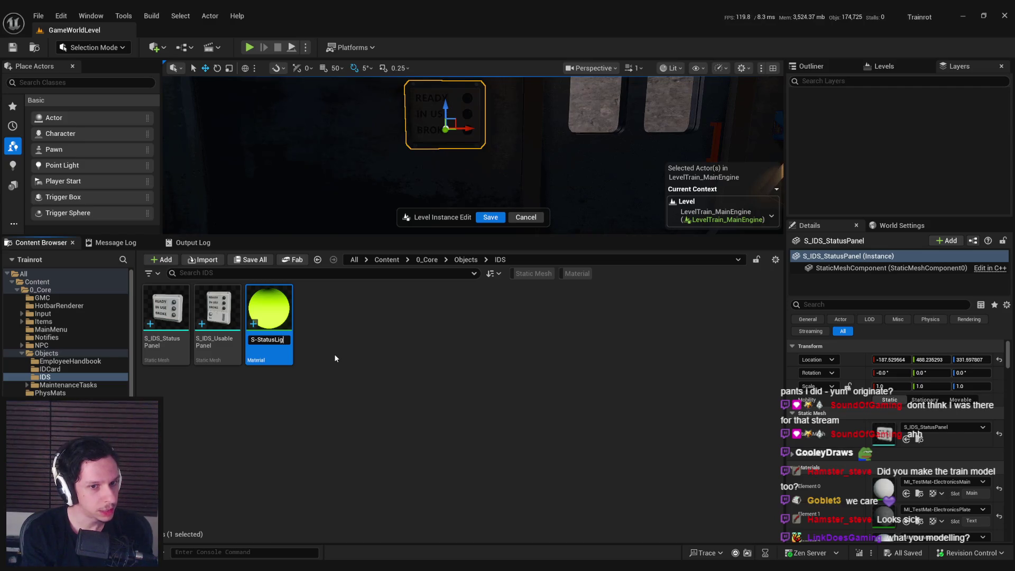
{"action": "key", "text": "Return"}
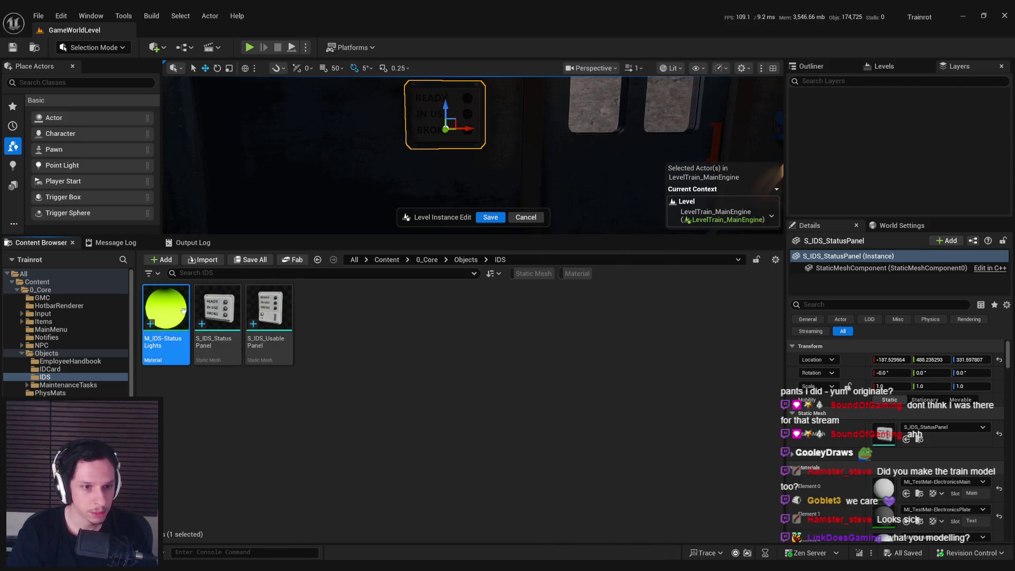
{"action": "scroll", "coordinate": [345, 268], "scroll_direction": "down", "scroll_amount": 3}
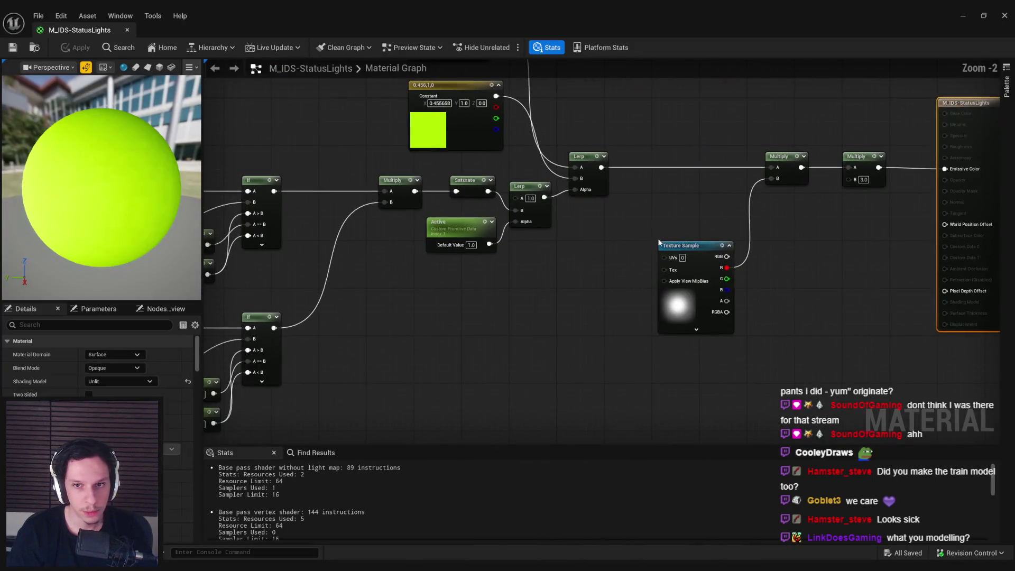
{"action": "right_click_drag", "start_coordinate": [603, 277], "coordinate": [705, 287]}
{"action": "scroll", "coordinate": [512, 215], "scroll_direction": "down", "scroll_amount": 1}
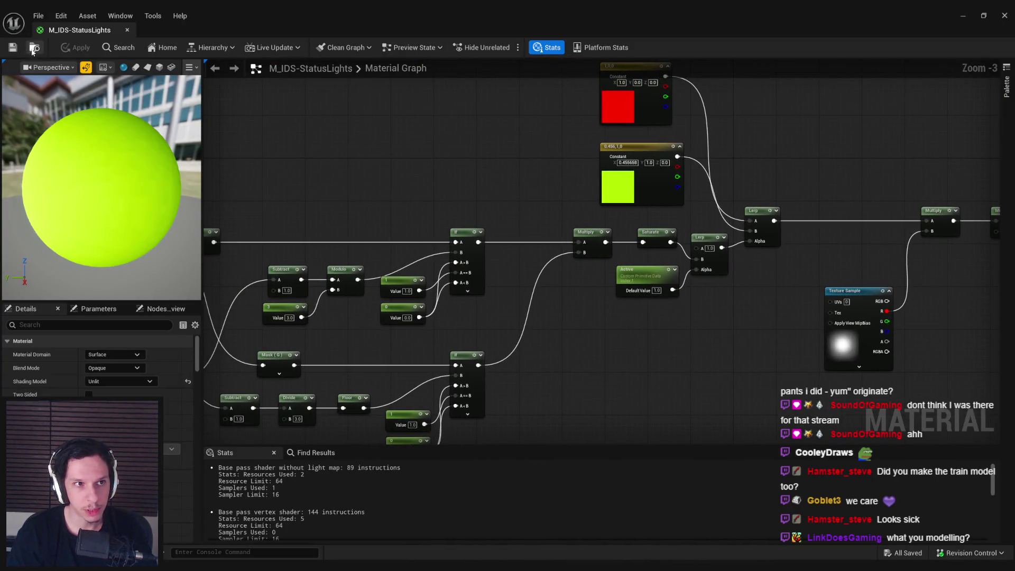
{"action": "right_click_drag", "start_coordinate": [491, 197], "coordinate": [453, 222]}
{"action": "scroll", "coordinate": [452, 223], "scroll_direction": "down", "scroll_amount": 1}
{"action": "scroll", "coordinate": [474, 259], "scroll_direction": "up", "scroll_amount": 1}
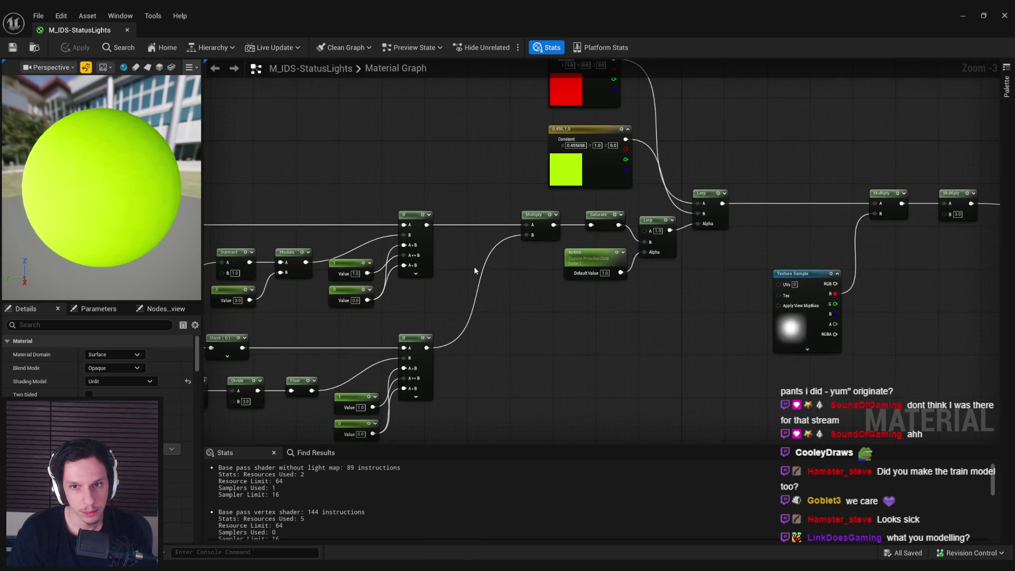
{"action": "scroll", "coordinate": [476, 271], "scroll_direction": "down", "scroll_amount": 1}
{"action": "mouse_move", "coordinate": [476, 270]}
{"action": "right_mouse_down"}
{"action": "mouse_move", "coordinate": [532, 274]}
{"action": "mouse_move", "coordinate": [575, 294]}
{"action": "mouse_move", "coordinate": [514, 317]}
{"action": "mouse_move", "coordinate": [502, 287]}
{"action": "mouse_move", "coordinate": [531, 293]}
{"action": "mouse_move", "coordinate": [555, 341]}
{"action": "right_mouse_up"}
{"action": "scroll", "coordinate": [531, 275], "scroll_direction": "up", "scroll_amount": 1}
{"action": "scroll", "coordinate": [502, 287], "scroll_direction": "down", "scroll_amount": 1}
{"action": "scroll", "coordinate": [526, 223], "scroll_direction": "up", "scroll_amount": 2}
{"action": "scroll", "coordinate": [468, 313], "scroll_direction": "down", "scroll_amount": 1}
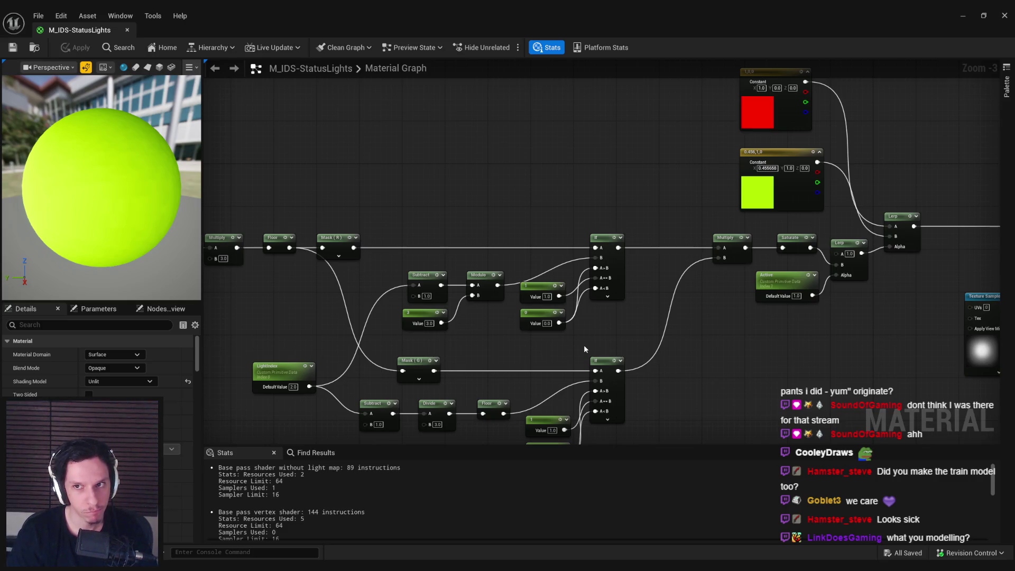
{"action": "mouse_move", "coordinate": [582, 344]}
{"action": "right_mouse_down"}
{"action": "mouse_move", "coordinate": [306, 301]}
{"action": "mouse_move", "coordinate": [312, 221]}
{"action": "right_mouse_up"}
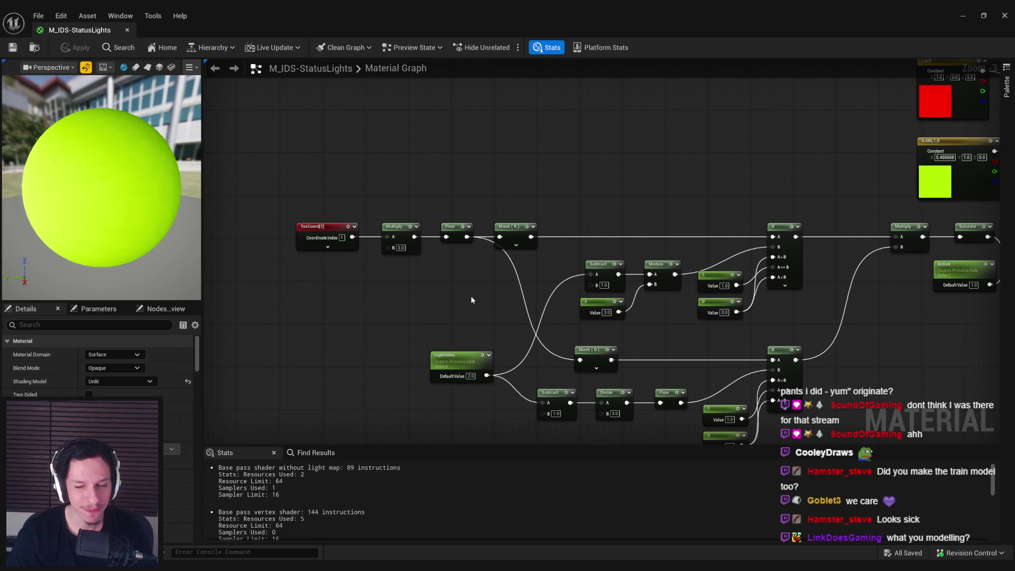
{"action": "scroll", "coordinate": [396, 273], "scroll_direction": "up", "scroll_amount": 2}
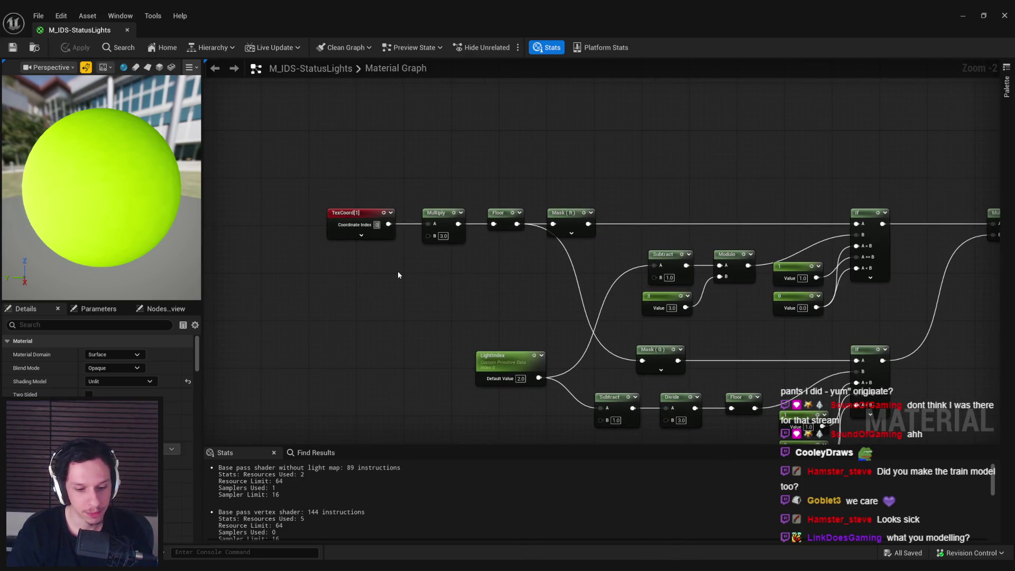
Set the TexCoord index to 0 and preview the material on a plane.
{"action": "type", "text": "0"}
{"action": "key", "text": "Return"}
{"action": "left_click", "coordinate": [147, 67]}
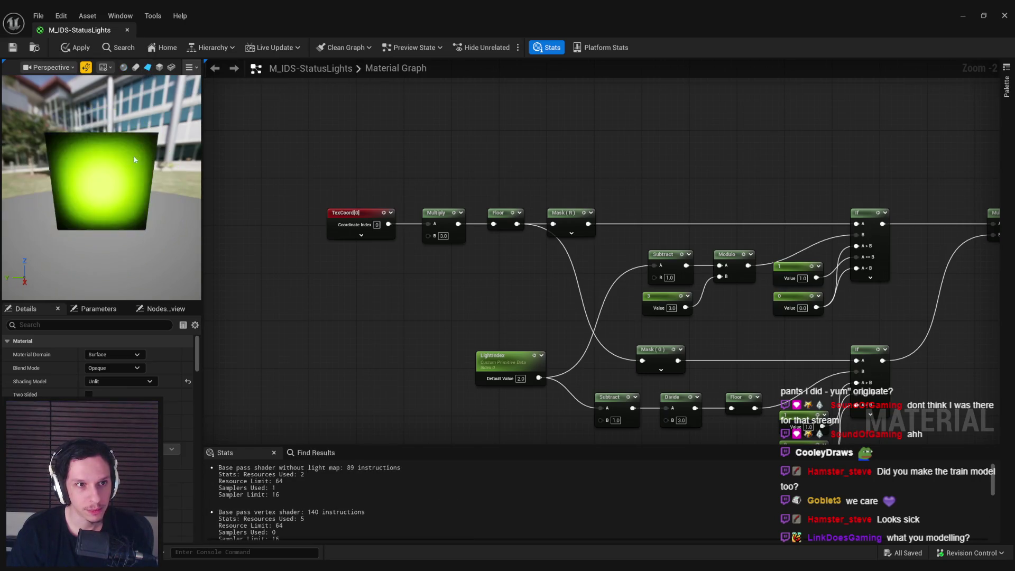
Delete the lower second-index node branch.
{"action": "mouse_move", "coordinate": [450, 209]}
{"action": "right_mouse_down"}
{"action": "mouse_move", "coordinate": [487, 180]}
{"action": "mouse_move", "coordinate": [541, 206]}
{"action": "right_mouse_up"}
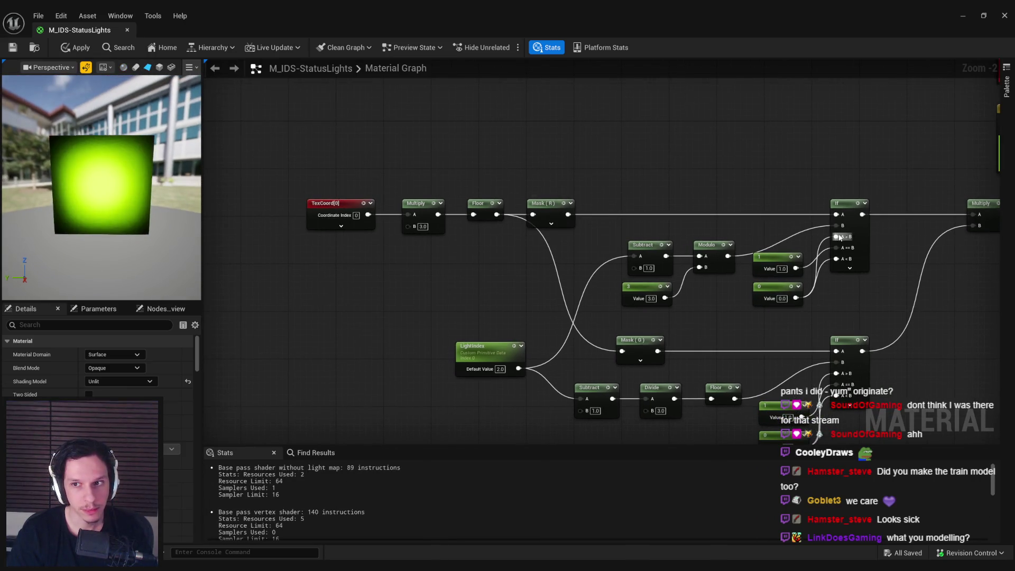
{"action": "right_click_drag", "start_coordinate": [862, 232], "coordinate": [740, 191]}
{"action": "left_click_drag", "start_coordinate": [649, 361], "coordinate": [450, 290]}
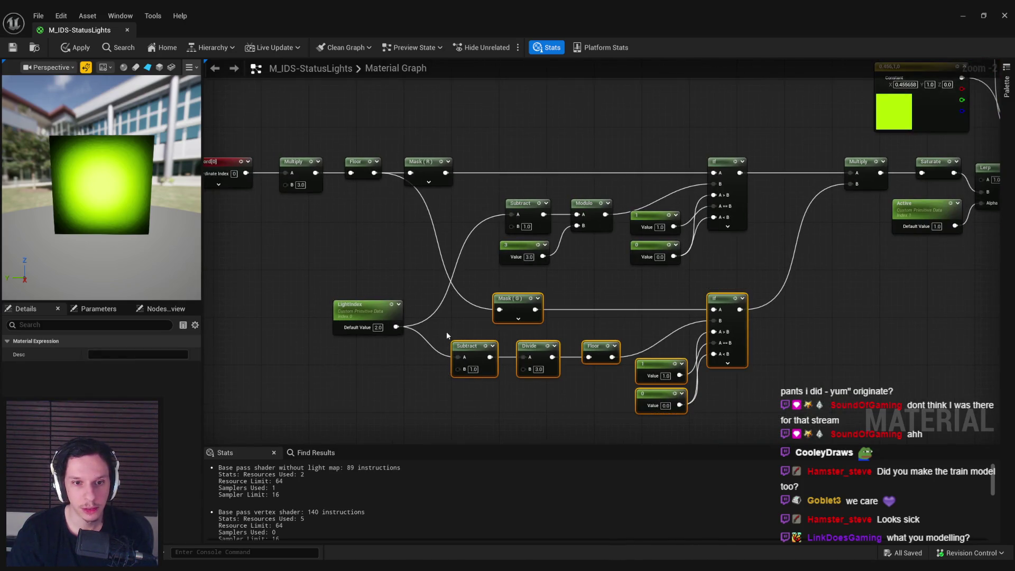
{"action": "key", "text": "Delete"}
Disconnect LightIndex from Subtract and preview the If node's output on its own.
{"action": "left_click_drag", "start_coordinate": [375, 320], "coordinate": [428, 230]}
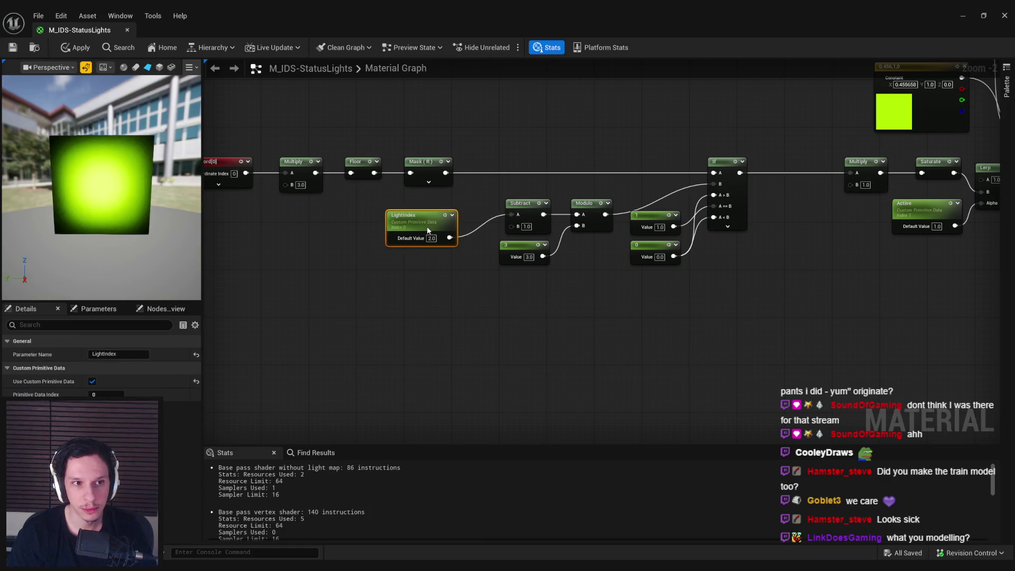
{"action": "left_click", "coordinate": [489, 222], "text": "alt"}
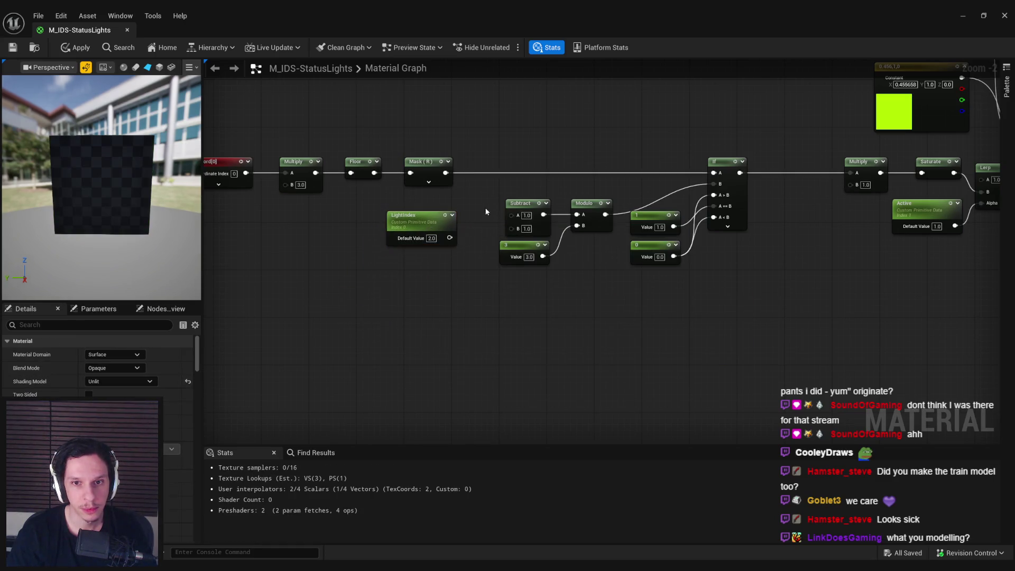
{"action": "right_click", "coordinate": [742, 198]}
{"action": "left_click", "coordinate": [760, 234]}
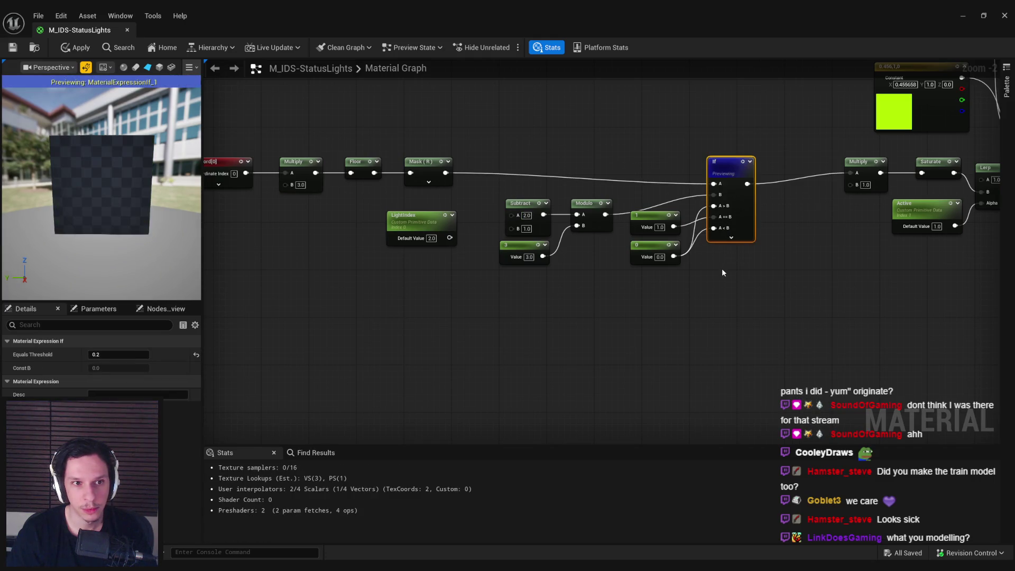
{"action": "left_click_drag", "start_coordinate": [747, 214], "coordinate": [746, 203]}
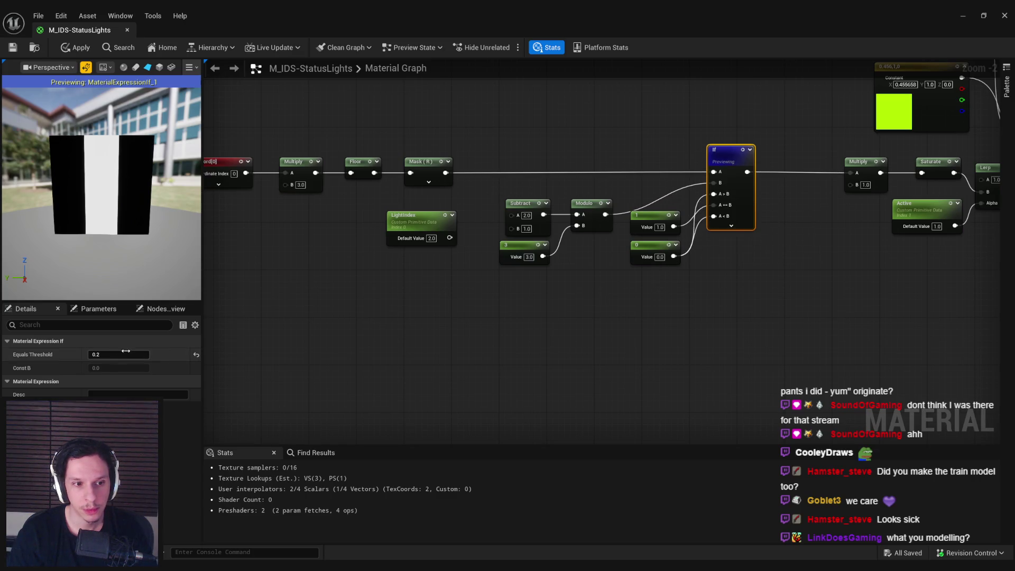
Set the Subtract node's A value to 3.0.
{"action": "left_click", "coordinate": [526, 215]}
{"action": "type", "text": "1"}
{"action": "key", "text": "Return"}
{"action": "type", "text": "3"}
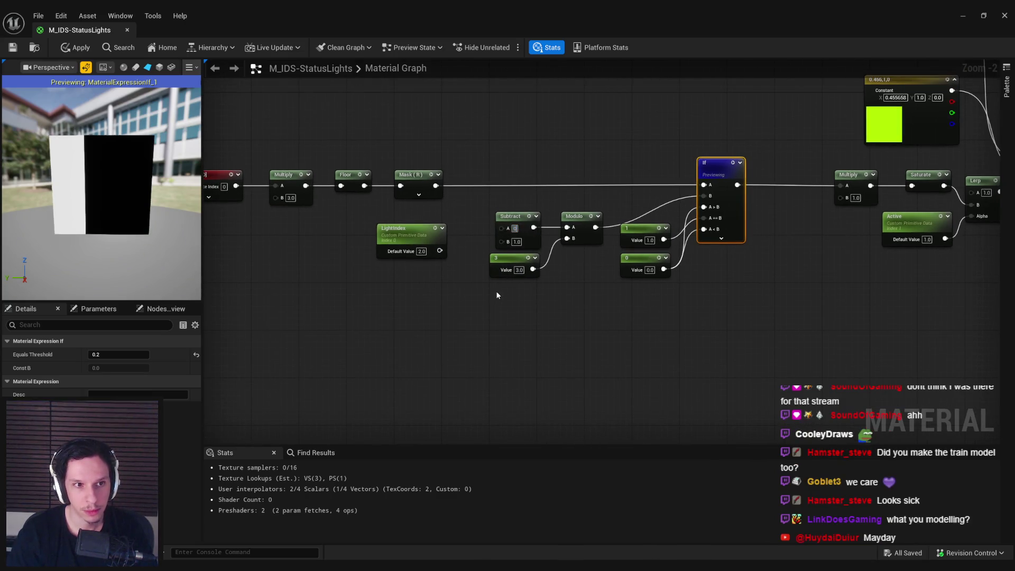
{"action": "key", "text": "Return"}
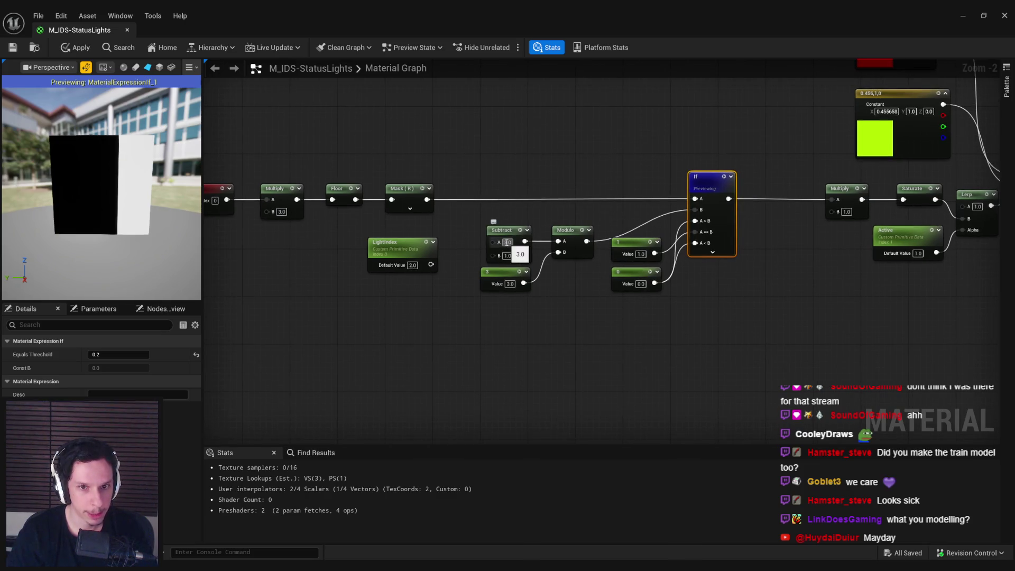
Wire LightIndex into Subtract A, untick Use Custom Primitive Data, and test default values.
{"action": "left_click_drag", "start_coordinate": [431, 264], "coordinate": [493, 242]}
{"action": "left_click_drag", "start_coordinate": [412, 265], "coordinate": [406, 265]}
{"action": "right_click_drag", "start_coordinate": [418, 303], "coordinate": [409, 309]}
{"action": "left_click", "coordinate": [391, 259]}
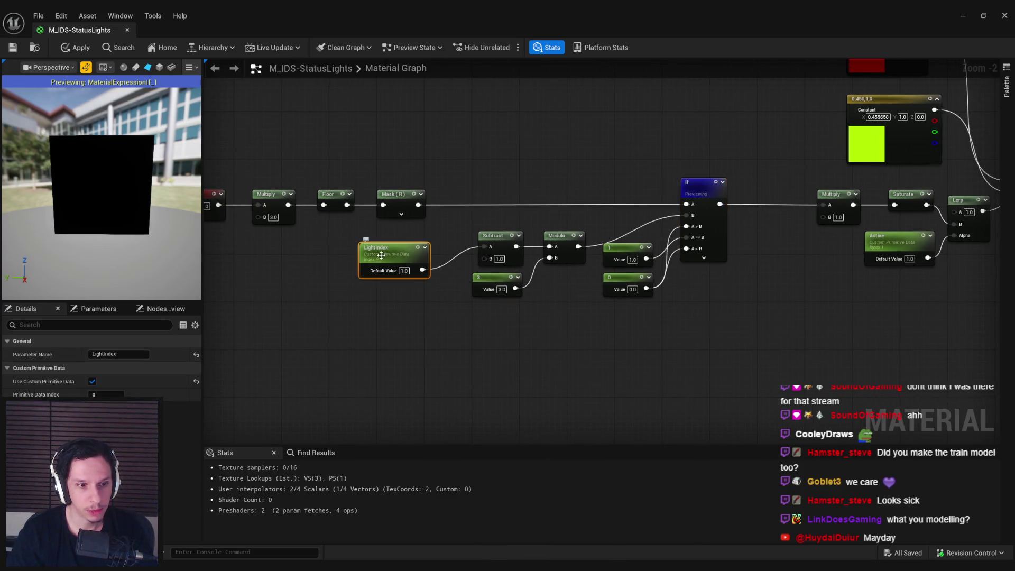
{"action": "left_click", "coordinate": [93, 382]}
{"action": "mouse_move", "coordinate": [109, 381]}
{"action": "left_mouse_down"}
{"action": "mouse_move", "coordinate": [174, 379]}
{"action": "mouse_move", "coordinate": [140, 379]}
{"action": "left_mouse_up"}
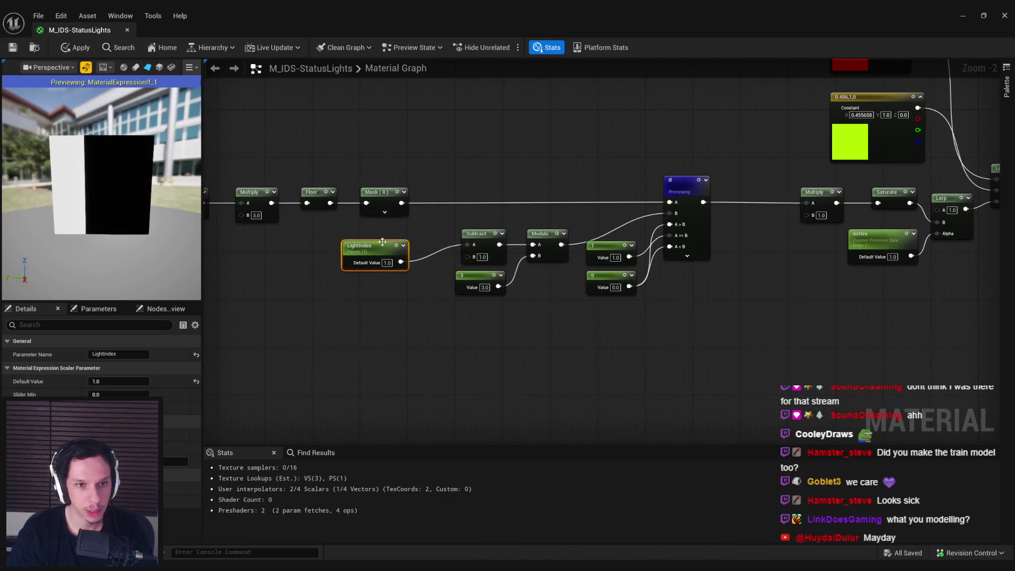
Apply and save the M_IDS-StatusLights material.
{"action": "left_click", "coordinate": [78, 47]}
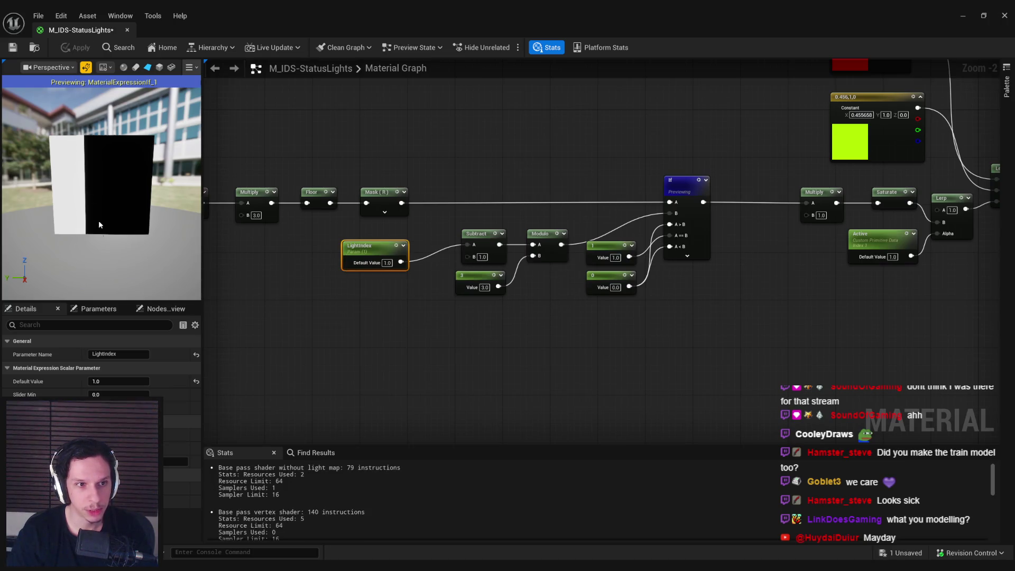
{"action": "key", "text": "ctrl+s"}
{"action": "mouse_move", "coordinate": [254, 250]}
{"action": "right_mouse_down"}
{"action": "mouse_move", "coordinate": [265, 287]}
{"action": "mouse_move", "coordinate": [604, 314]}
{"action": "right_mouse_up"}
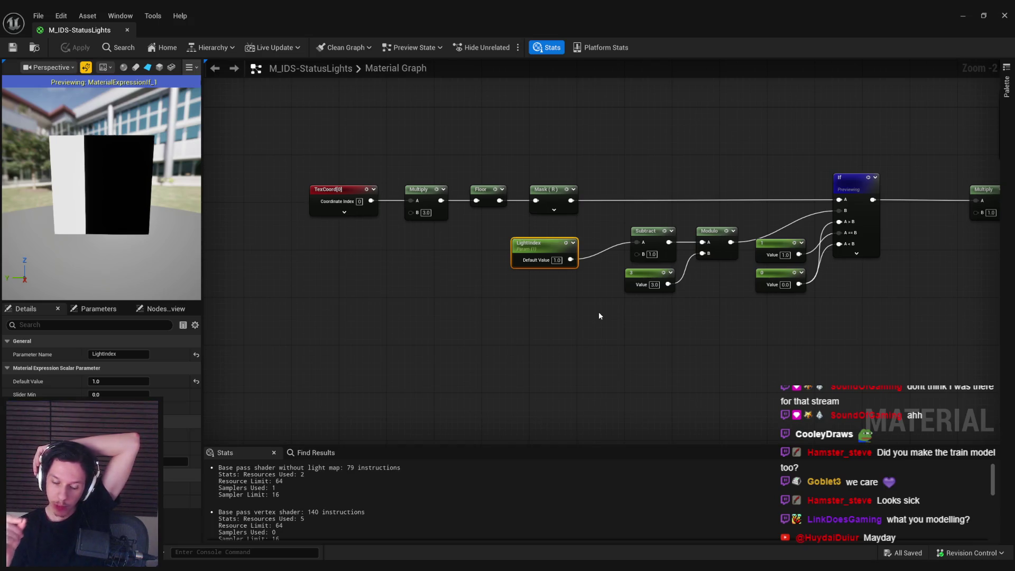
Move LightIndex up and shift the Subtract and Modulo group into alignment.
{"action": "left_click", "coordinate": [589, 350]}
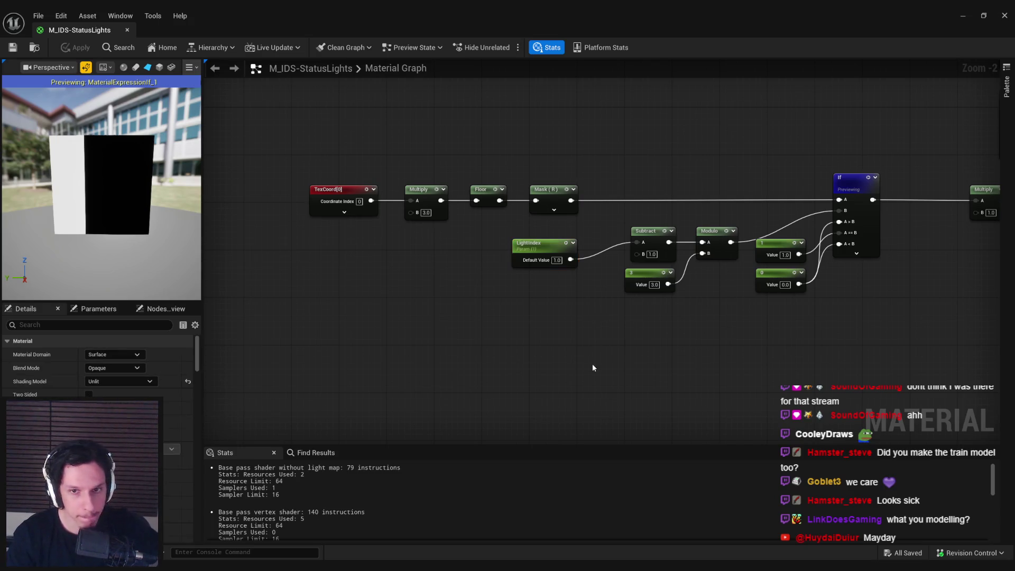
{"action": "right_click_drag", "start_coordinate": [585, 360], "coordinate": [473, 338]}
{"action": "scroll", "coordinate": [473, 337], "scroll_direction": "down", "scroll_amount": 1}
{"action": "left_click_drag", "start_coordinate": [457, 268], "coordinate": [484, 252]}
{"action": "left_click_drag", "start_coordinate": [682, 339], "coordinate": [446, 234]}
{"action": "left_click_drag", "start_coordinate": [487, 247], "coordinate": [482, 257]}
{"action": "left_click", "coordinate": [479, 296]}
{"action": "left_click_drag", "start_coordinate": [478, 296], "coordinate": [682, 240]}
{"action": "left_click_drag", "start_coordinate": [533, 259], "coordinate": [523, 259]}
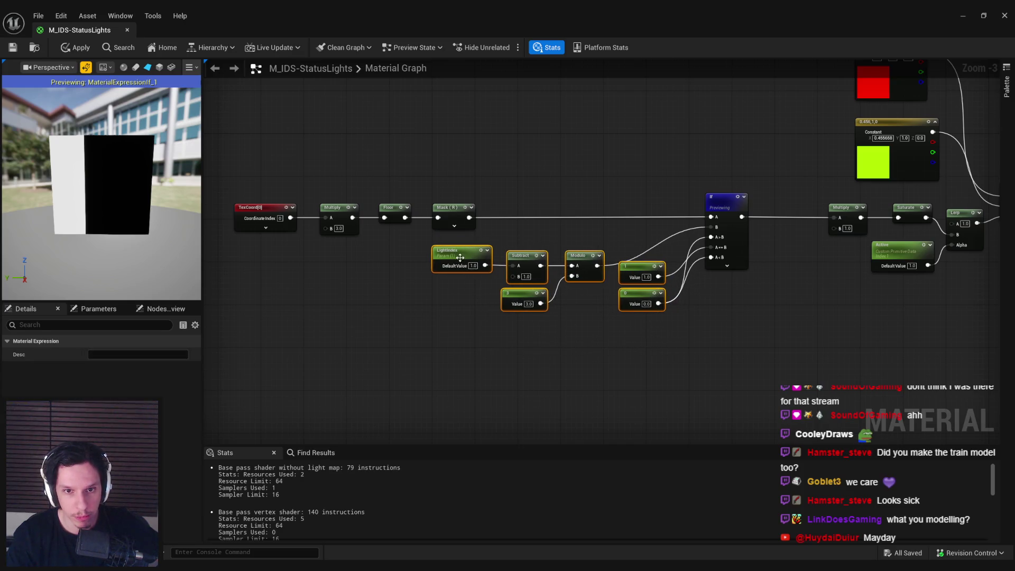
{"action": "left_click", "coordinate": [370, 327]}
Apply the material and review the If, Lerp and Floor nodes before returning to Blender.
{"action": "left_click", "coordinate": [60, 53]}
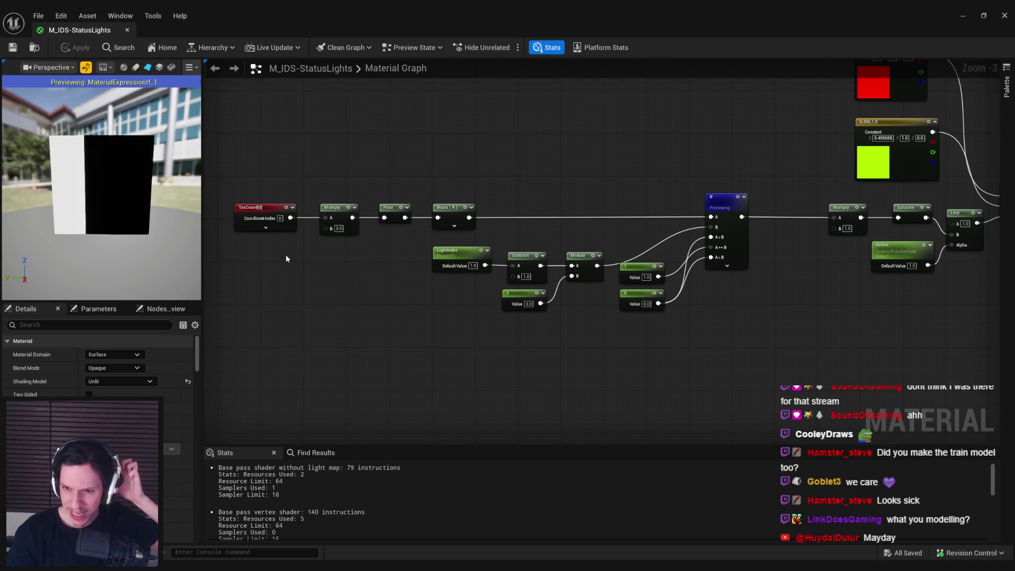
{"action": "mouse_move", "coordinate": [711, 322]}
{"action": "right_mouse_down"}
{"action": "mouse_move", "coordinate": [483, 334]}
{"action": "mouse_move", "coordinate": [568, 374]}
{"action": "mouse_move", "coordinate": [542, 373]}
{"action": "right_mouse_up"}
{"action": "right_click_drag", "start_coordinate": [403, 191], "coordinate": [650, 205]}
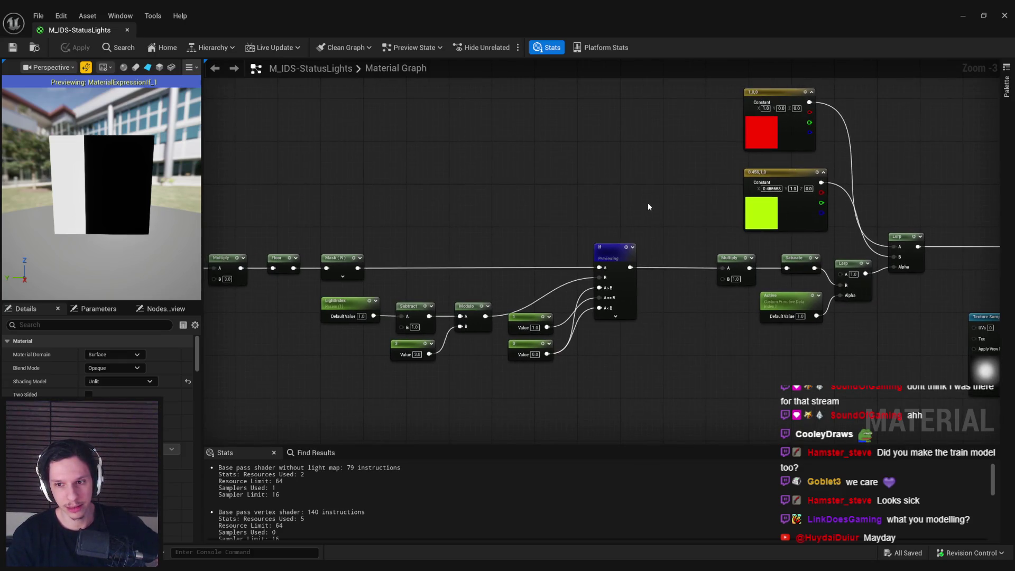
{"action": "key", "text": "alt+Tab"}
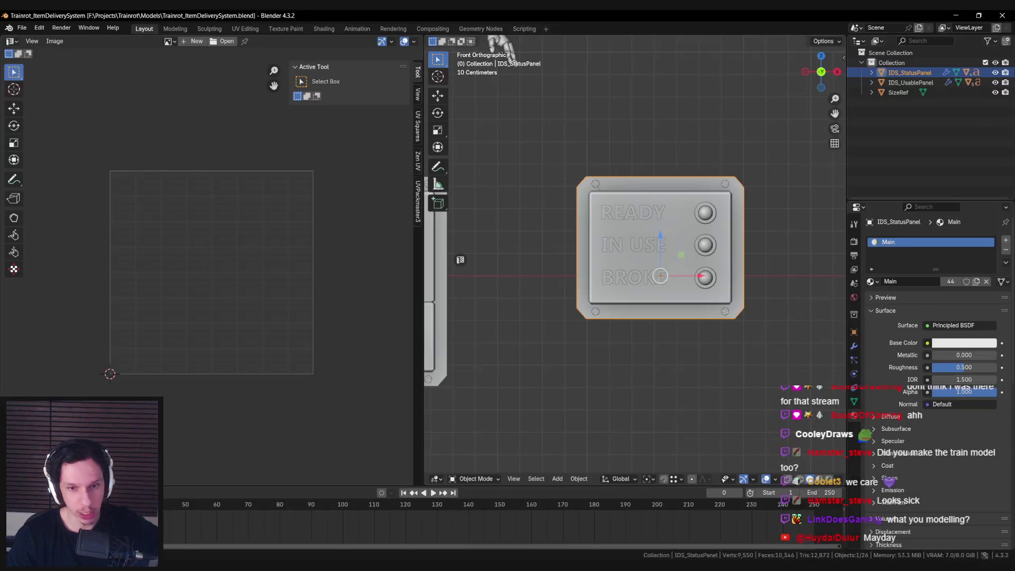
Select the READY light button on the status panel.
{"action": "left_click", "coordinate": [651, 251]}
{"action": "scroll", "coordinate": [648, 289], "scroll_direction": "up", "scroll_amount": 2}
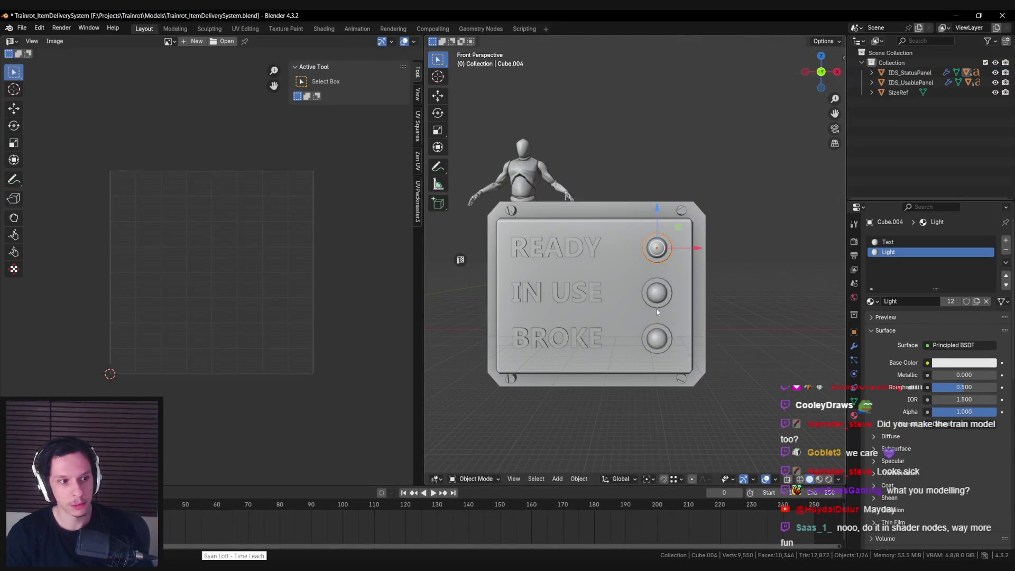
{"action": "middle_click_drag", "start_coordinate": [651, 302], "coordinate": [652, 277]}
{"action": "left_click", "coordinate": [653, 288]}
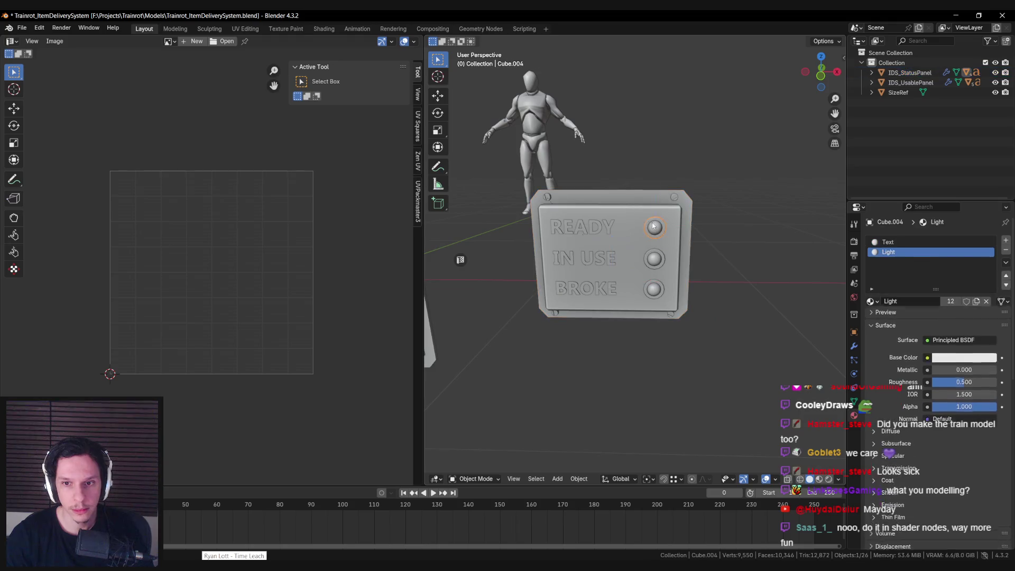
{"action": "left_click", "coordinate": [654, 258]}
{"action": "left_click", "coordinate": [655, 227]}
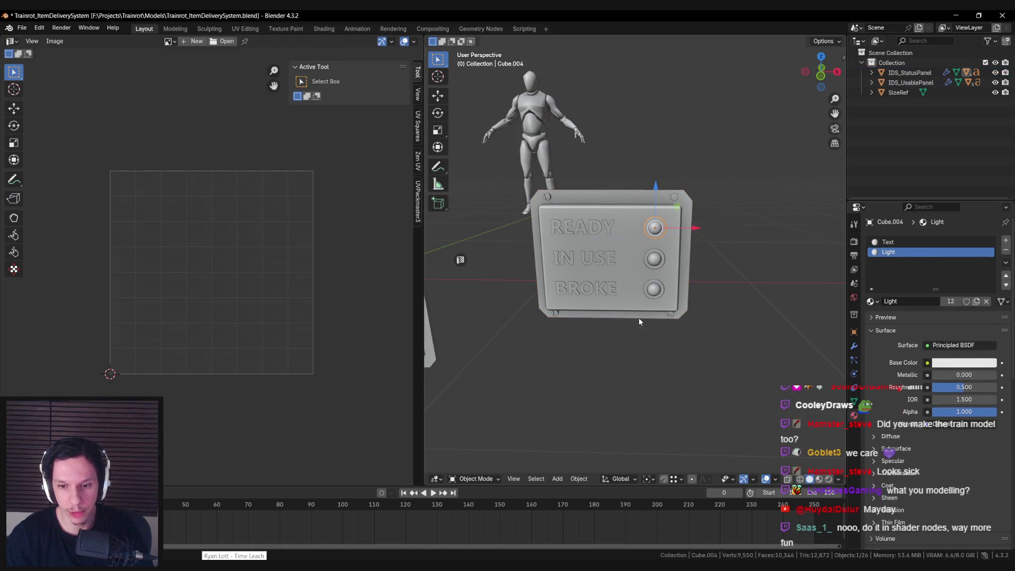
{"action": "scroll", "coordinate": [638, 319], "scroll_direction": "up", "scroll_amount": 2}
In Vertex Paint, fill the READY button with black vertex colour.
{"action": "left_click", "coordinate": [474, 478]}
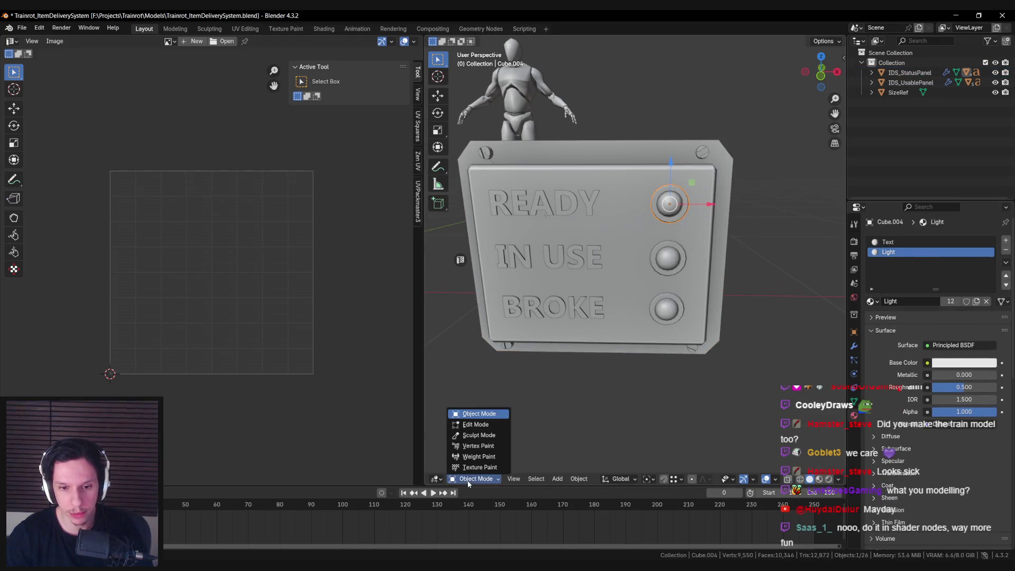
{"action": "left_click", "coordinate": [465, 446]}
{"action": "scroll", "coordinate": [519, 100], "scroll_direction": "up", "scroll_amount": 2}
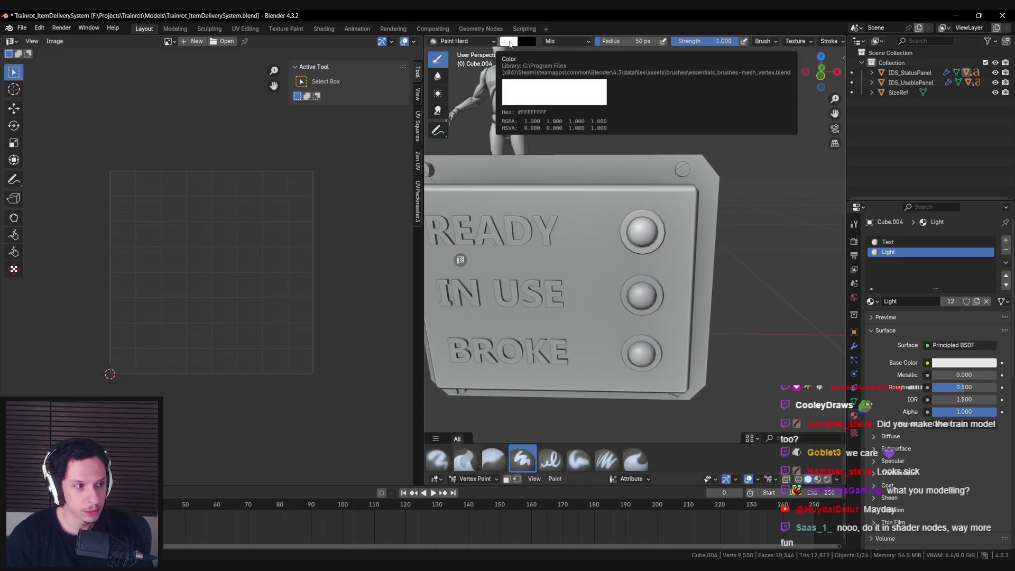
{"action": "left_click", "coordinate": [511, 43]}
{"action": "left_click_drag", "start_coordinate": [595, 111], "coordinate": [591, 128]}
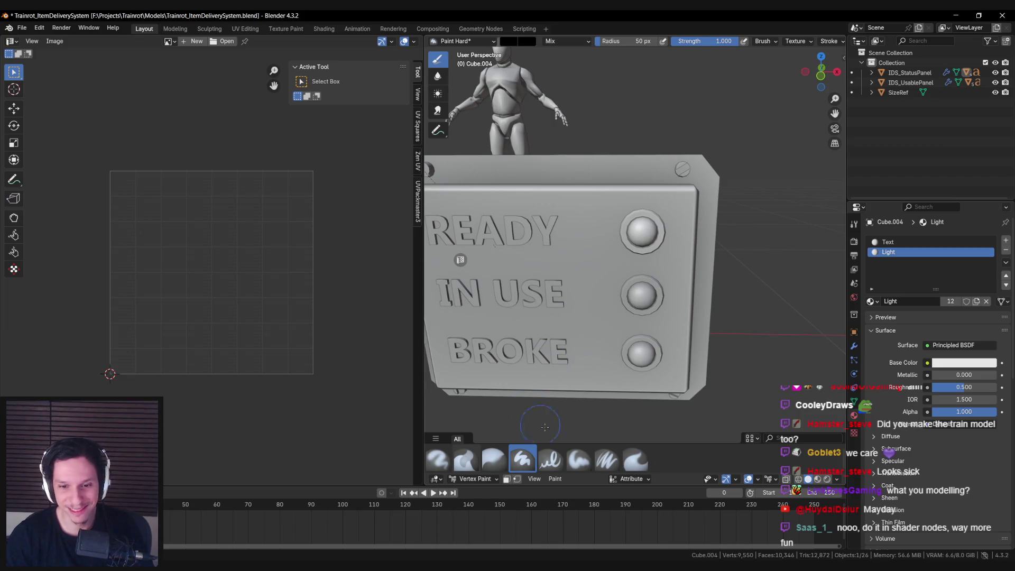
{"action": "left_click", "coordinate": [555, 478]}
{"action": "left_click", "coordinate": [577, 456]}
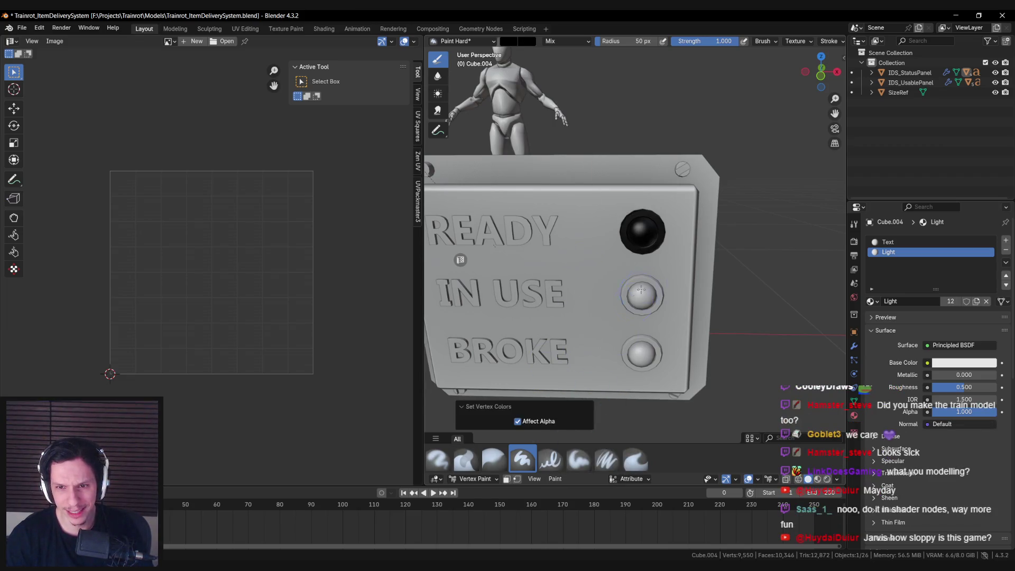
Enable face-selection masking and orbit toward the READY light.
{"action": "scroll", "coordinate": [637, 295], "scroll_direction": "up", "scroll_amount": 2}
{"action": "scroll", "coordinate": [647, 283], "scroll_direction": "up", "scroll_amount": 2}
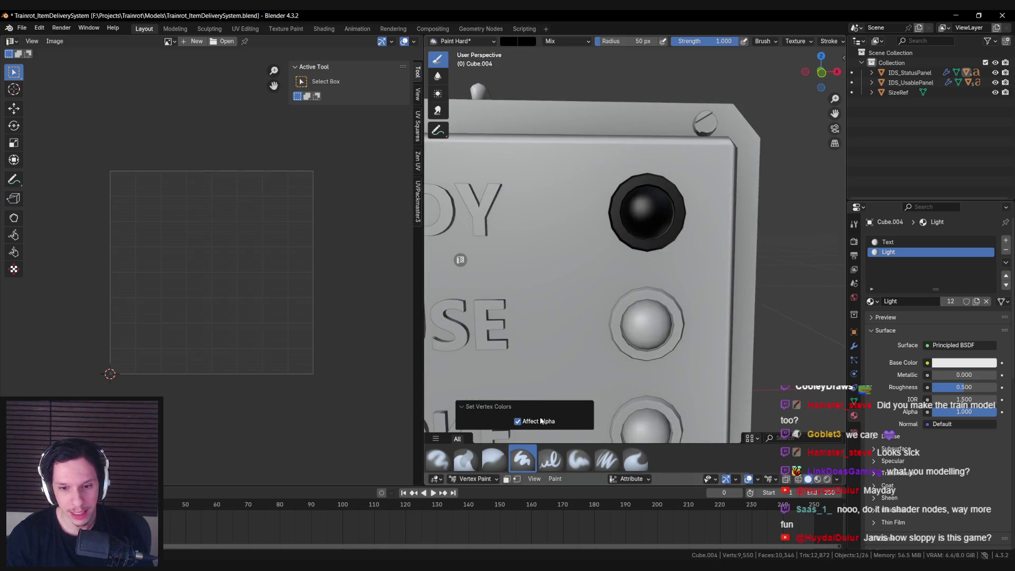
{"action": "left_click", "coordinate": [506, 479]}
{"action": "middle_click_drag", "start_coordinate": [608, 317], "coordinate": [655, 231]}
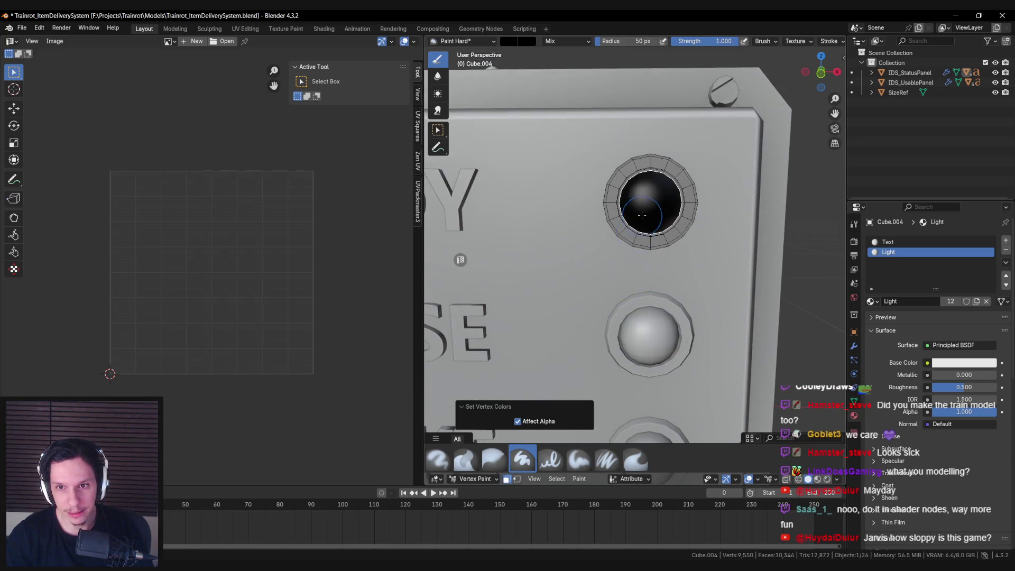
Fill the selected light faces with pure green (Green 1.0, #00FF00).
{"action": "left_click", "coordinate": [508, 42]}
{"action": "left_click", "coordinate": [526, 139]}
{"action": "left_click", "coordinate": [539, 164]}
{"action": "type", "text": "1"}
{"action": "key", "text": "Return"}
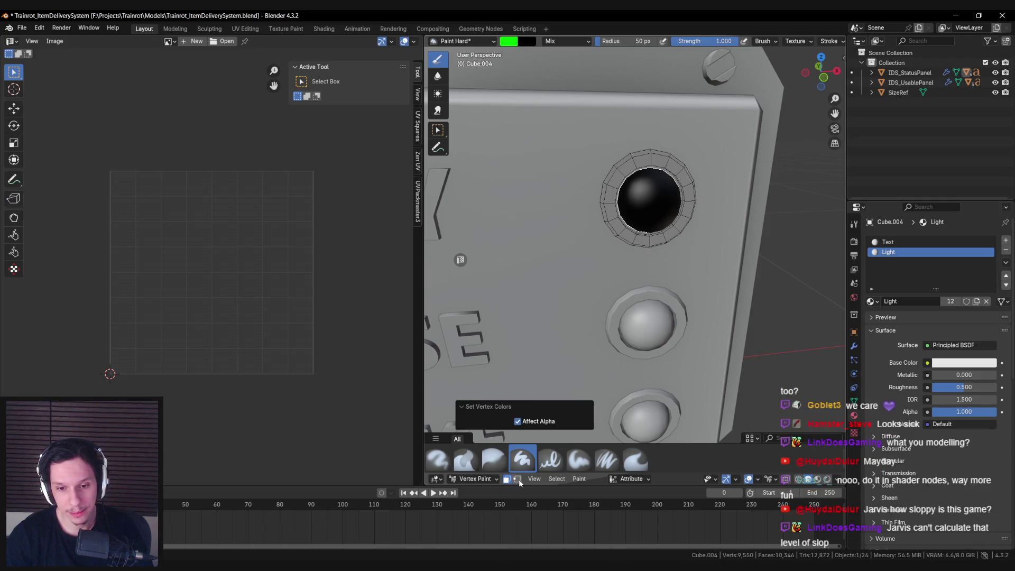
{"action": "left_click", "coordinate": [579, 479]}
{"action": "left_click", "coordinate": [589, 457]}
Return to Object Mode and select the middle IN USE light.
{"action": "middle_click_drag", "start_coordinate": [603, 370], "coordinate": [626, 253]}
{"action": "key", "text": "Tab"}
{"action": "key", "text": "Tab"}
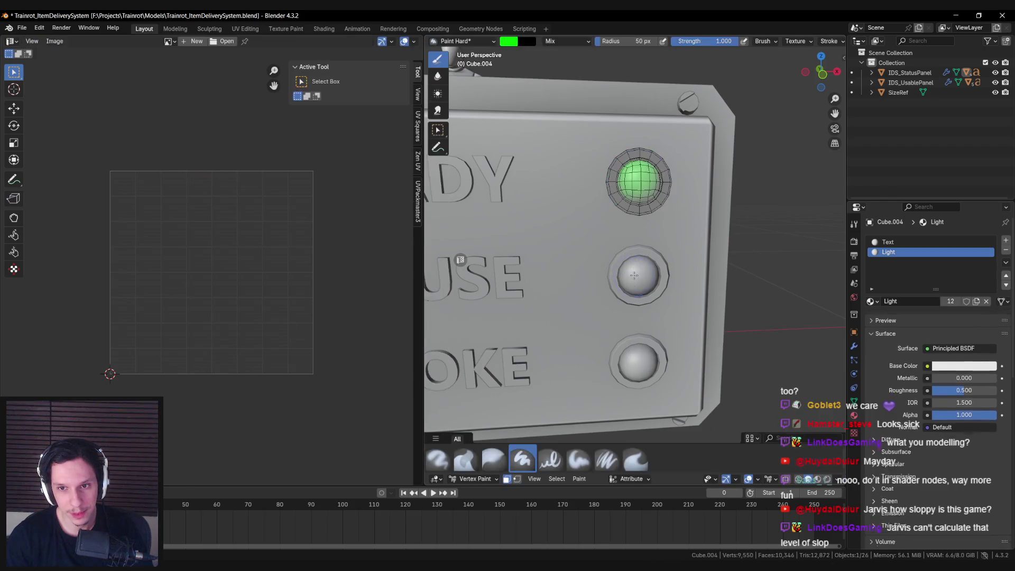
{"action": "left_click", "coordinate": [474, 479]}
{"action": "left_click", "coordinate": [478, 413]}
{"action": "left_click", "coordinate": [634, 278]}
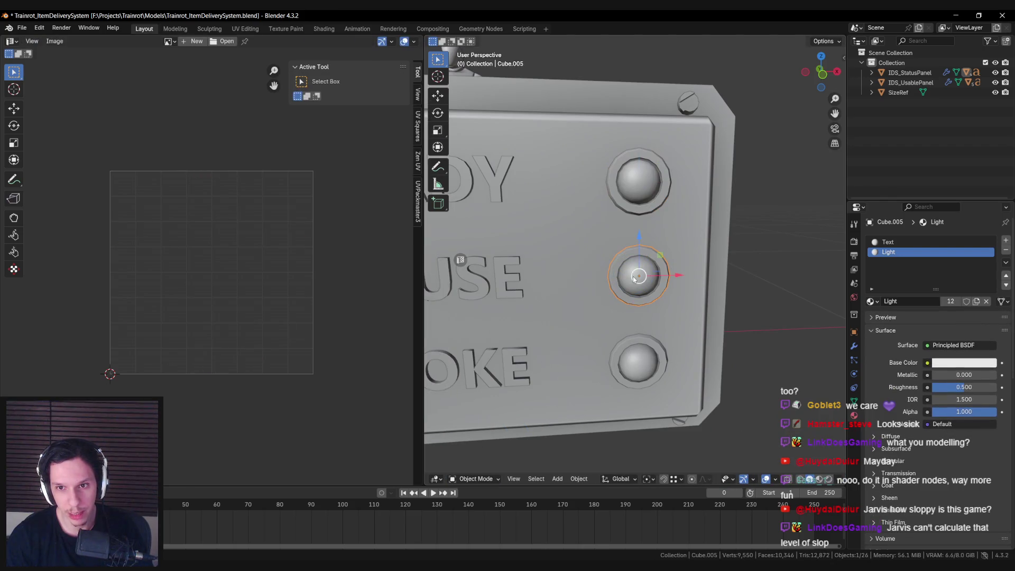
In Vertex Paint, fill the middle light Cube.005 with black.
{"action": "left_click", "coordinate": [476, 479]}
{"action": "left_click", "coordinate": [475, 448]}
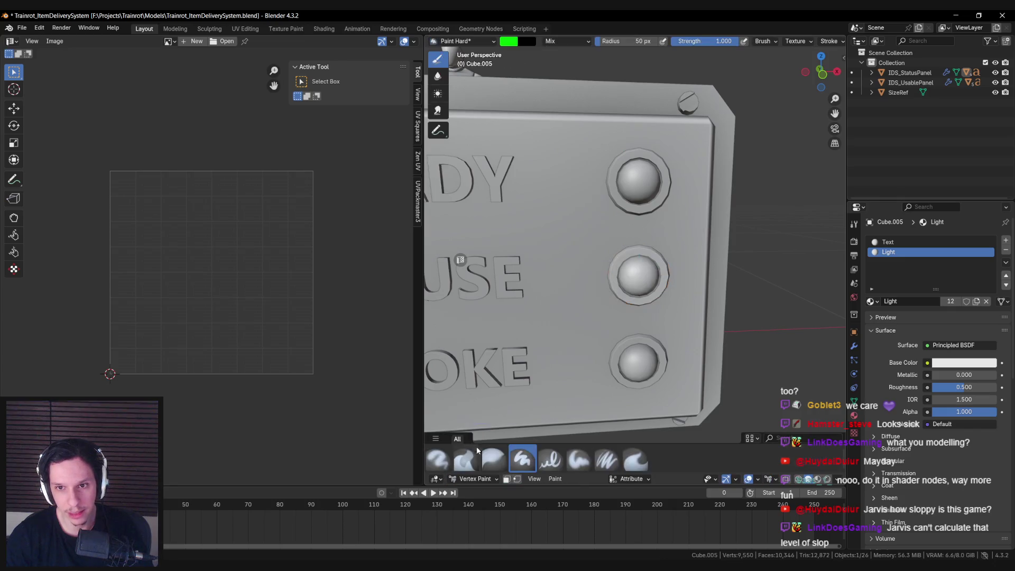
{"action": "scroll", "coordinate": [618, 282], "scroll_direction": "up", "scroll_amount": 4}
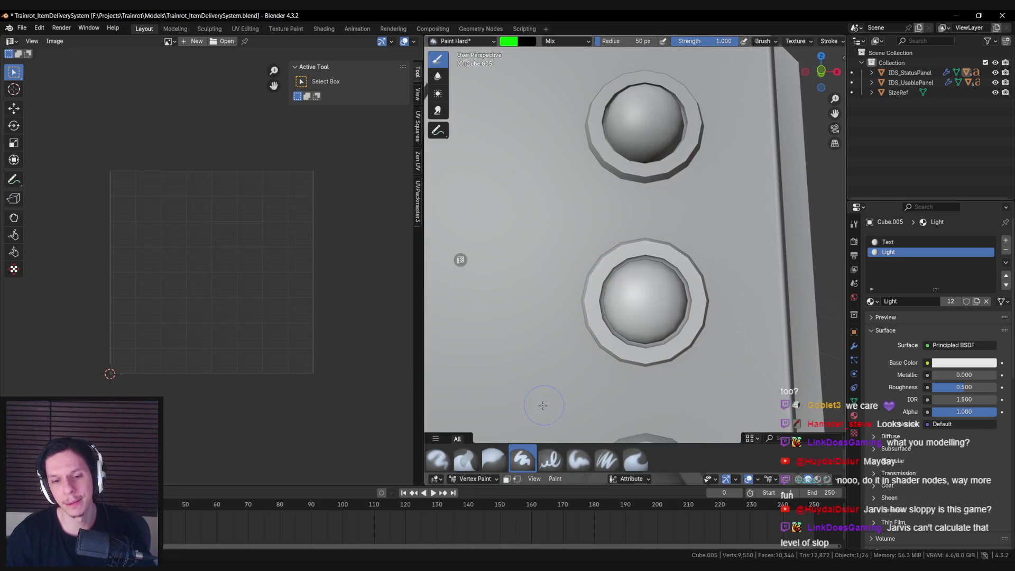
{"action": "left_click", "coordinate": [513, 42]}
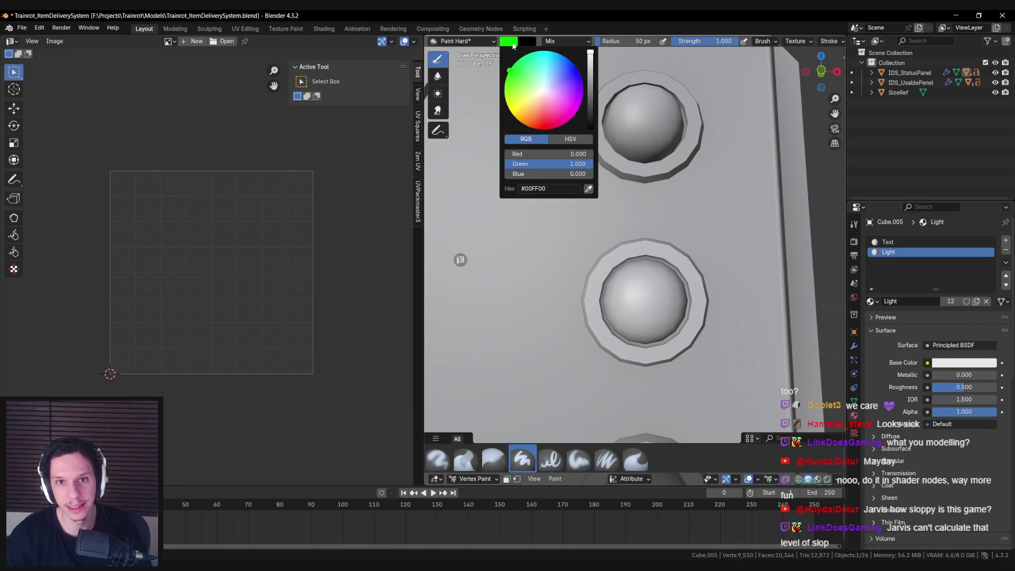
{"action": "scroll", "coordinate": [593, 147], "scroll_direction": "down", "scroll_amount": 20}
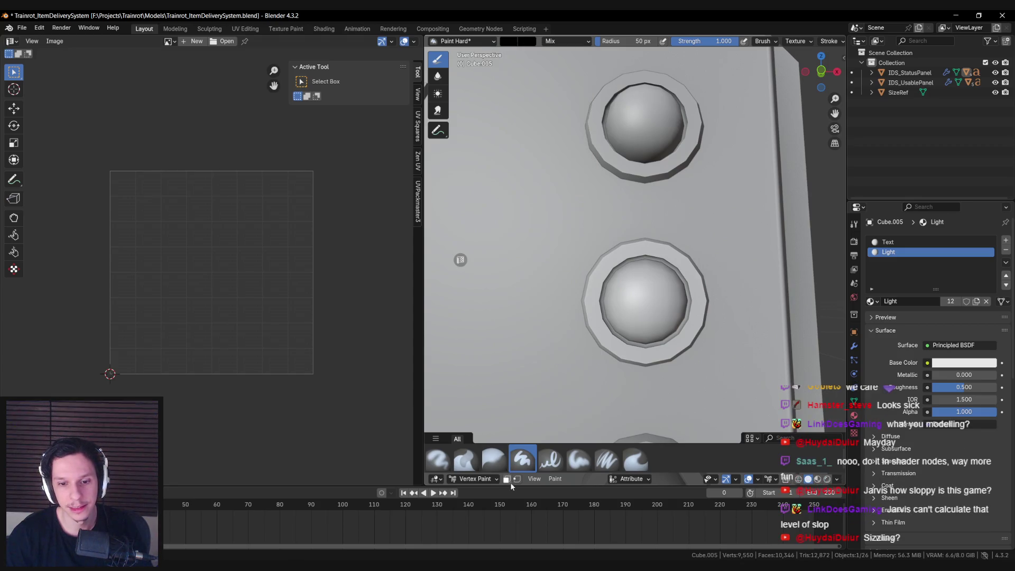
{"action": "left_click", "coordinate": [555, 478]}
{"action": "left_click", "coordinate": [566, 459]}
Enable face masking, then undo the black fill to restore the grey light.
{"action": "scroll", "coordinate": [573, 341], "scroll_direction": "down", "scroll_amount": 3}
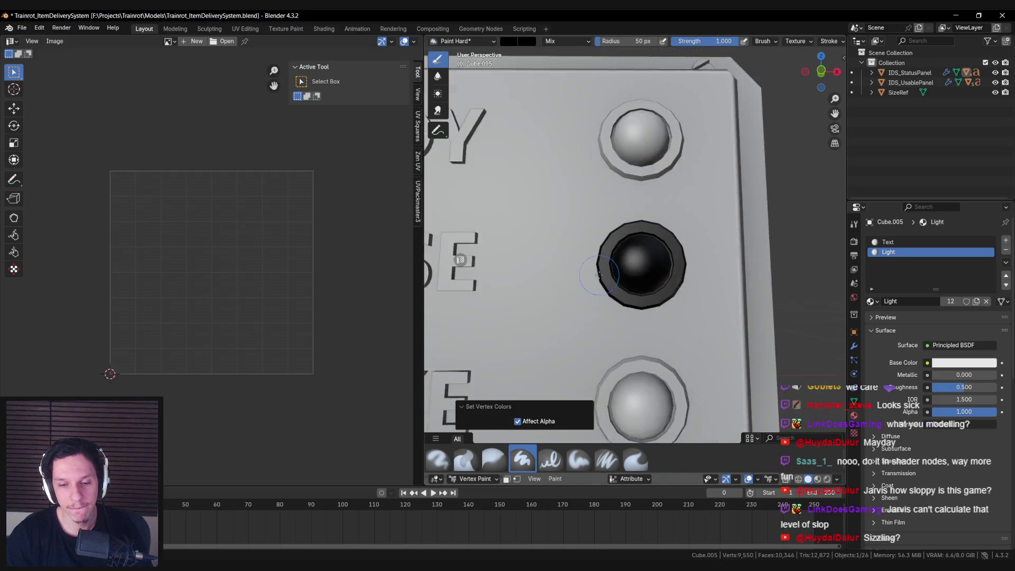
{"action": "scroll", "coordinate": [547, 370], "scroll_direction": "up", "scroll_amount": 3}
{"action": "left_click", "coordinate": [506, 478]}
{"action": "scroll", "coordinate": [637, 263], "scroll_direction": "up", "scroll_amount": 2}
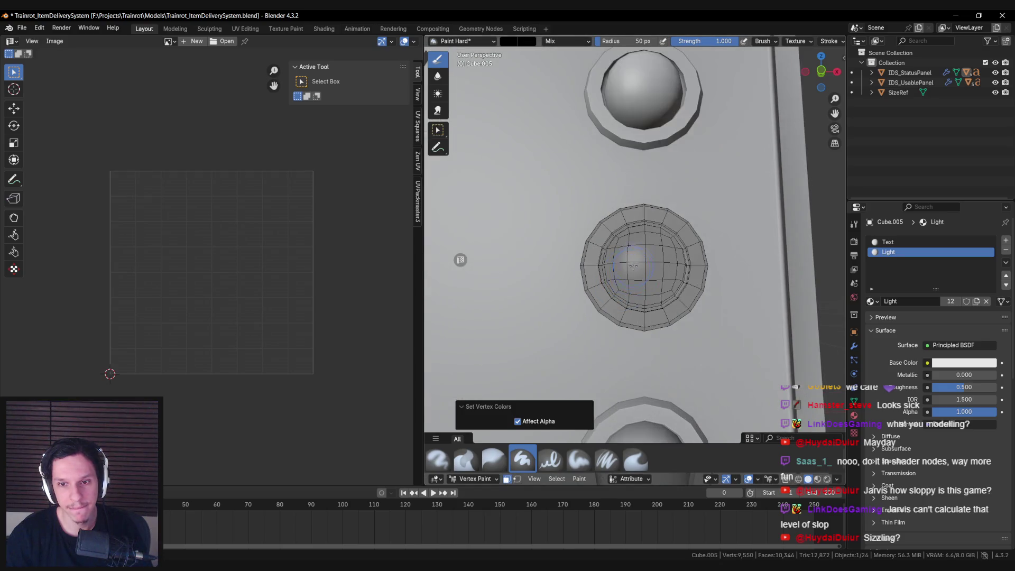
{"action": "key", "text": "ctrl+z"}
{"action": "key", "text": "ctrl+shift+z"}
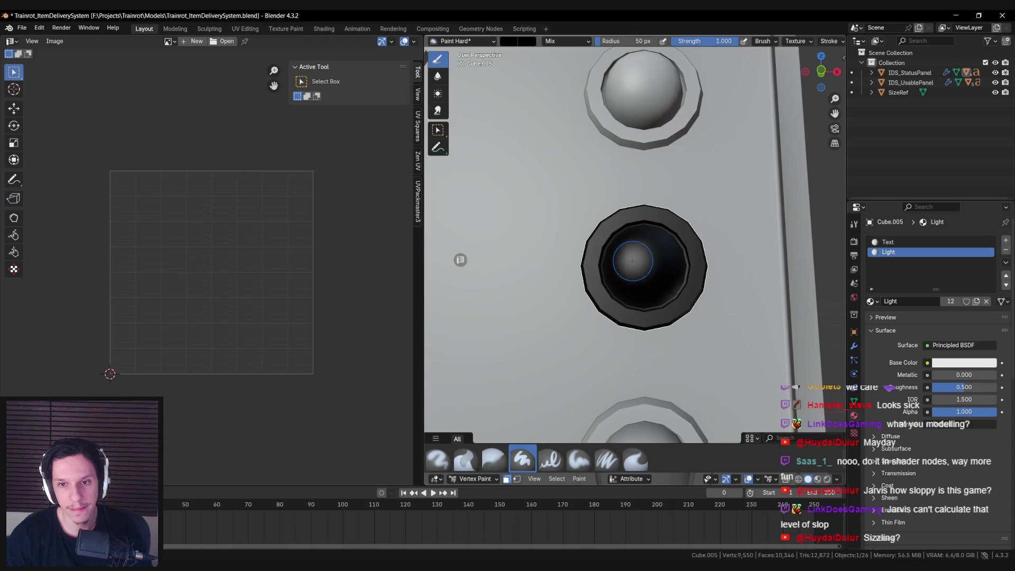
{"action": "key", "text": "ctrl+z"}
{"action": "key", "text": "ctrl+shift+z"}
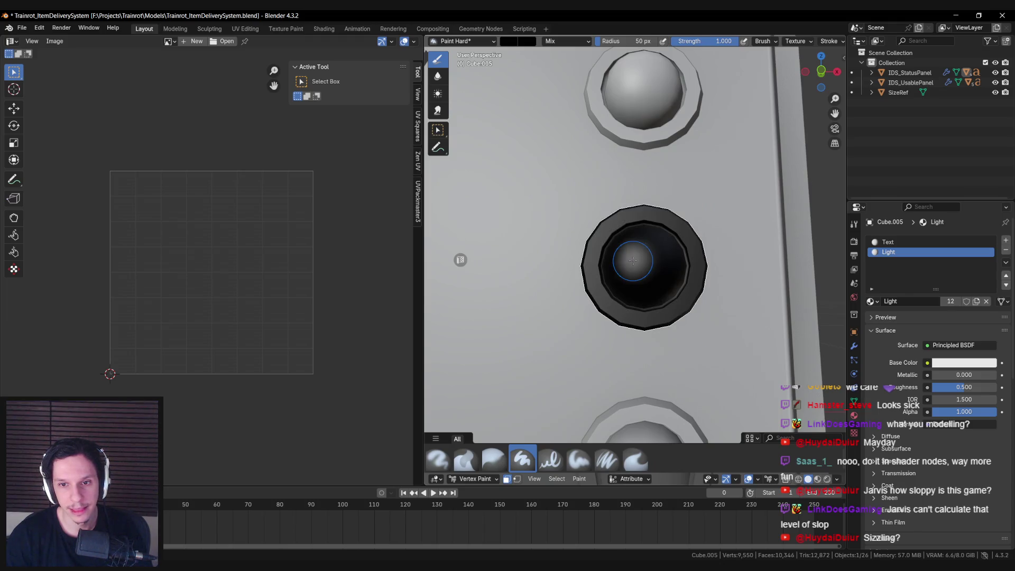
{"action": "key", "text": "ctrl+z"}
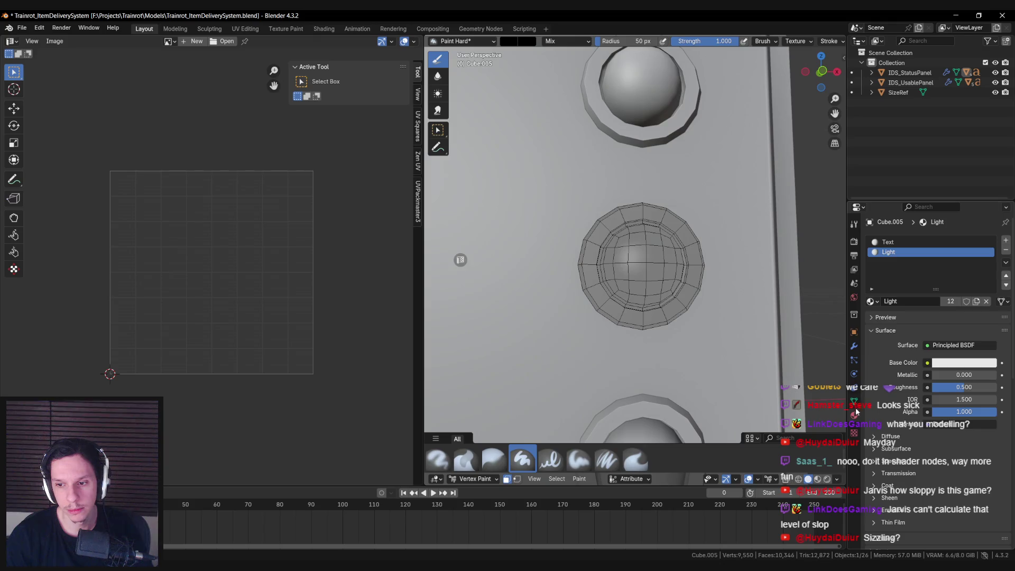
Brush black along the middle sphere's rim groove, top and left side.
{"action": "middle_click_drag", "start_coordinate": [647, 293], "coordinate": [654, 294]}
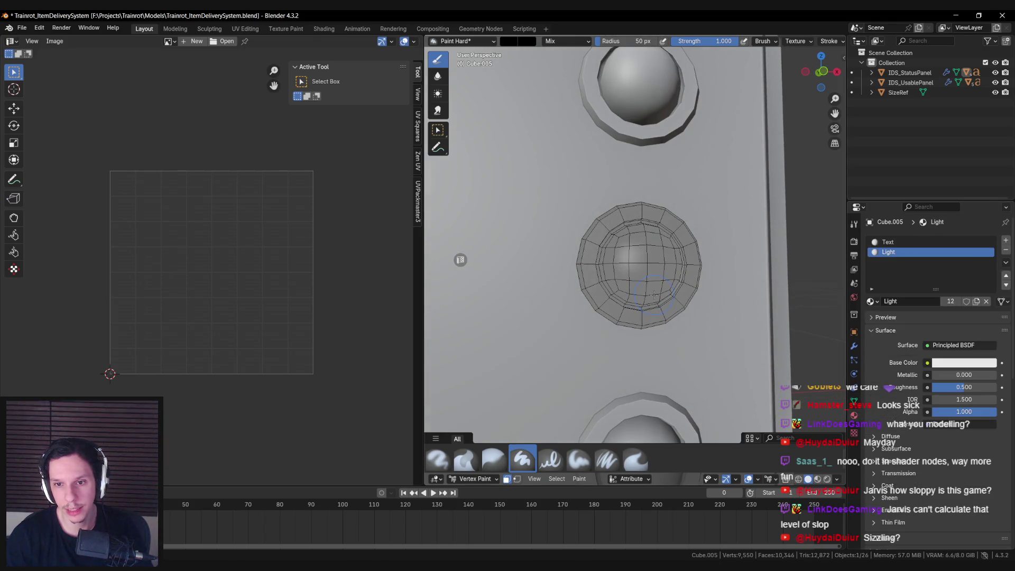
{"action": "middle_click_drag", "start_coordinate": [591, 372], "coordinate": [546, 292]}
{"action": "scroll", "coordinate": [546, 292], "scroll_direction": "up", "scroll_amount": 4}
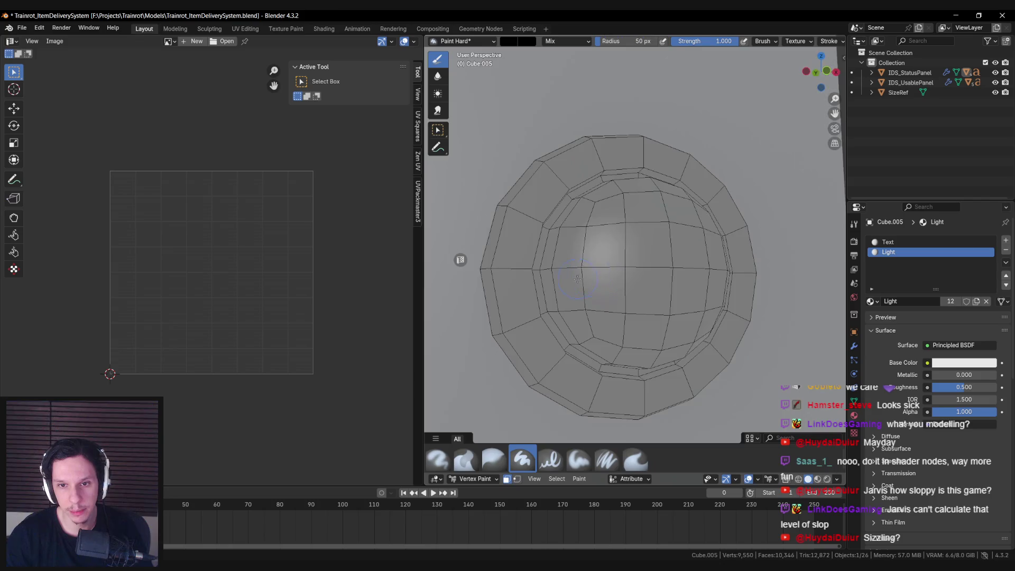
{"action": "left_click_drag", "start_coordinate": [545, 292], "coordinate": [560, 341]}
{"action": "middle_click_drag", "start_coordinate": [561, 341], "coordinate": [555, 322]}
{"action": "mouse_move", "coordinate": [555, 322]}
{"action": "left_mouse_down"}
{"action": "mouse_move", "coordinate": [617, 379]}
{"action": "mouse_move", "coordinate": [693, 399]}
{"action": "left_mouse_up"}
{"action": "middle_click_drag", "start_coordinate": [693, 399], "coordinate": [727, 370]}
{"action": "mouse_move", "coordinate": [727, 370]}
{"action": "left_mouse_down"}
{"action": "mouse_move", "coordinate": [772, 317]}
{"action": "mouse_move", "coordinate": [793, 270]}
{"action": "left_mouse_up"}
{"action": "middle_click_drag", "start_coordinate": [793, 270], "coordinate": [747, 301]}
{"action": "mouse_move", "coordinate": [746, 300]}
{"action": "left_mouse_down"}
{"action": "mouse_move", "coordinate": [737, 253]}
{"action": "mouse_move", "coordinate": [708, 216]}
{"action": "left_mouse_up"}
{"action": "middle_click_drag", "start_coordinate": [708, 217], "coordinate": [716, 230]}
{"action": "mouse_move", "coordinate": [716, 230]}
{"action": "left_mouse_down"}
{"action": "mouse_move", "coordinate": [658, 188]}
{"action": "mouse_move", "coordinate": [595, 177]}
{"action": "left_mouse_up"}
{"action": "middle_click_drag", "start_coordinate": [594, 177], "coordinate": [577, 190]}
{"action": "mouse_move", "coordinate": [577, 191]}
{"action": "left_mouse_down"}
{"action": "mouse_move", "coordinate": [526, 225]}
{"action": "mouse_move", "coordinate": [508, 312]}
{"action": "mouse_move", "coordinate": [557, 242]}
{"action": "left_mouse_up"}
Finish brushing black over the sphere's right side, lower half and leftover white facets.
{"action": "middle_click_drag", "start_coordinate": [557, 241], "coordinate": [582, 196]}
{"action": "mouse_move", "coordinate": [581, 196]}
{"action": "left_mouse_down"}
{"action": "mouse_move", "coordinate": [703, 232]}
{"action": "mouse_move", "coordinate": [724, 265]}
{"action": "left_mouse_up"}
{"action": "middle_click_drag", "start_coordinate": [724, 265], "coordinate": [667, 229]}
{"action": "mouse_move", "coordinate": [668, 228]}
{"action": "left_mouse_down"}
{"action": "mouse_move", "coordinate": [700, 317]}
{"action": "mouse_move", "coordinate": [660, 359]}
{"action": "mouse_move", "coordinate": [673, 363]}
{"action": "left_mouse_up"}
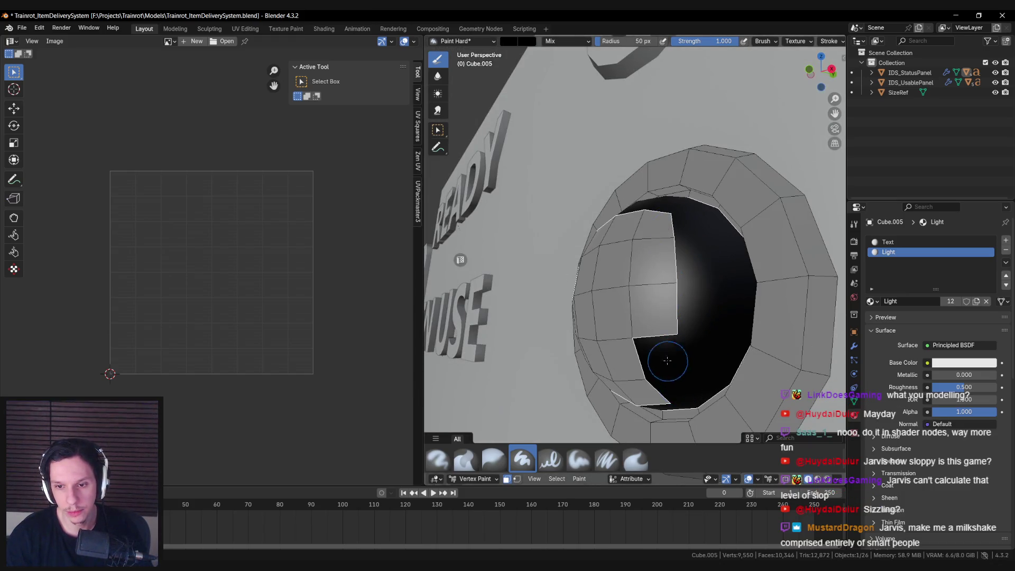
{"action": "middle_click_drag", "start_coordinate": [673, 363], "coordinate": [733, 266]}
{"action": "mouse_move", "coordinate": [733, 266]}
{"action": "left_mouse_down"}
{"action": "mouse_move", "coordinate": [682, 291]}
{"action": "mouse_move", "coordinate": [578, 280]}
{"action": "left_mouse_up"}
{"action": "middle_click_drag", "start_coordinate": [577, 280], "coordinate": [566, 280]}
{"action": "mouse_move", "coordinate": [565, 280]}
{"action": "left_mouse_down"}
{"action": "mouse_move", "coordinate": [571, 212]}
{"action": "mouse_move", "coordinate": [608, 233]}
{"action": "left_mouse_up"}
{"action": "mouse_move", "coordinate": [608, 233]}
{"action": "middle_mouse_down"}
{"action": "mouse_move", "coordinate": [582, 222]}
{"action": "mouse_move", "coordinate": [590, 198]}
{"action": "middle_mouse_up"}
{"action": "mouse_move", "coordinate": [590, 198]}
{"action": "left_mouse_down"}
{"action": "mouse_move", "coordinate": [616, 249]}
{"action": "mouse_move", "coordinate": [682, 211]}
{"action": "mouse_move", "coordinate": [706, 156]}
{"action": "mouse_move", "coordinate": [632, 154]}
{"action": "left_mouse_up"}
{"action": "middle_click_drag", "start_coordinate": [632, 153], "coordinate": [586, 154]}
{"action": "left_click_drag", "start_coordinate": [585, 153], "coordinate": [594, 158]}
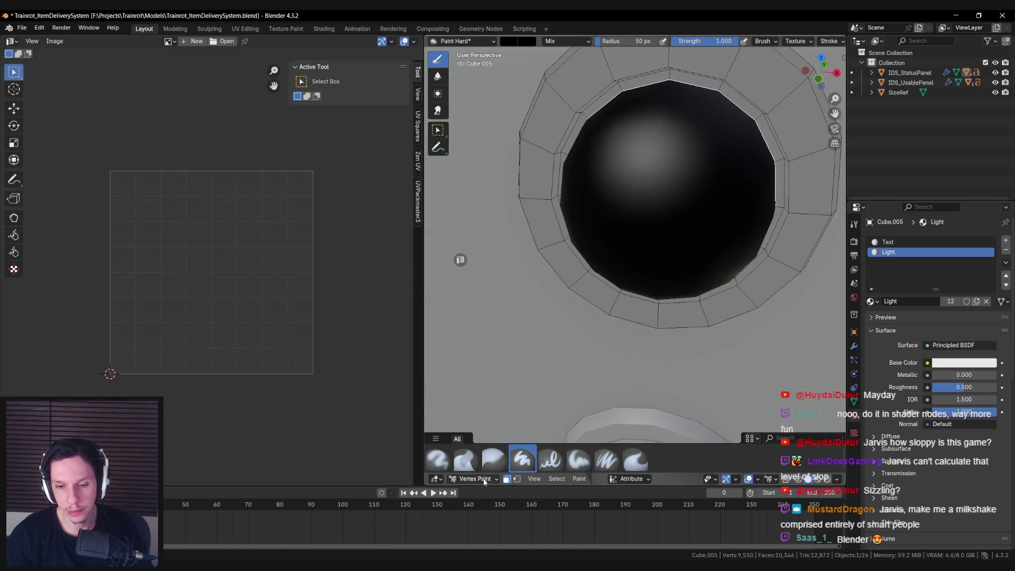
{"action": "scroll", "coordinate": [608, 268], "scroll_direction": "down", "scroll_amount": 5}
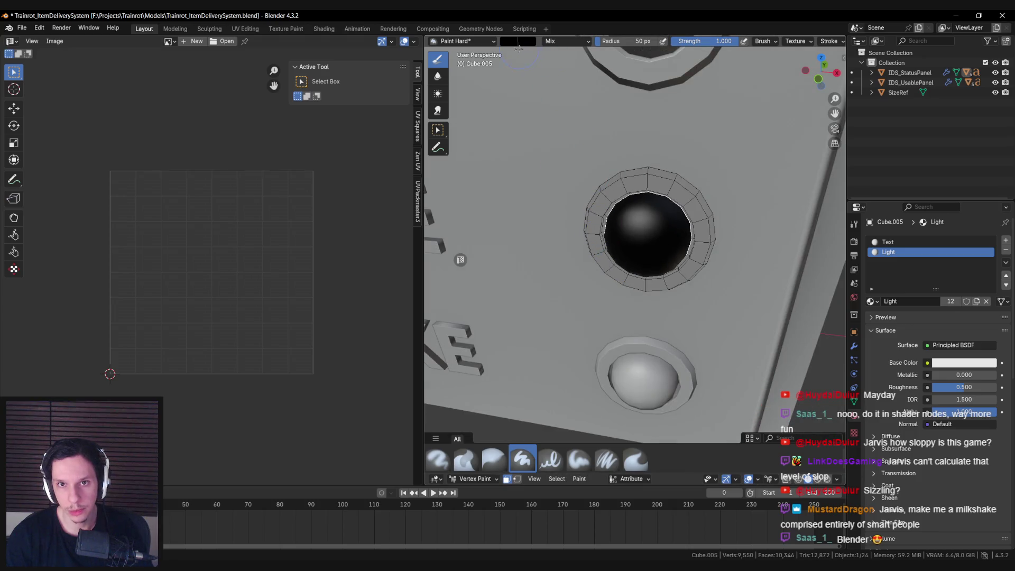
Pick a yellow brush colour and fill the middle light with it using Set Vertex Colors.
{"action": "left_click", "coordinate": [514, 44]}
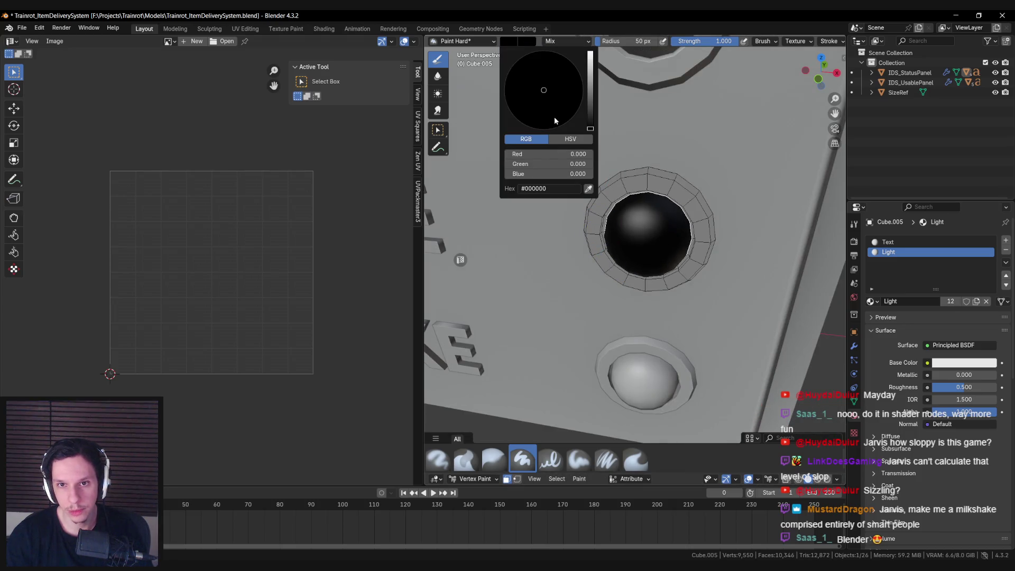
{"action": "left_click_drag", "start_coordinate": [539, 156], "coordinate": [587, 155]}
{"action": "left_click_drag", "start_coordinate": [523, 164], "coordinate": [552, 164]}
{"action": "left_click_drag", "start_coordinate": [522, 123], "coordinate": [519, 121]}
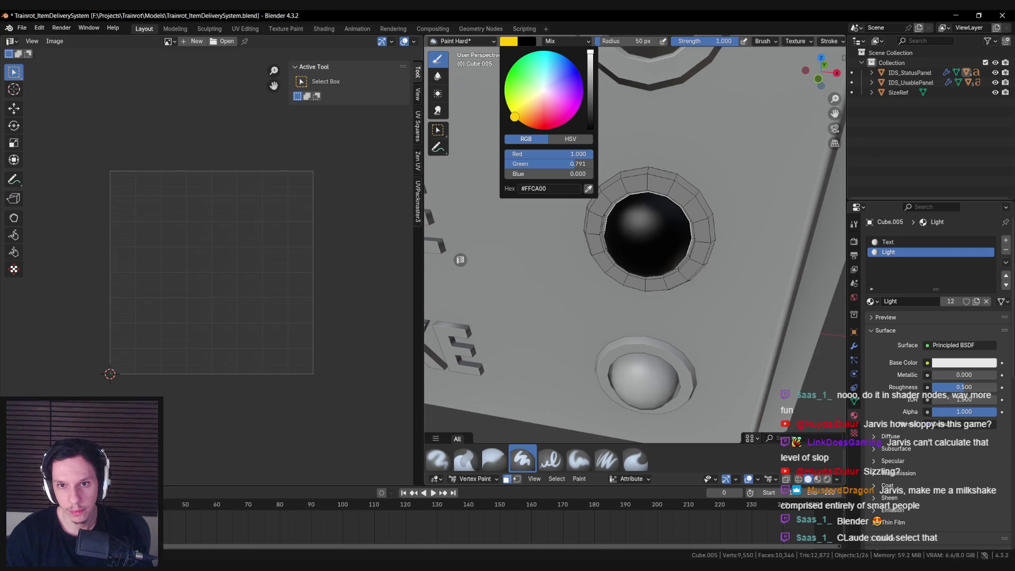
{"action": "left_click", "coordinate": [580, 479]}
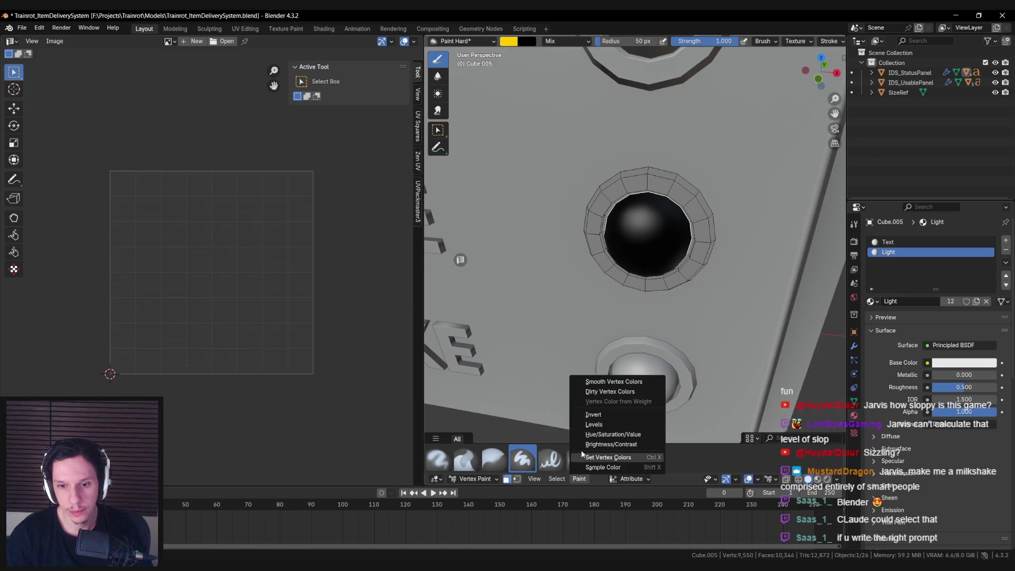
{"action": "left_click", "coordinate": [497, 379]}
Select the bottom light button (Cube.006) and switch it to Vertex Paint mode.
{"action": "mouse_move", "coordinate": [560, 317]}
{"action": "middle_mouse_down"}
{"action": "mouse_move", "coordinate": [580, 287]}
{"action": "mouse_move", "coordinate": [549, 270]}
{"action": "middle_mouse_up"}
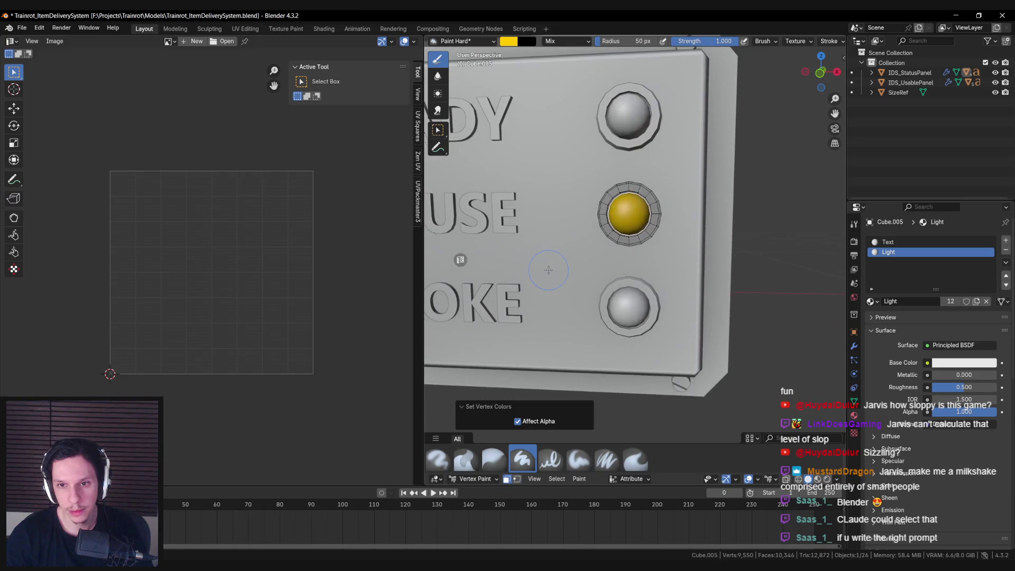
{"action": "left_click", "coordinate": [475, 478]}
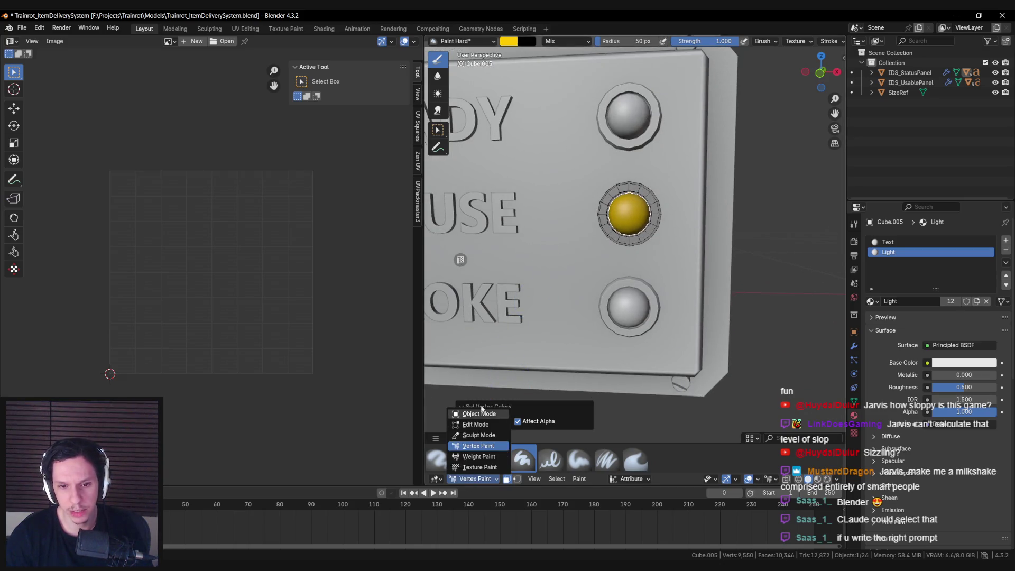
{"action": "left_click", "coordinate": [476, 413]}
{"action": "left_click", "coordinate": [603, 335]}
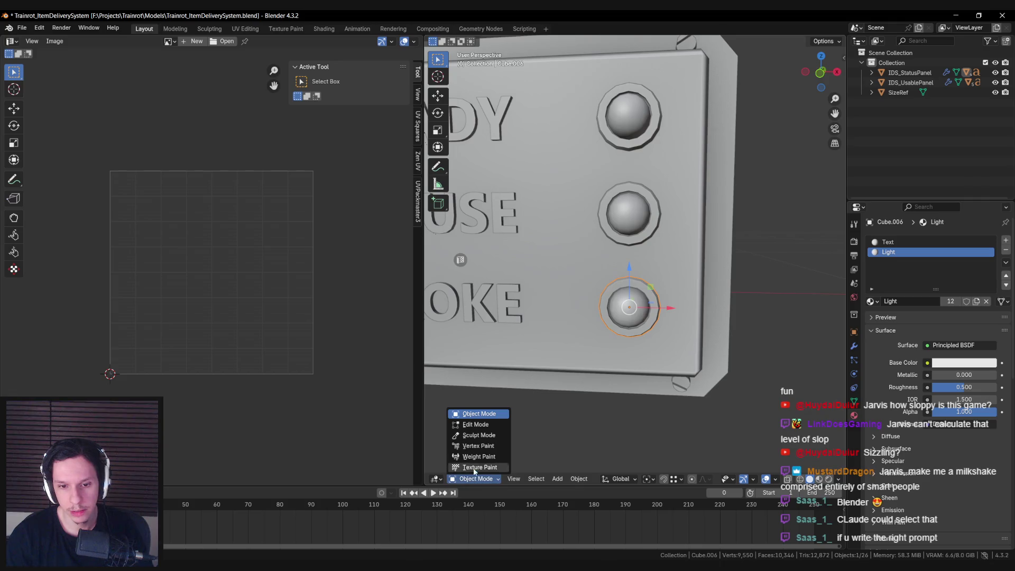
{"action": "left_click", "coordinate": [478, 445]}
{"action": "scroll", "coordinate": [615, 324], "scroll_direction": "up", "scroll_amount": 2}
Fill the bottom light with white using the airbrush brush.
{"action": "left_click", "coordinate": [508, 42]}
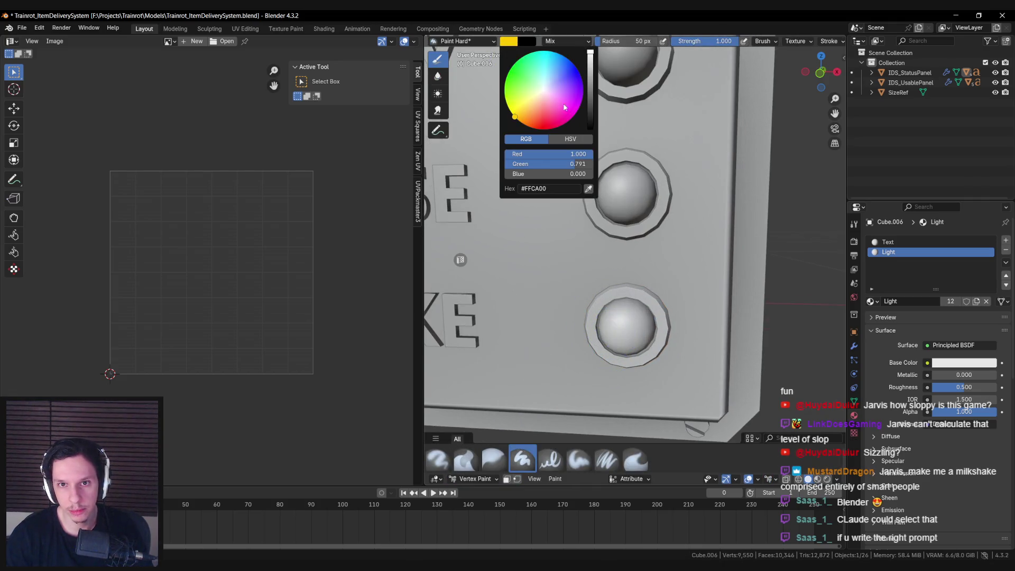
{"action": "left_click", "coordinate": [590, 127]}
{"action": "scroll", "coordinate": [582, 264], "scroll_direction": "down", "scroll_amount": 2, "text": "shift"}
{"action": "left_click", "coordinate": [550, 460]}
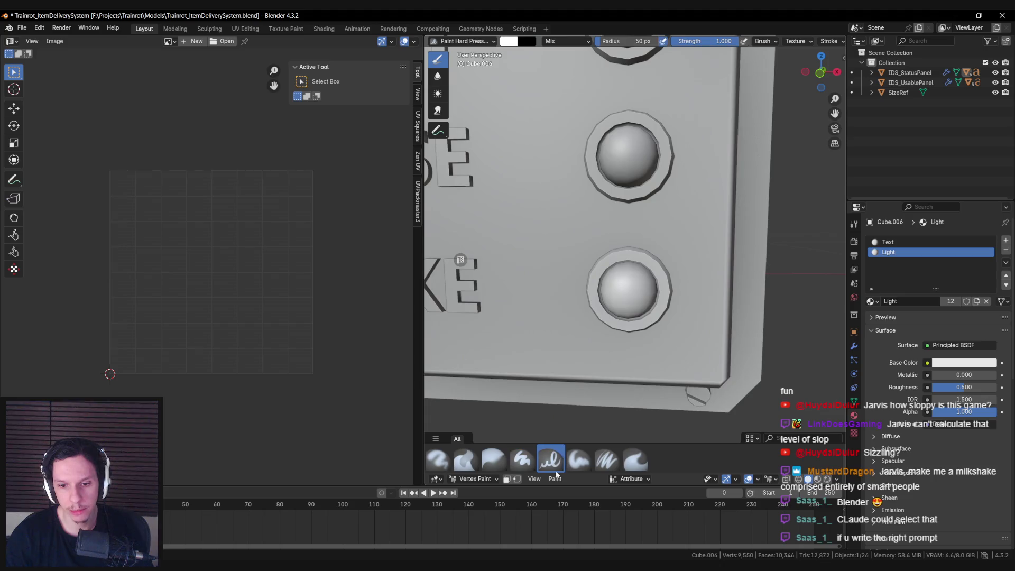
{"action": "left_click", "coordinate": [437, 460]}
{"action": "left_click", "coordinate": [555, 479]}
{"action": "left_click", "coordinate": [578, 464]}
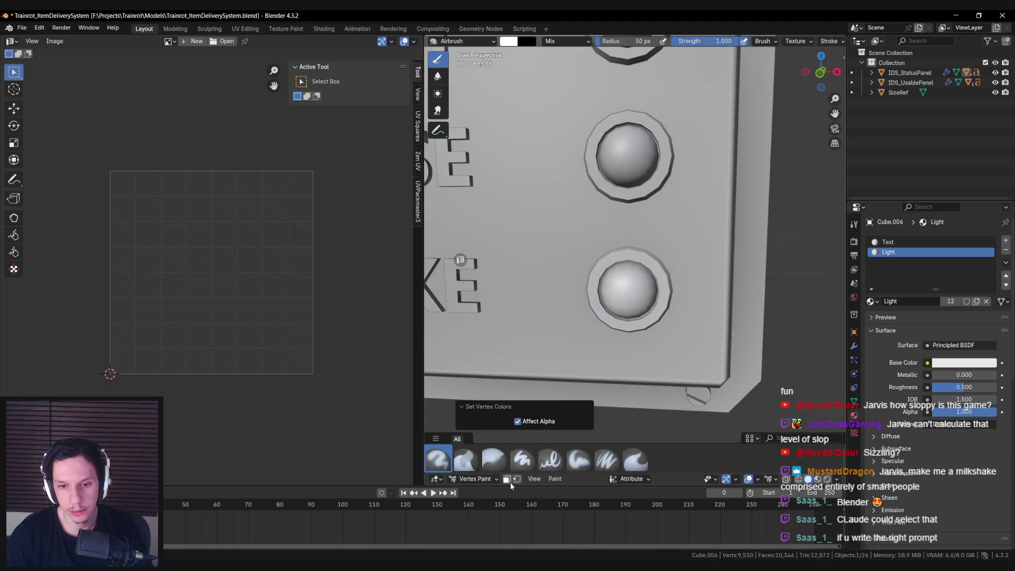
{"action": "left_click", "coordinate": [555, 478]}
Switch back to the hard brush and fill the bottom light's dome black.
{"action": "middle_click_drag", "start_coordinate": [588, 327], "coordinate": [589, 317]}
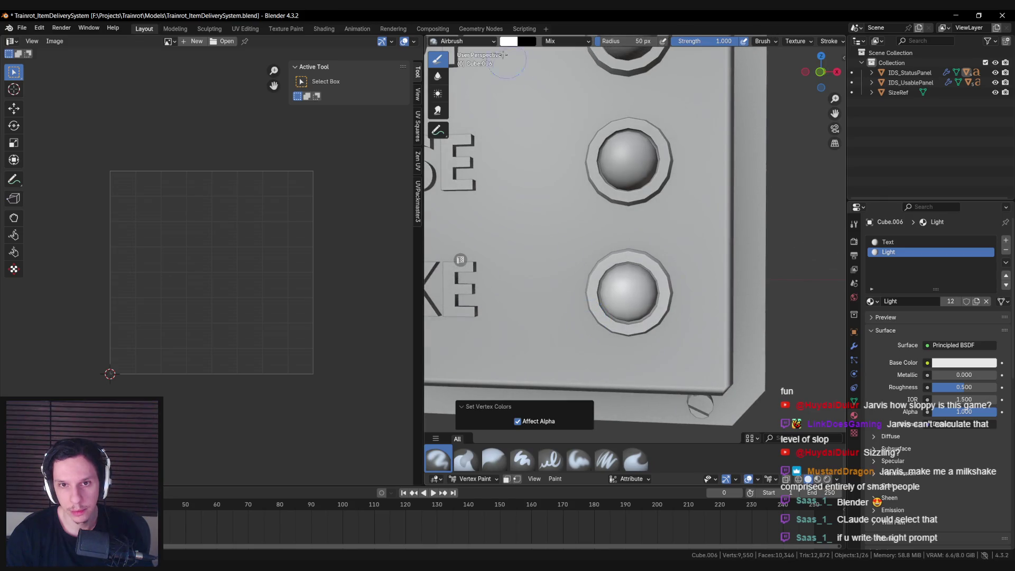
{"action": "left_click", "coordinate": [507, 42]}
{"action": "left_click", "coordinate": [480, 462]}
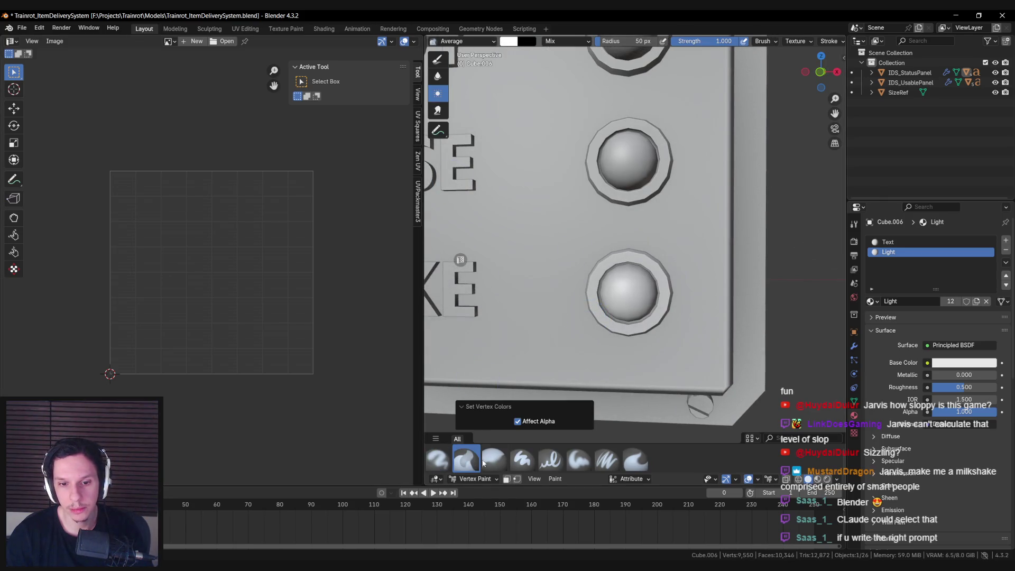
{"action": "left_click", "coordinate": [524, 461]}
{"action": "left_click", "coordinate": [555, 478]}
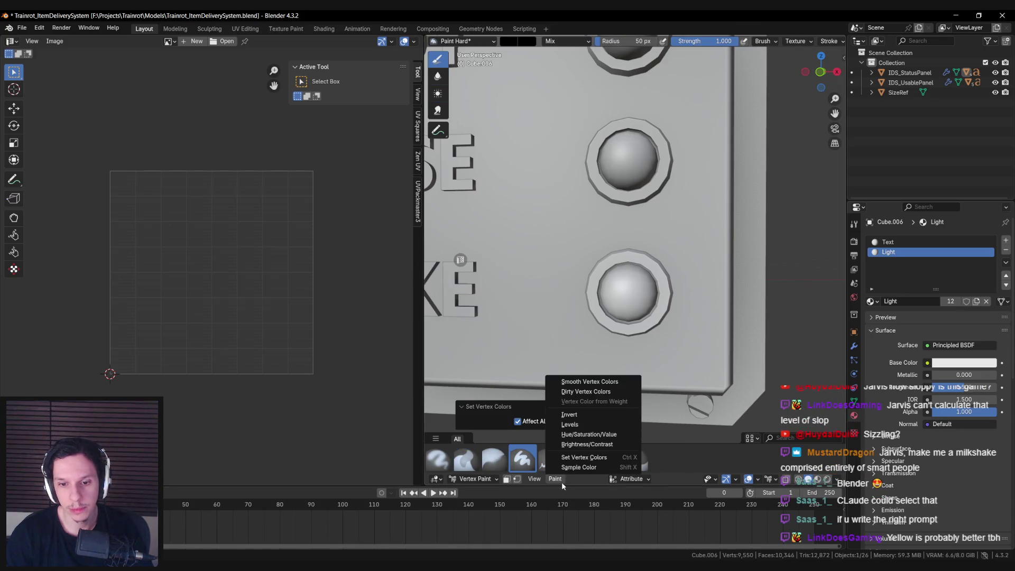
{"action": "left_click", "coordinate": [587, 467]}
Mask painting to selected faces, set the brush colour to pure red (#FF0000), and return to Object Mode.
{"action": "key", "text": "m"}
{"action": "scroll", "coordinate": [590, 302], "scroll_direction": "up", "scroll_amount": 2}
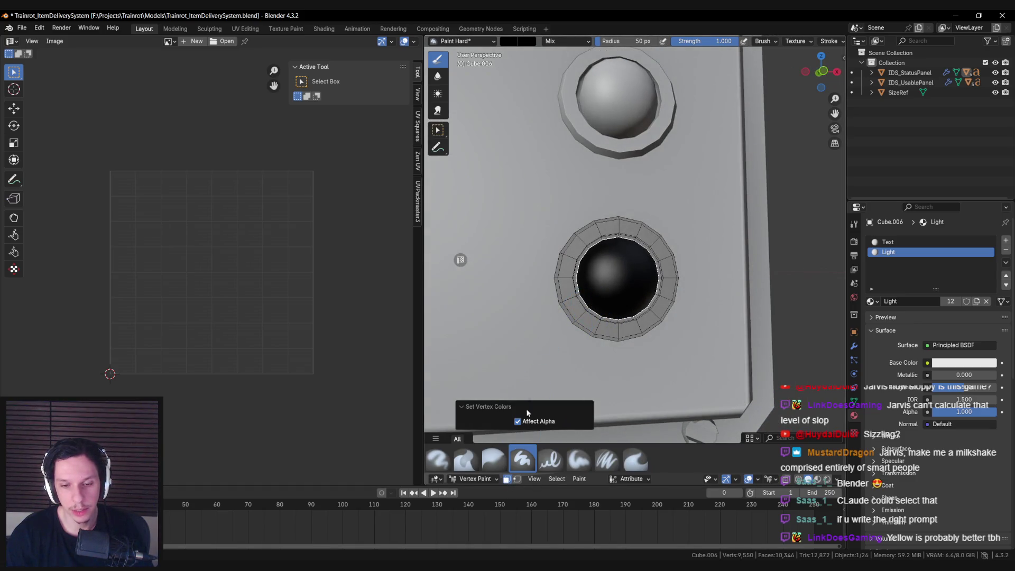
{"action": "left_click", "coordinate": [508, 42]}
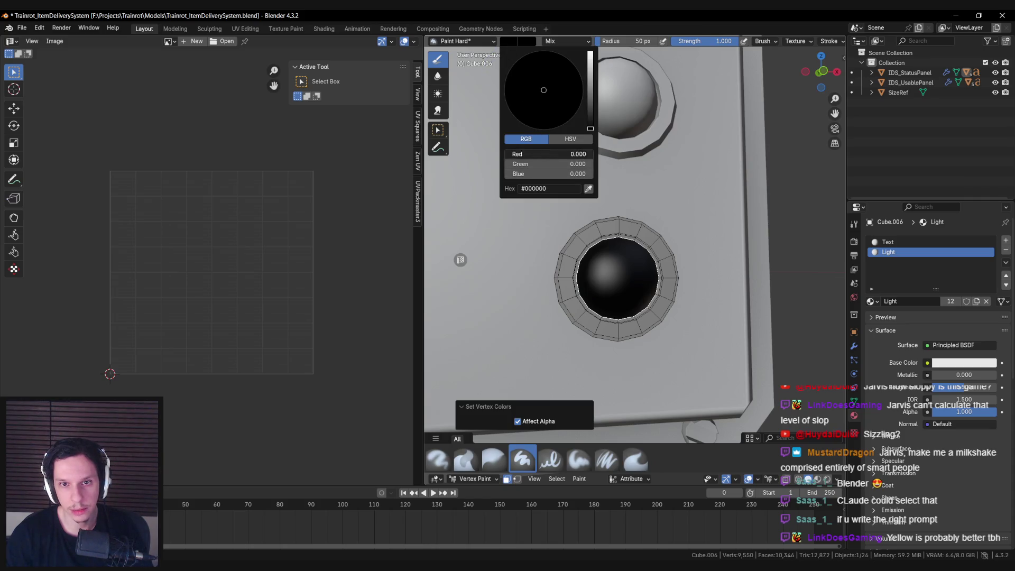
{"action": "left_click_drag", "start_coordinate": [545, 154], "coordinate": [599, 164]}
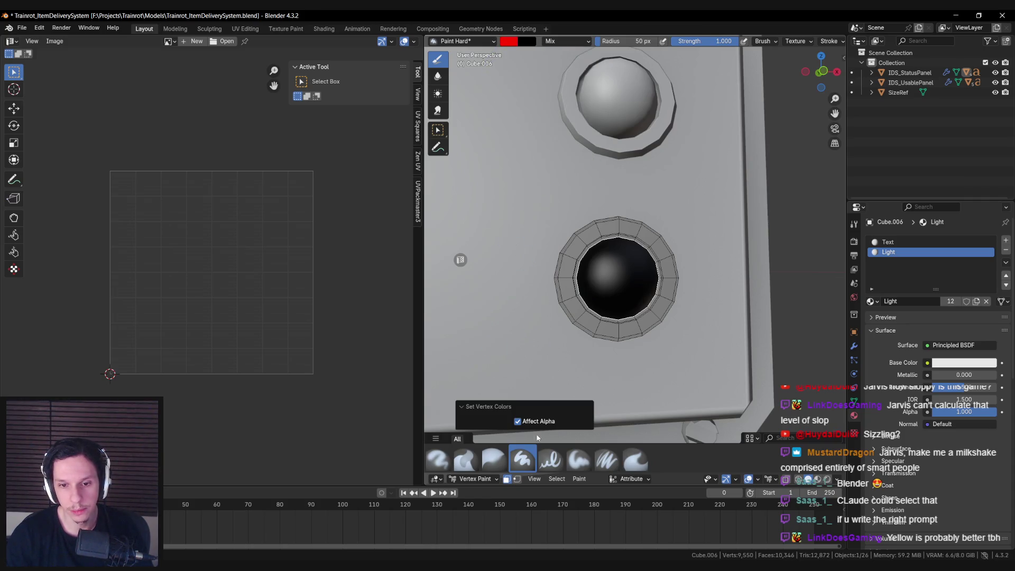
{"action": "left_click", "coordinate": [579, 479]}
{"action": "left_click", "coordinate": [579, 465]}
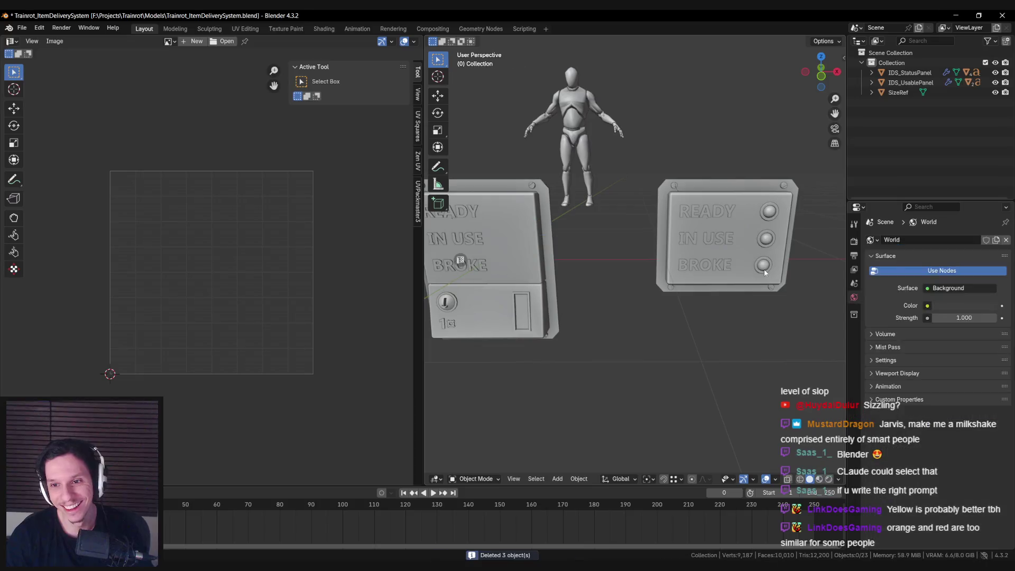
Duplicate the three status lights and move the copies along X onto the usable panel.
{"action": "key", "text": "ctrl+z"}
{"action": "key", "text": "ctrl+z"}
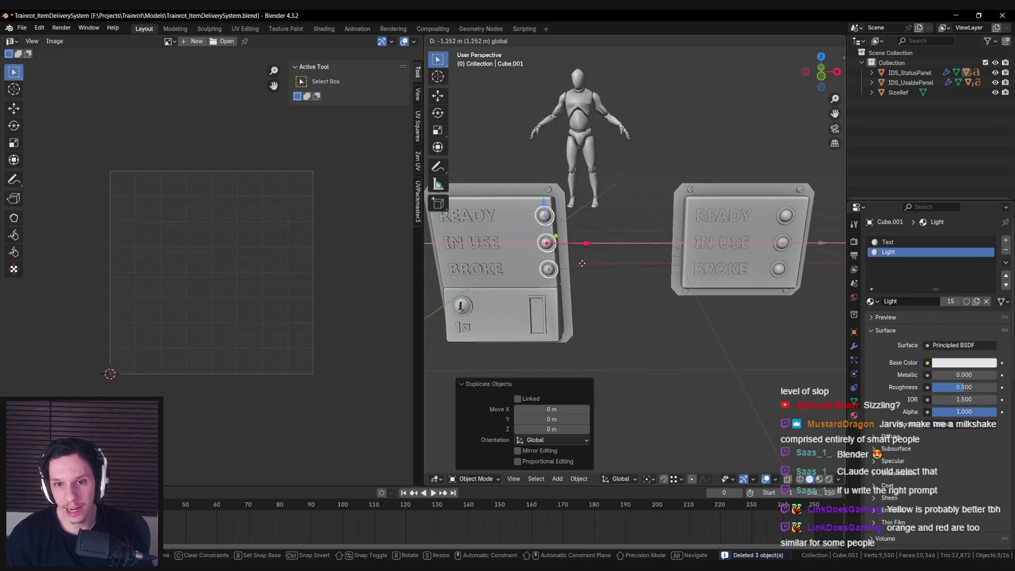
{"action": "middle_click_drag", "start_coordinate": [592, 263], "coordinate": [661, 253], "text": "shift"}
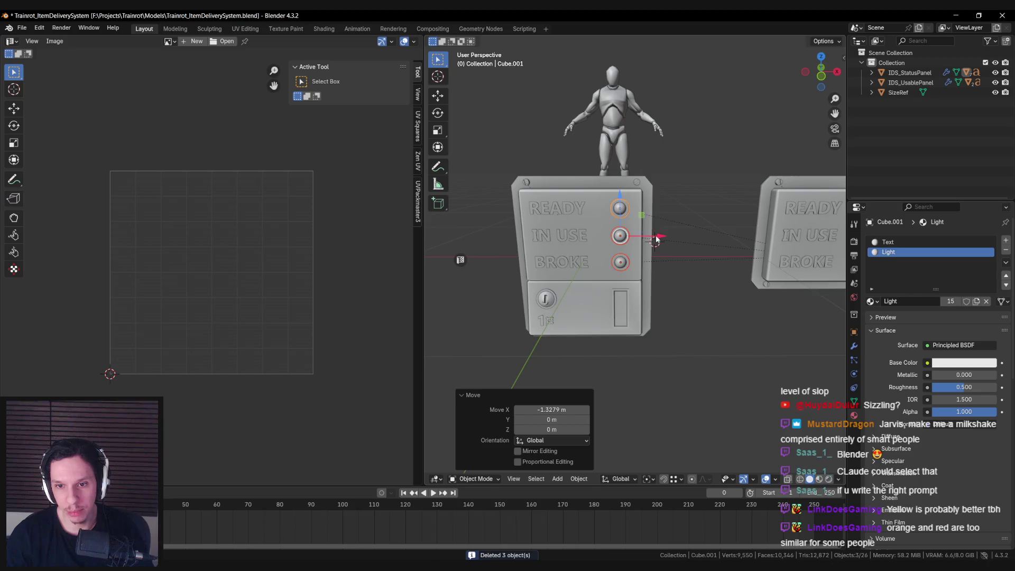
{"action": "key", "text": "g"}
{"action": "key", "text": "x"}
{"action": "left_click", "coordinate": [656, 239]}
Clear the copies' parent keeping transforms, then parent them to IDS_UsablePanel.
{"action": "key", "text": "alt+p"}
{"action": "left_click", "coordinate": [656, 239]}
{"action": "left_click", "coordinate": [602, 197], "text": "shift"}
{"action": "key", "text": "ctrl+p"}
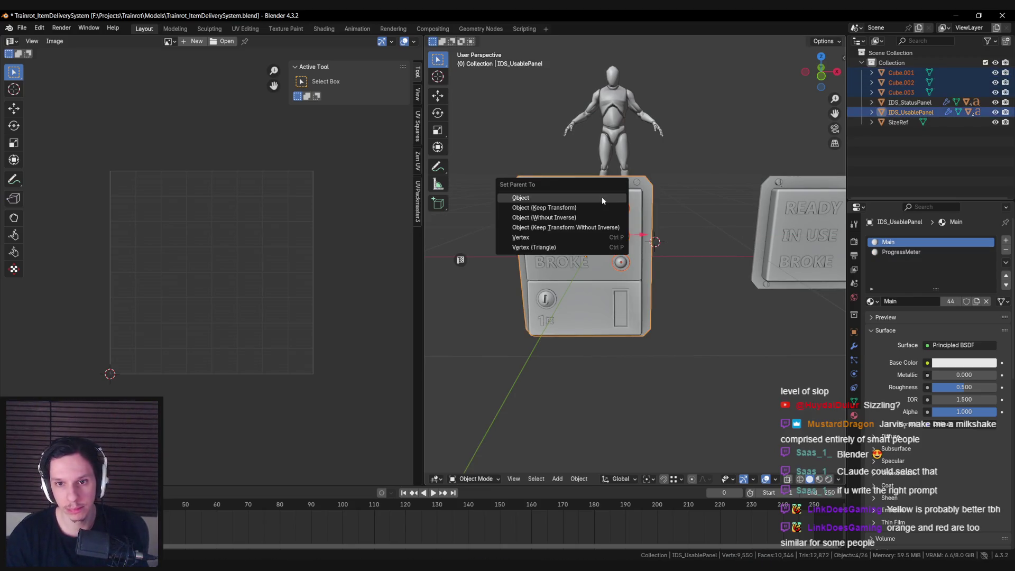
{"action": "left_click", "coordinate": [602, 195]}
Export the usable panel and the status panel for Unreal Engine via Quick Favorites.
{"action": "left_click", "coordinate": [601, 194]}
{"action": "key", "text": "q"}
{"action": "left_click", "coordinate": [601, 196]}
{"action": "middle_click_drag", "start_coordinate": [601, 197], "coordinate": [506, 189], "text": "shift"}
{"action": "left_click", "coordinate": [708, 201]}
{"action": "key", "text": "q"}
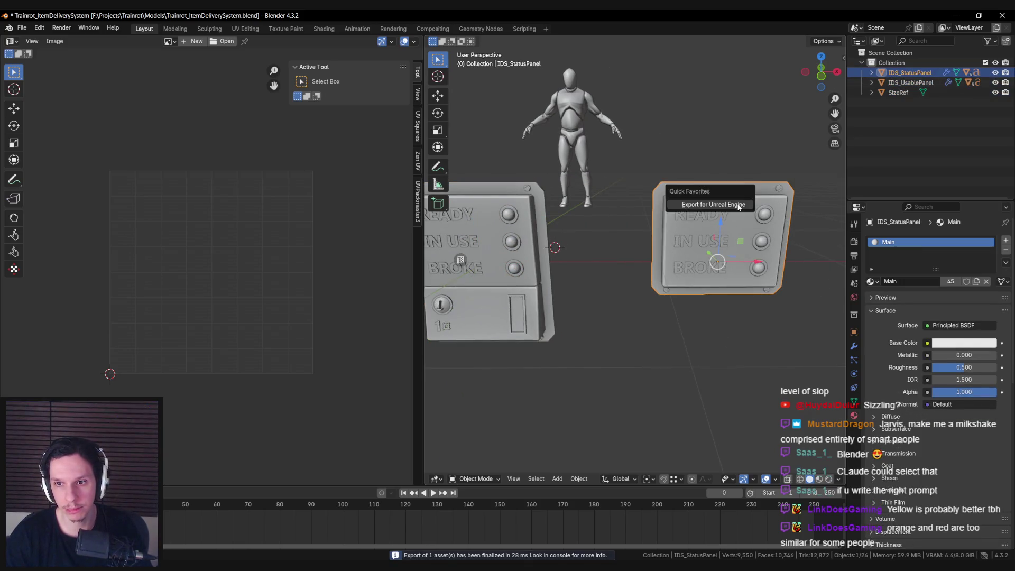
{"action": "left_click", "coordinate": [708, 201]}
{"action": "middle_click_drag", "start_coordinate": [651, 277], "coordinate": [643, 262], "text": "shift"}
{"action": "key", "text": "alt+Tab"}
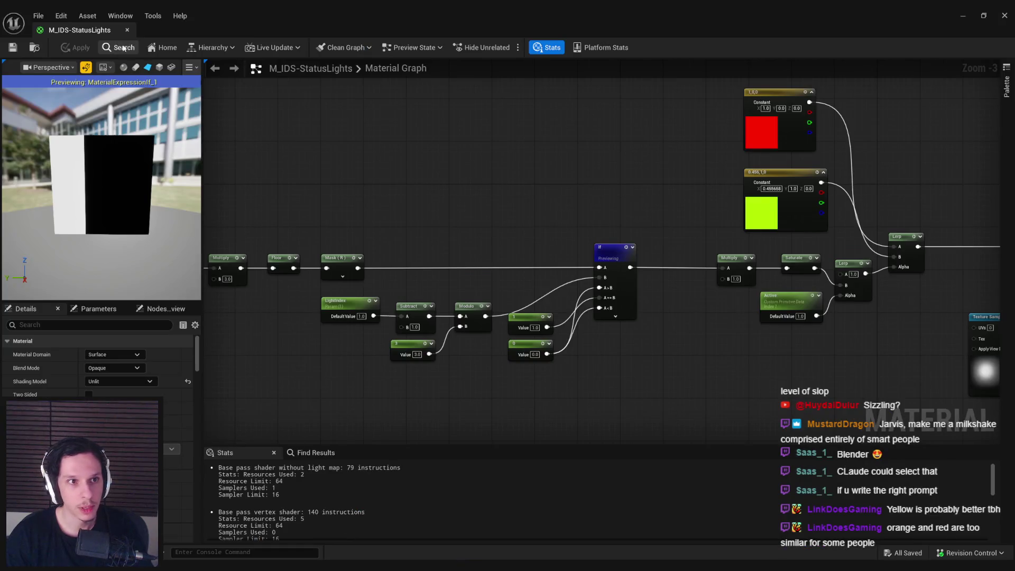
Open S_IDS_StatusPanel in Unlit view to check its green, yellow and red lights, then save it.
{"action": "left_click", "coordinate": [962, 15]}
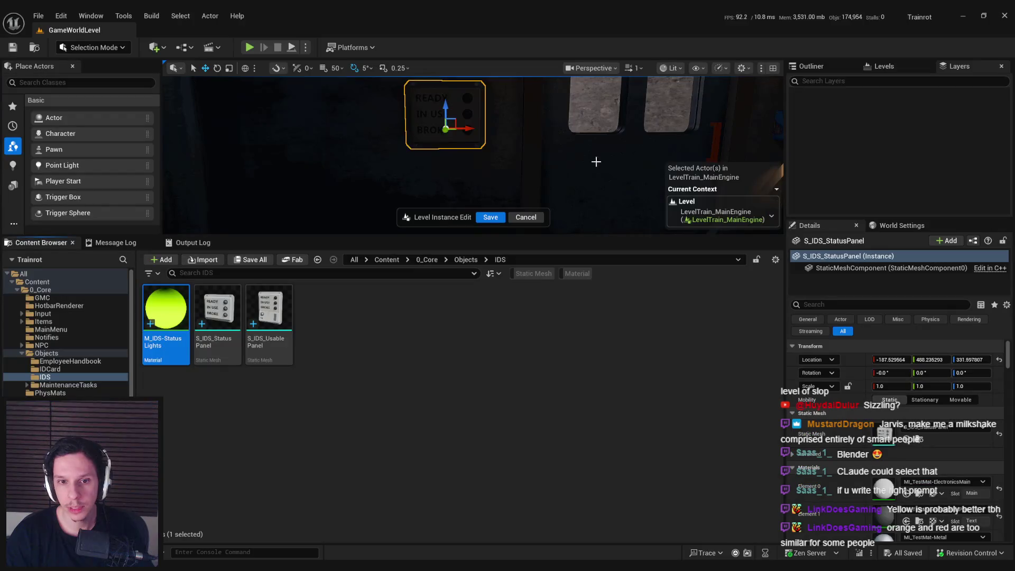
{"action": "double_click", "coordinate": [218, 312]}
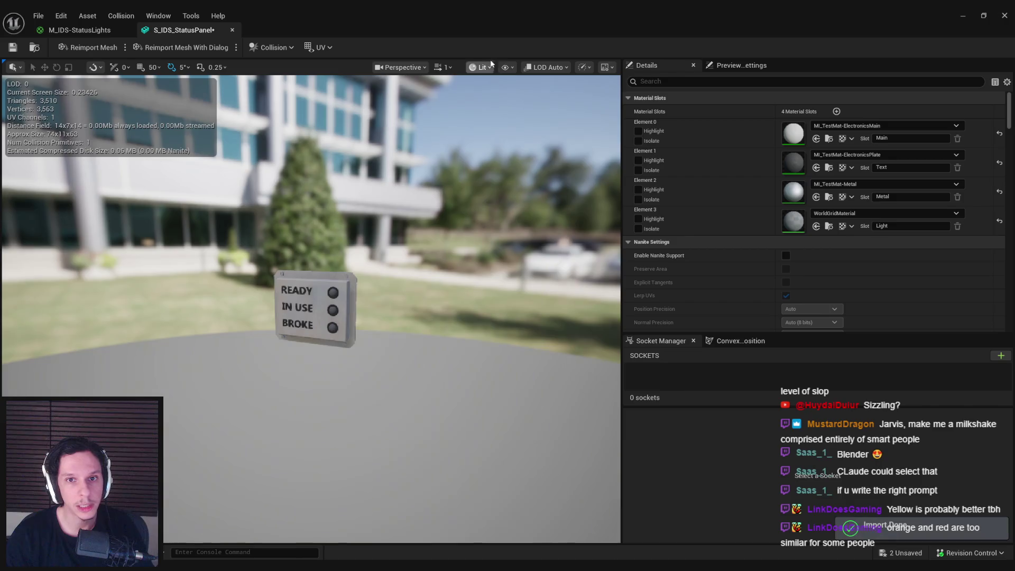
{"action": "left_click", "coordinate": [481, 67]}
{"action": "left_click", "coordinate": [529, 164]}
{"action": "scroll", "coordinate": [351, 284], "scroll_direction": "up", "scroll_amount": 3}
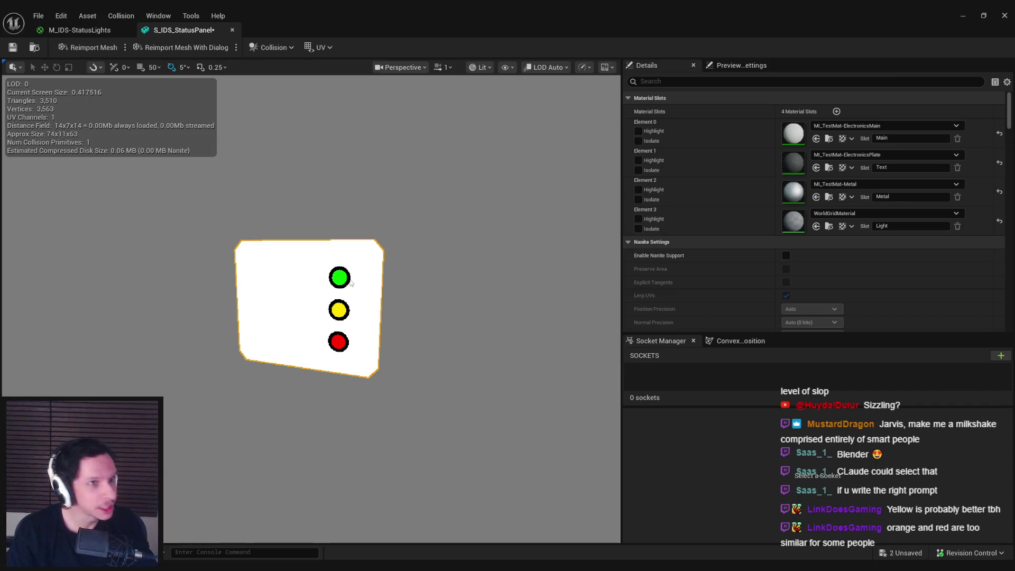
{"action": "key", "text": "ctrl+s"}
Return to the M_IDS-StatusLights graph and bring up the If node's actions.
{"action": "left_click", "coordinate": [110, 30]}
{"action": "right_click_drag", "start_coordinate": [457, 228], "coordinate": [452, 228]}
{"action": "right_click", "coordinate": [620, 280]}
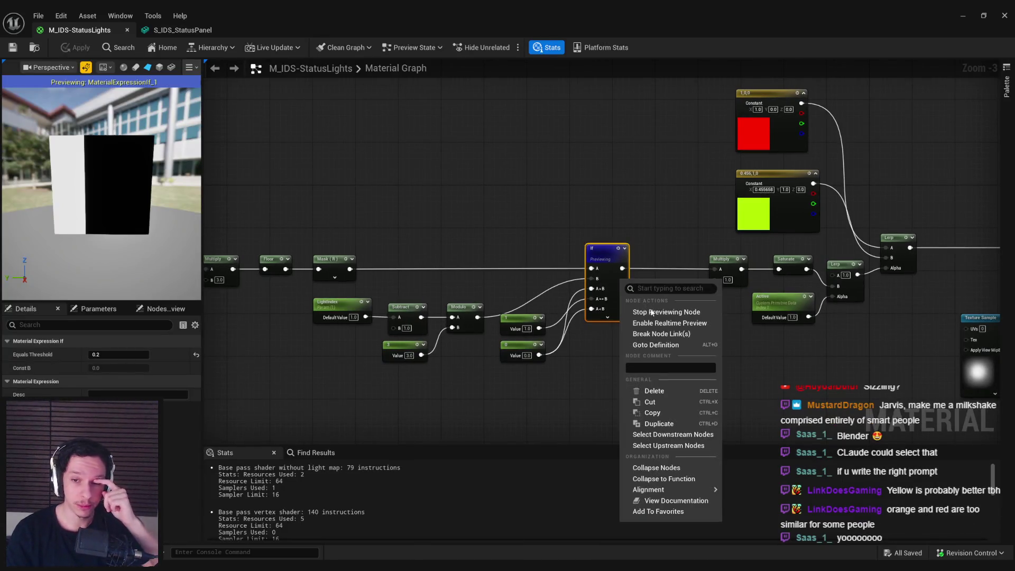
Stop previewing the If node and set the material's Shading Model to Default Lit.
{"action": "left_click", "coordinate": [650, 312]}
{"action": "right_click_drag", "start_coordinate": [615, 282], "coordinate": [493, 287]}
{"action": "left_click", "coordinate": [540, 309]}
{"action": "right_click_drag", "start_coordinate": [484, 219], "coordinate": [402, 238]}
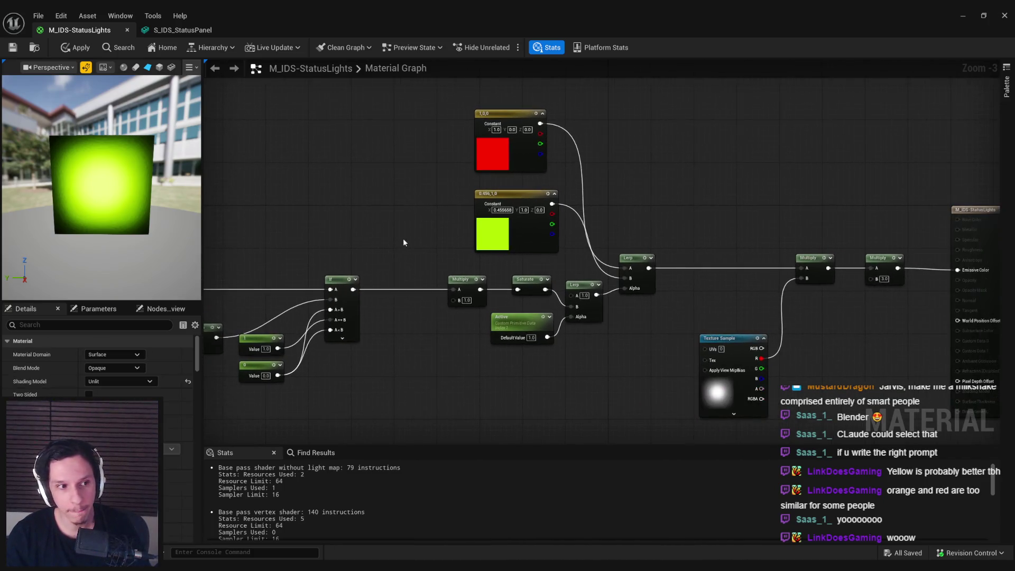
{"action": "right_click_drag", "start_coordinate": [657, 215], "coordinate": [535, 208]}
{"action": "left_click", "coordinate": [120, 381]}
{"action": "left_click", "coordinate": [106, 402]}
Add a Vertex Color node next to the red and yellow constants.
{"action": "mouse_move", "coordinate": [610, 304]}
{"action": "right_mouse_down"}
{"action": "mouse_move", "coordinate": [560, 294]}
{"action": "mouse_move", "coordinate": [586, 260]}
{"action": "right_mouse_up"}
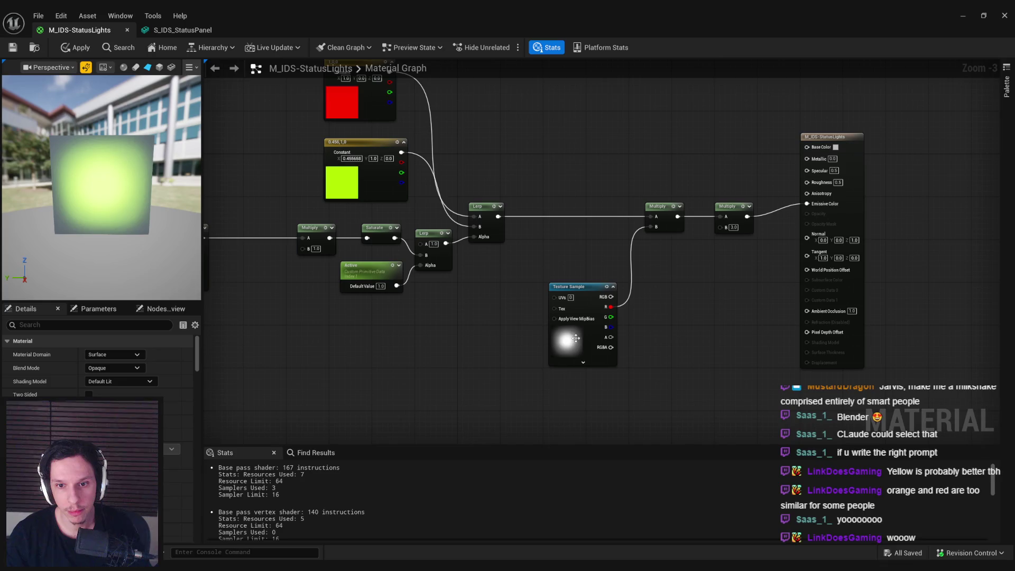
{"action": "right_click_drag", "start_coordinate": [498, 316], "coordinate": [494, 339]}
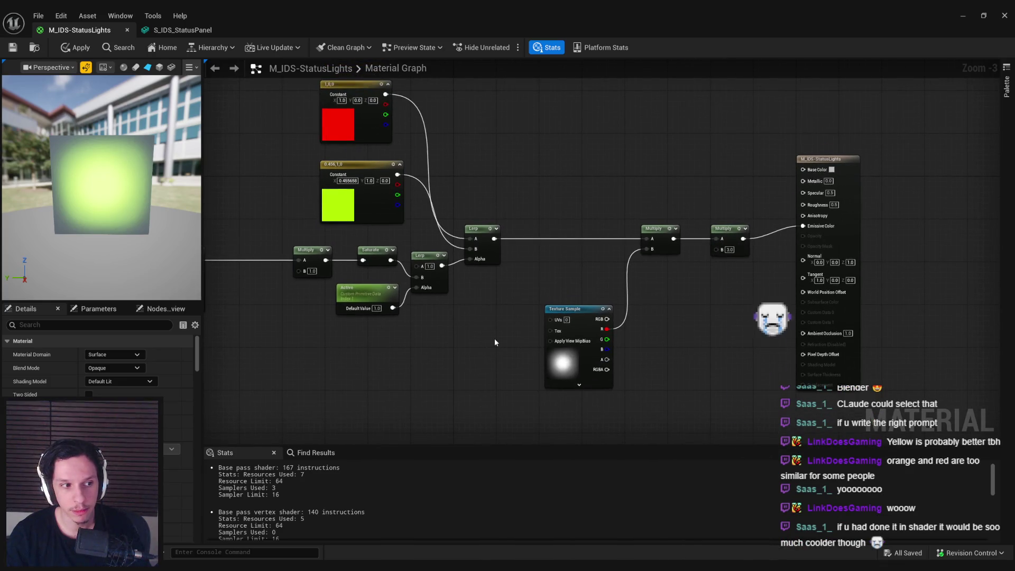
{"action": "left_click", "coordinate": [737, 244]}
{"action": "left_click", "coordinate": [665, 181]}
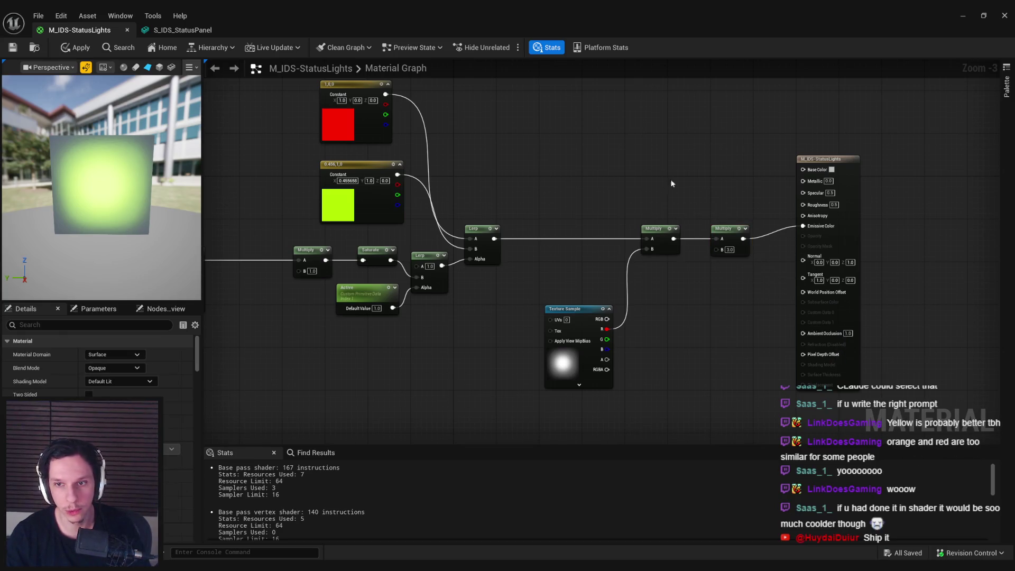
{"action": "right_click_drag", "start_coordinate": [665, 183], "coordinate": [671, 202]}
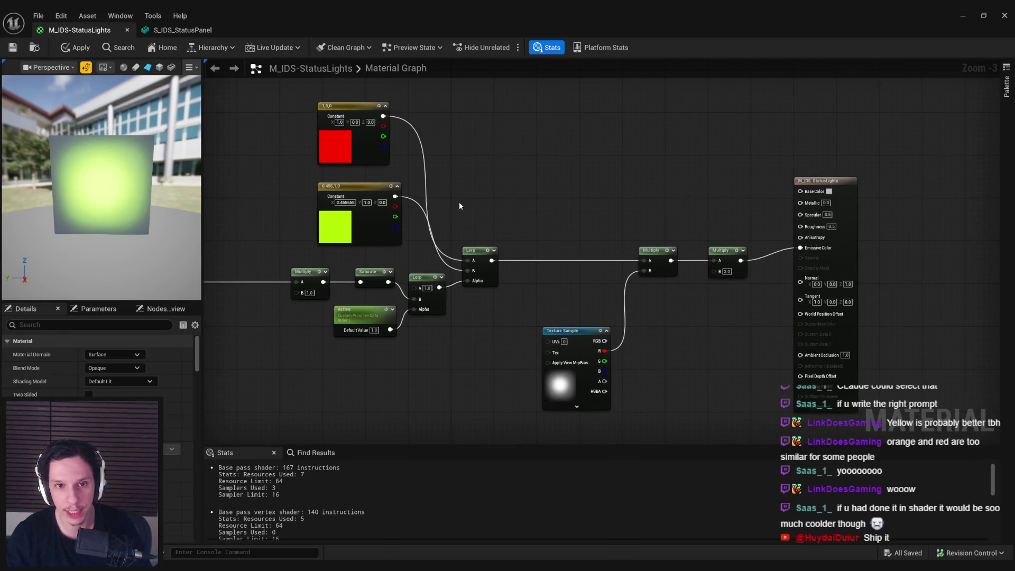
{"action": "right_click", "coordinate": [512, 158]}
{"action": "type", "text": "vertex color"}
{"action": "key", "text": "Return"}
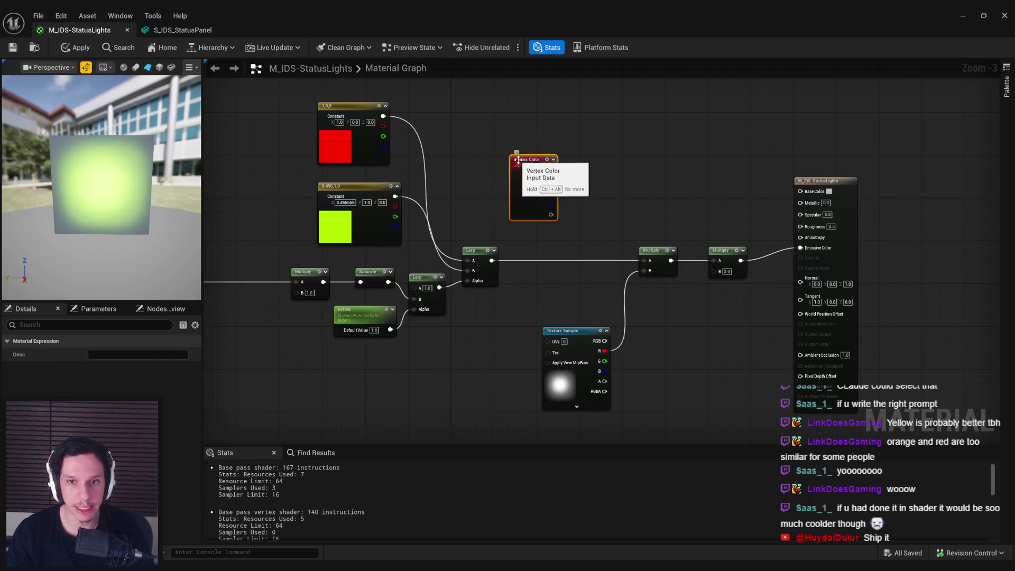
{"action": "left_click_drag", "start_coordinate": [519, 195], "coordinate": [477, 174]}
{"action": "right_click_drag", "start_coordinate": [481, 223], "coordinate": [463, 237]}
Delete the red and yellow constants and connect Vertex Color to the Lerp's B input.
{"action": "left_click", "coordinate": [373, 158]}
{"action": "key", "text": "Delete"}
{"action": "left_click", "coordinate": [378, 235]}
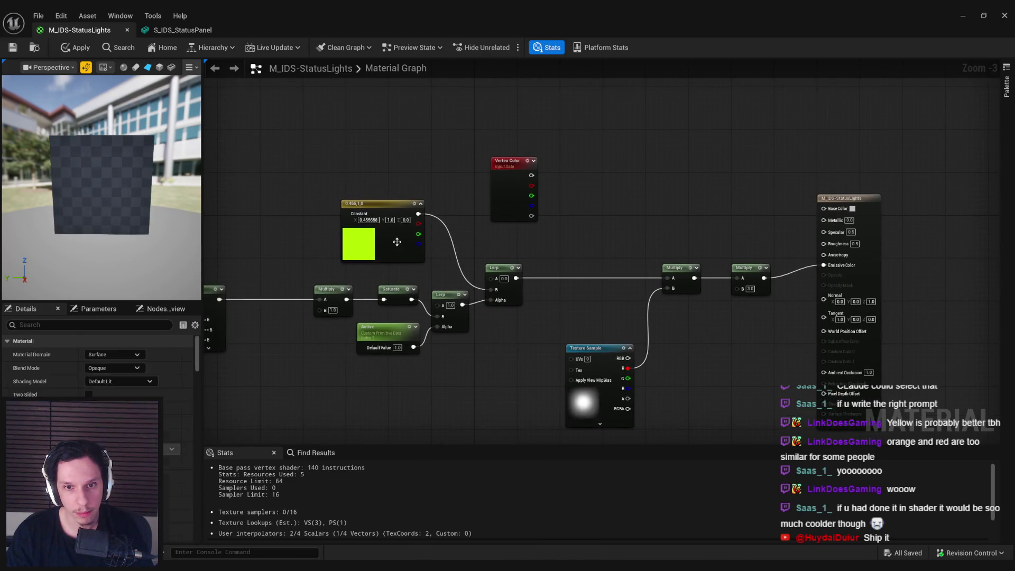
{"action": "key", "text": "Delete"}
{"action": "left_click_drag", "start_coordinate": [508, 161], "coordinate": [479, 168]}
{"action": "mouse_move", "coordinate": [476, 206]}
{"action": "left_mouse_down"}
{"action": "mouse_move", "coordinate": [393, 206]}
{"action": "mouse_move", "coordinate": [491, 290]}
{"action": "left_mouse_up"}
{"action": "right_click_drag", "start_coordinate": [504, 230], "coordinate": [470, 241]}
Multiply Vertex Color by 0.1 into Base Color and apply the material.
{"action": "mouse_move", "coordinate": [386, 193]}
{"action": "left_mouse_down"}
{"action": "mouse_move", "coordinate": [756, 217]}
{"action": "mouse_move", "coordinate": [571, 200]}
{"action": "left_mouse_up"}
{"action": "type", "text": "mu"}
{"action": "left_click", "coordinate": [607, 268]}
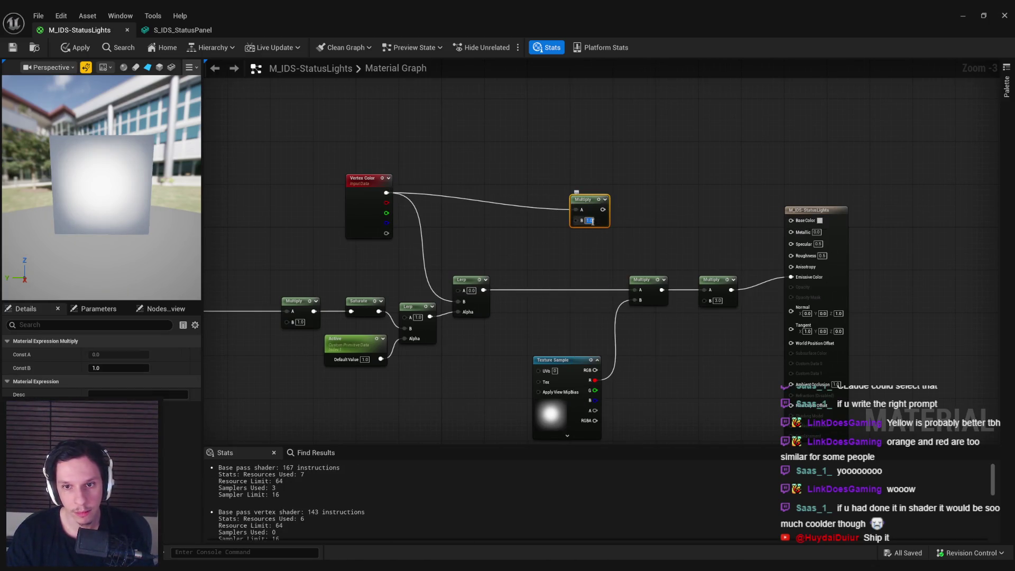
{"action": "mouse_move", "coordinate": [603, 209]}
{"action": "left_mouse_down"}
{"action": "mouse_move", "coordinate": [687, 231]}
{"action": "mouse_move", "coordinate": [790, 220]}
{"action": "left_mouse_up"}
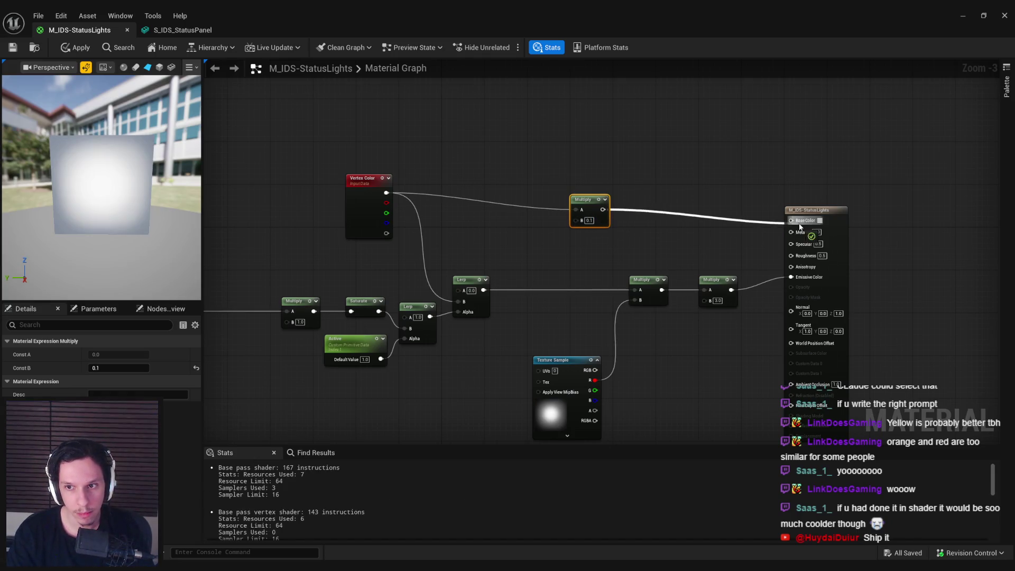
{"action": "left_click_drag", "start_coordinate": [346, 211], "coordinate": [364, 238]}
{"action": "left_click", "coordinate": [554, 243]}
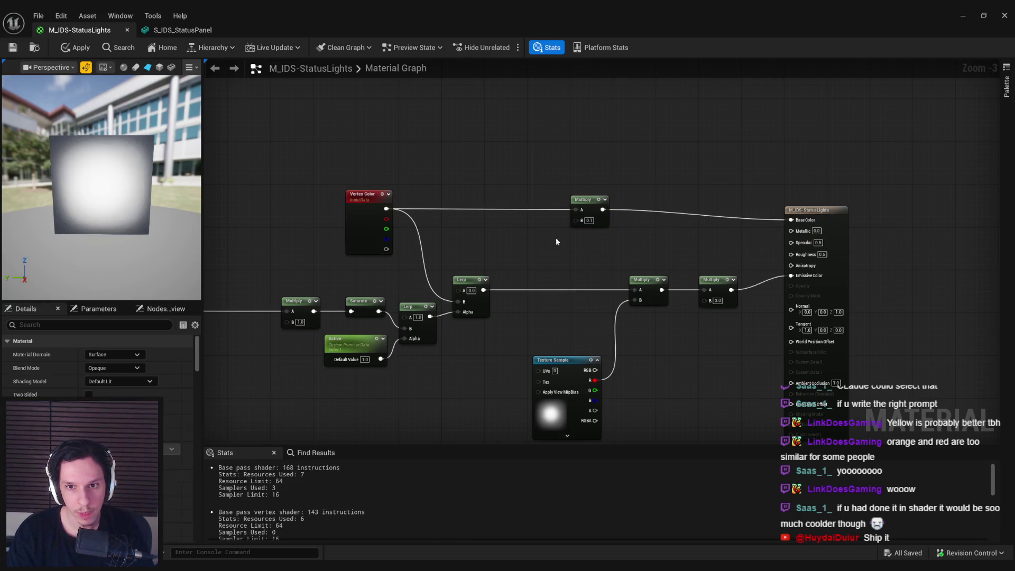
{"action": "left_click", "coordinate": [92, 47]}
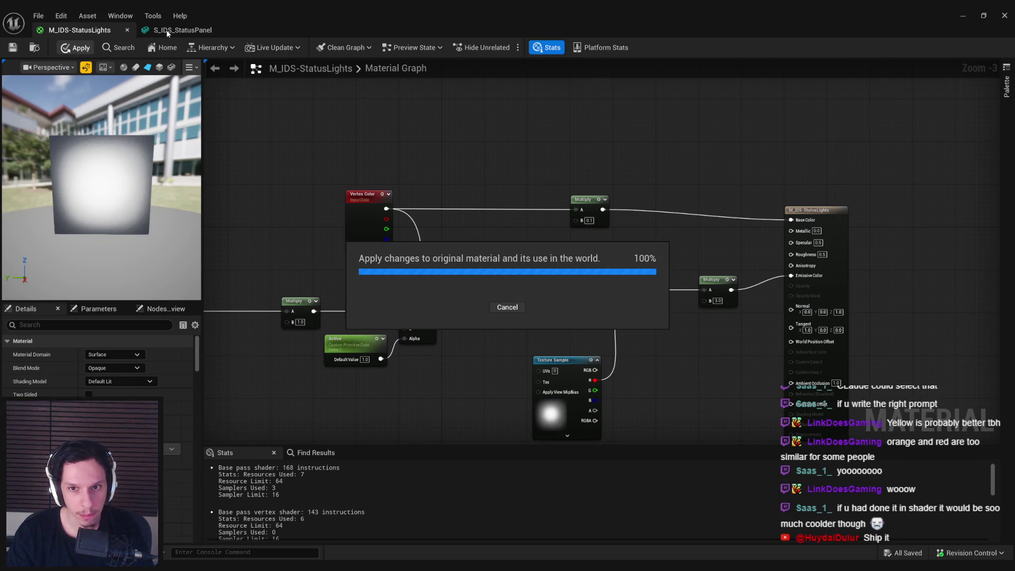
{"action": "left_click", "coordinate": [168, 31]}
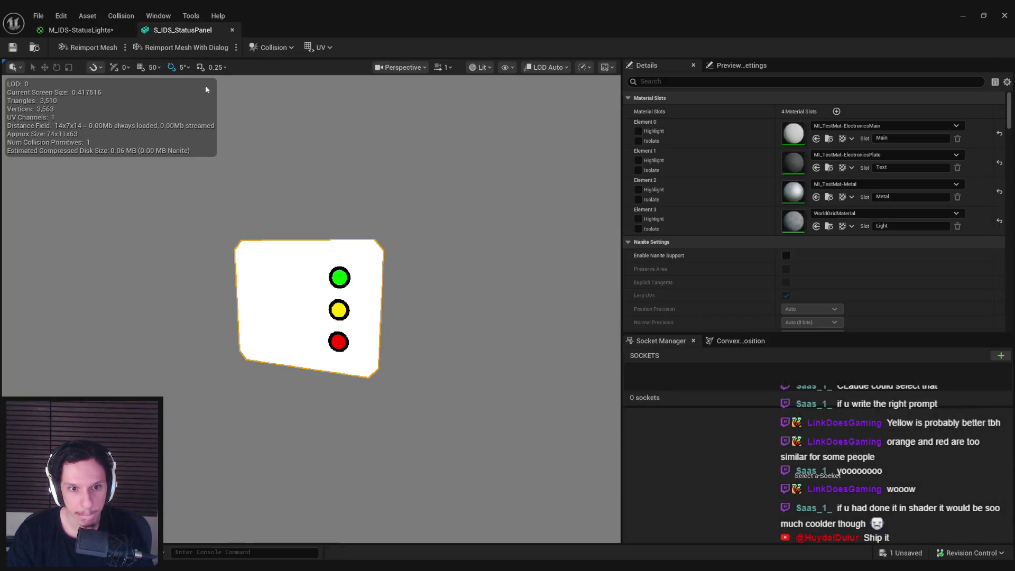
Show the preview environment in the viewport and check the Text slot's material.
{"action": "left_click", "coordinate": [507, 67]}
{"action": "left_click", "coordinate": [523, 158]}
{"action": "left_click", "coordinate": [436, 244]}
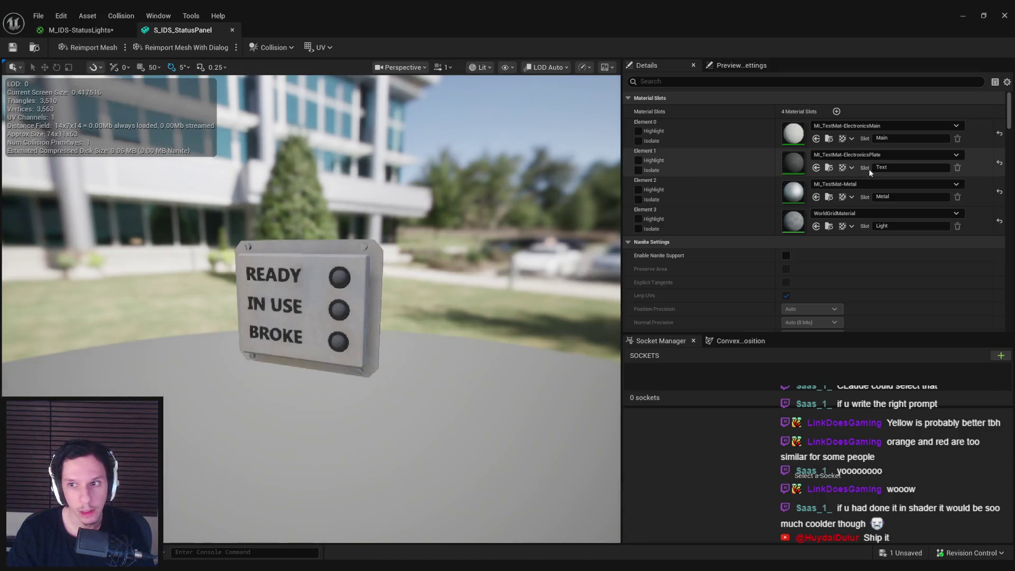
{"action": "left_click", "coordinate": [869, 154]}
{"action": "key", "text": "Escape"}
Assign M_IDS-StatusLights to the Light slot and move the camera closer to the glowing lights.
{"action": "left_click", "coordinate": [865, 213]}
{"action": "type", "text": "status"}
{"action": "left_click", "coordinate": [870, 316]}
{"action": "right_click_drag", "start_coordinate": [312, 307], "coordinate": [307, 309]}
{"action": "right_click_drag", "start_coordinate": [422, 346], "coordinate": [422, 346]}
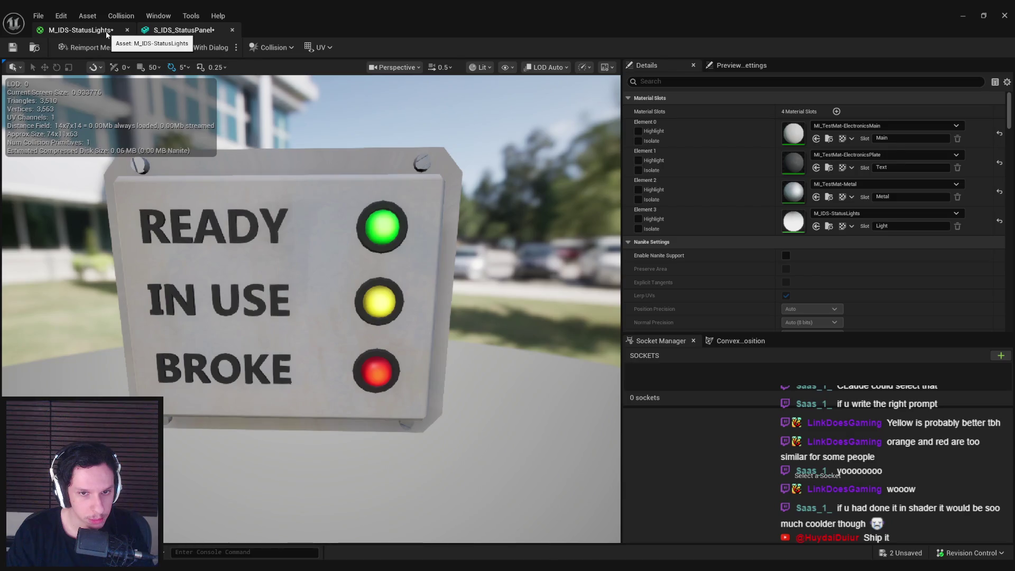
{"action": "key", "text": "alt+Tab"}
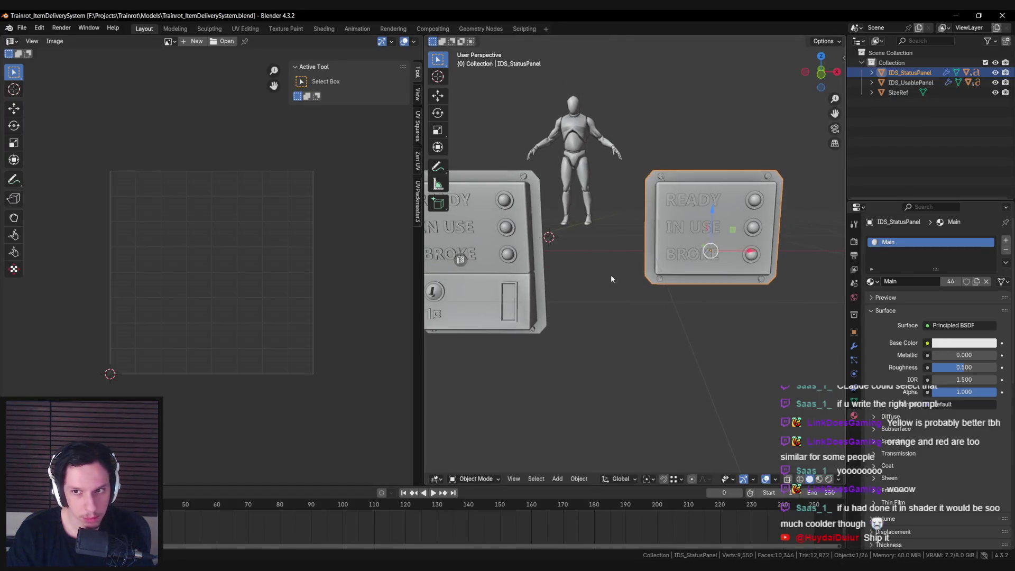
Delete the usable panel's three lights and add a second UV map to the status panel's lights.
{"action": "left_click", "coordinate": [504, 255]}
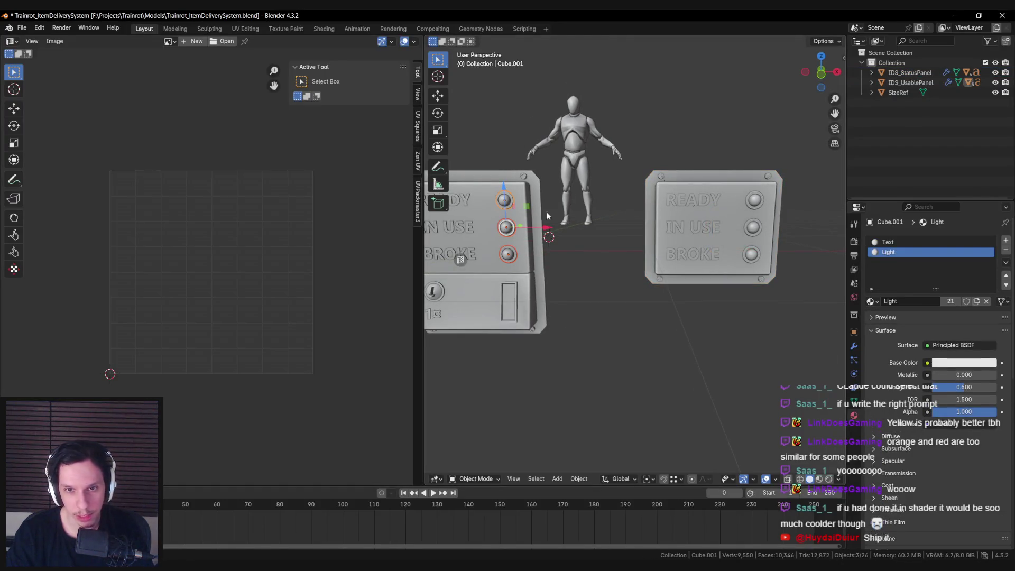
{"action": "key", "text": "Delete"}
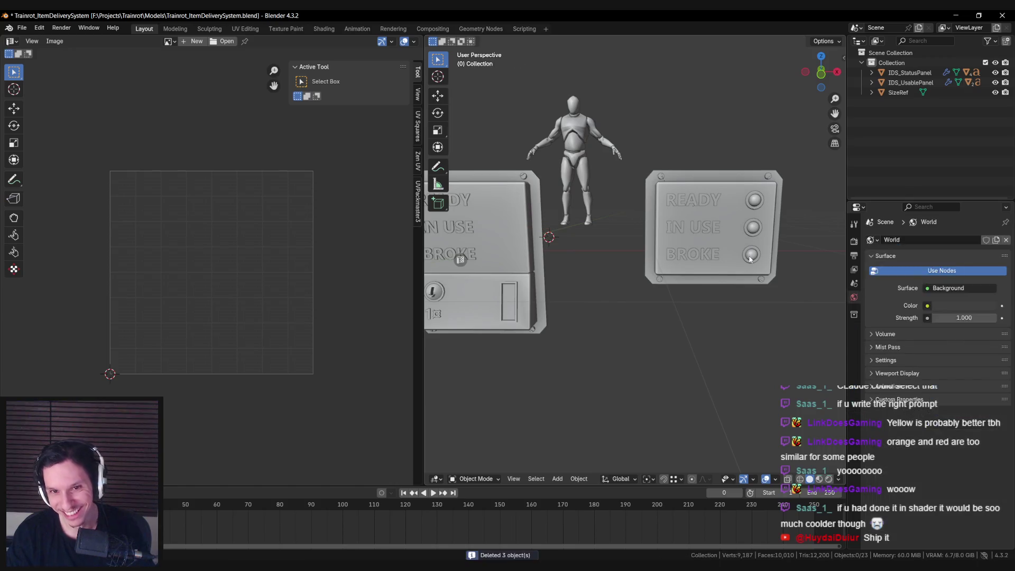
{"action": "left_click", "coordinate": [750, 259]}
{"action": "middle_click_drag", "start_coordinate": [750, 259], "coordinate": [657, 248]}
{"action": "left_click", "coordinate": [656, 244], "text": "shift"}
{"action": "left_click", "coordinate": [654, 211], "text": "shift"}
{"action": "left_click", "coordinate": [854, 402]}
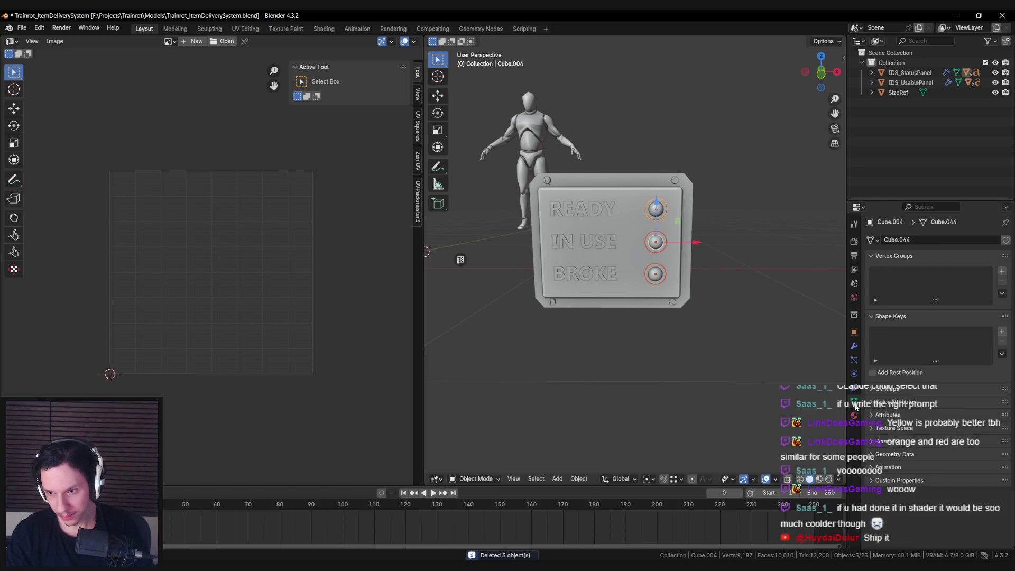
{"action": "left_click", "coordinate": [887, 391]}
{"action": "left_click", "coordinate": [1000, 404]}
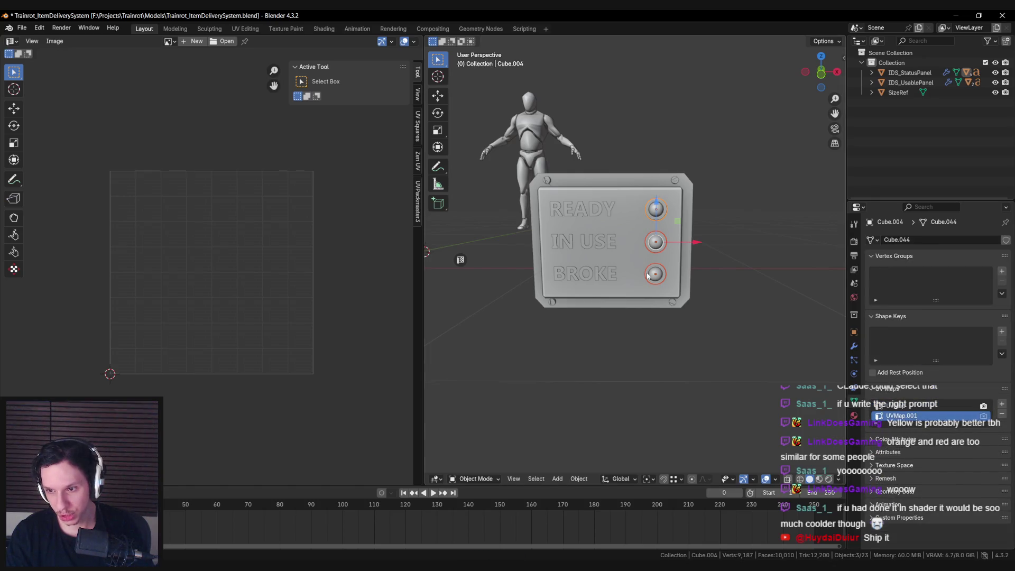
In edit mode, shrink the READY light's UV island into a small disc.
{"action": "left_click", "coordinate": [655, 268]}
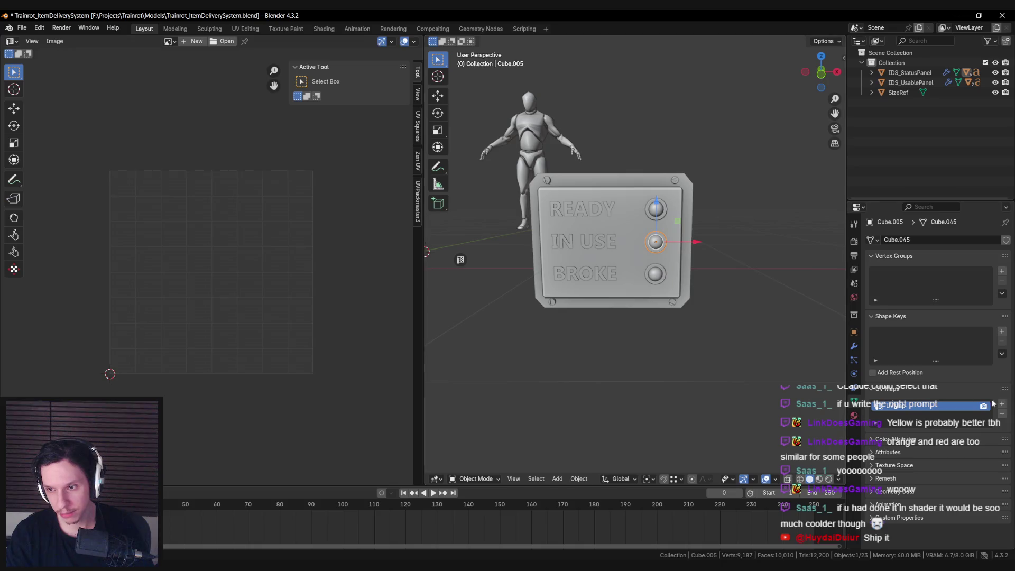
{"action": "left_click", "coordinate": [655, 273]}
{"action": "left_click", "coordinate": [655, 242], "text": "shift"}
{"action": "left_click", "coordinate": [656, 209], "text": "shift"}
{"action": "key", "text": "Tab"}
{"action": "scroll", "coordinate": [634, 259], "scroll_direction": "up", "scroll_amount": 3}
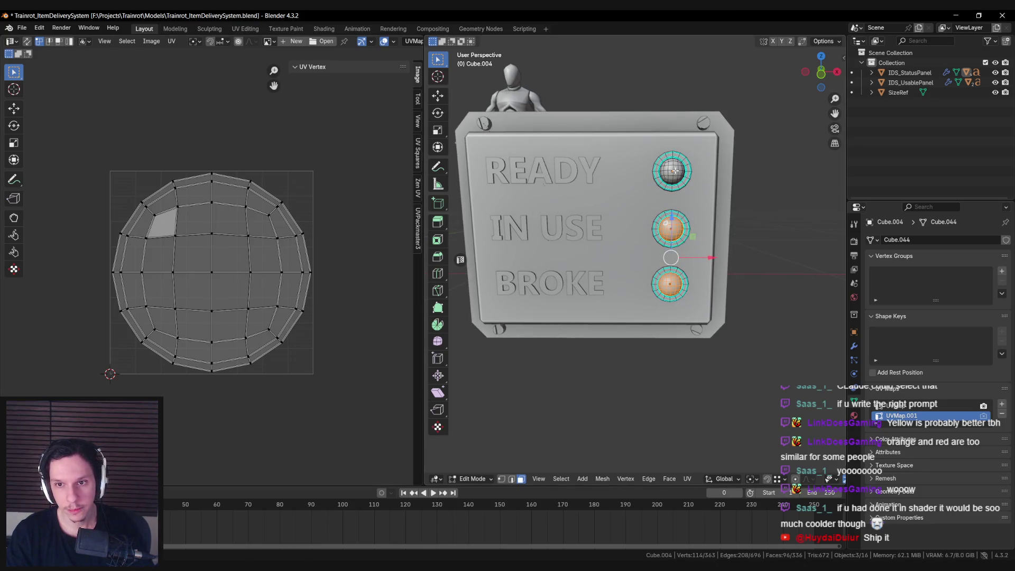
{"action": "left_click", "coordinate": [673, 170]}
{"action": "key", "text": "l"}
{"action": "key", "text": "a"}
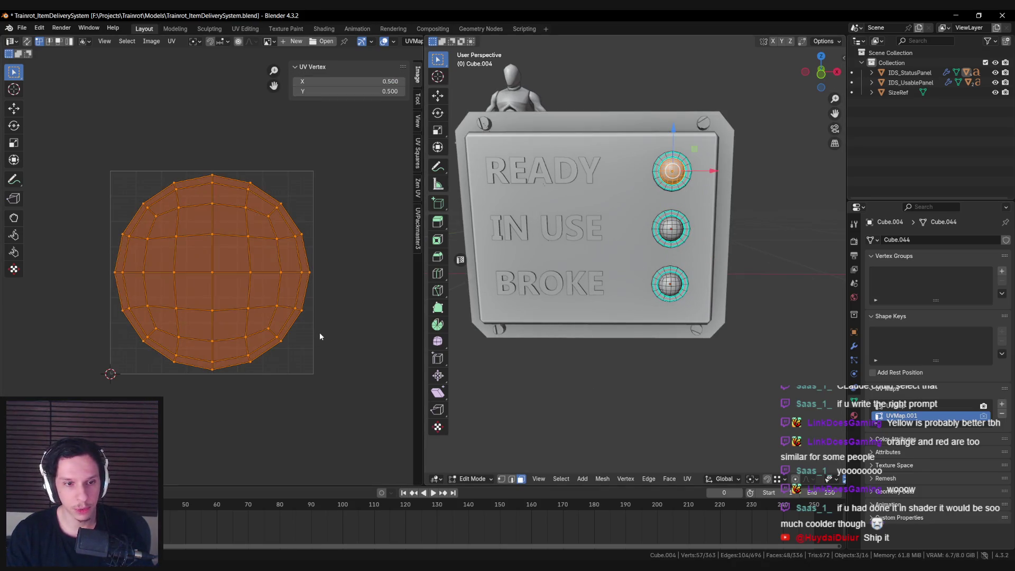
{"action": "key", "text": "s"}
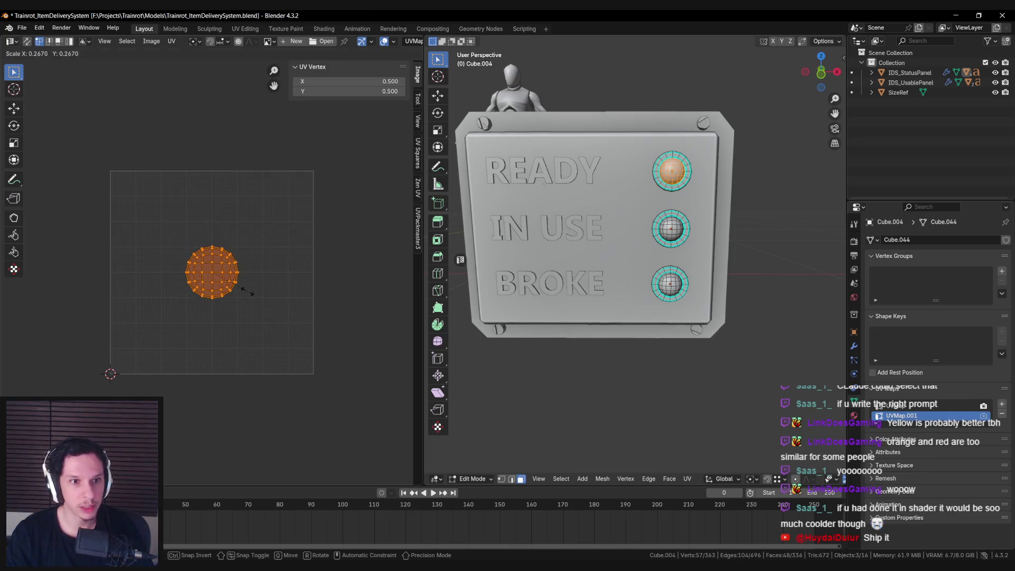
{"action": "left_click", "coordinate": [247, 291]}
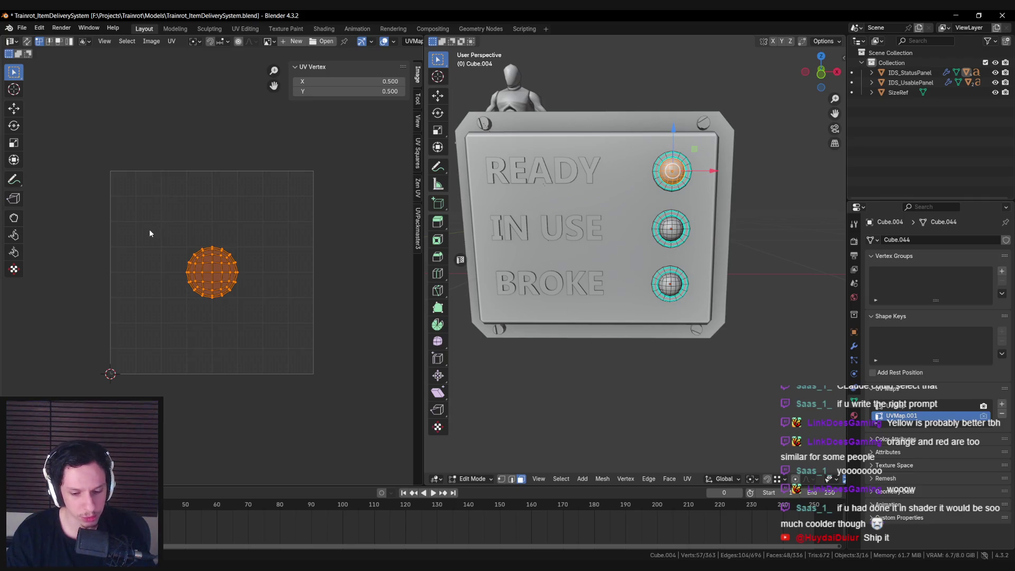
Sketch numbered column markers over the UV grid in a screen capture to plan island positions.
{"action": "key", "text": "Print"}
{"action": "left_click_drag", "start_coordinate": [86, 141], "coordinate": [401, 452]}
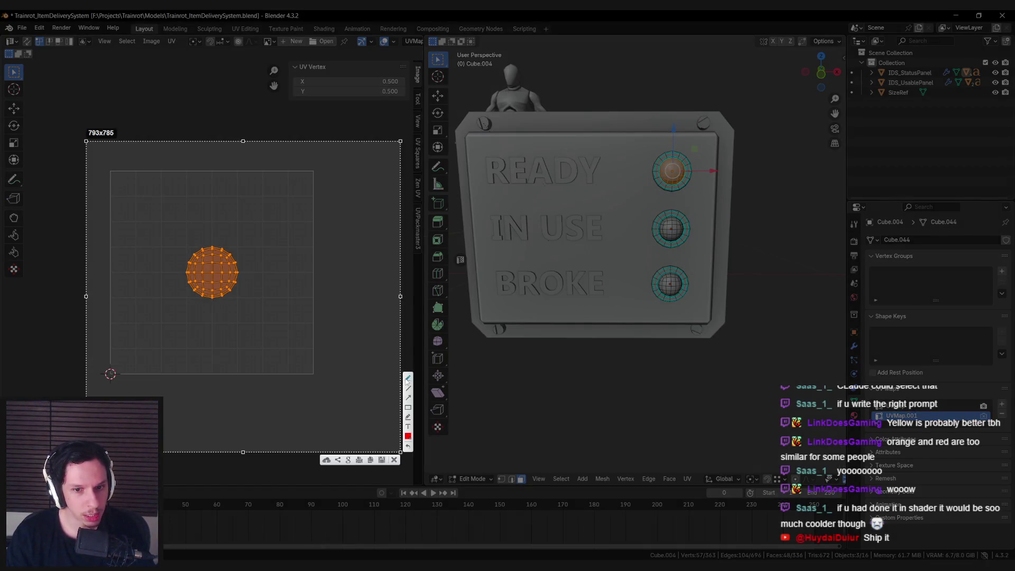
{"action": "left_click_drag", "start_coordinate": [125, 158], "coordinate": [201, 168]}
{"action": "mouse_move", "coordinate": [228, 158]}
{"action": "left_mouse_down"}
{"action": "mouse_move", "coordinate": [235, 170]}
{"action": "mouse_move", "coordinate": [305, 169]}
{"action": "left_mouse_up"}
{"action": "left_click_drag", "start_coordinate": [237, 154], "coordinate": [236, 186]}
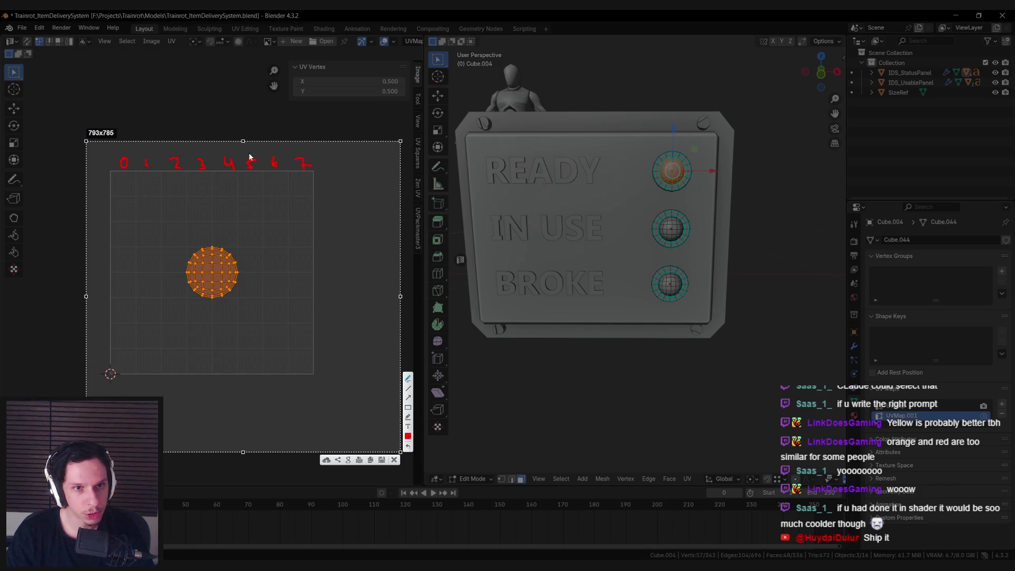
{"action": "left_click_drag", "start_coordinate": [251, 158], "coordinate": [252, 188]}
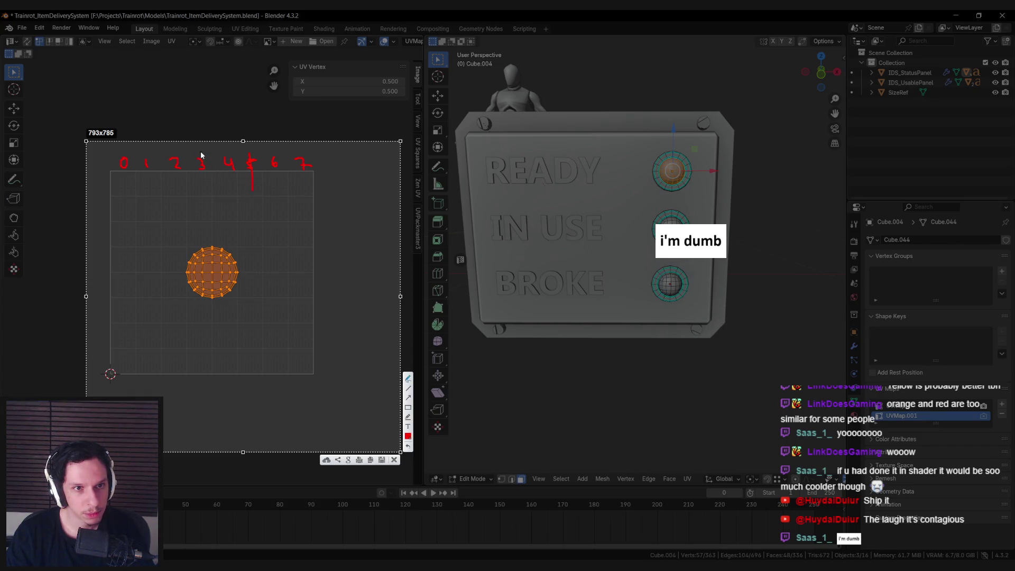
{"action": "left_click_drag", "start_coordinate": [177, 157], "coordinate": [176, 199]}
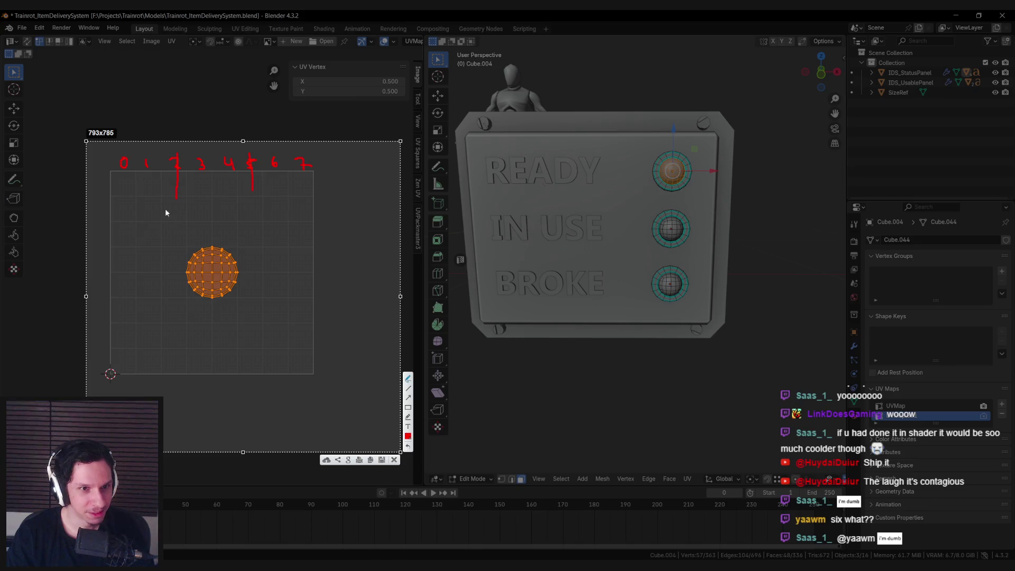
{"action": "key", "text": "Escape"}
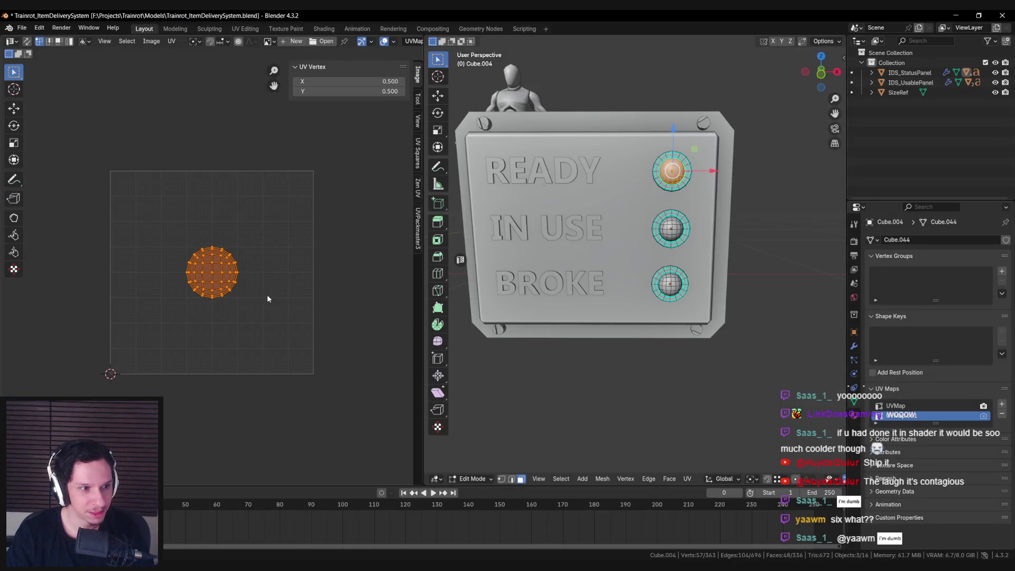
Shrink the IN USE light's UVs and move the READY island to the left.
{"action": "key", "text": "g"}
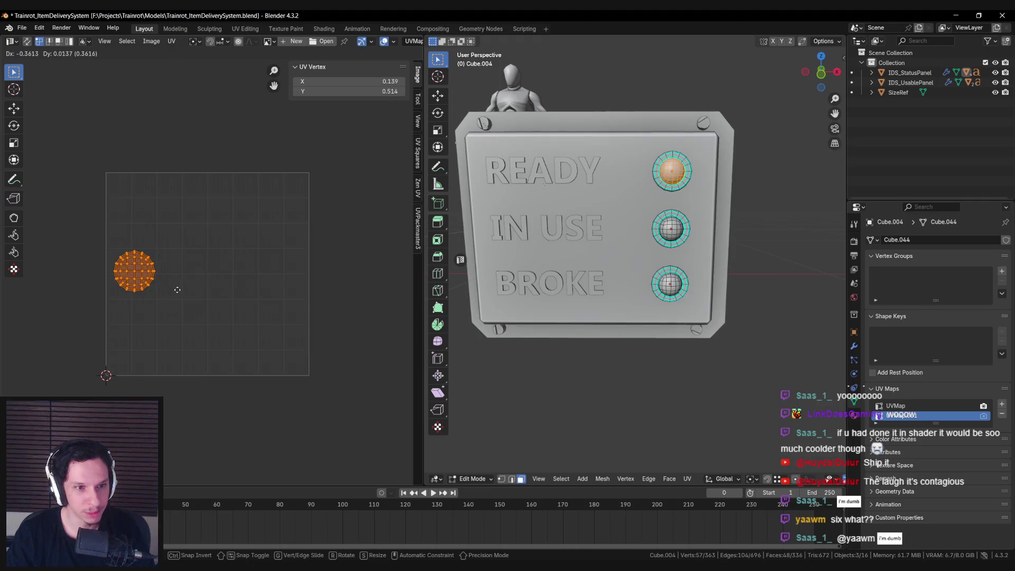
{"action": "key", "text": "Escape"}
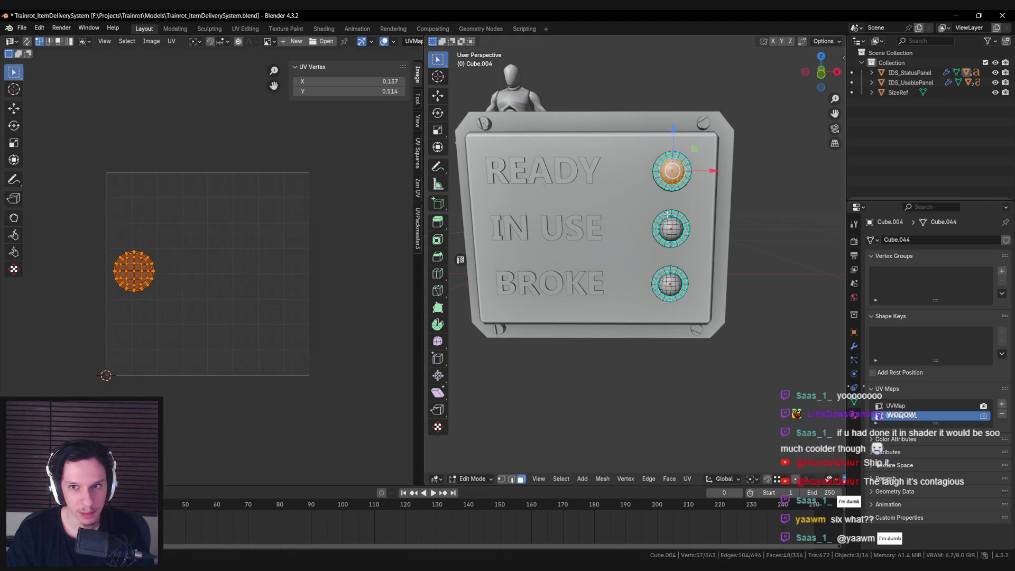
{"action": "key", "text": "ctrl+z"}
{"action": "key", "text": "s"}
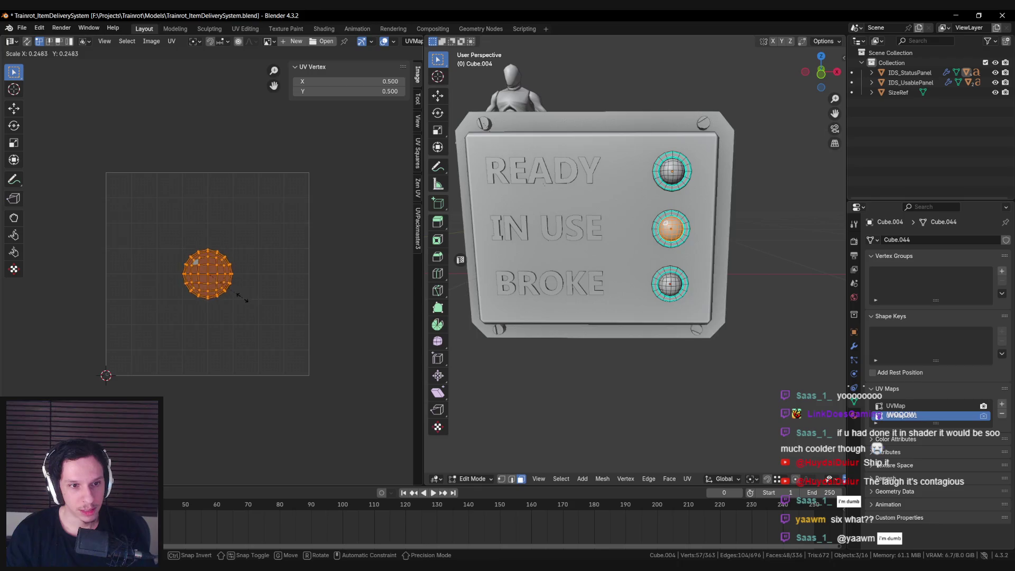
{"action": "left_click", "coordinate": [232, 295]}
{"action": "key", "text": "alt+a"}
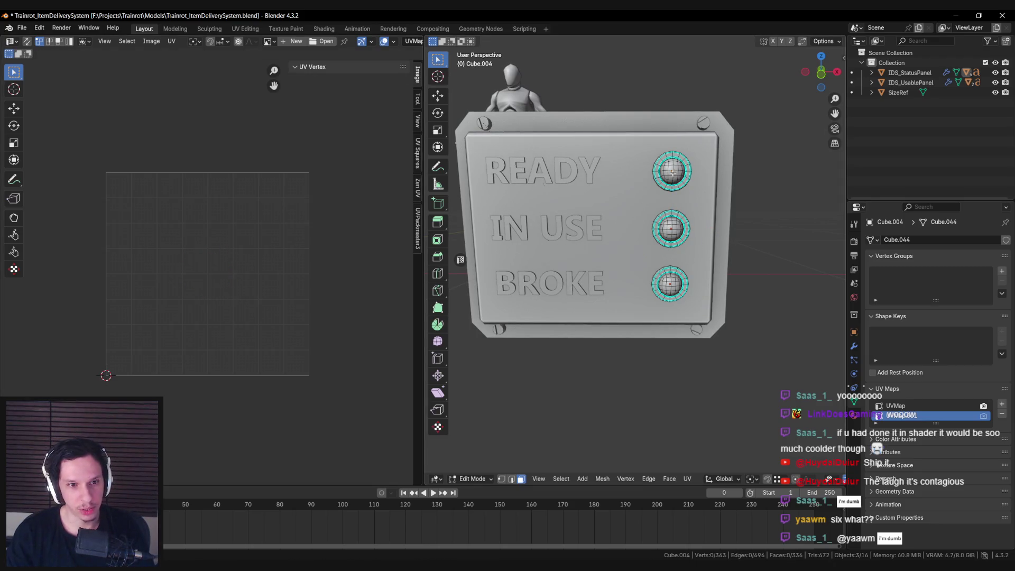
{"action": "key", "text": "l"}
{"action": "key", "text": "g"}
{"action": "left_click", "coordinate": [227, 304]}
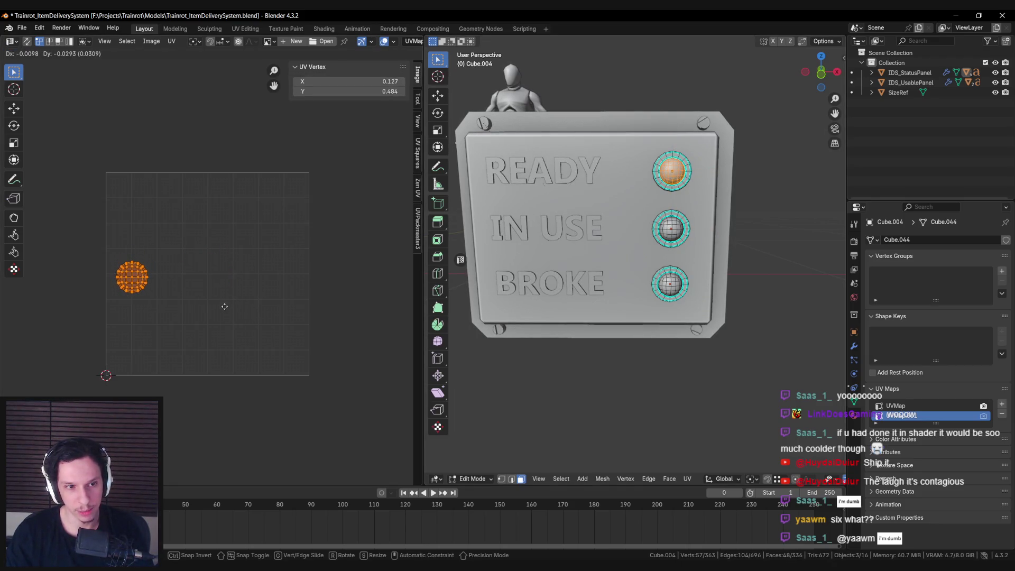
Shrink the BROKE light's UVs, move its island to the right, and leave edit mode.
{"action": "key", "text": "alt+a"}
{"action": "key", "text": "l"}
{"action": "key", "text": "a"}
{"action": "key", "text": "s"}
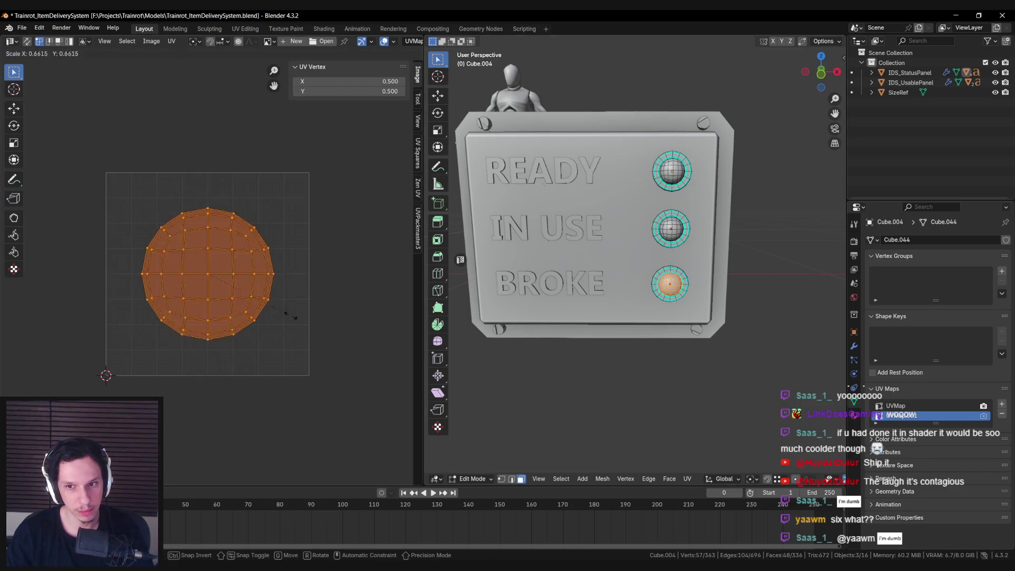
{"action": "left_click", "coordinate": [225, 285]}
{"action": "key", "text": "g"}
{"action": "left_click", "coordinate": [296, 285]}
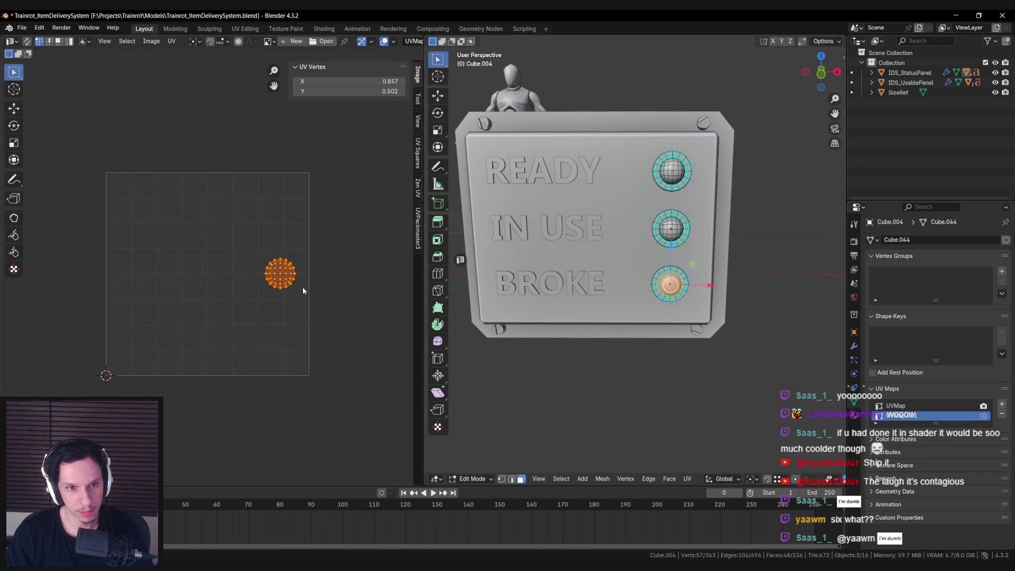
{"action": "scroll", "coordinate": [642, 254], "scroll_direction": "down", "scroll_amount": 4}
{"action": "key", "text": "Tab"}
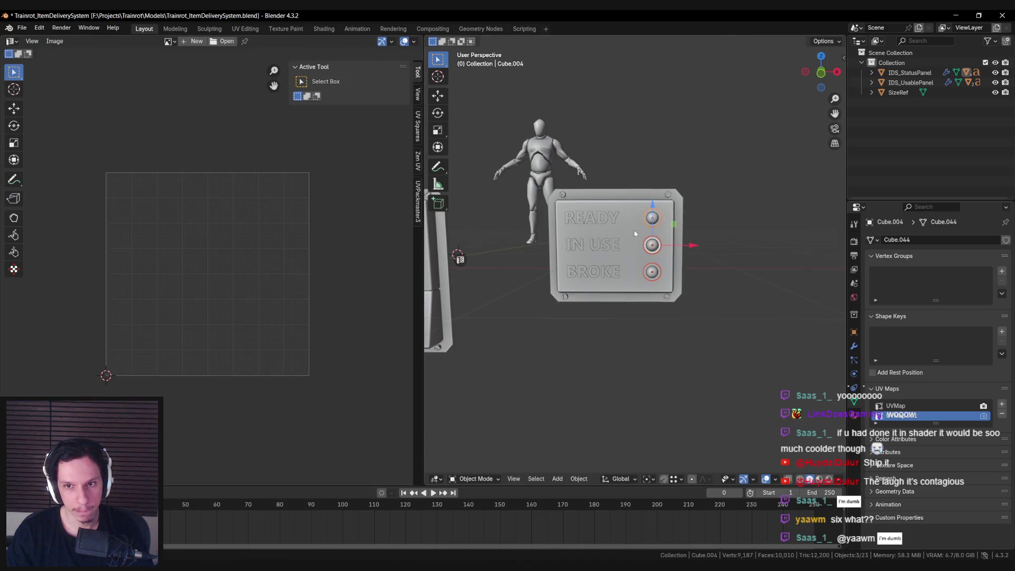
Duplicate the three light spheres along X onto the left panel and clear their parent.
{"action": "scroll", "coordinate": [630, 243], "scroll_direction": "down", "scroll_amount": 3}
{"action": "key", "text": "ctrl+space"}
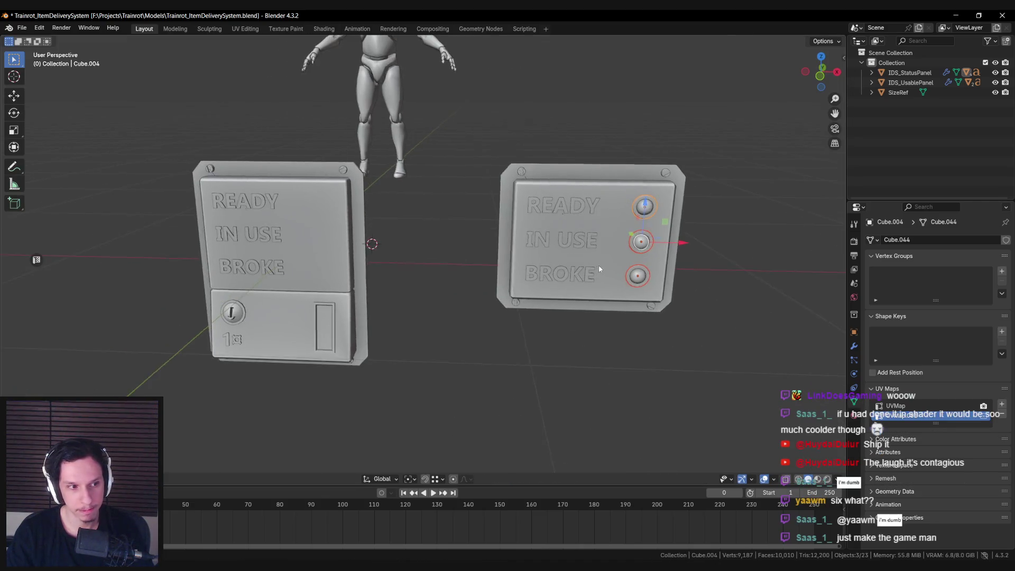
{"action": "middle_click_drag", "start_coordinate": [597, 270], "coordinate": [581, 254]}
{"action": "key", "text": "shift+d"}
{"action": "key", "text": "x"}
{"action": "left_click", "coordinate": [364, 249]}
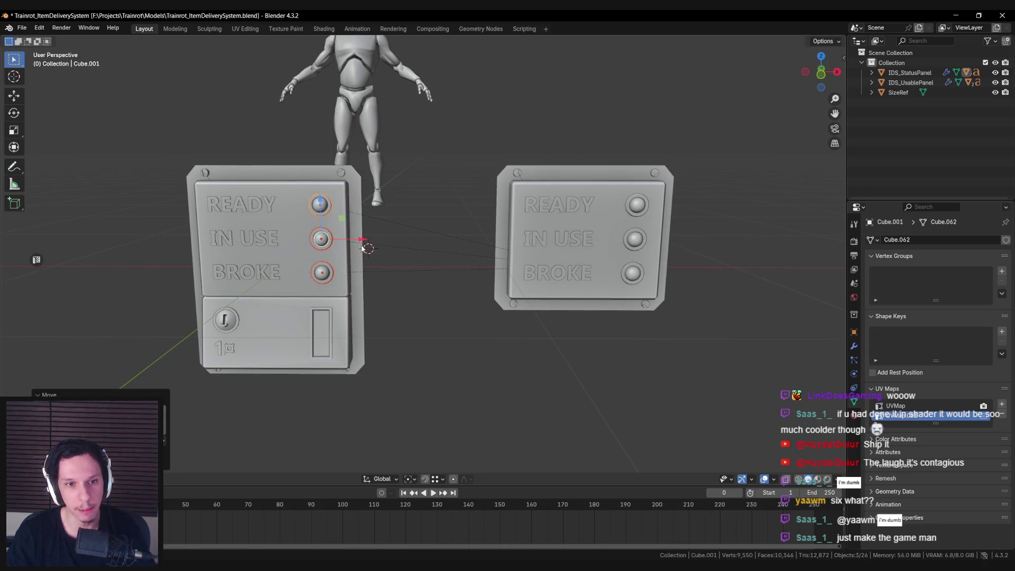
{"action": "key", "text": "alt+p"}
{"action": "left_click", "coordinate": [370, 244]}
Align the copied lights on the panel and parent them to IDS_UsablePanel.
{"action": "scroll", "coordinate": [434, 246], "scroll_direction": "up", "scroll_amount": 2}
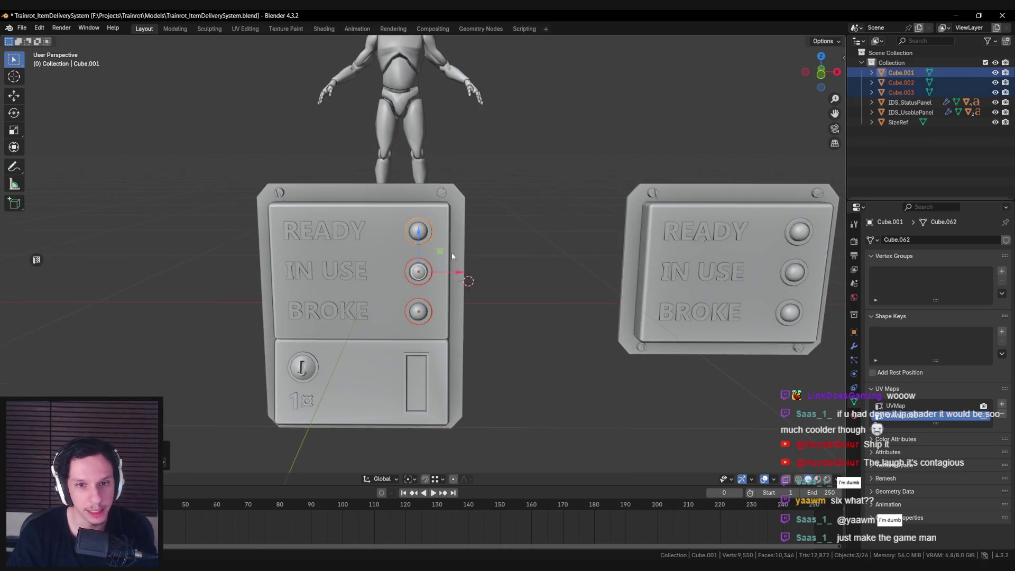
{"action": "scroll", "coordinate": [452, 256], "scroll_direction": "up", "scroll_amount": 2}
{"action": "key", "text": "g"}
{"action": "left_click", "coordinate": [453, 270]}
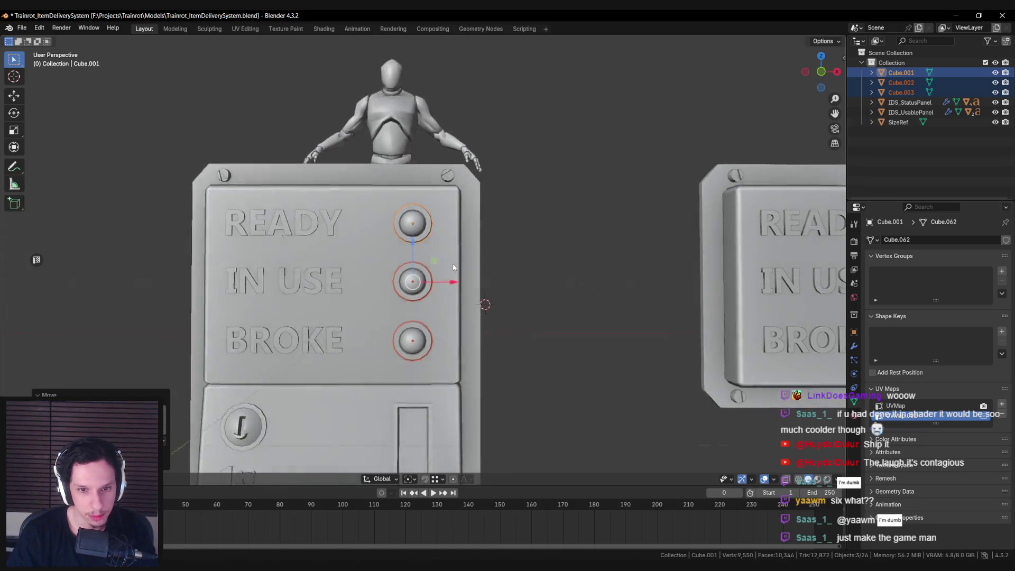
{"action": "scroll", "coordinate": [453, 273], "scroll_direction": "down", "scroll_amount": 4}
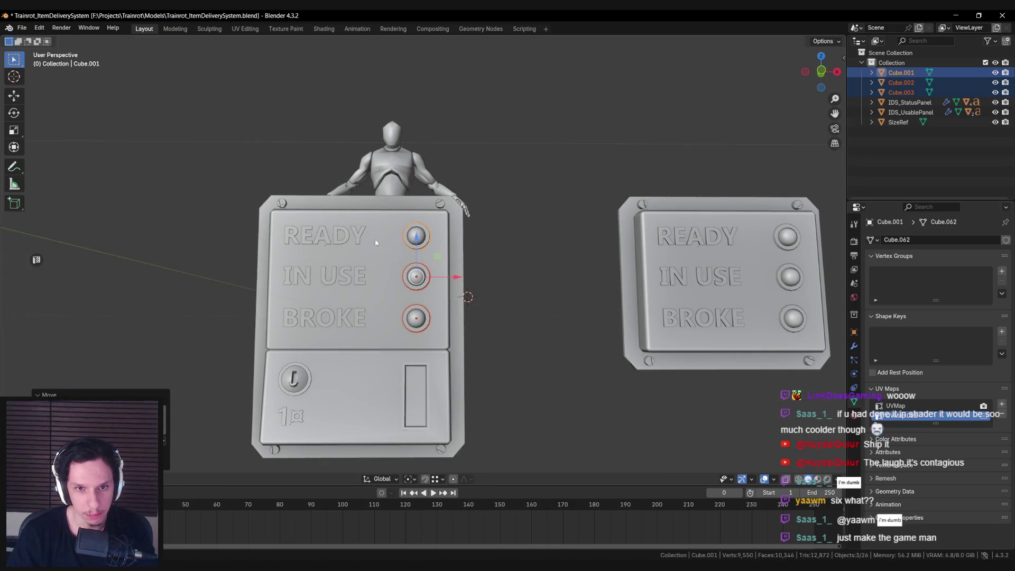
{"action": "left_click_drag", "start_coordinate": [447, 279], "coordinate": [450, 277]}
{"action": "middle_click_drag", "start_coordinate": [450, 277], "coordinate": [379, 272]}
{"action": "left_click", "coordinate": [401, 247], "text": "shift"}
{"action": "key", "text": "ctrl+p"}
{"action": "left_click", "coordinate": [401, 245]}
Save the Blender file and export IDS_StatusPanel for Unreal.
{"action": "key", "text": "ctrl+s"}
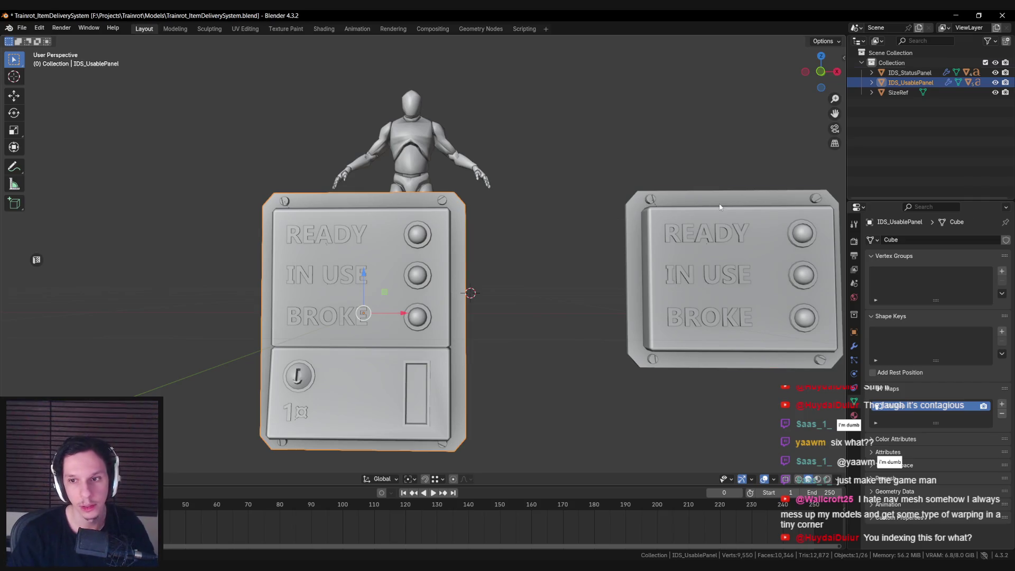
{"action": "key", "text": "ctrl+e"}
{"action": "mouse_move", "coordinate": [338, 561]}
{"action": "left_click", "coordinate": [402, 521]}
Reimport S_IDS_StatusPanel and set the material's TexCoord Coordinate Index to 1, then apply.
{"action": "left_click", "coordinate": [90, 47]}
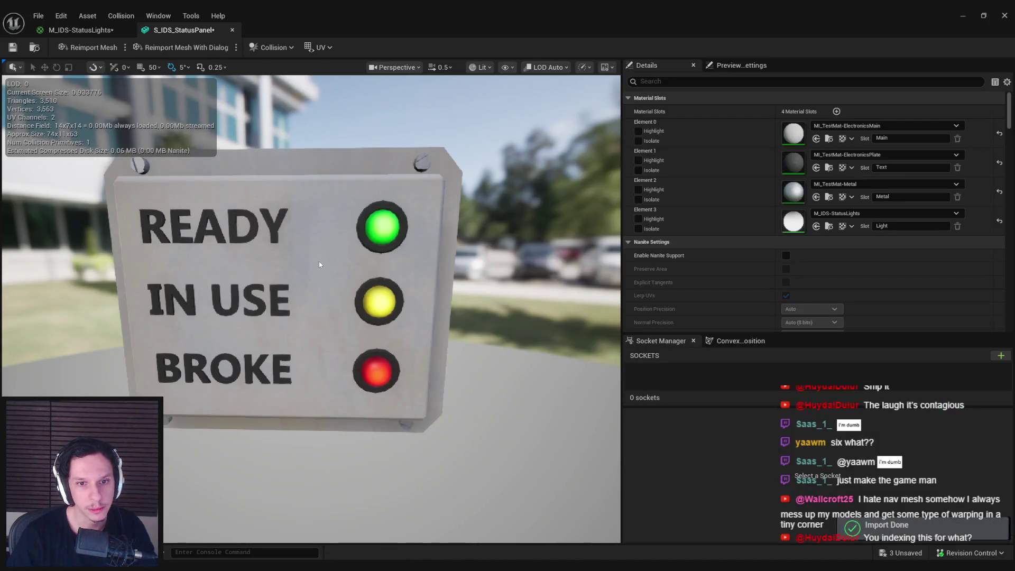
{"action": "scroll", "coordinate": [321, 265], "scroll_direction": "down", "scroll_amount": 3}
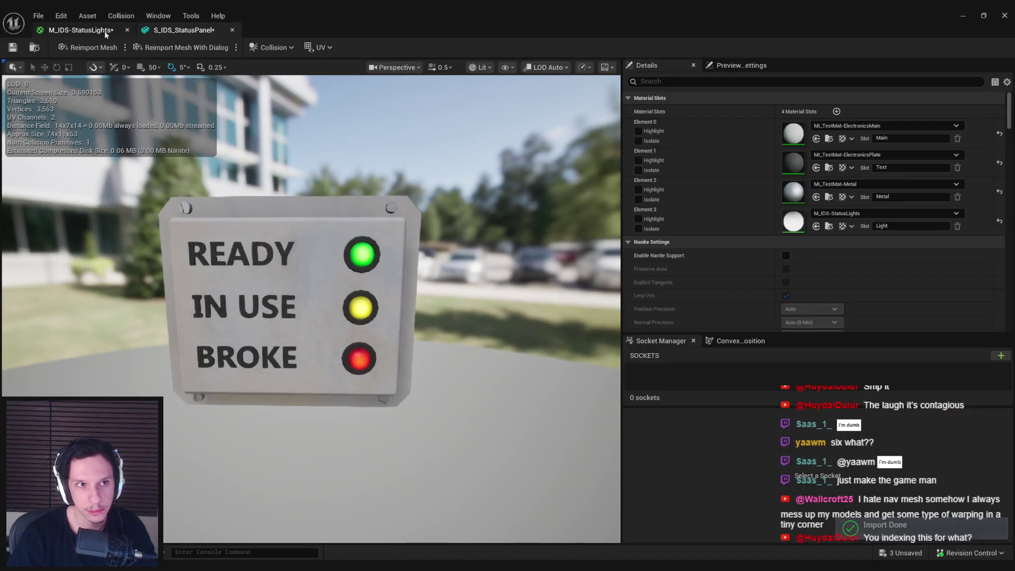
{"action": "left_click", "coordinate": [80, 30]}
{"action": "mouse_move", "coordinate": [474, 370]}
{"action": "right_mouse_down"}
{"action": "mouse_move", "coordinate": [502, 363]}
{"action": "mouse_move", "coordinate": [396, 324]}
{"action": "mouse_move", "coordinate": [381, 297]}
{"action": "right_mouse_up"}
{"action": "left_click", "coordinate": [374, 276]}
{"action": "type", "text": "1"}
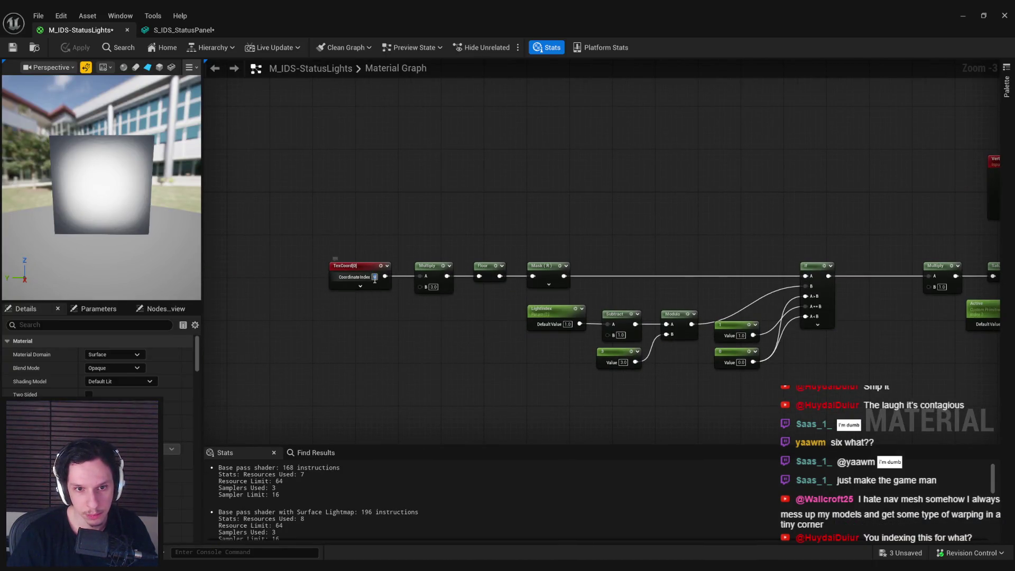
{"action": "left_click", "coordinate": [76, 48]}
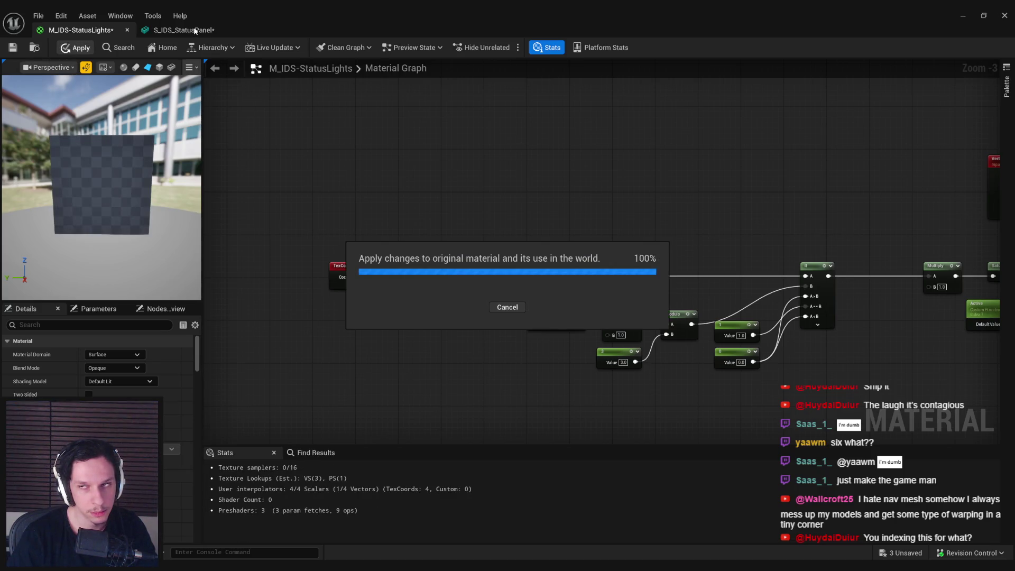
Review the S_IDS_StatusPanel mesh, then return to the M_IDS-StatusLights graph.
{"action": "left_click", "coordinate": [195, 31]}
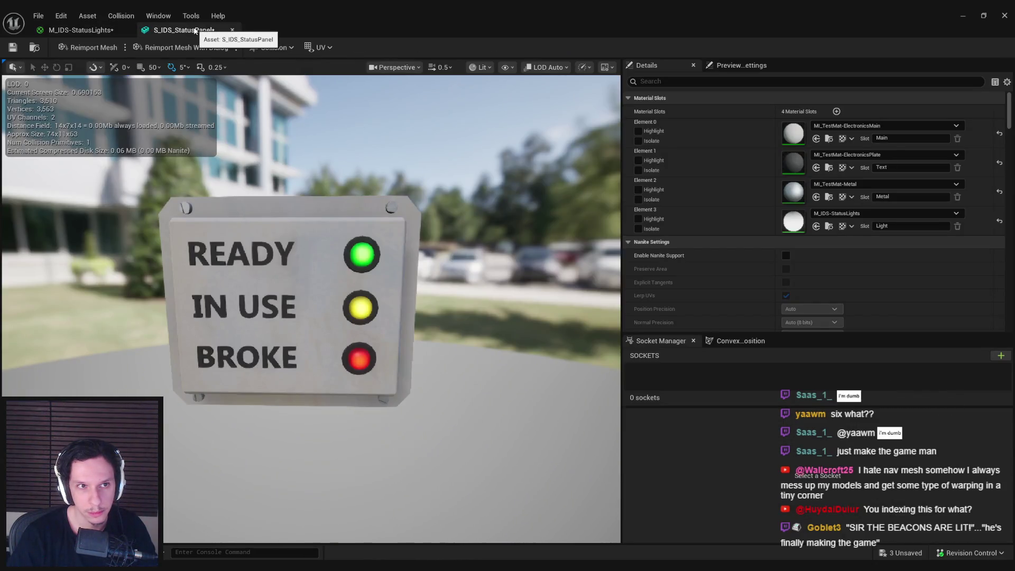
{"action": "left_click", "coordinate": [969, 20]}
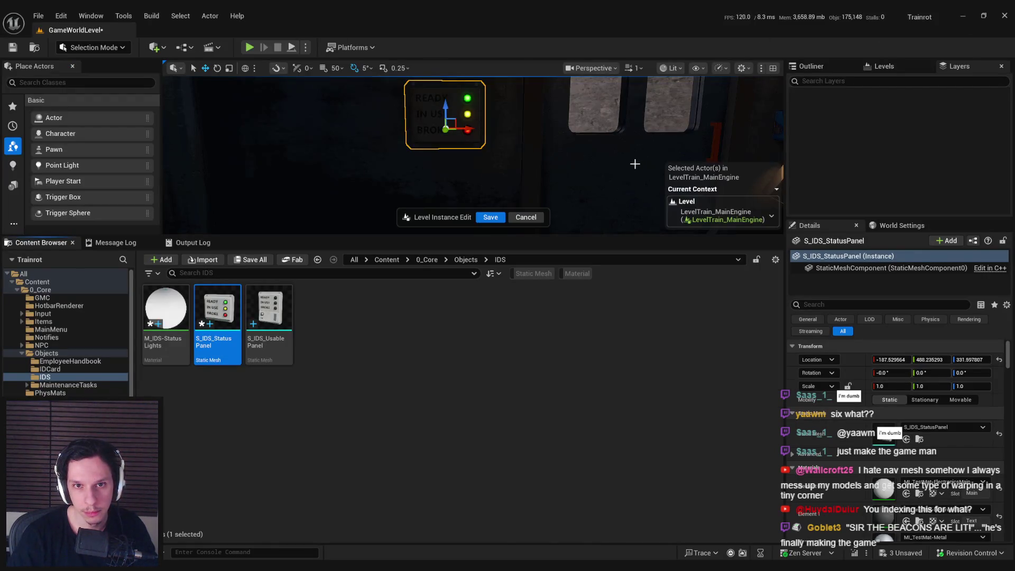
{"action": "left_click", "coordinate": [381, 561]}
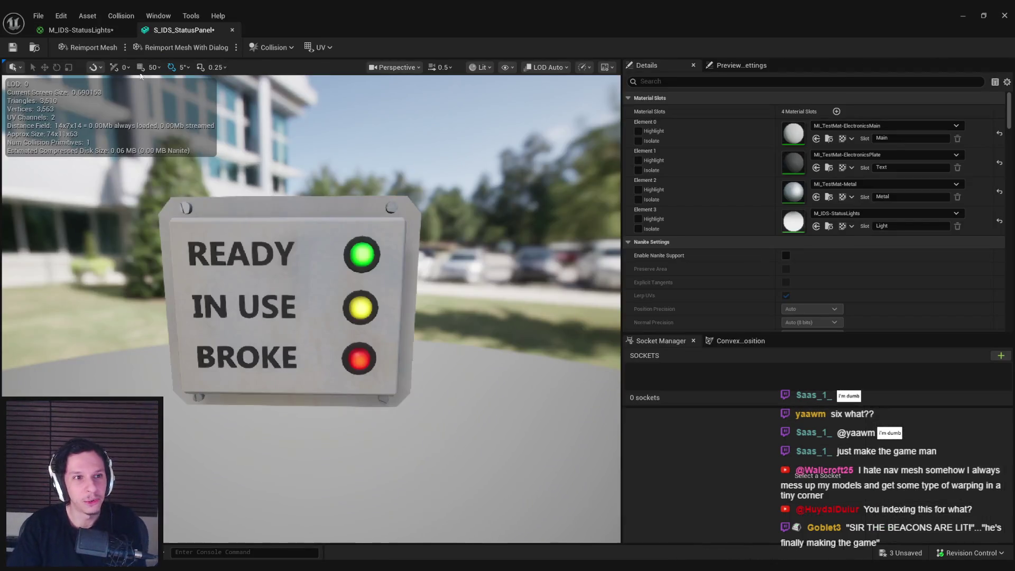
{"action": "left_click", "coordinate": [79, 30]}
{"action": "right_click_drag", "start_coordinate": [396, 209], "coordinate": [373, 203]}
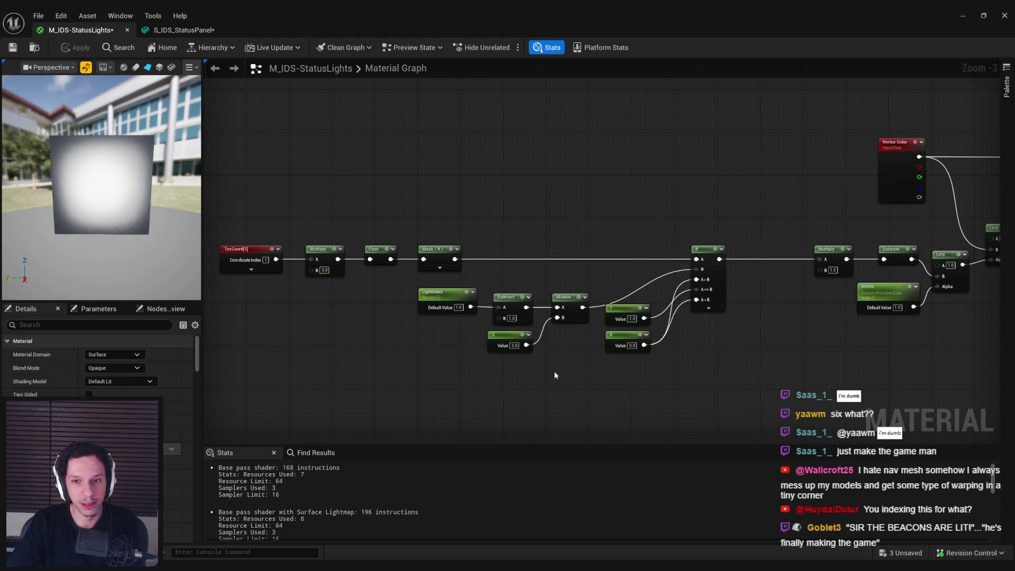
Delete the Multiply node before Saturate and wire the If output straight into Saturate.
{"action": "right_click_drag", "start_coordinate": [555, 374], "coordinate": [470, 359]}
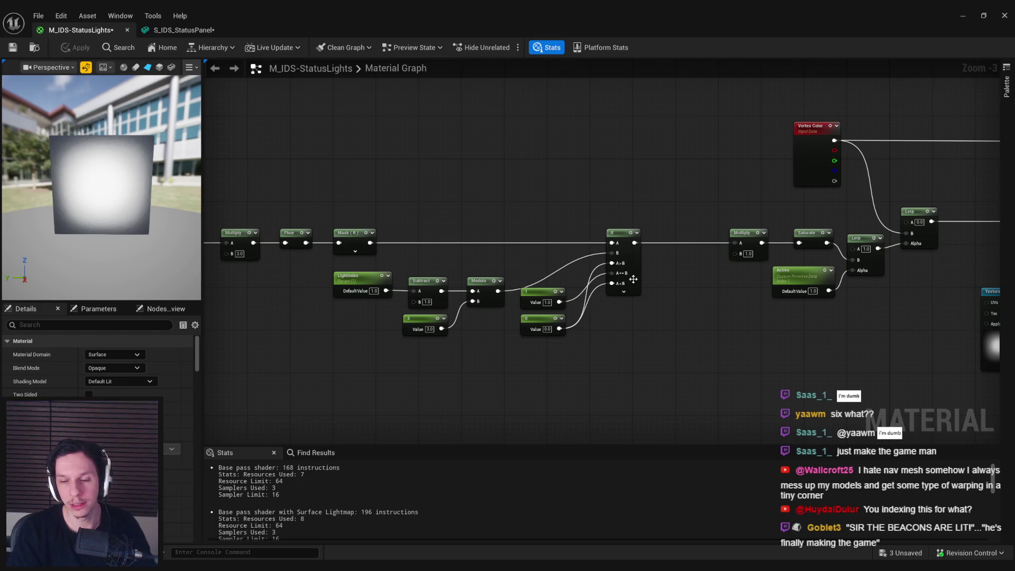
{"action": "right_click_drag", "start_coordinate": [714, 304], "coordinate": [680, 271]}
{"action": "left_click", "coordinate": [708, 200]}
{"action": "key", "text": "Delete"}
{"action": "left_click_drag", "start_coordinate": [602, 208], "coordinate": [765, 209]}
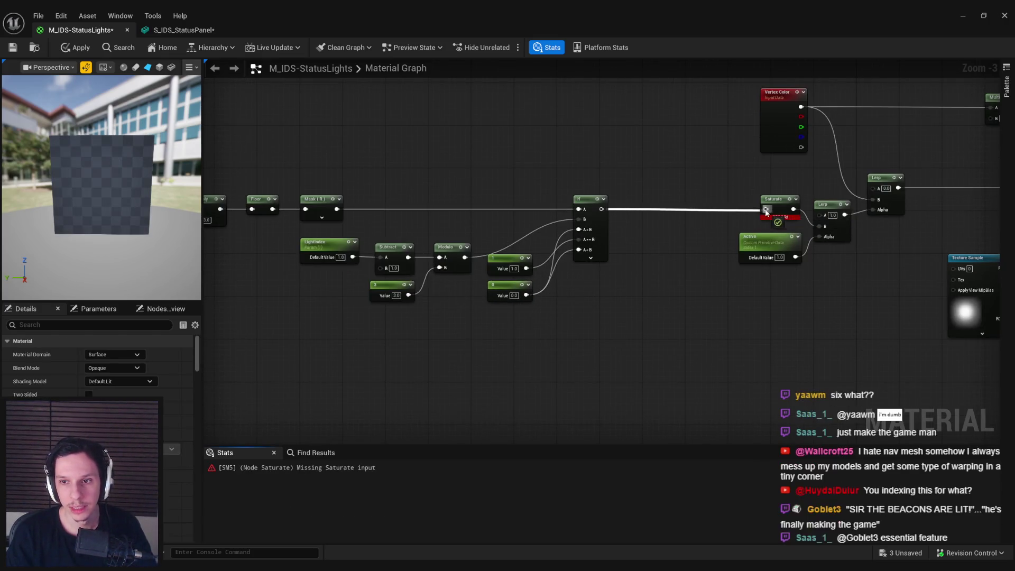
Shift the TexCoord-to-If node chain to the right and apply the material.
{"action": "right_click_drag", "start_coordinate": [601, 291], "coordinate": [693, 312]}
{"action": "left_click_drag", "start_coordinate": [709, 317], "coordinate": [179, 182]}
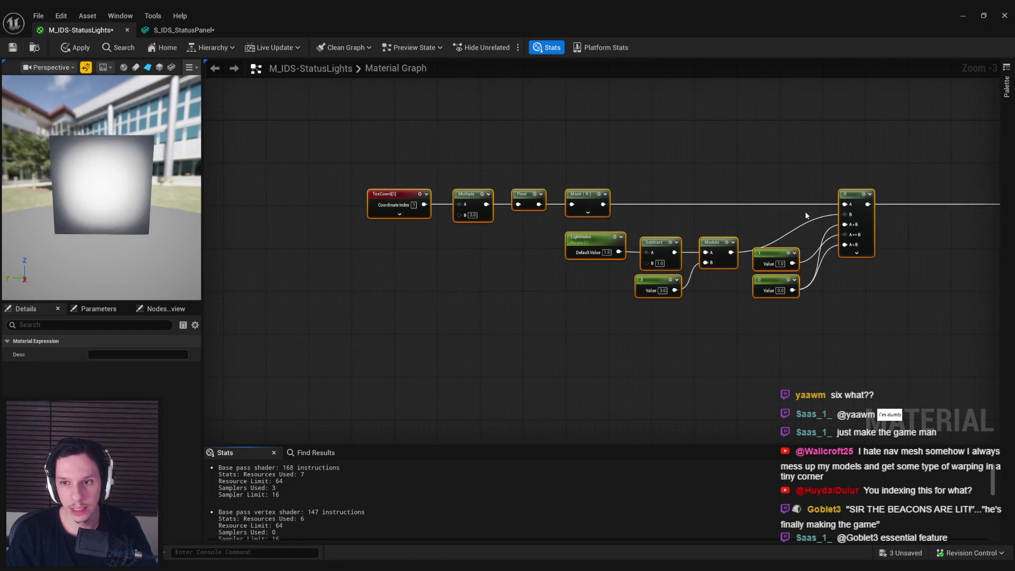
{"action": "right_click_drag", "start_coordinate": [753, 222], "coordinate": [534, 233]}
{"action": "left_click_drag", "start_coordinate": [533, 232], "coordinate": [623, 233]}
{"action": "left_click", "coordinate": [642, 286]}
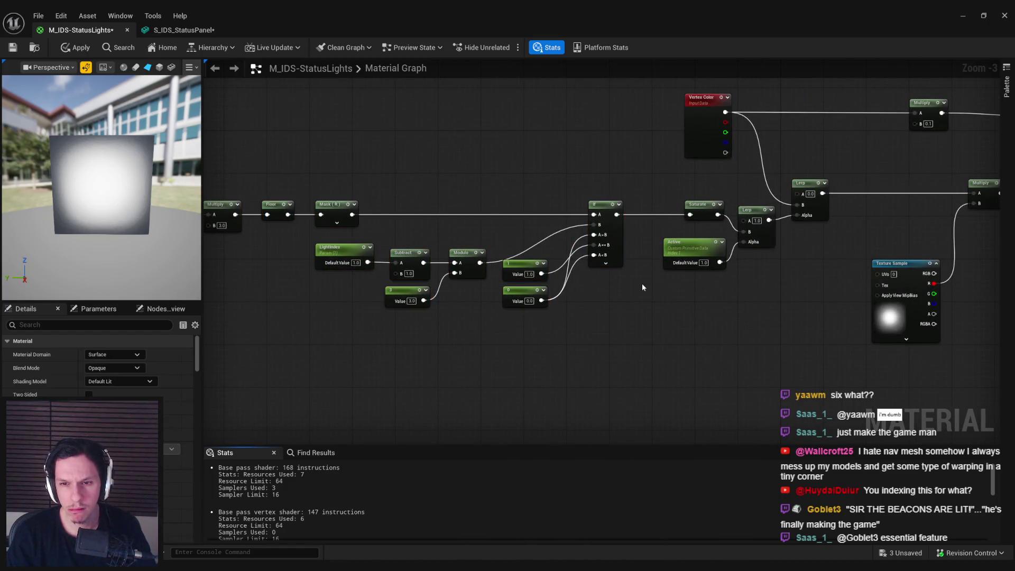
{"action": "left_click", "coordinate": [80, 49]}
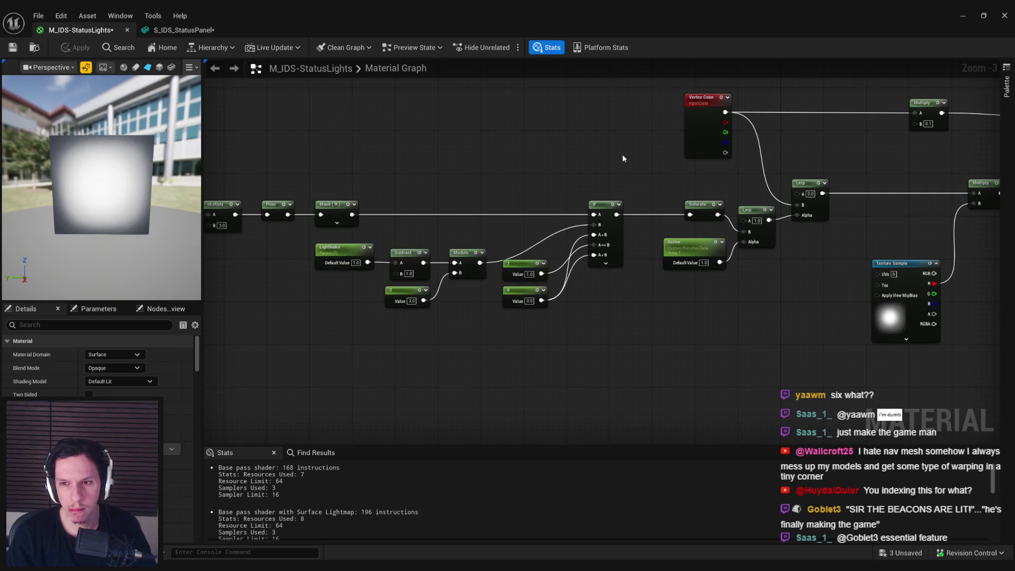
Save M_IDS-StatusLights and browse up to the Objects folder in the level.
{"action": "right_click_drag", "start_coordinate": [611, 163], "coordinate": [373, 196]}
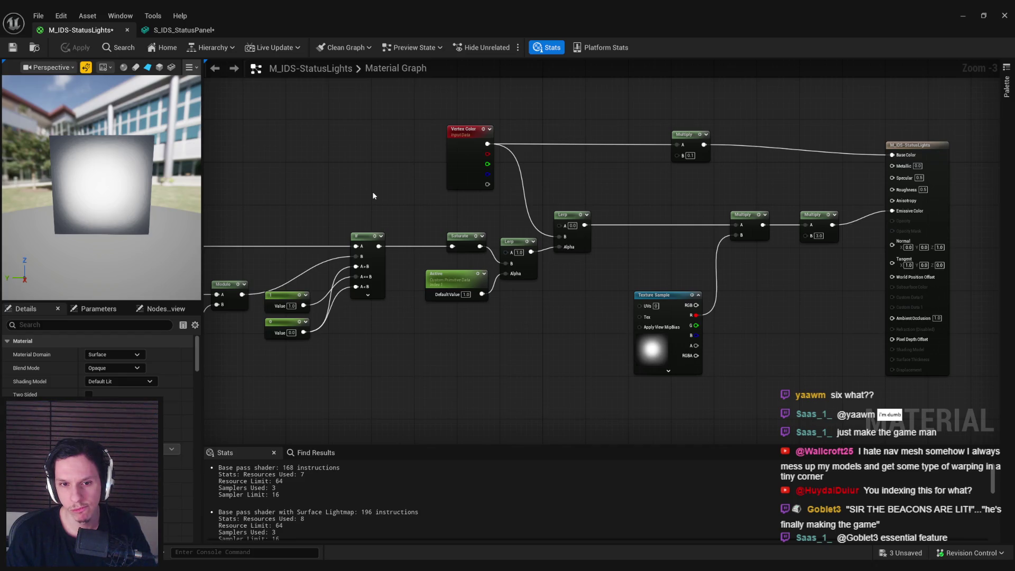
{"action": "key", "text": "ctrl+s"}
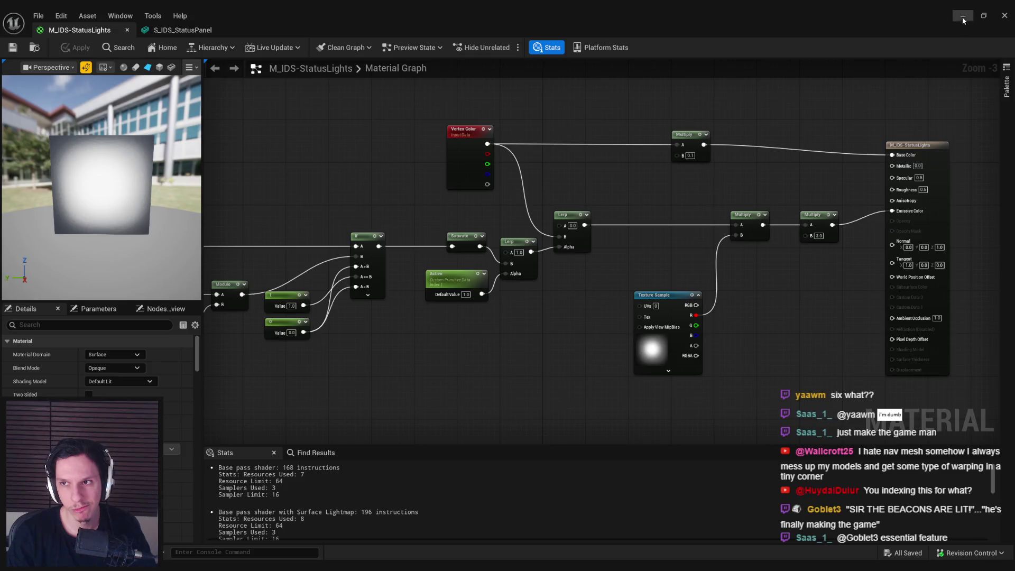
{"action": "left_click", "coordinate": [962, 16]}
{"action": "left_click", "coordinate": [465, 259]}
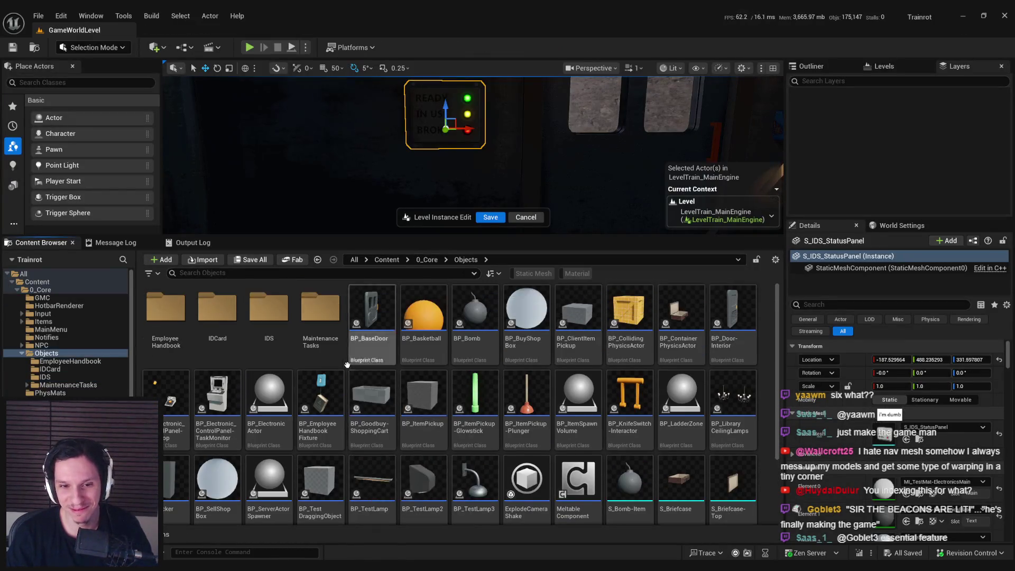
Open M_FuseboxLightGrid from the MaintenanceTasks folder to inspect its red Constant node.
{"action": "double_click", "coordinate": [320, 309]}
{"action": "double_click", "coordinate": [252, 412]}
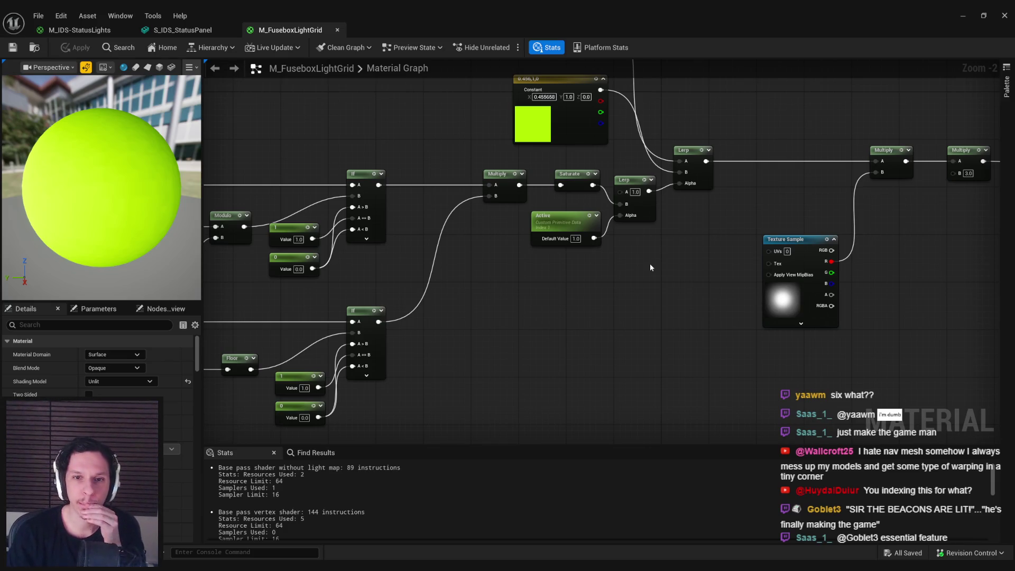
{"action": "scroll", "coordinate": [512, 282], "scroll_direction": "down", "scroll_amount": 1}
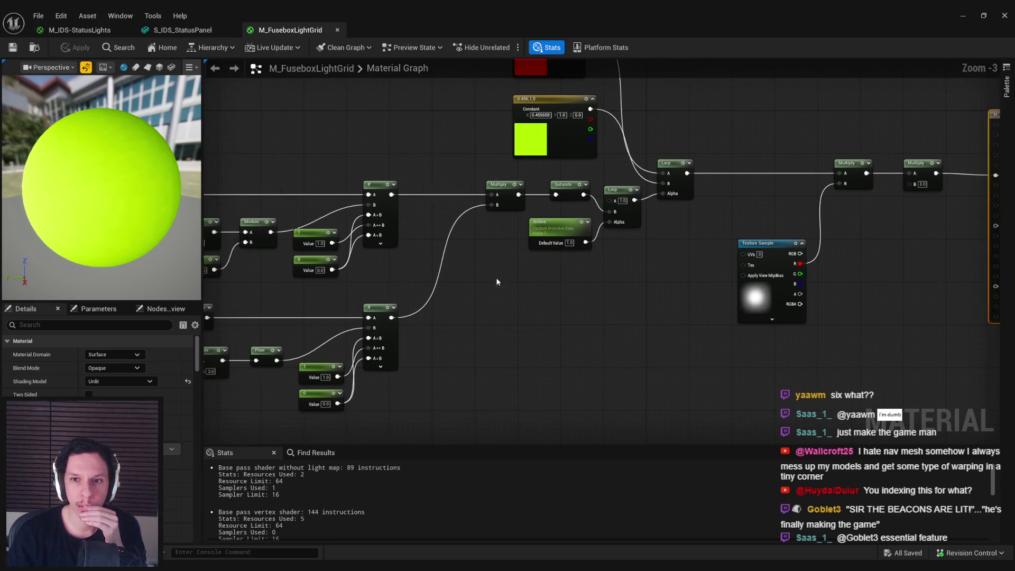
{"action": "right_click_drag", "start_coordinate": [488, 282], "coordinate": [482, 346]}
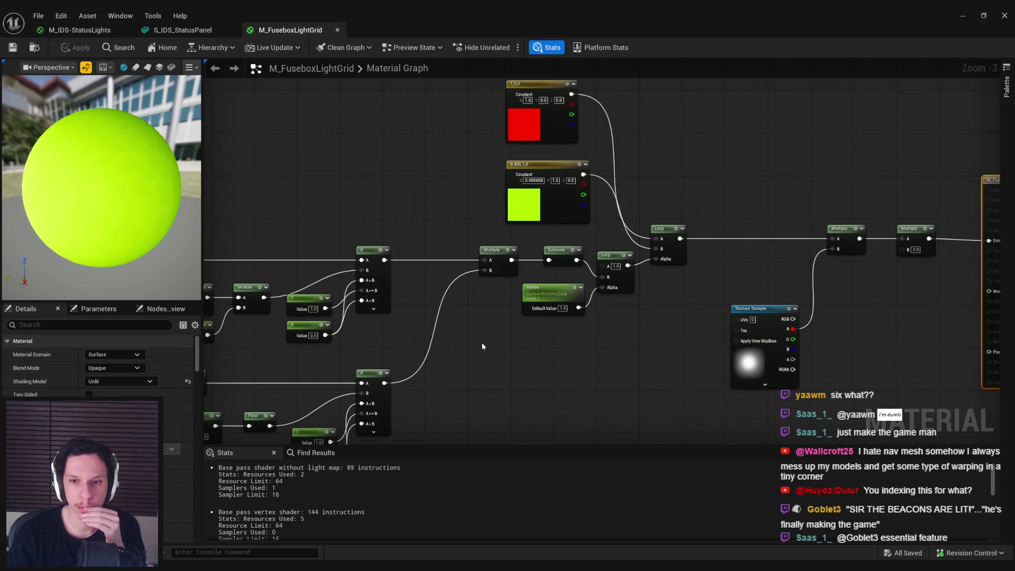
In M_IDS-StatusLights, delete Active and the second Lerp, wiring Saturate into the Lerp Alpha.
{"action": "left_click", "coordinate": [169, 31]}
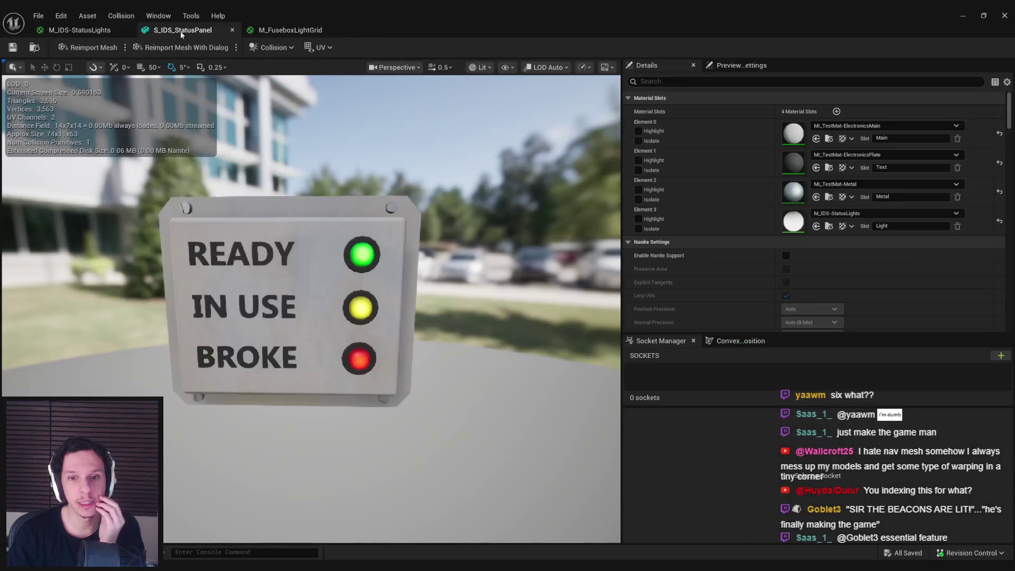
{"action": "left_click", "coordinate": [79, 35]}
{"action": "left_click_drag", "start_coordinate": [527, 310], "coordinate": [463, 274]}
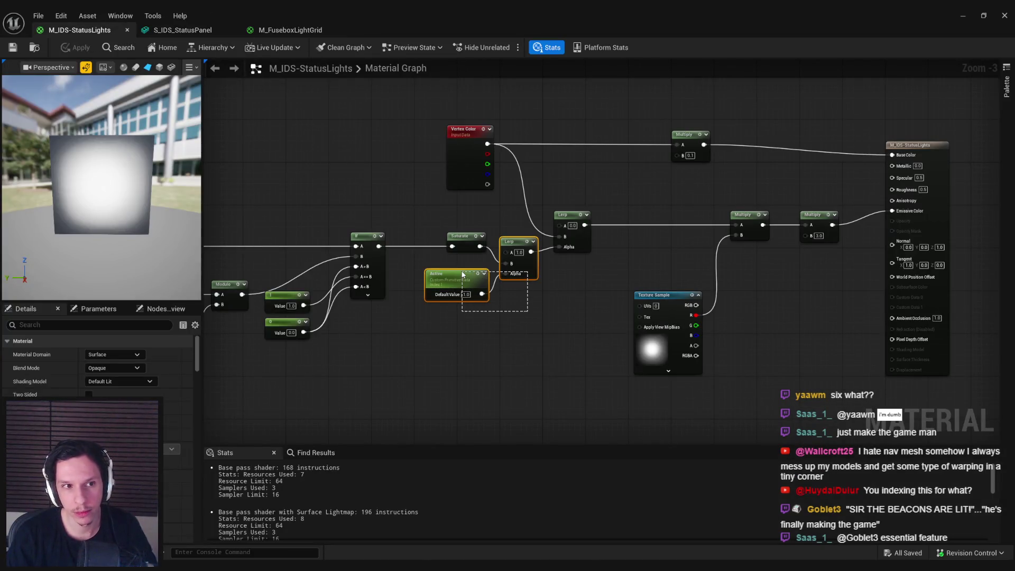
{"action": "left_click_drag", "start_coordinate": [462, 256], "coordinate": [559, 246]}
{"action": "key", "text": "Delete"}
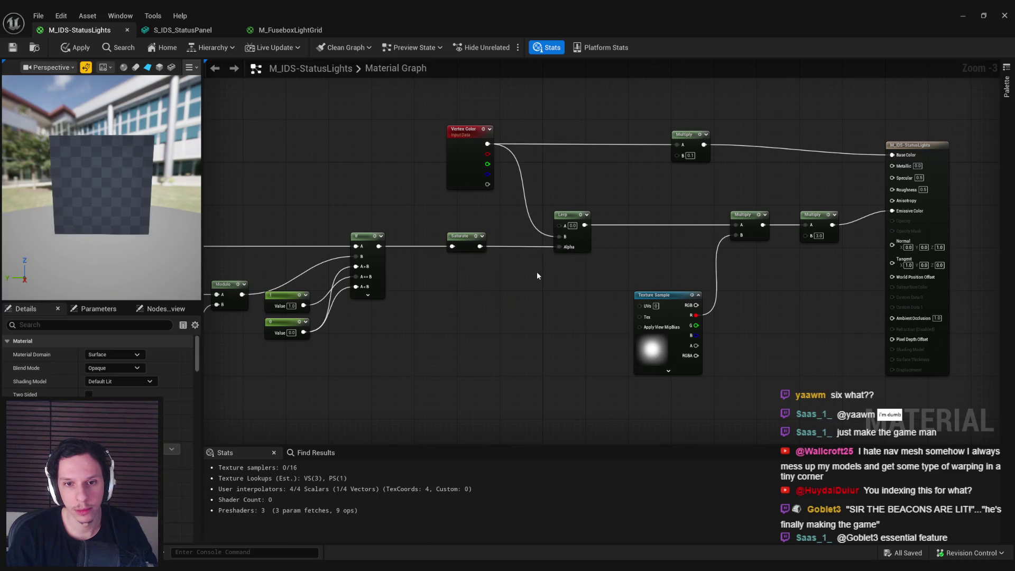
Shift the Mask-to-If and TexCoord-to-If node chains right and apply the material.
{"action": "right_click_drag", "start_coordinate": [537, 276], "coordinate": [724, 265]}
{"action": "scroll", "coordinate": [724, 264], "scroll_direction": "down", "scroll_amount": 1}
{"action": "left_click_drag", "start_coordinate": [677, 336], "coordinate": [236, 219]}
{"action": "scroll", "coordinate": [675, 241], "scroll_direction": "up", "scroll_amount": 2}
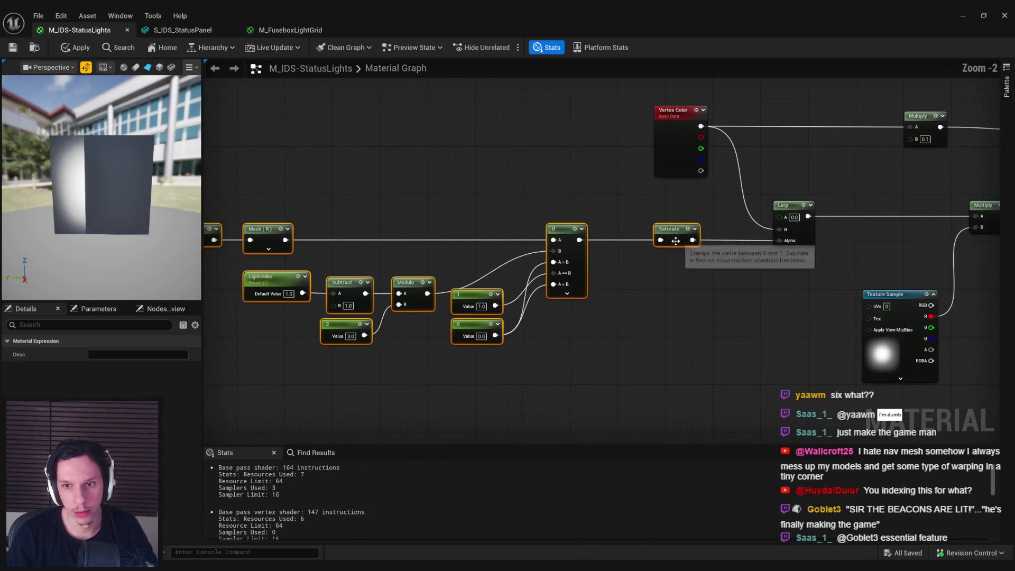
{"action": "left_click_drag", "start_coordinate": [676, 241], "coordinate": [717, 243]}
{"action": "right_click_drag", "start_coordinate": [619, 367], "coordinate": [771, 363]}
{"action": "mouse_move", "coordinate": [771, 363]}
{"action": "left_mouse_down"}
{"action": "mouse_move", "coordinate": [646, 317]}
{"action": "mouse_move", "coordinate": [272, 220]}
{"action": "left_mouse_up"}
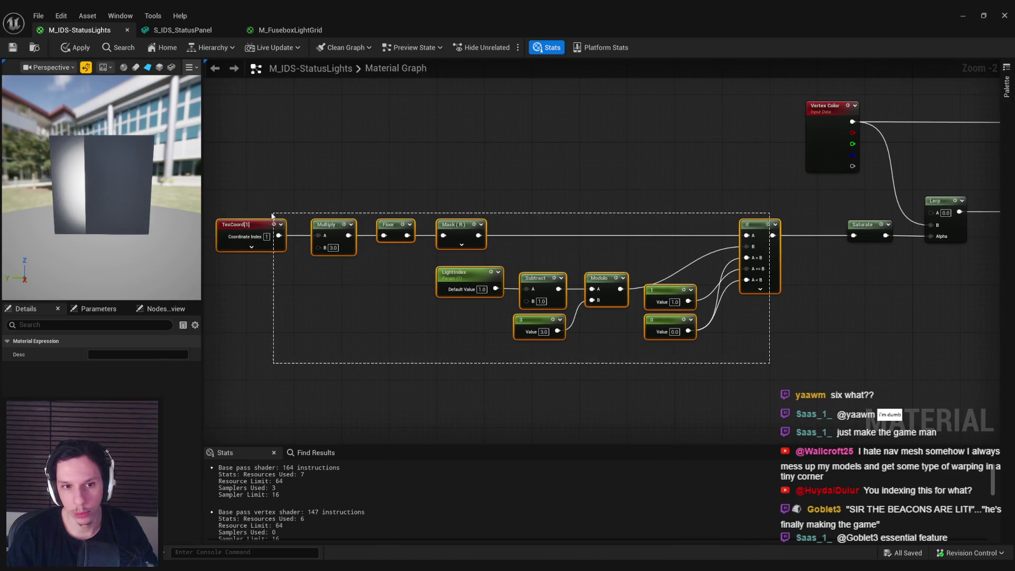
{"action": "left_click_drag", "start_coordinate": [779, 275], "coordinate": [803, 276]}
{"action": "left_click", "coordinate": [809, 276]}
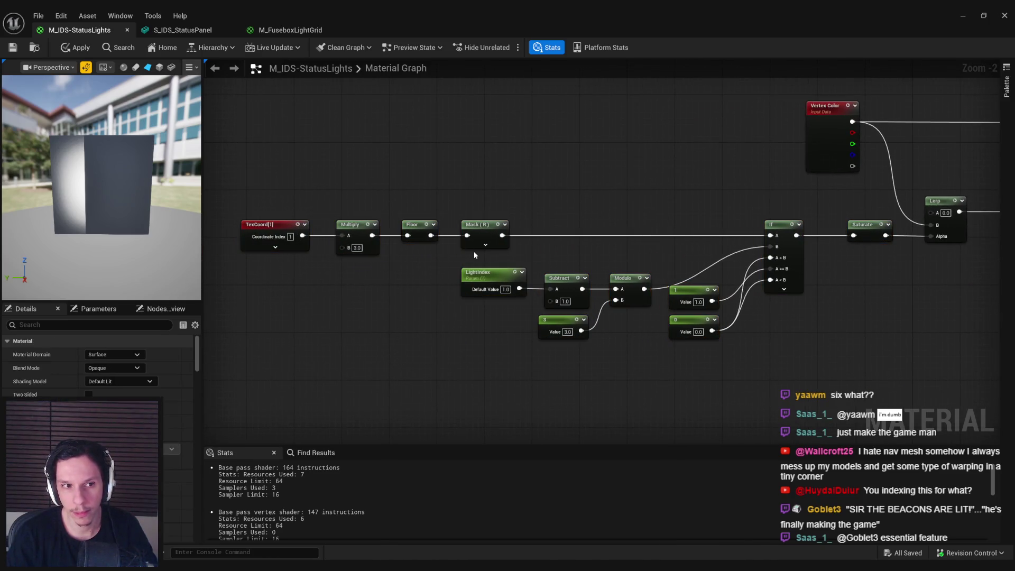
{"action": "left_click", "coordinate": [83, 51]}
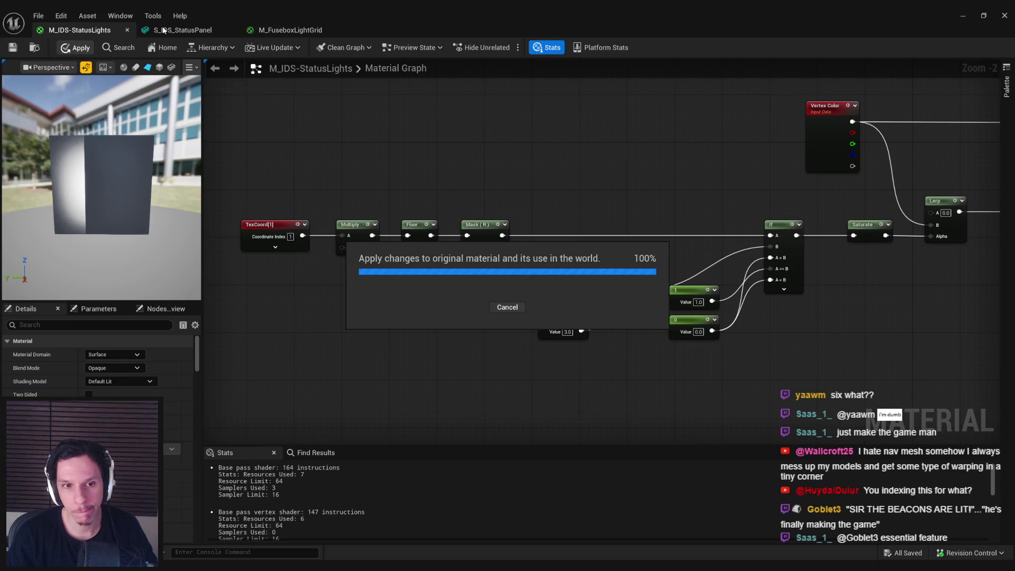
Lower the material's Roughness from 0.5 to 0.2 and apply.
{"action": "right_click_drag", "start_coordinate": [662, 181], "coordinate": [278, 179]}
{"action": "left_click", "coordinate": [202, 32]}
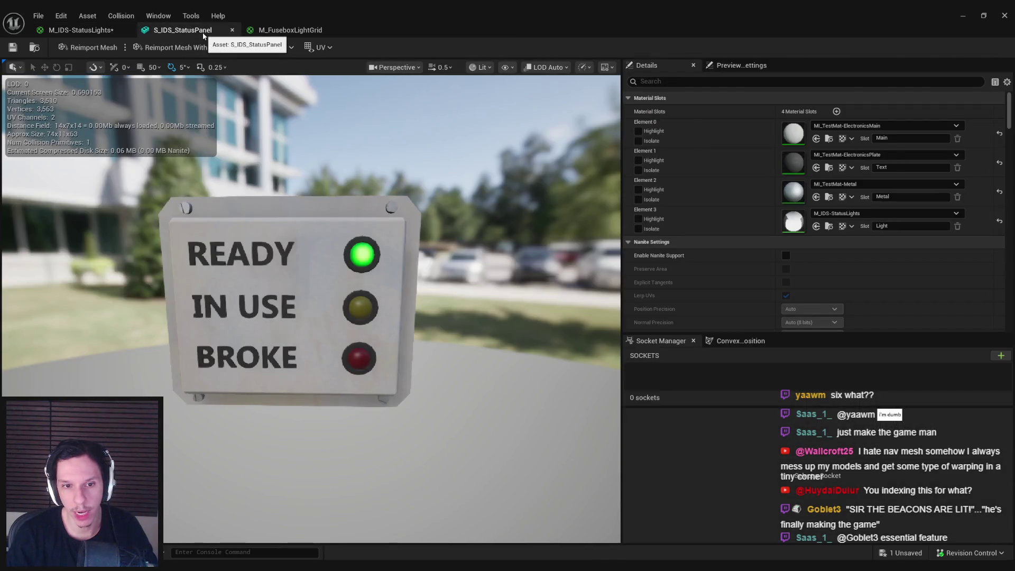
{"action": "left_click", "coordinate": [79, 31]}
{"action": "scroll", "coordinate": [693, 204], "scroll_direction": "up", "scroll_amount": 2}
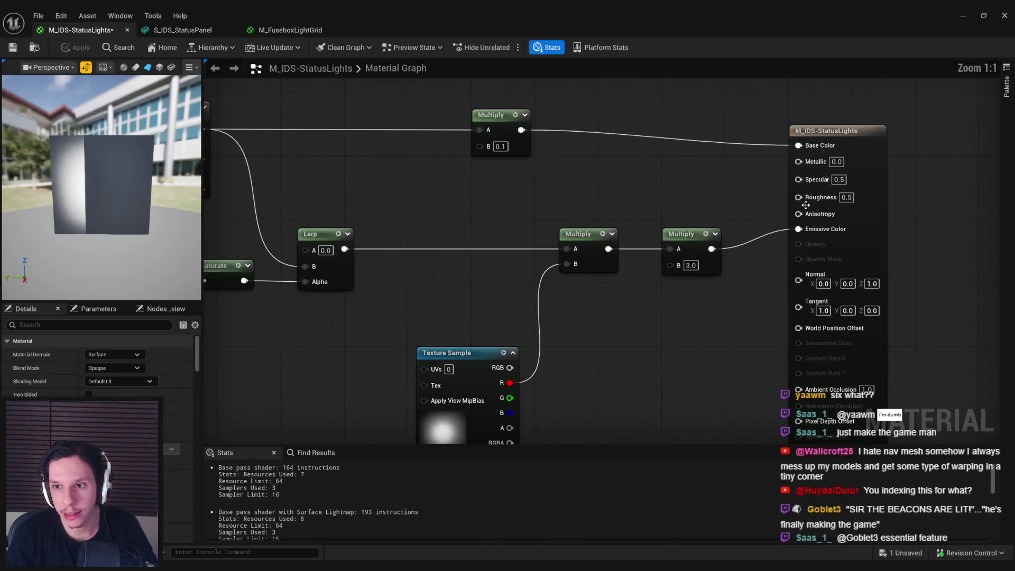
{"action": "left_click_drag", "start_coordinate": [848, 198], "coordinate": [837, 198]}
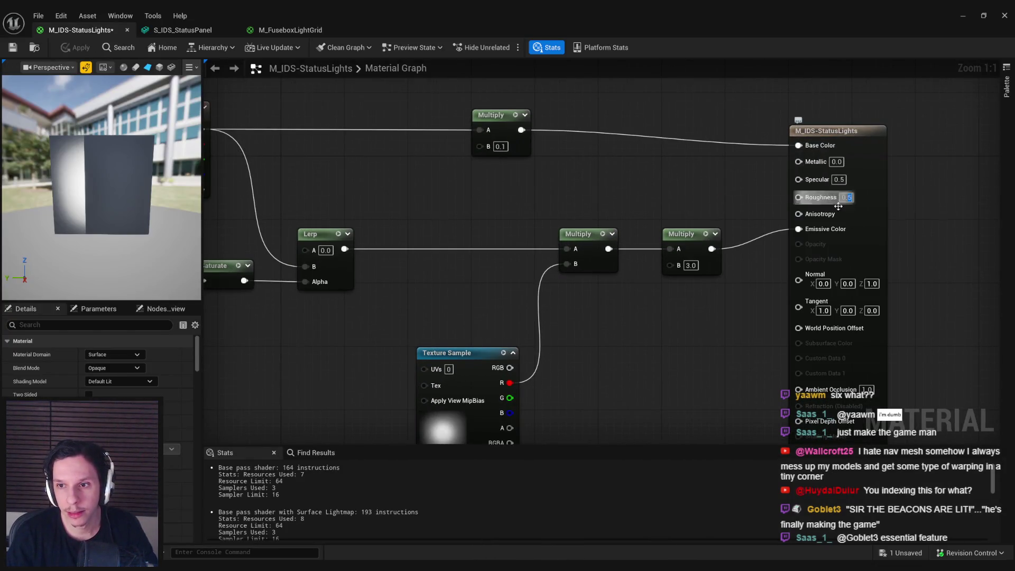
{"action": "type", "text": "0.2"}
{"action": "left_click", "coordinate": [68, 49]}
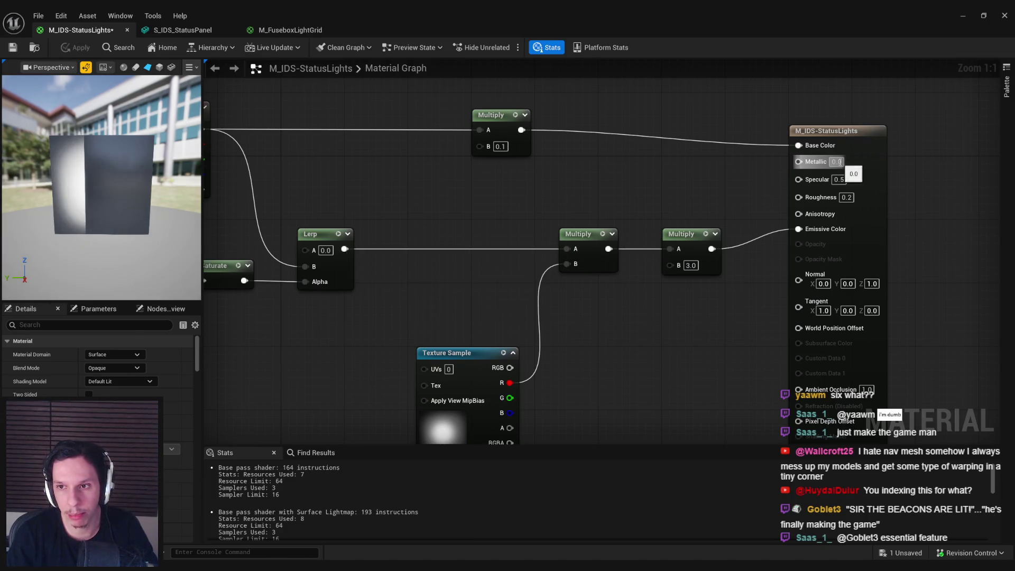
Set Metallic to 0.5, apply, and preview the status panel.
{"action": "type", "text": "0.5"}
{"action": "key", "text": "Return"}
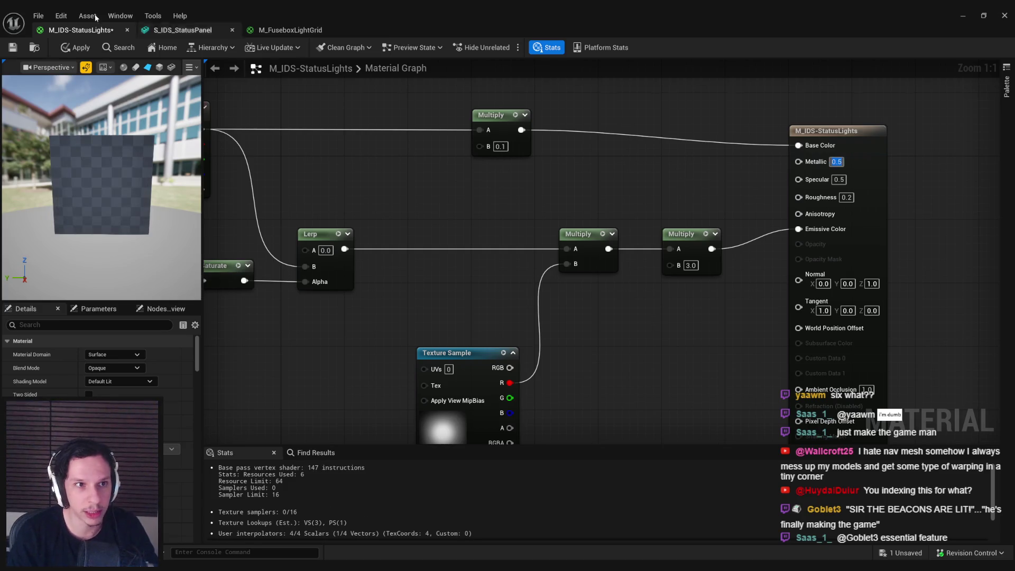
{"action": "left_click", "coordinate": [74, 49]}
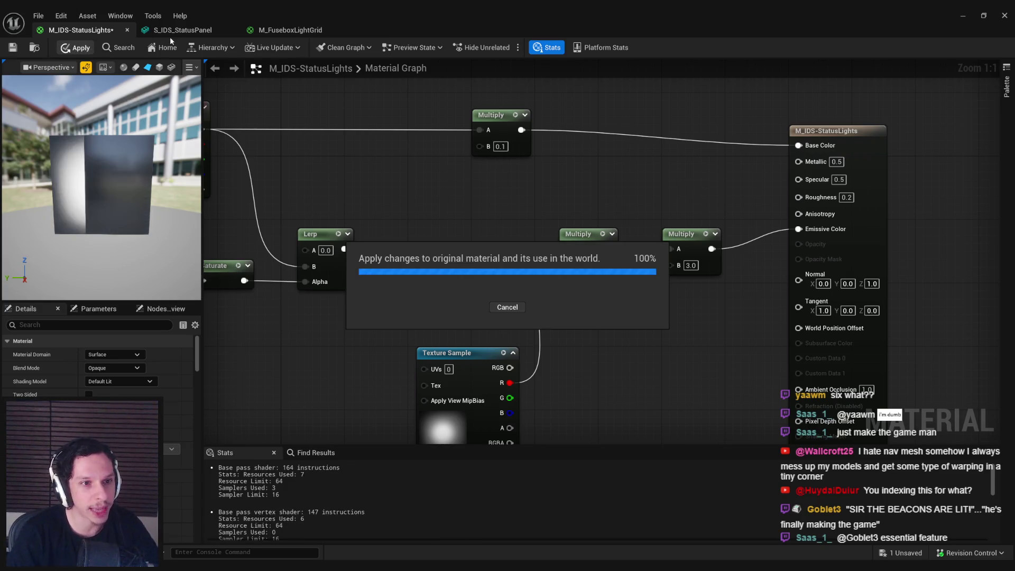
{"action": "left_click", "coordinate": [199, 30]}
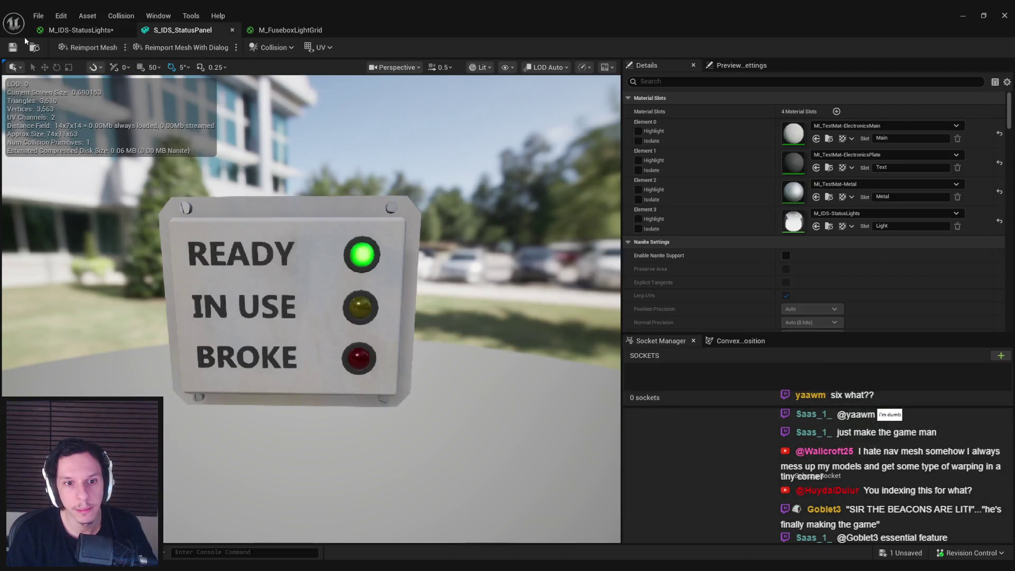
{"action": "left_click", "coordinate": [79, 34]}
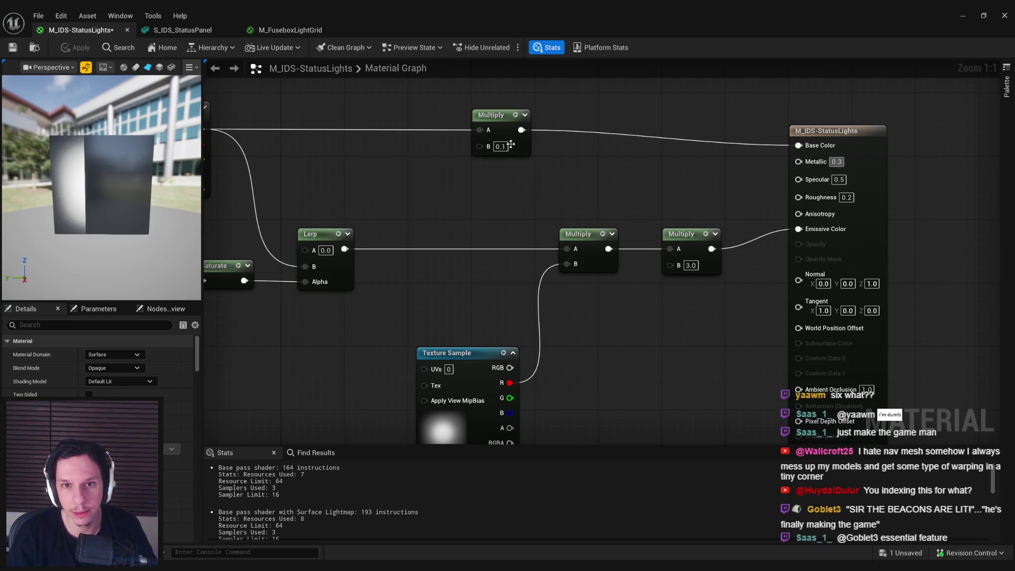
Dim the base colour by setting Multiply B to 0.05, apply, and check the panel.
{"action": "left_click", "coordinate": [502, 147]}
{"action": "type", "text": "0.05"}
{"action": "key", "text": "Return"}
{"action": "left_click", "coordinate": [80, 48]}
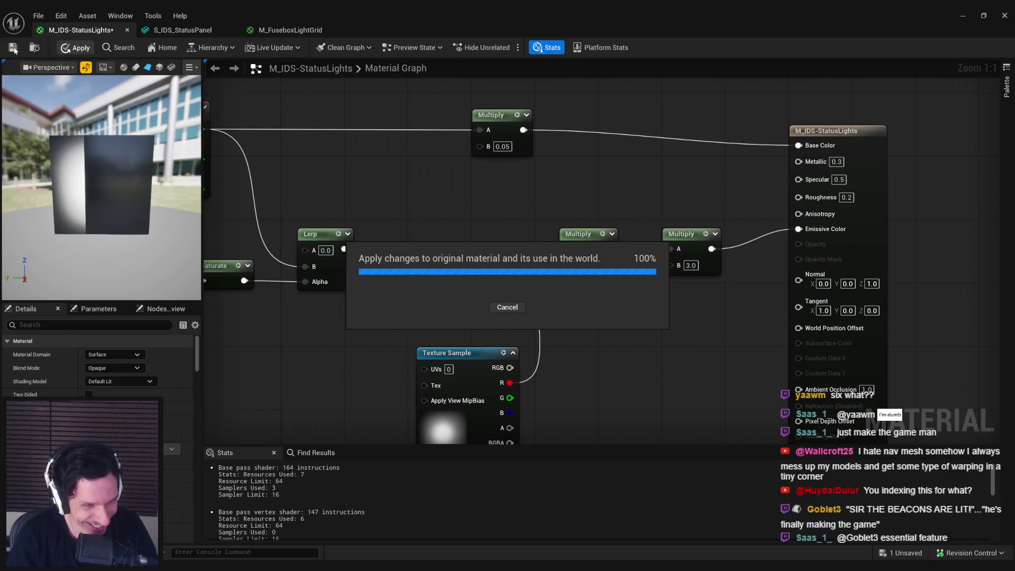
{"action": "left_click", "coordinate": [180, 30]}
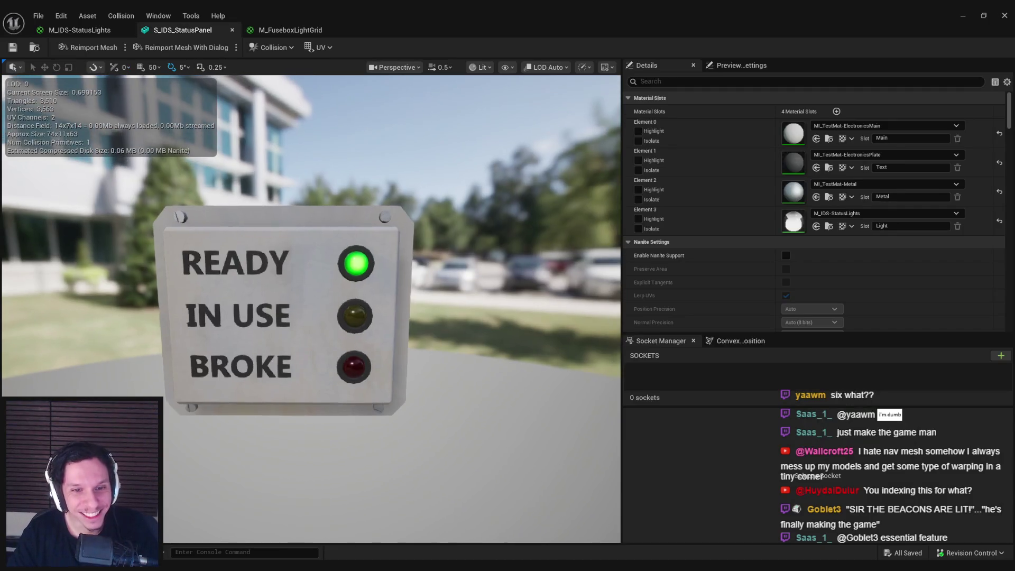
{"action": "left_click", "coordinate": [961, 15]}
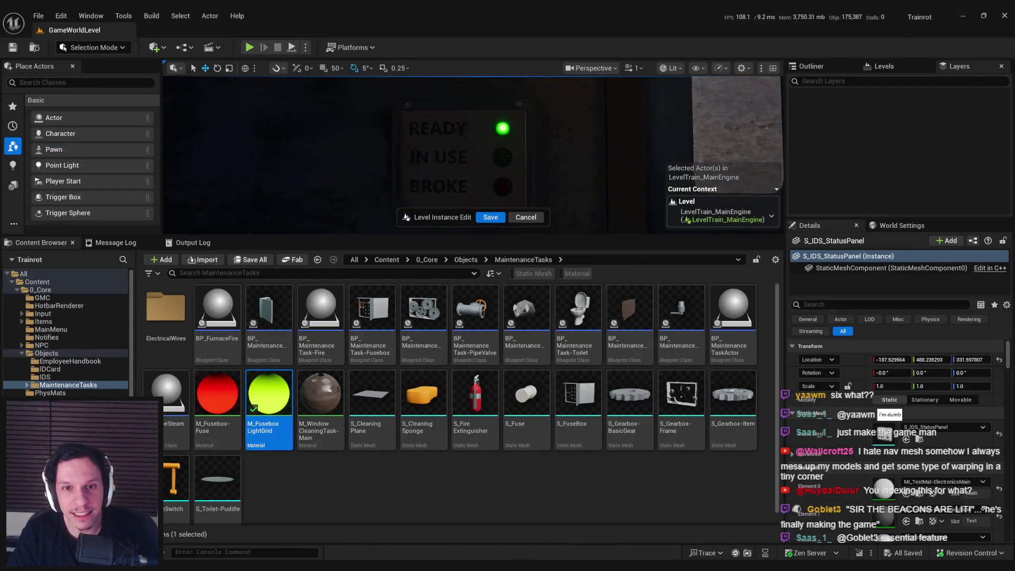
Save the level instance edit, maximize the viewport and start Play in Editor.
{"action": "left_click", "coordinate": [490, 217]}
{"action": "key", "text": "F11"}
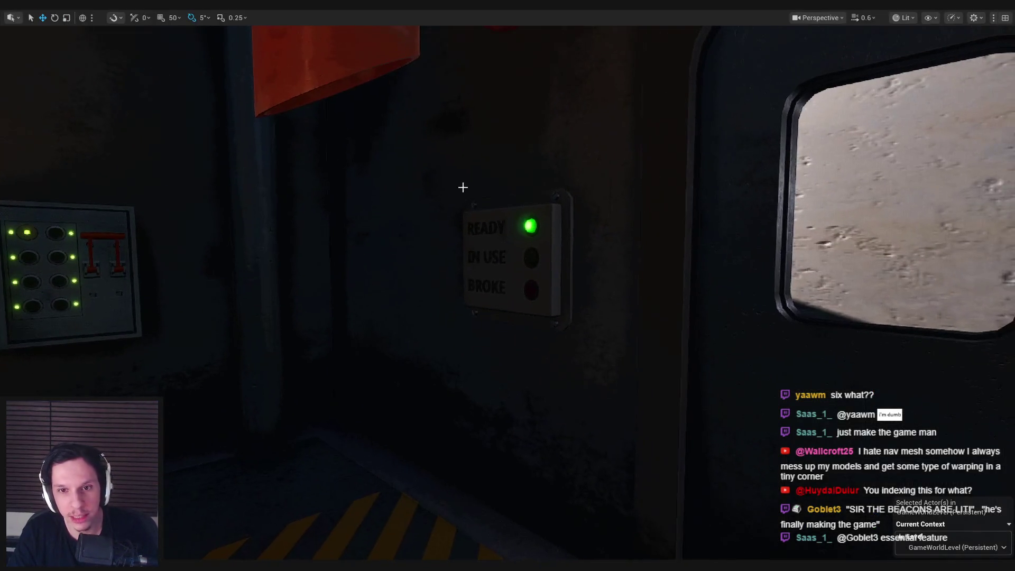
{"action": "key", "text": "alt+p"}
Walk toward and away from the train wall status panel to confirm only READY glows green.
{"action": "key", "text": "w"}
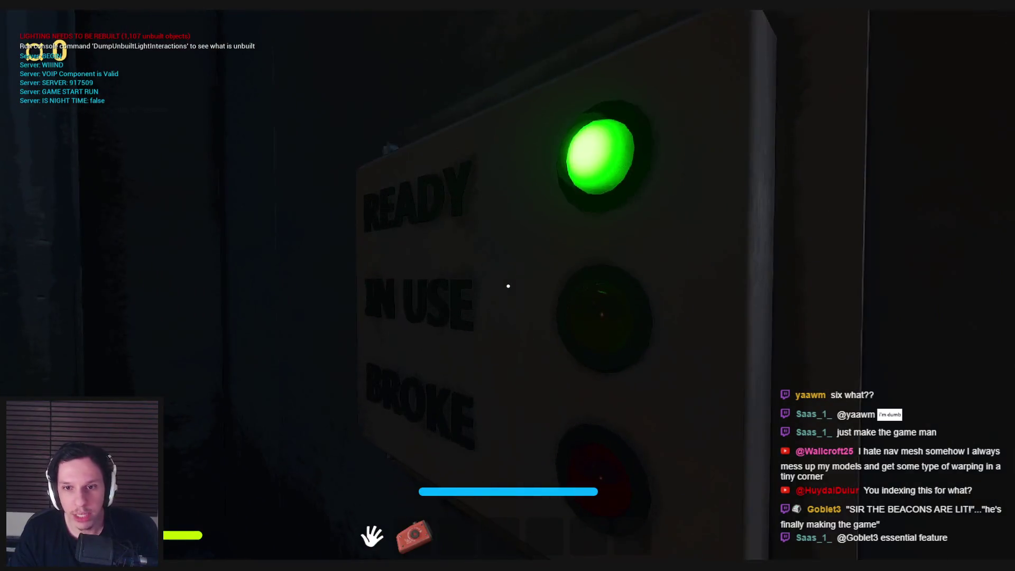
{"action": "key", "text": "s"}
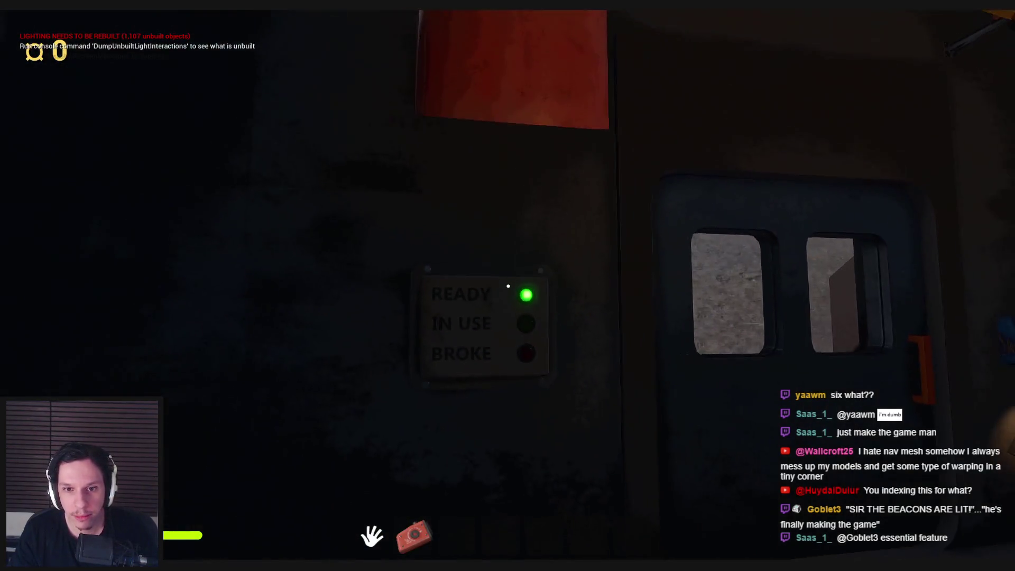
{"action": "key", "text": "w"}
{"action": "key", "text": "s"}
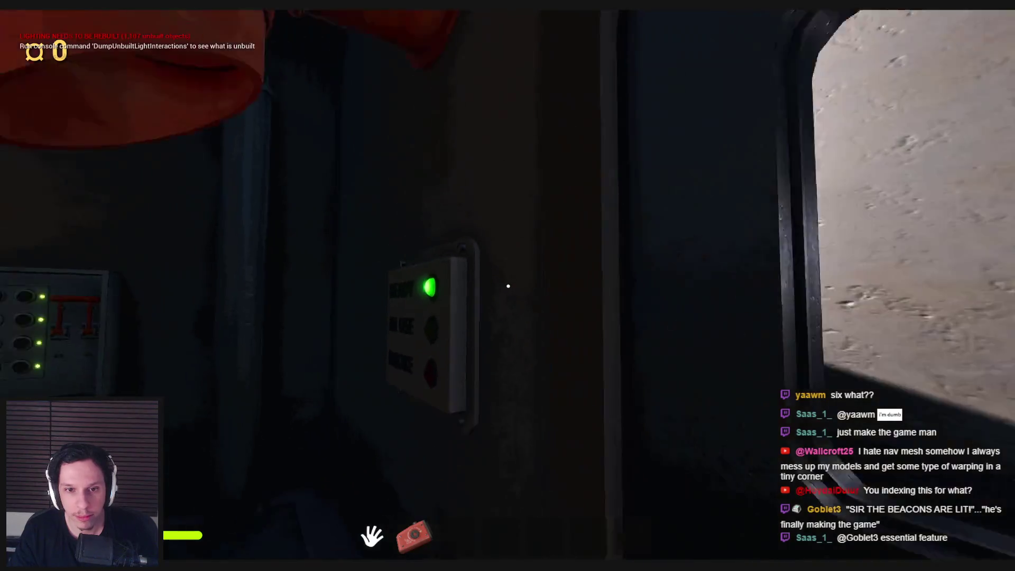
{"action": "key", "text": "w"}
{"action": "key", "text": "s"}
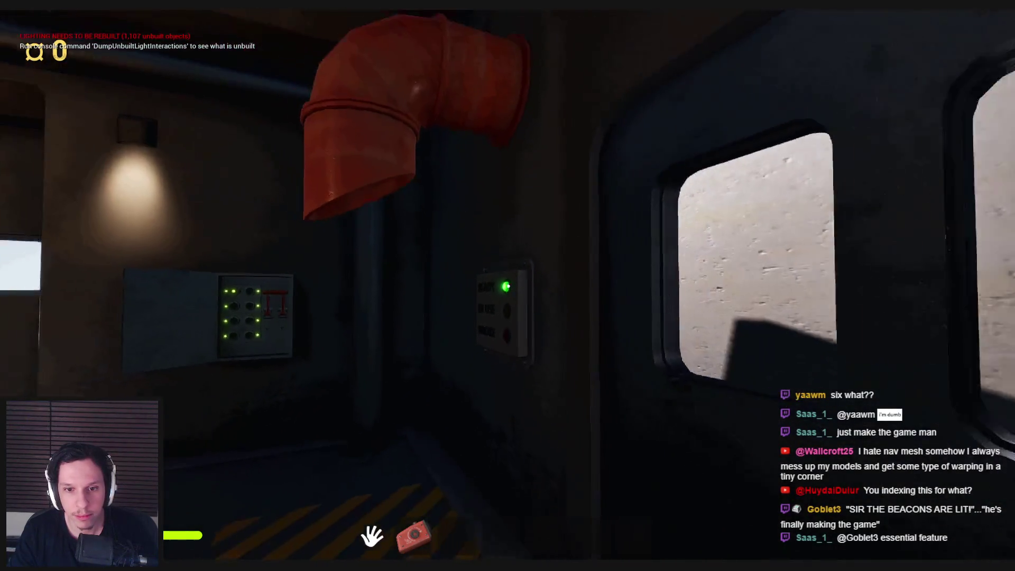
{"action": "key", "text": "w"}
{"action": "key", "text": "s"}
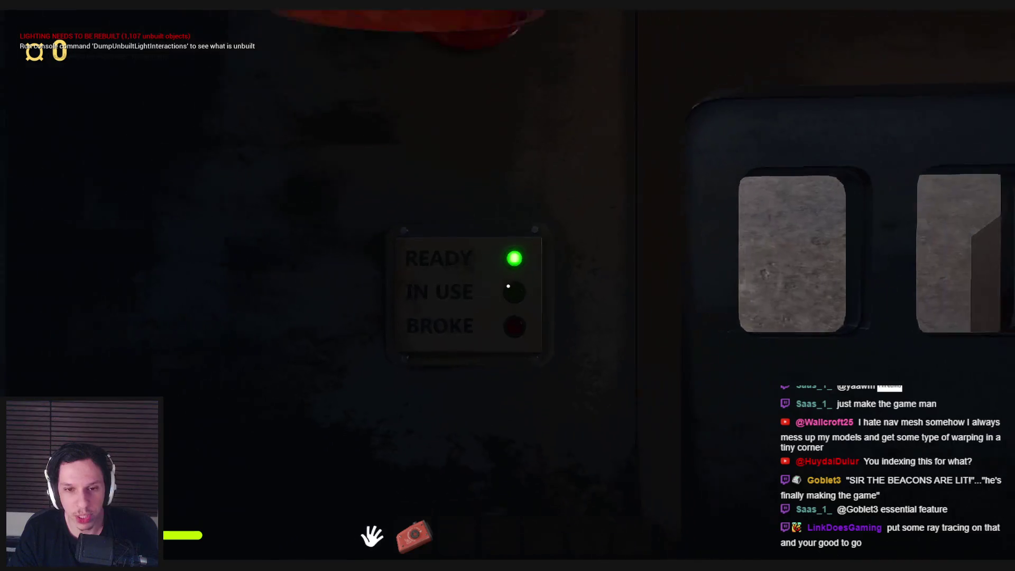
{"action": "key", "text": "w"}
{"action": "key", "text": "s"}
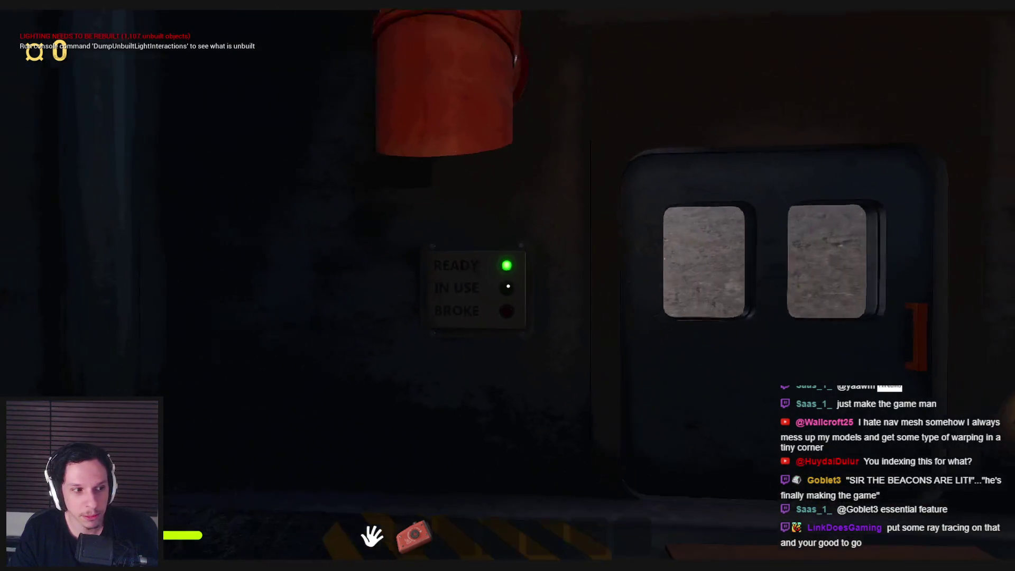
{"action": "key", "text": "w"}
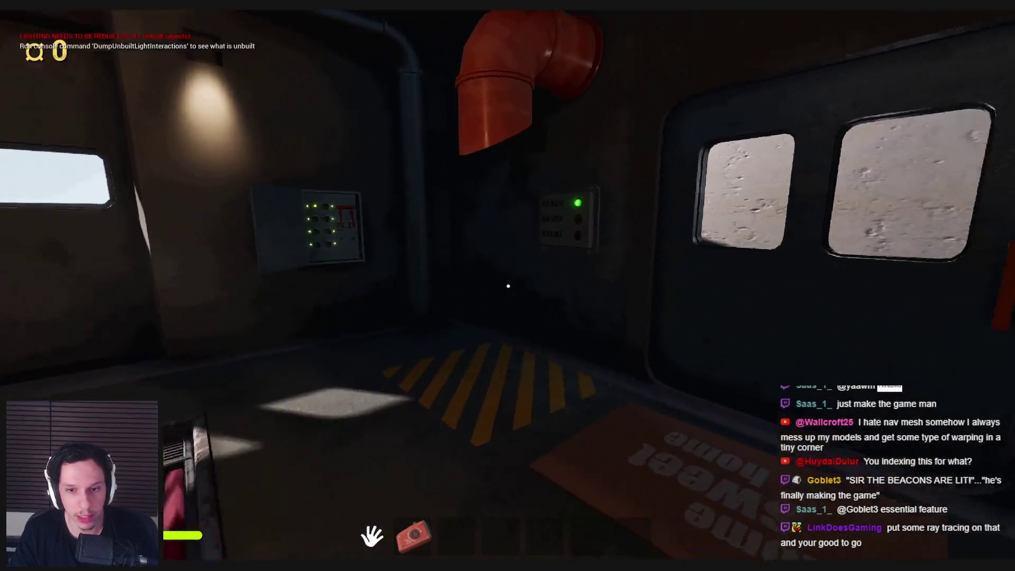
{"action": "key", "text": "w"}
{"action": "key", "text": "s"}
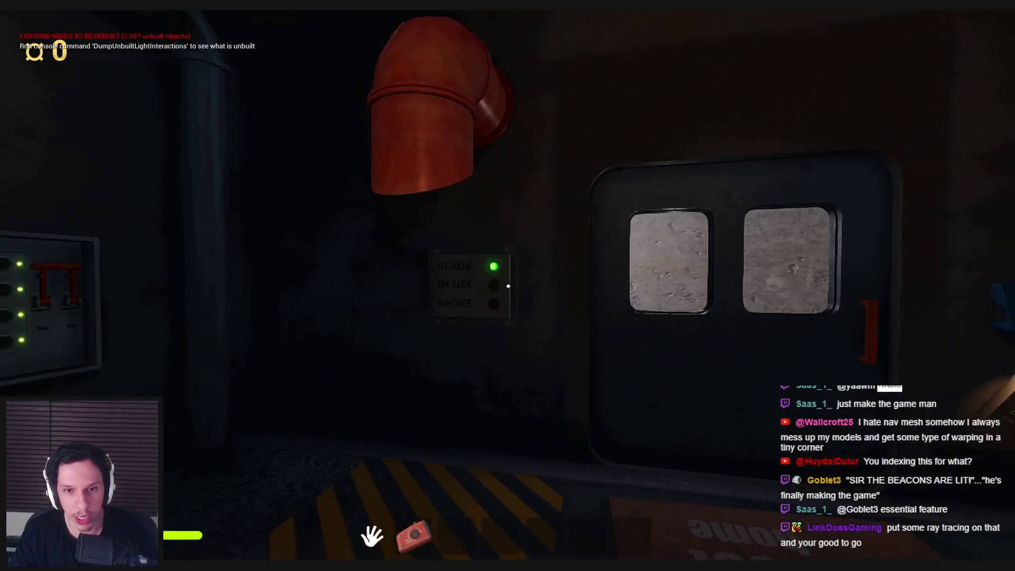
{"action": "key", "text": "w"}
{"action": "key", "text": "w"}
{"action": "key", "text": "s"}
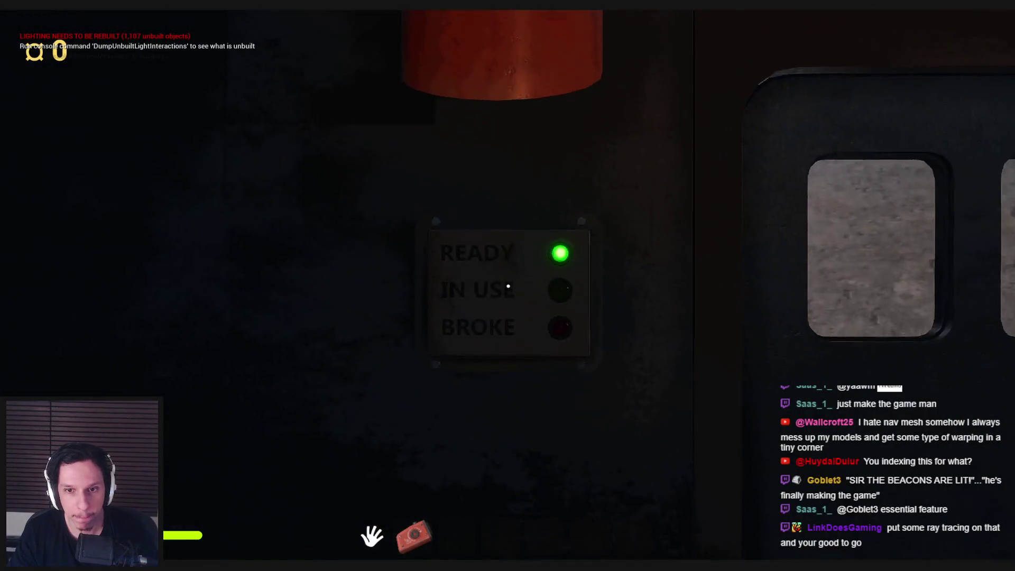
{"action": "key", "text": "w"}
{"action": "key", "text": "s"}
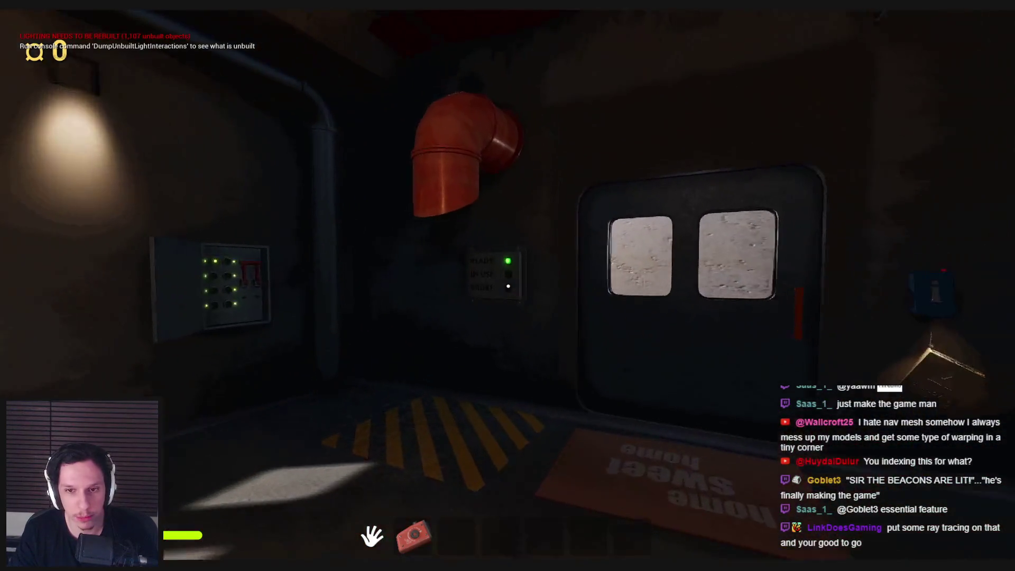
{"action": "key", "text": "w"}
{"action": "key", "text": "w"}
{"action": "key", "text": "s"}
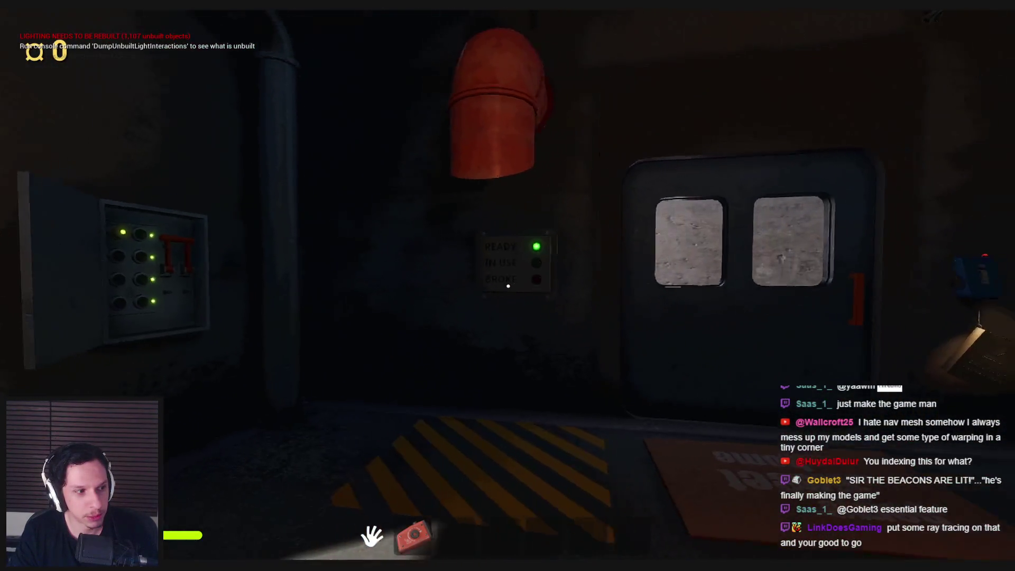
{"action": "key", "text": "s"}
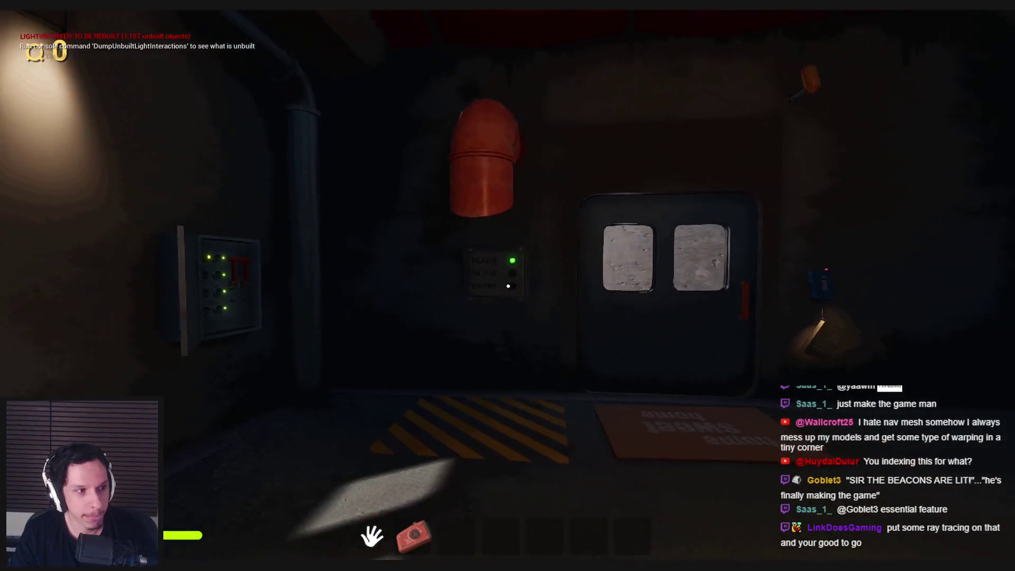
{"action": "key", "text": "w"}
{"action": "key", "text": "s"}
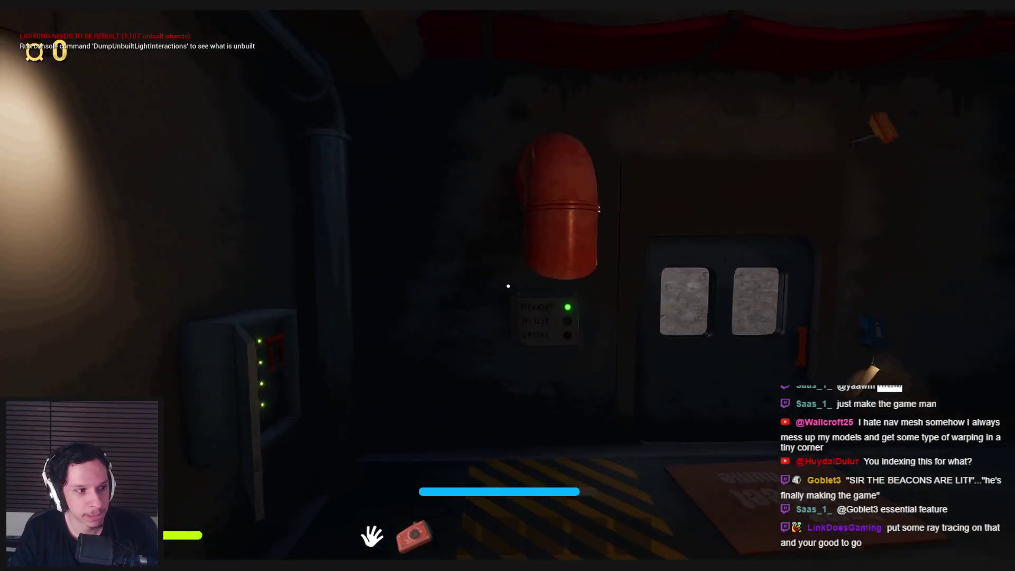
{"action": "key", "text": "w"}
{"action": "key", "text": "s"}
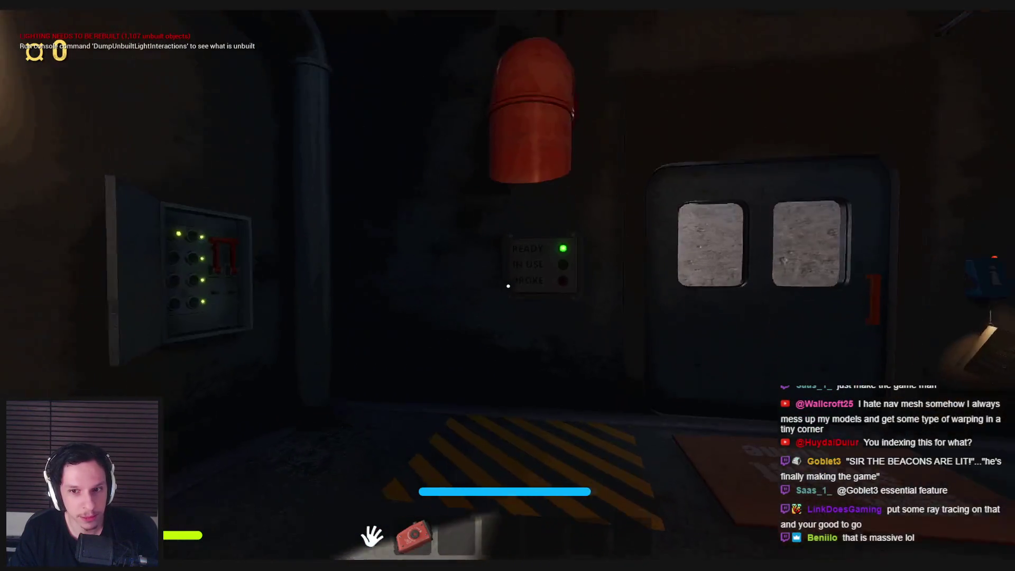
{"action": "key", "text": "w"}
{"action": "key", "text": "w"}
{"action": "key", "text": "s"}
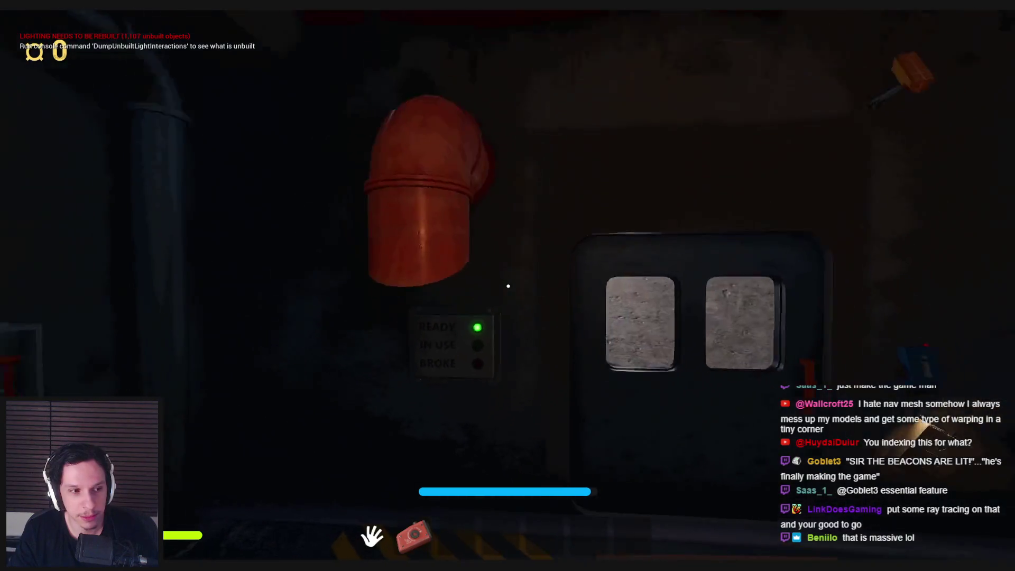
{"action": "key", "text": "w"}
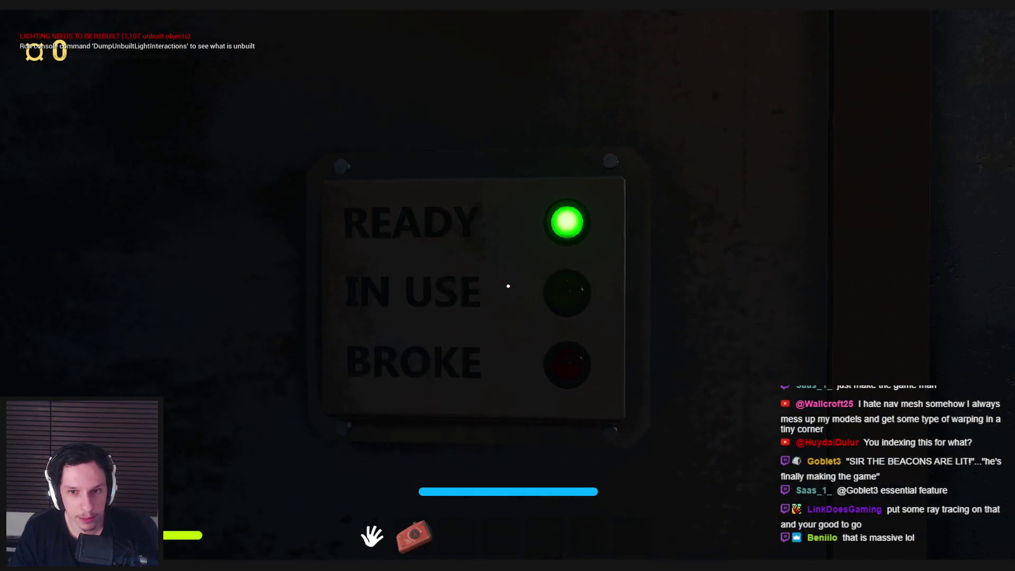
{"action": "key", "text": "s"}
{"action": "key", "text": "a"}
{"action": "key", "text": "w"}
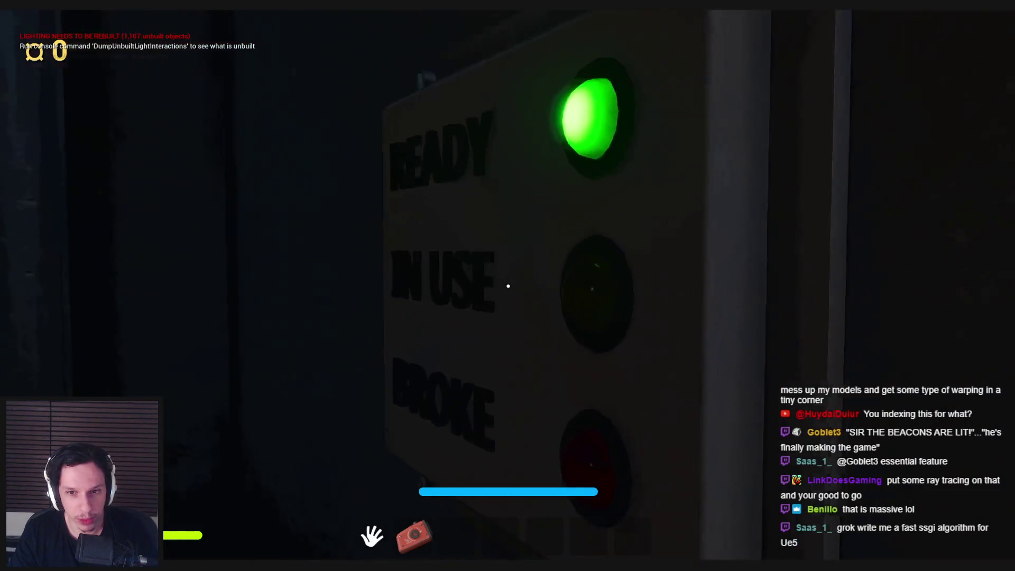
{"action": "key", "text": "s"}
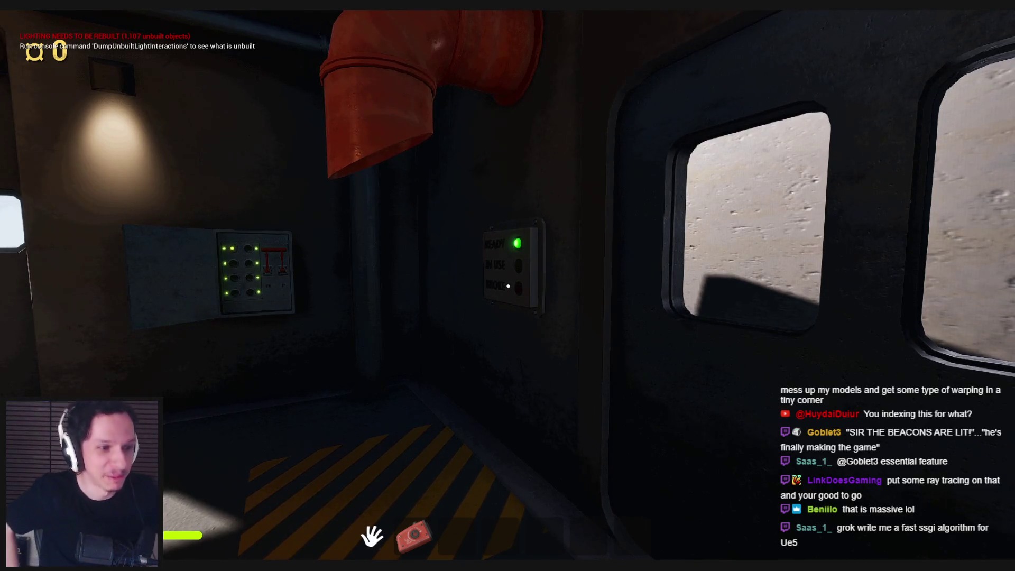
{"action": "key", "text": "w"}
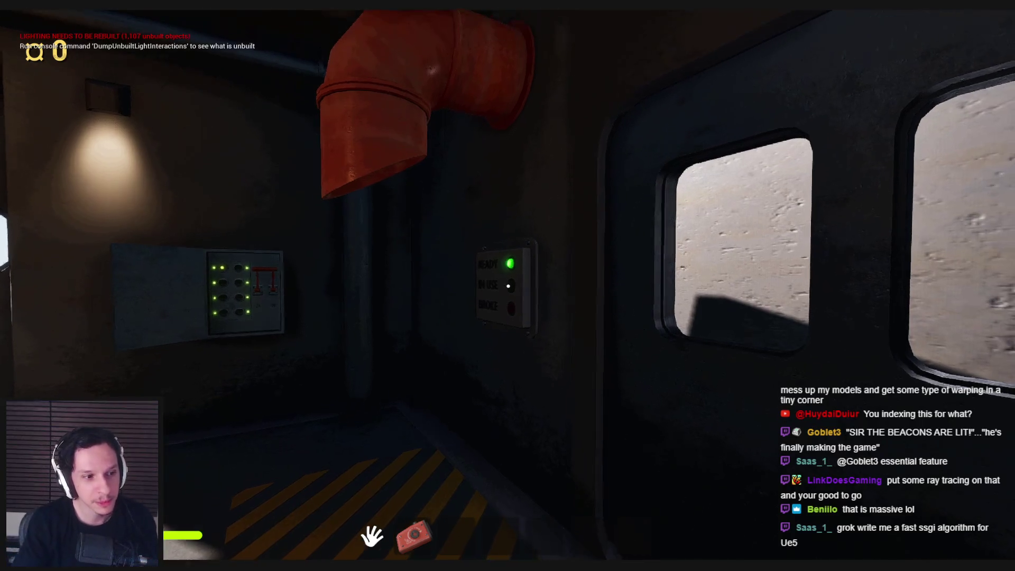
{"action": "key", "text": "w"}
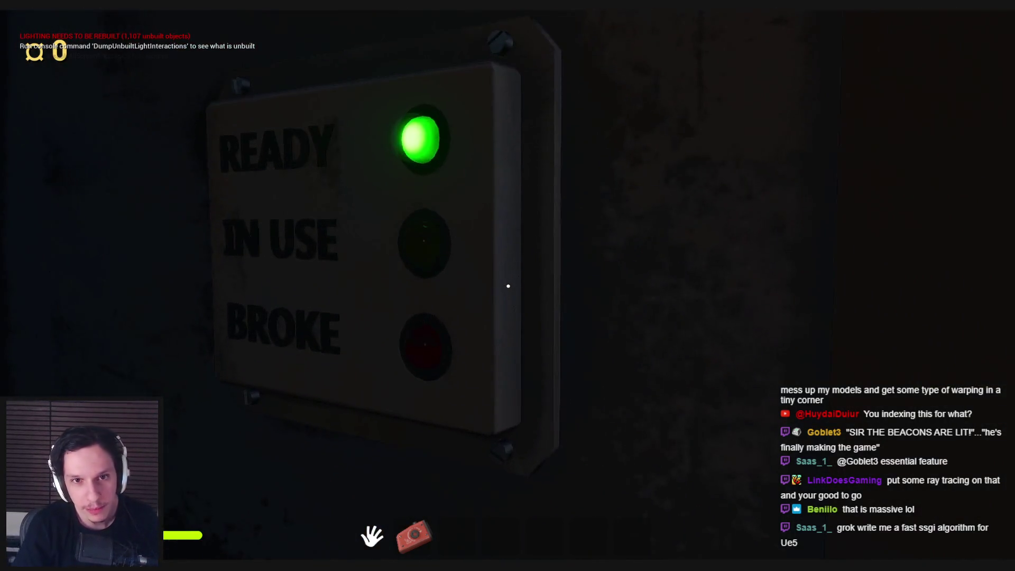
{"action": "key", "text": "w"}
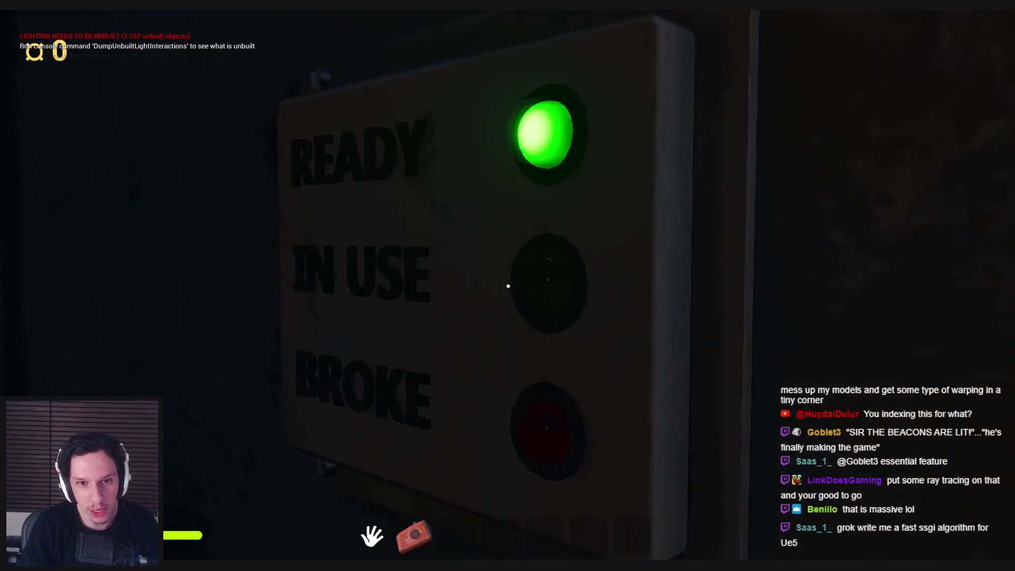
{"action": "key", "text": "s"}
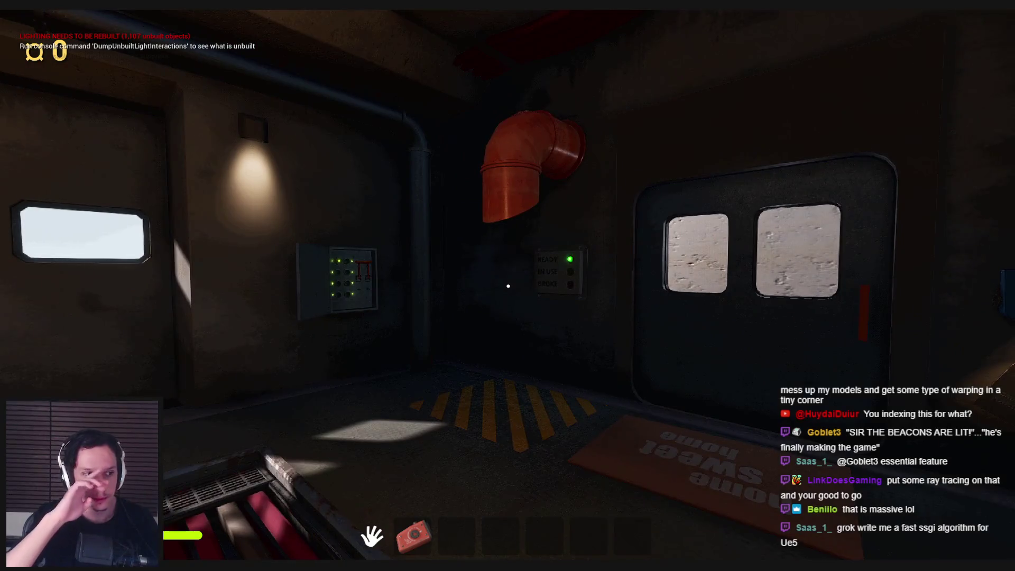
{"action": "key", "text": "w"}
{"action": "key", "text": "d"}
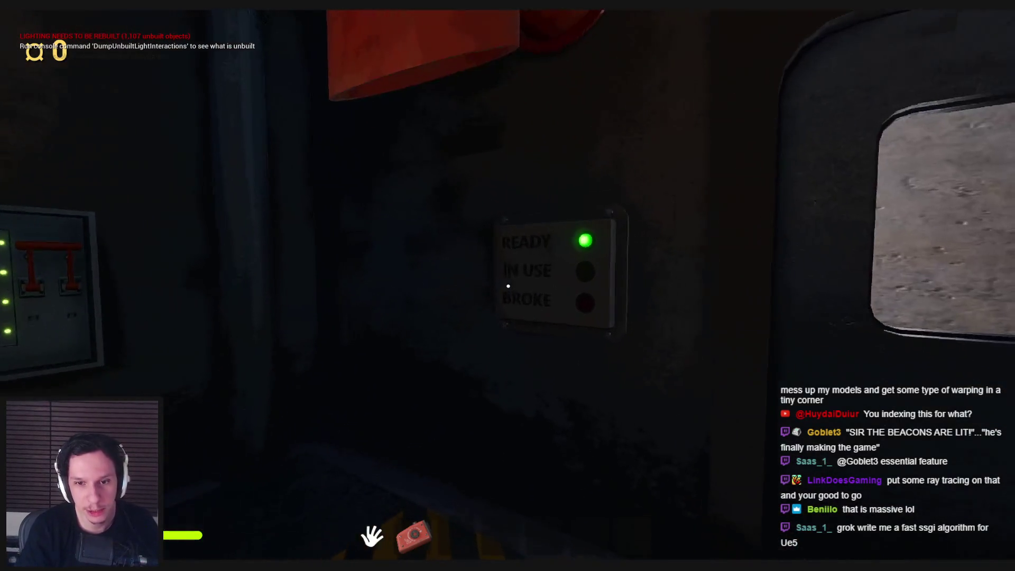
Stop the play session, switch back to Blender and save Trainrot_ItemDeliverySystem.blend.
{"action": "key", "text": "Escape"}
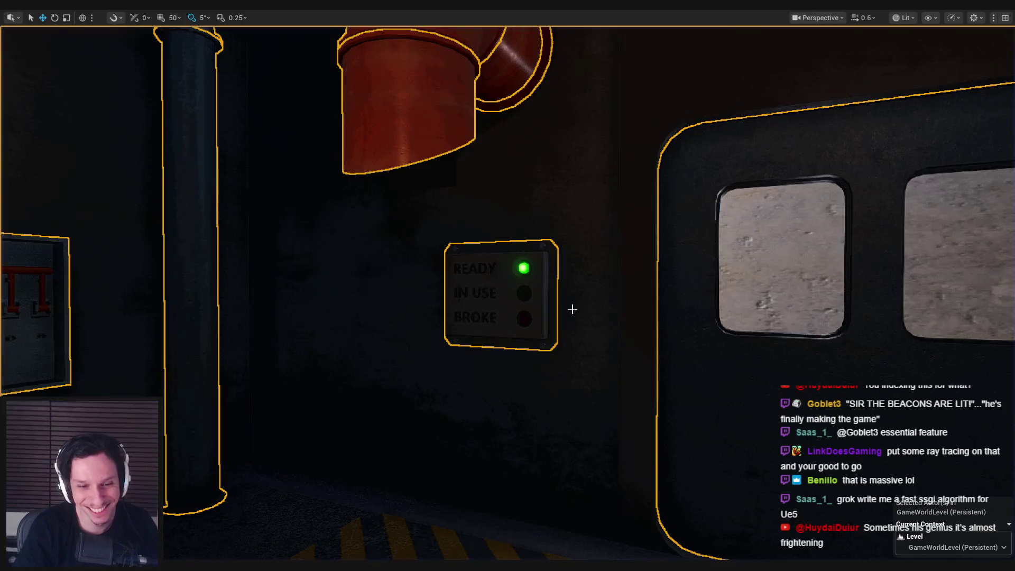
{"action": "mouse_move", "coordinate": [213, 566]}
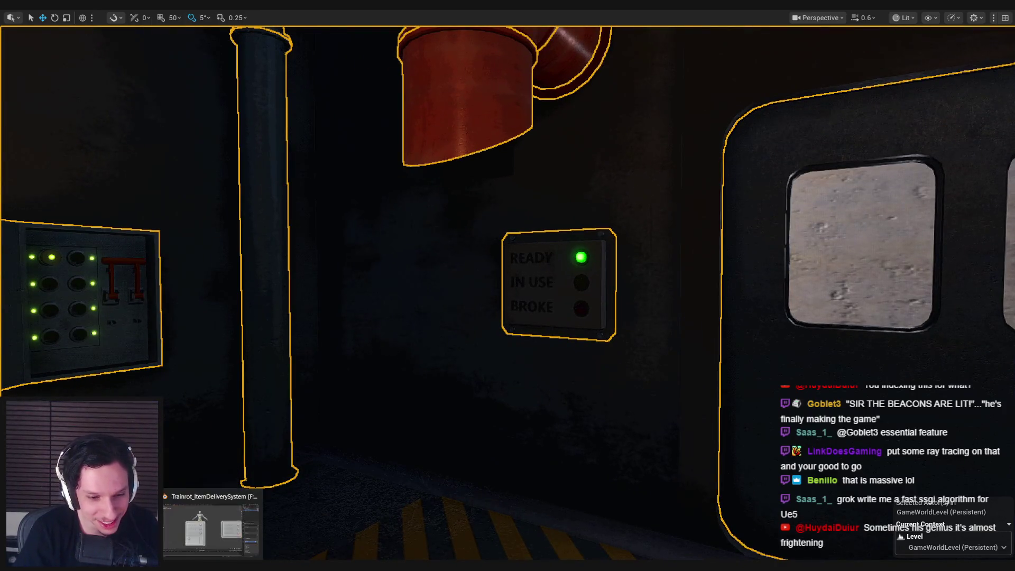
{"action": "left_click", "coordinate": [211, 526]}
{"action": "key", "text": "ctrl+s"}
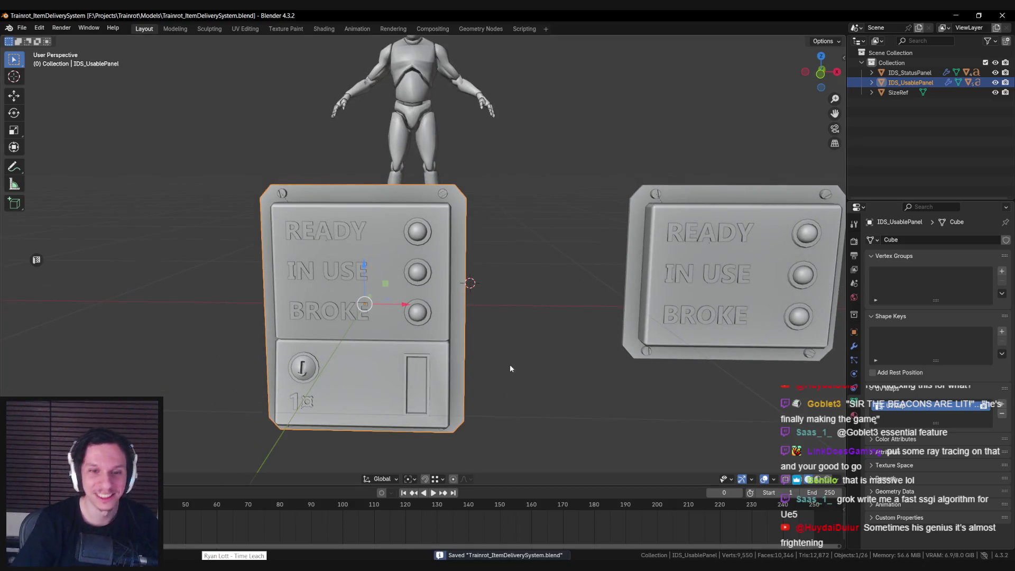
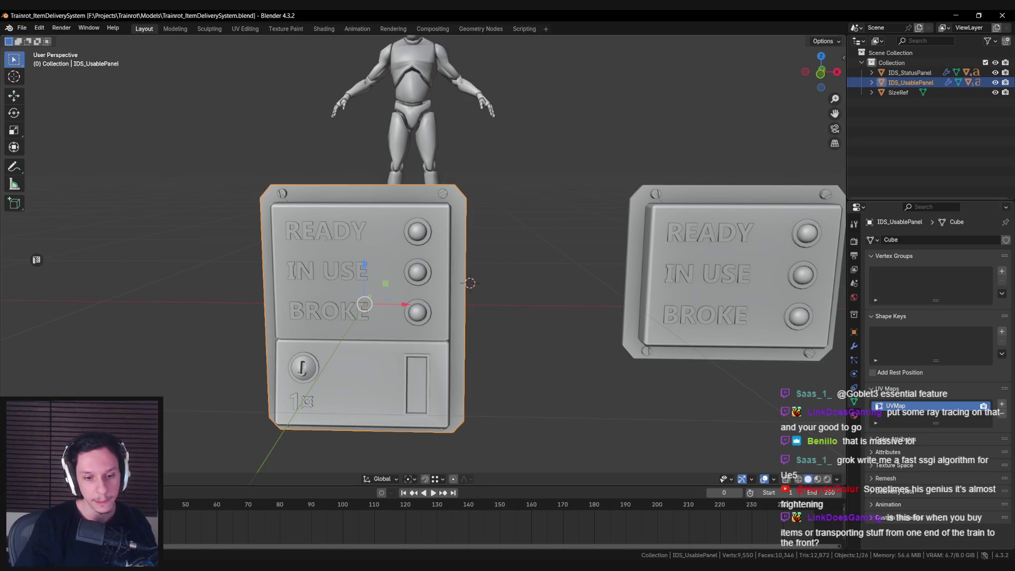
Switch from Blender to the Unreal Engine train level and preview the game view centred on the door.
{"action": "left_click", "coordinate": [277, 531]}
{"action": "key", "text": "g"}
{"action": "mouse_move", "coordinate": [548, 317]}
{"action": "right_mouse_down"}
{"action": "mouse_move", "coordinate": [571, 317]}
{"action": "mouse_move", "coordinate": [534, 346]}
{"action": "mouse_move", "coordinate": [544, 346]}
{"action": "right_mouse_up"}
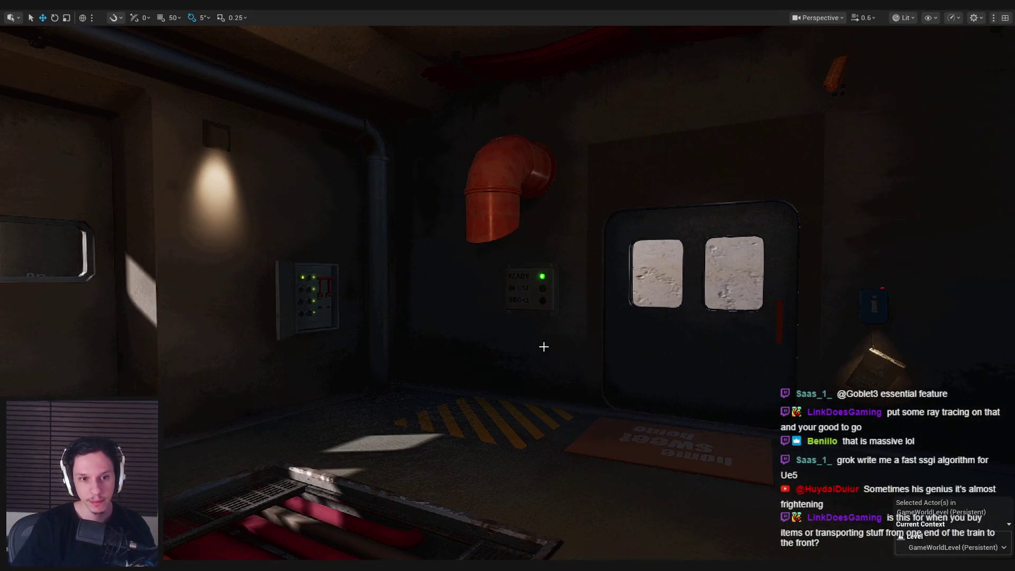
Fly around the cabin to inspect the lit READY/IN USE/BROKE panel, then exit immersive mode with F11.
{"action": "mouse_move", "coordinate": [544, 346]}
{"action": "right_mouse_down"}
{"action": "mouse_move", "coordinate": [528, 348]}
{"action": "mouse_move", "coordinate": [529, 328]}
{"action": "mouse_move", "coordinate": [534, 347]}
{"action": "right_mouse_up"}
{"action": "right_click_drag", "start_coordinate": [555, 240], "coordinate": [555, 240]}
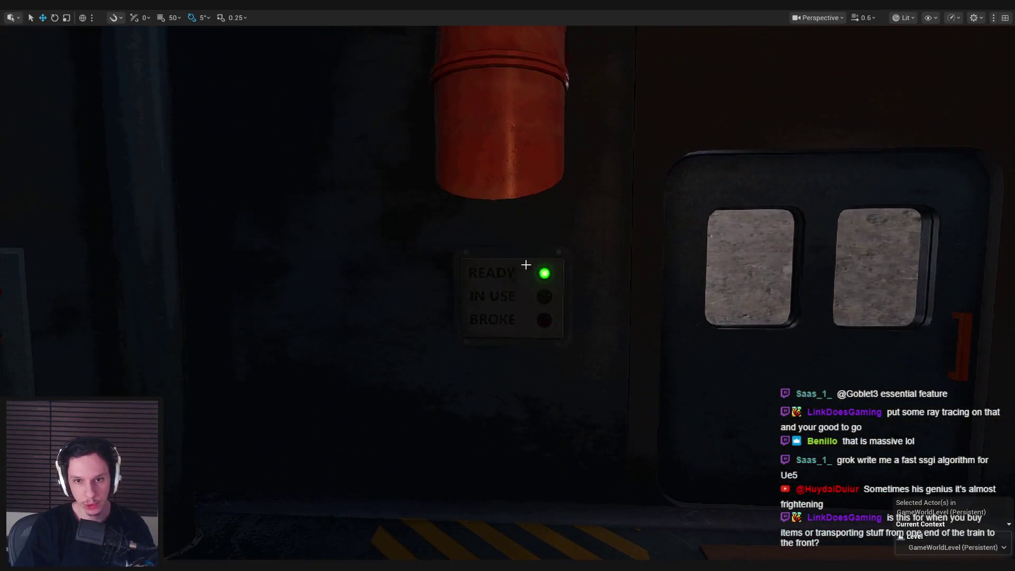
{"action": "right_click_drag", "start_coordinate": [496, 231], "coordinate": [496, 231]}
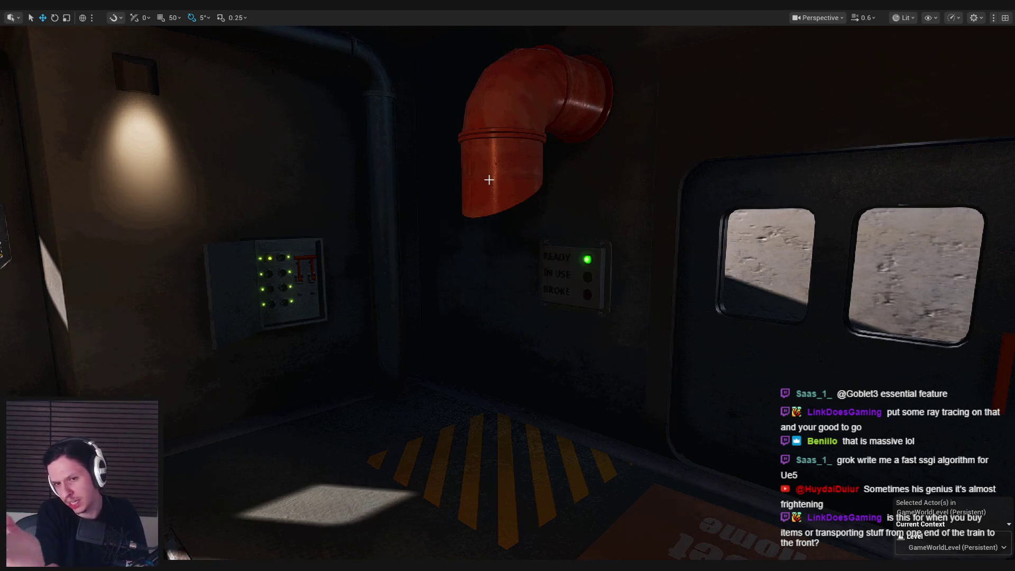
{"action": "right_click_drag", "start_coordinate": [489, 180], "coordinate": [524, 174]}
{"action": "right_click_drag", "start_coordinate": [566, 267], "coordinate": [566, 268]}
{"action": "key", "text": "F11"}
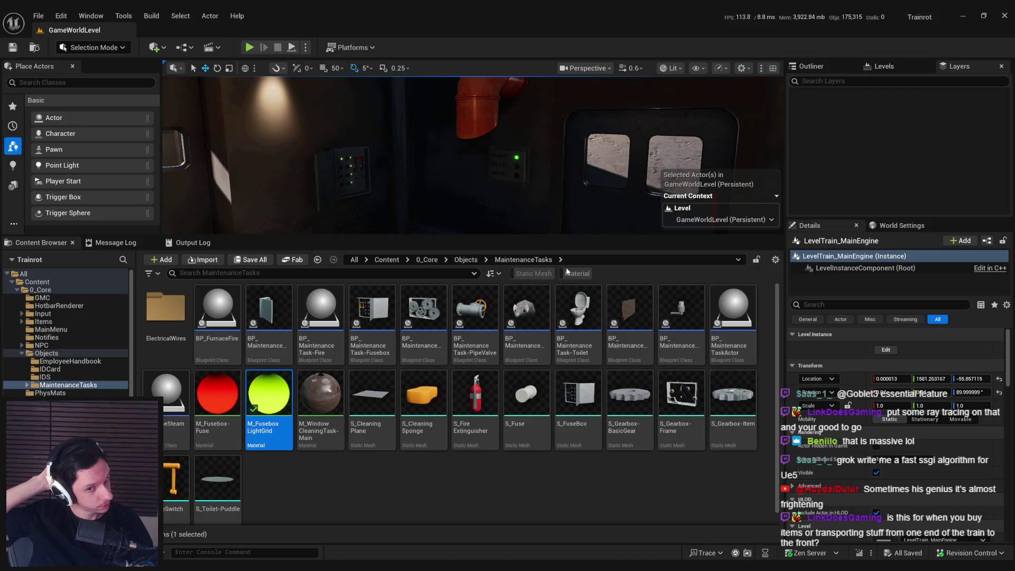
Select the train level instance and fly to a view of the wall and pipes.
{"action": "left_click", "coordinate": [522, 180]}
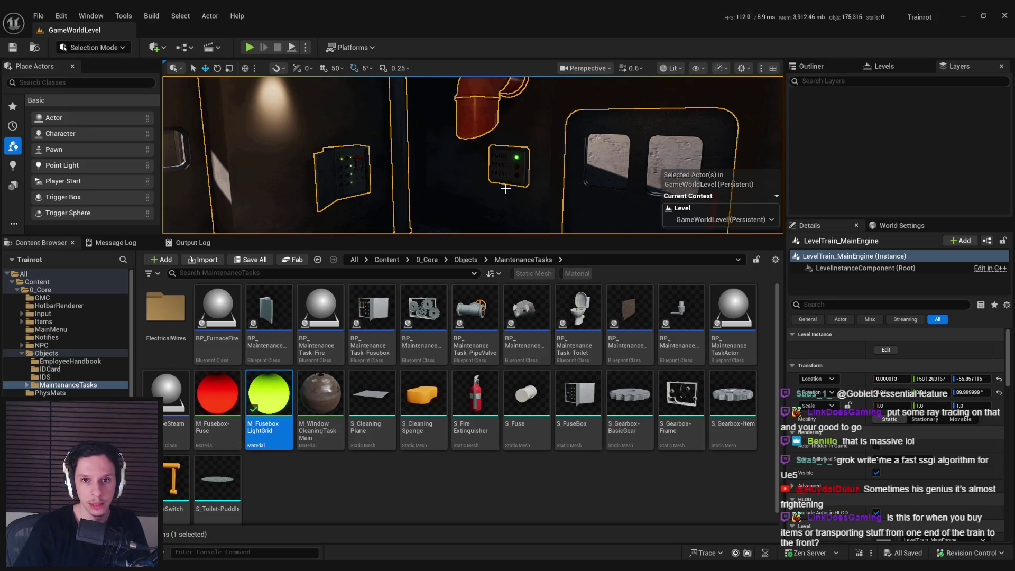
{"action": "right_click_drag", "start_coordinate": [505, 188], "coordinate": [500, 186]}
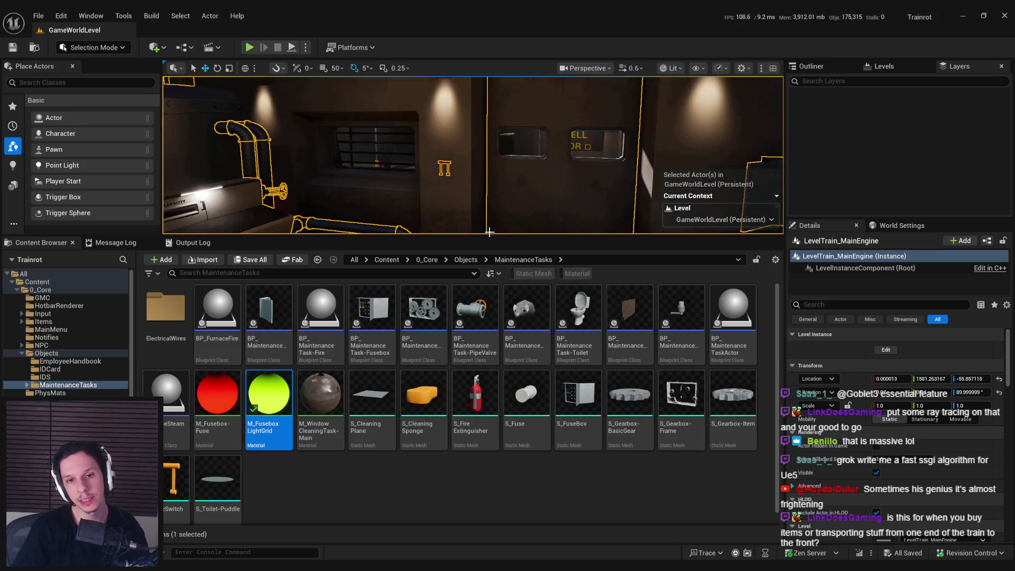
{"action": "left_click_drag", "start_coordinate": [488, 232], "coordinate": [493, 366]}
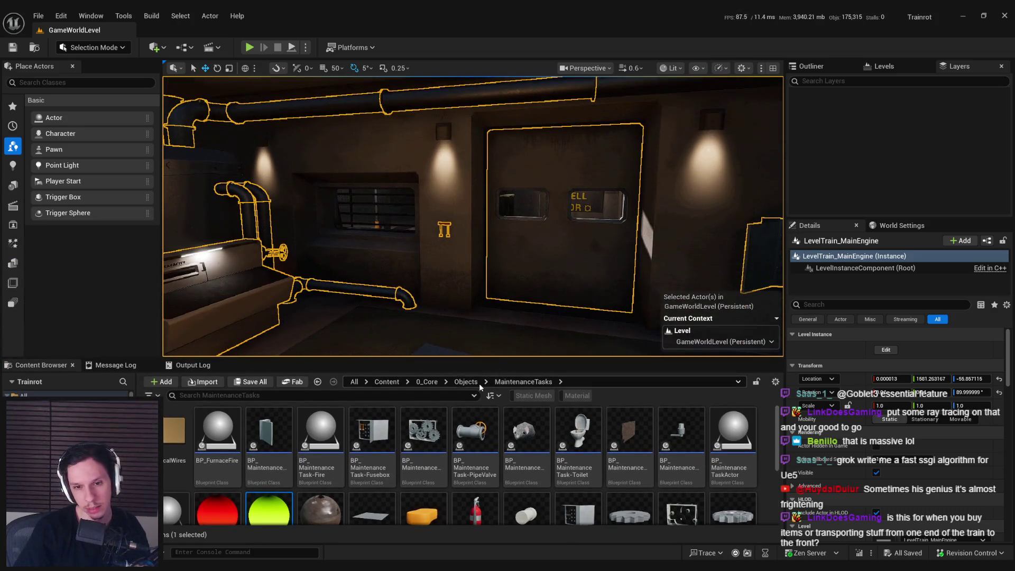
{"action": "right_click_drag", "start_coordinate": [511, 248], "coordinate": [510, 249]}
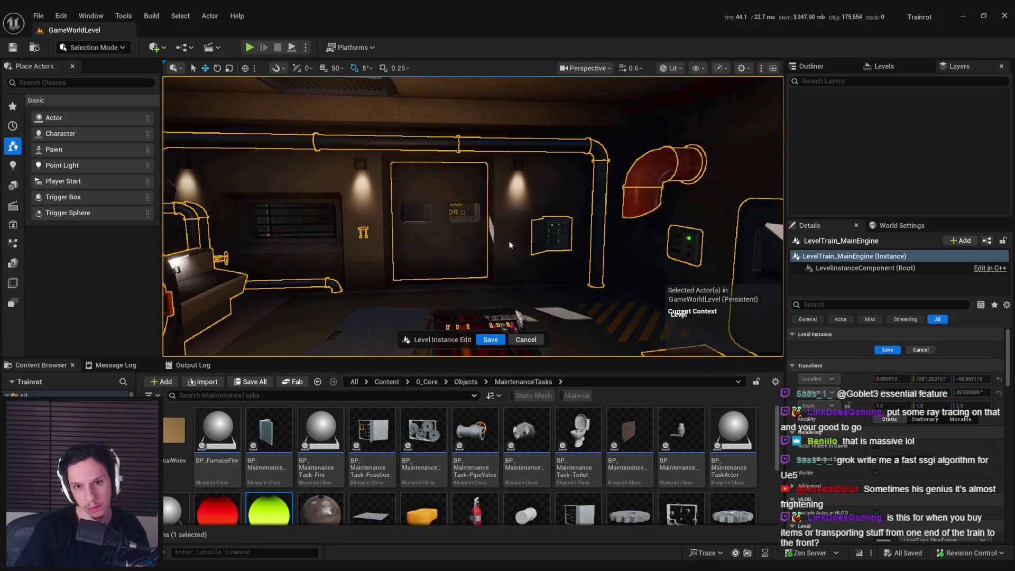
Open BP_Train-MainEngine in its blueprint editor, then close it and the material editor.
{"action": "left_click", "coordinate": [510, 248]}
{"action": "left_click", "coordinate": [987, 242]}
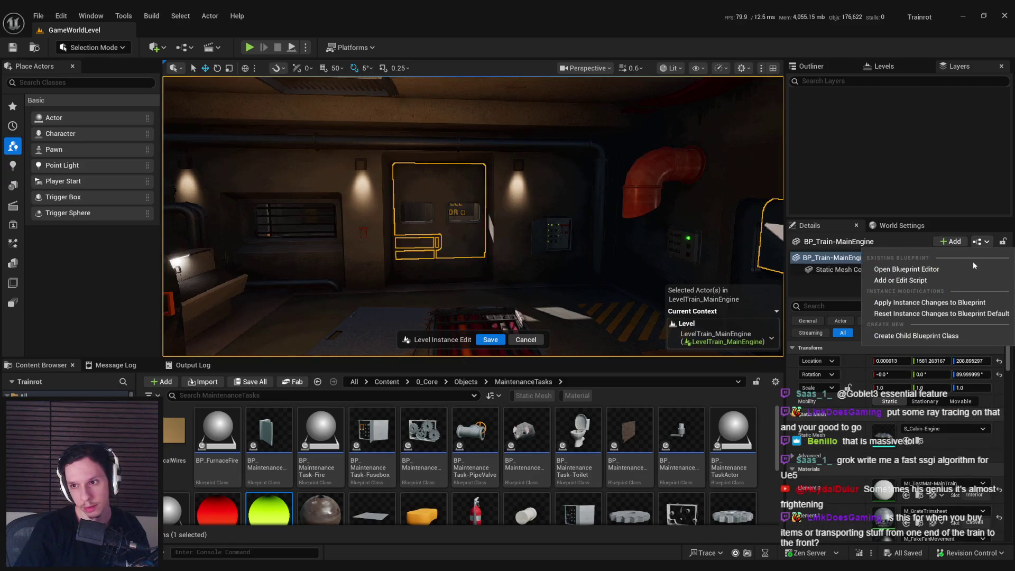
{"action": "left_click", "coordinate": [970, 268]}
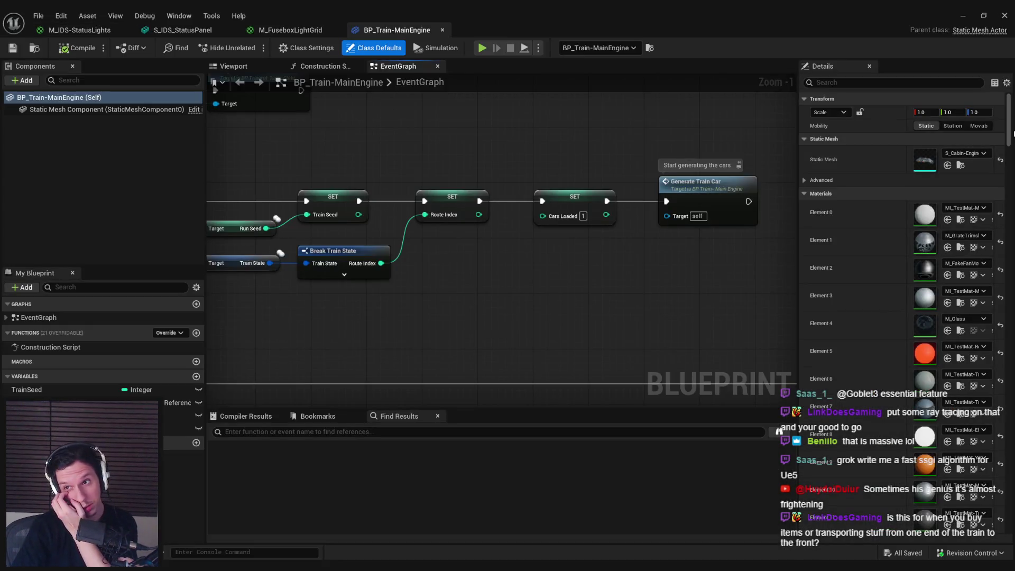
{"action": "scroll", "coordinate": [998, 387], "scroll_direction": "down", "scroll_amount": 10}
{"action": "scroll", "coordinate": [997, 388], "scroll_direction": "down", "scroll_amount": 5}
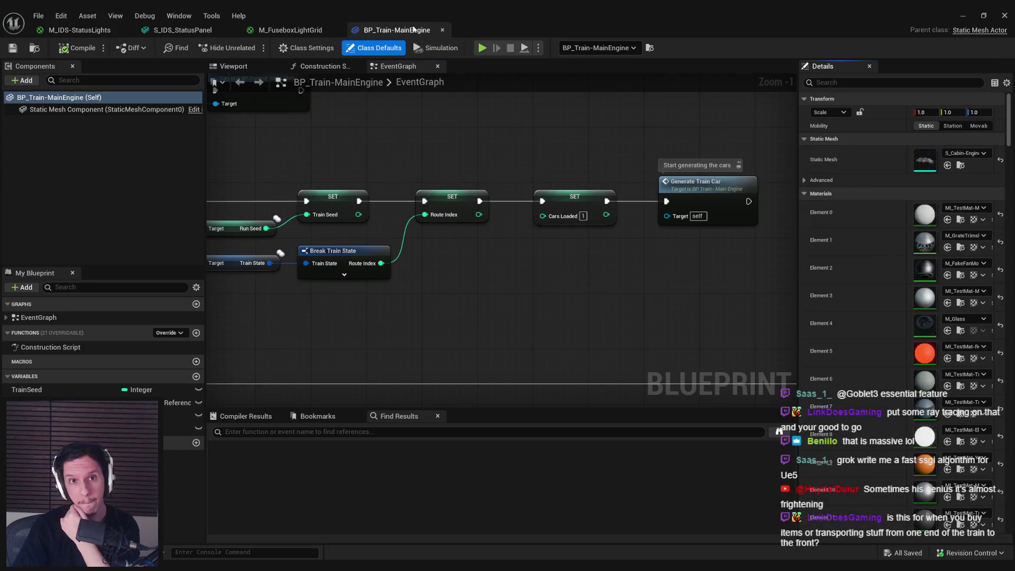
{"action": "left_click", "coordinate": [1005, 15]}
{"action": "left_click", "coordinate": [959, 15]}
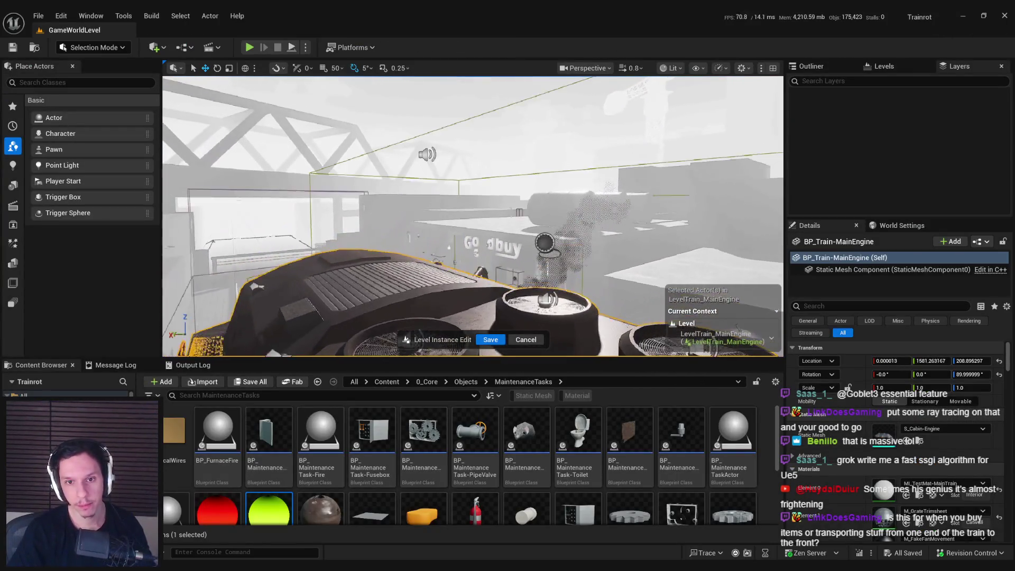
Select the BP_Train-CabinManager7 actor.
{"action": "left_click", "coordinate": [539, 226]}
{"action": "mouse_move", "coordinate": [507, 255]}
{"action": "right_mouse_down"}
{"action": "mouse_move", "coordinate": [521, 256]}
{"action": "mouse_move", "coordinate": [497, 296]}
{"action": "right_mouse_up"}
{"action": "scroll", "coordinate": [475, 460], "scroll_direction": "down", "scroll_amount": 1}
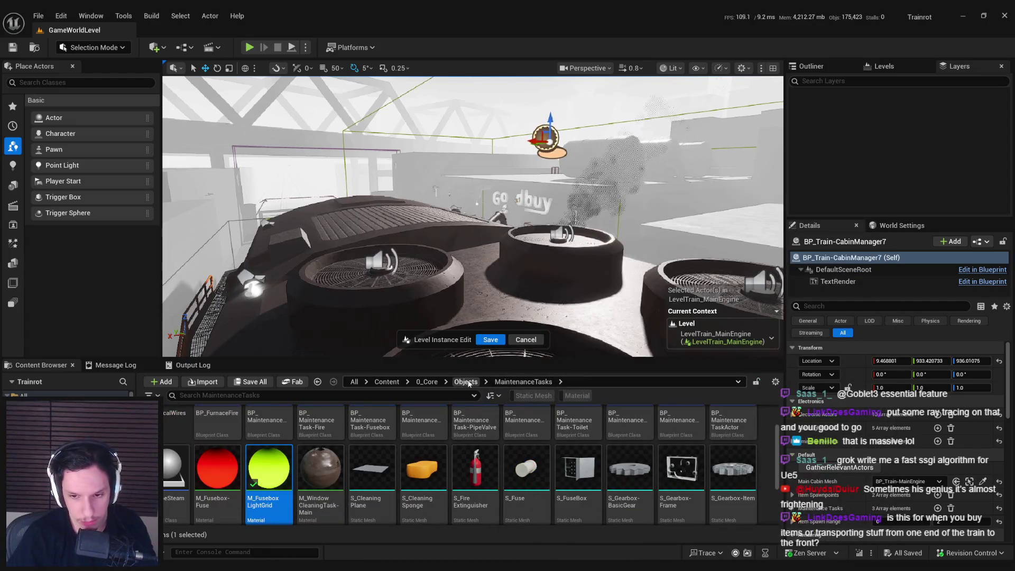
{"action": "scroll", "coordinate": [465, 422], "scroll_direction": "down", "scroll_amount": 1}
{"action": "scroll", "coordinate": [458, 450], "scroll_direction": "up", "scroll_amount": 3}
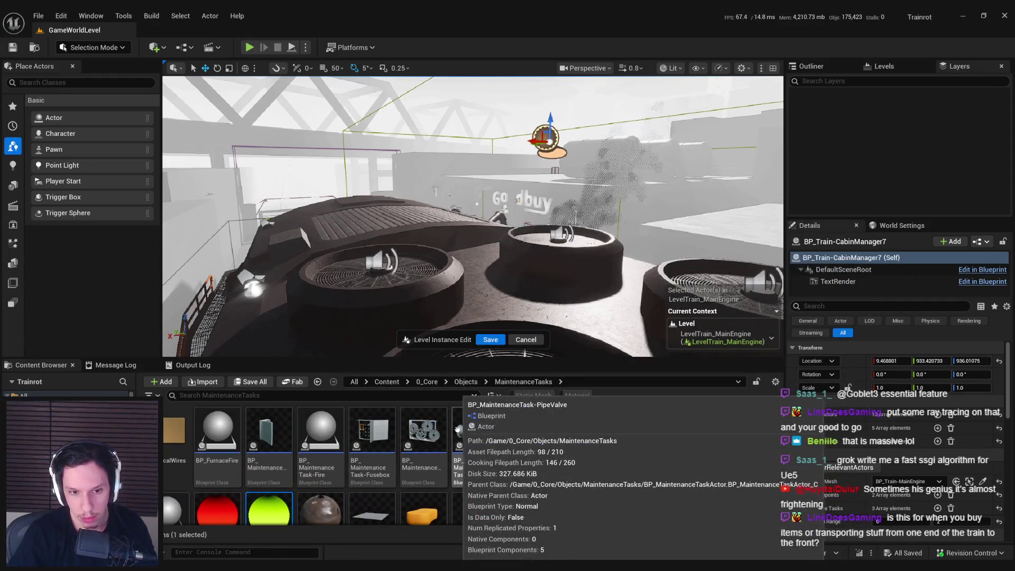
Browse the Content Browser up through Objects to the 0_Core folder.
{"action": "left_click", "coordinate": [466, 382]}
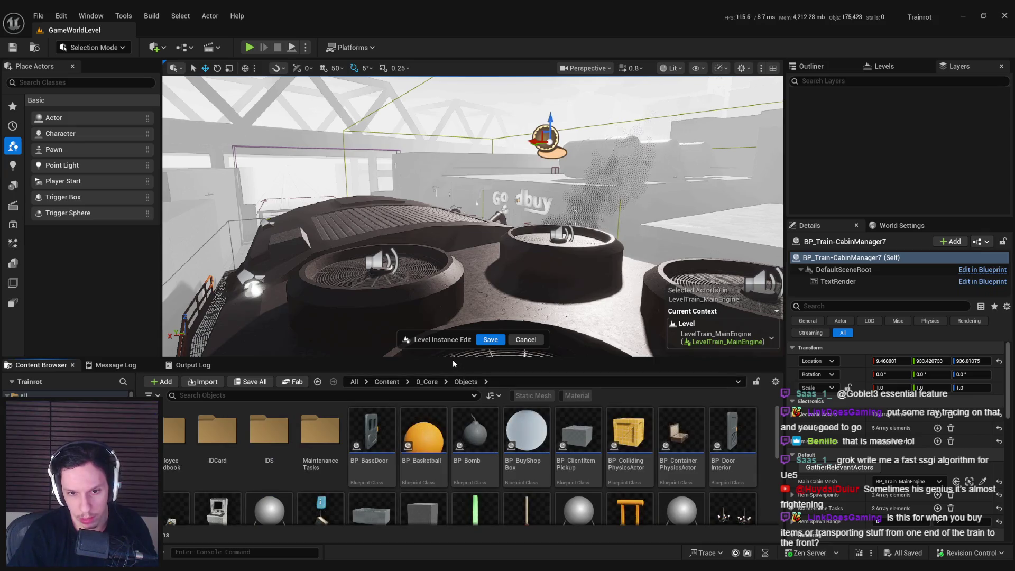
{"action": "left_click_drag", "start_coordinate": [453, 364], "coordinate": [455, 309]}
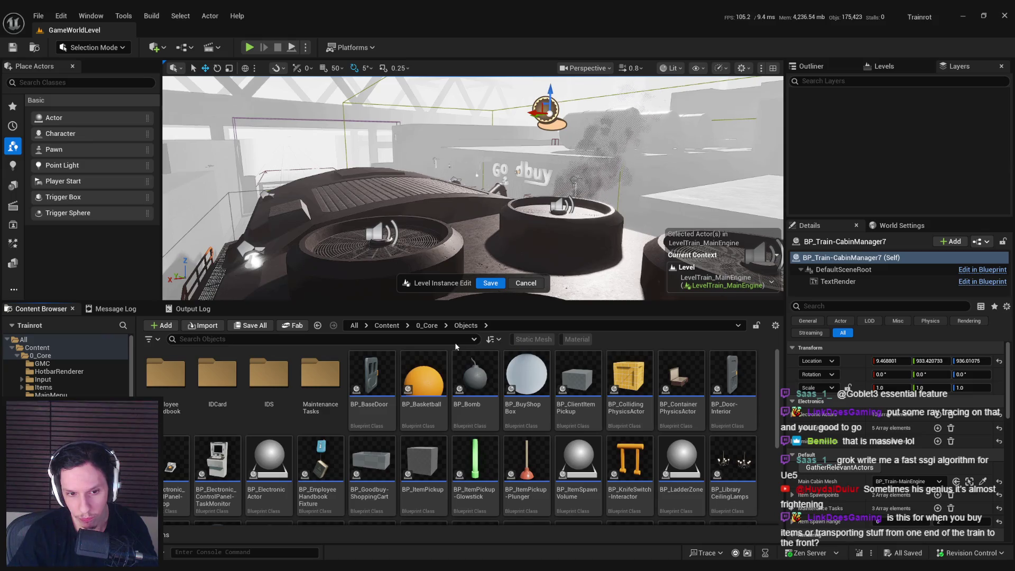
{"action": "scroll", "coordinate": [475, 413], "scroll_direction": "down", "scroll_amount": 3}
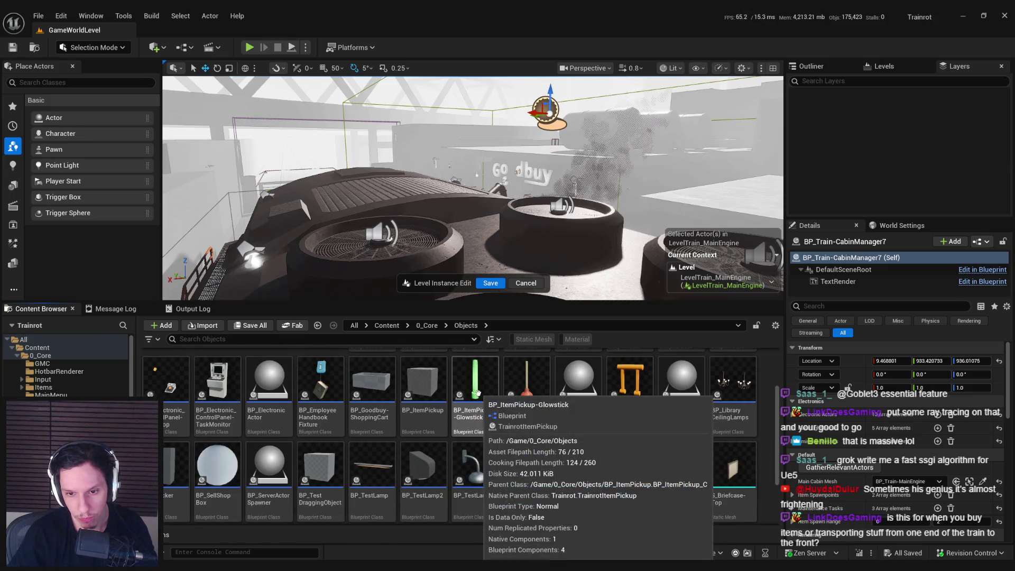
{"action": "scroll", "coordinate": [492, 447], "scroll_direction": "down", "scroll_amount": 1}
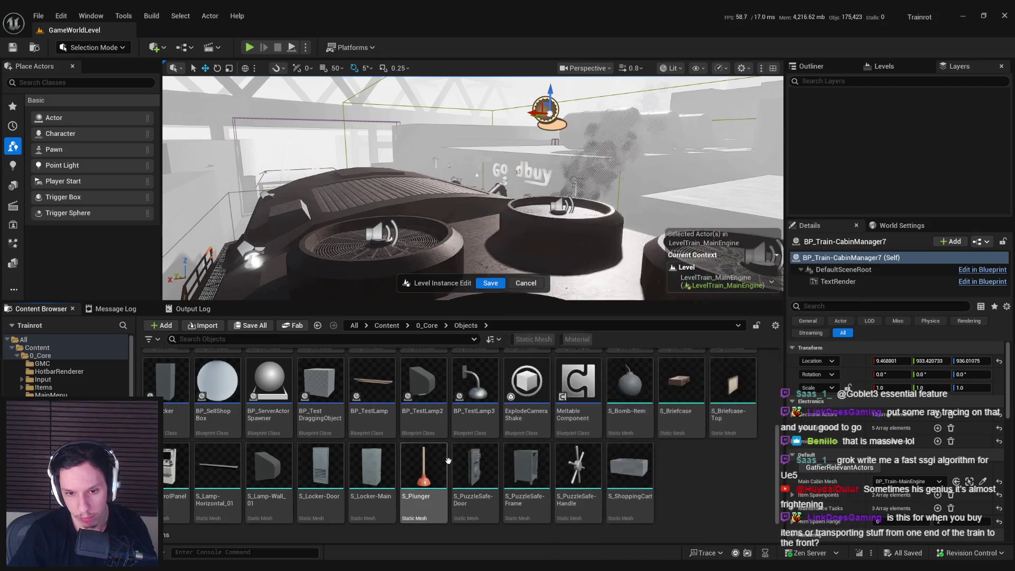
{"action": "scroll", "coordinate": [449, 461], "scroll_direction": "up", "scroll_amount": 5}
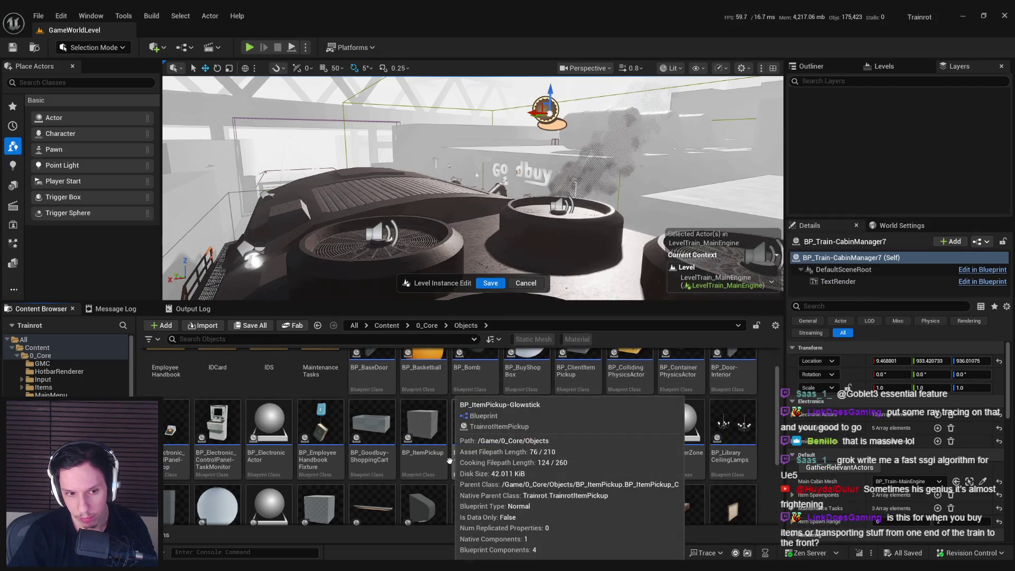
{"action": "left_click", "coordinate": [424, 326]}
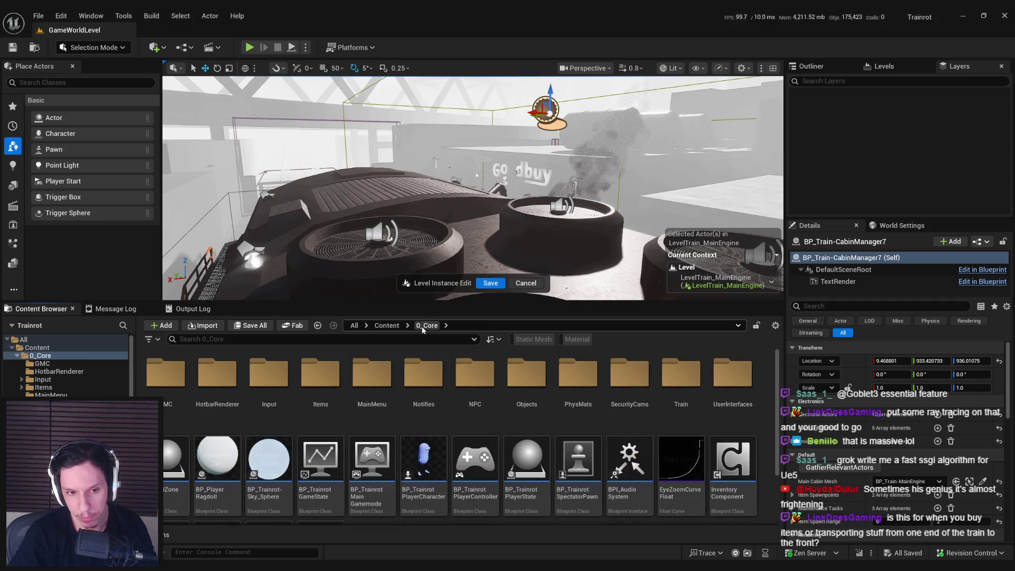
{"action": "scroll", "coordinate": [423, 402], "scroll_direction": "down", "scroll_amount": 2}
{"action": "scroll", "coordinate": [473, 188], "scroll_direction": "down", "scroll_amount": 3}
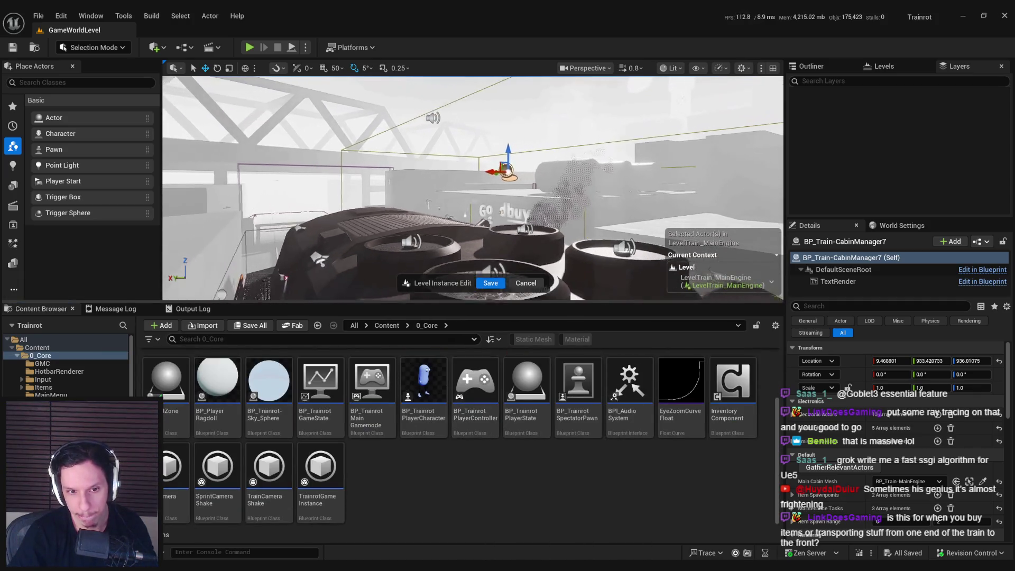
{"action": "mouse_move", "coordinate": [473, 188]}
{"action": "right_mouse_down"}
{"action": "mouse_move", "coordinate": [467, 233]}
{"action": "mouse_move", "coordinate": [479, 227]}
{"action": "mouse_move", "coordinate": [478, 196]}
{"action": "mouse_move", "coordinate": [478, 217]}
{"action": "right_mouse_up"}
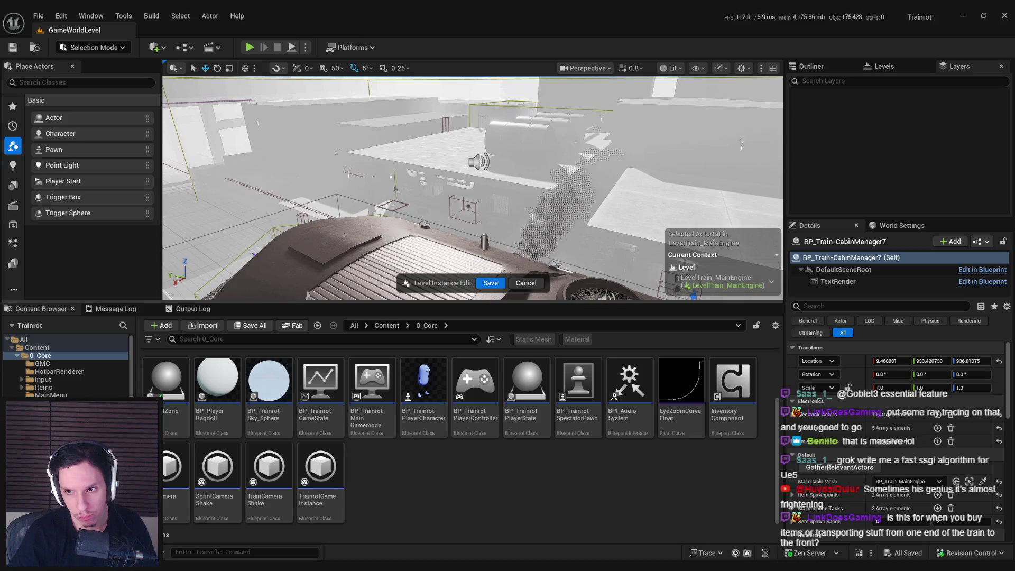
{"action": "scroll", "coordinate": [445, 441], "scroll_direction": "up", "scroll_amount": 2}
Open the Train folder and fly back into the cabin toward the status panel.
{"action": "double_click", "coordinate": [682, 375]}
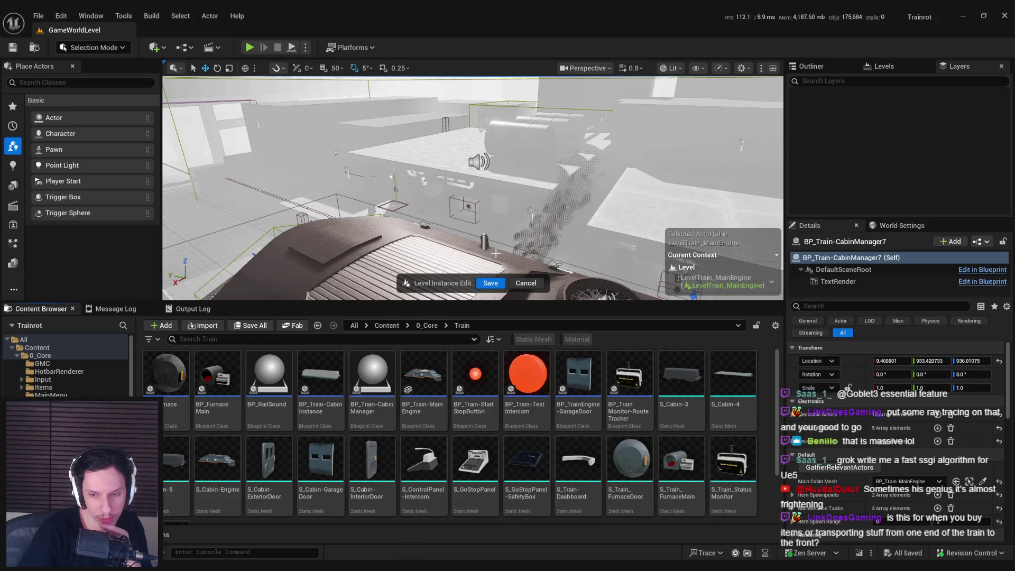
{"action": "scroll", "coordinate": [463, 465], "scroll_direction": "down", "scroll_amount": 3}
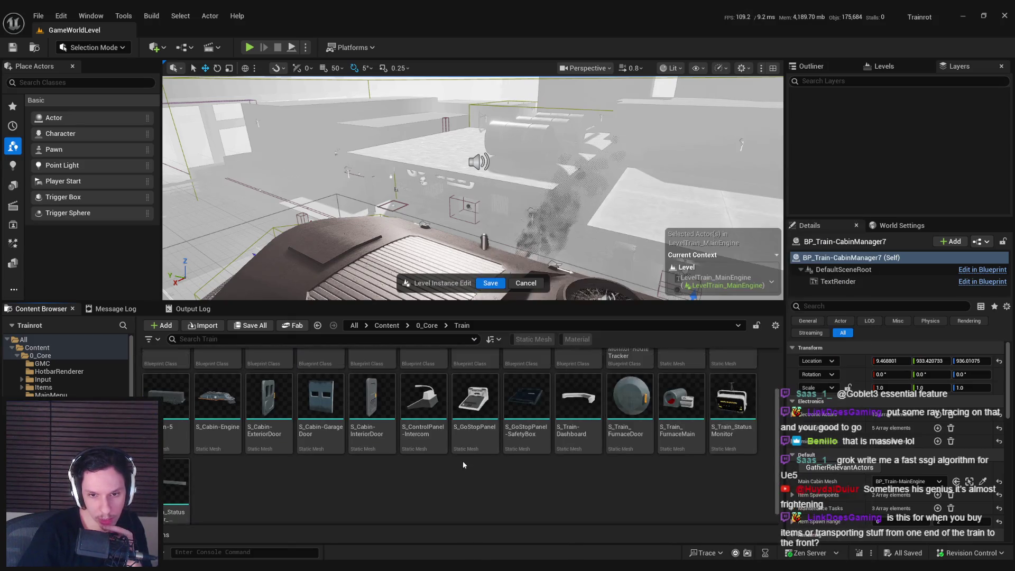
{"action": "scroll", "coordinate": [463, 465], "scroll_direction": "up", "scroll_amount": 3}
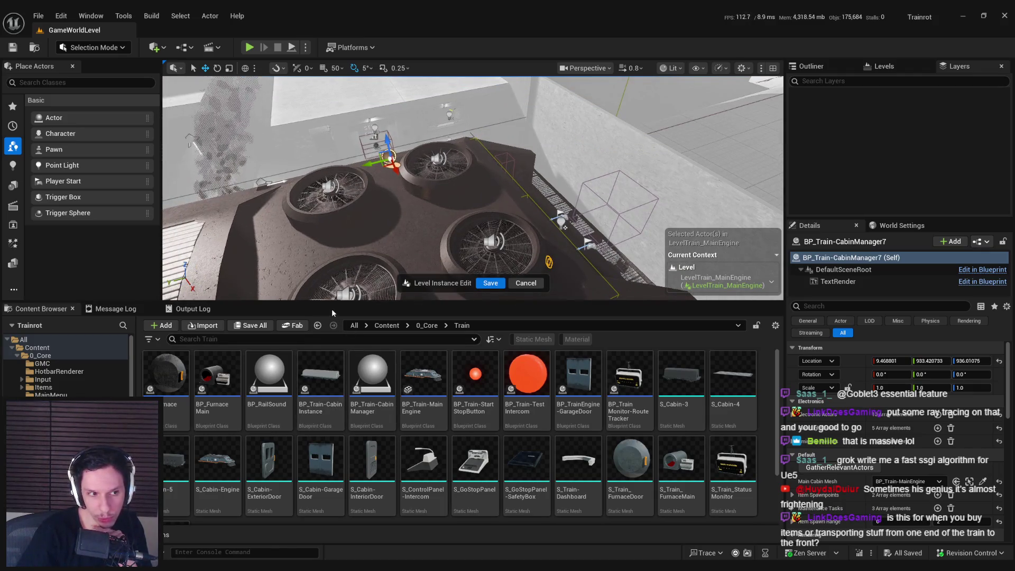
{"action": "right_click_drag", "start_coordinate": [300, 233], "coordinate": [300, 233]}
{"action": "right_click_drag", "start_coordinate": [607, 211], "coordinate": [608, 211]}
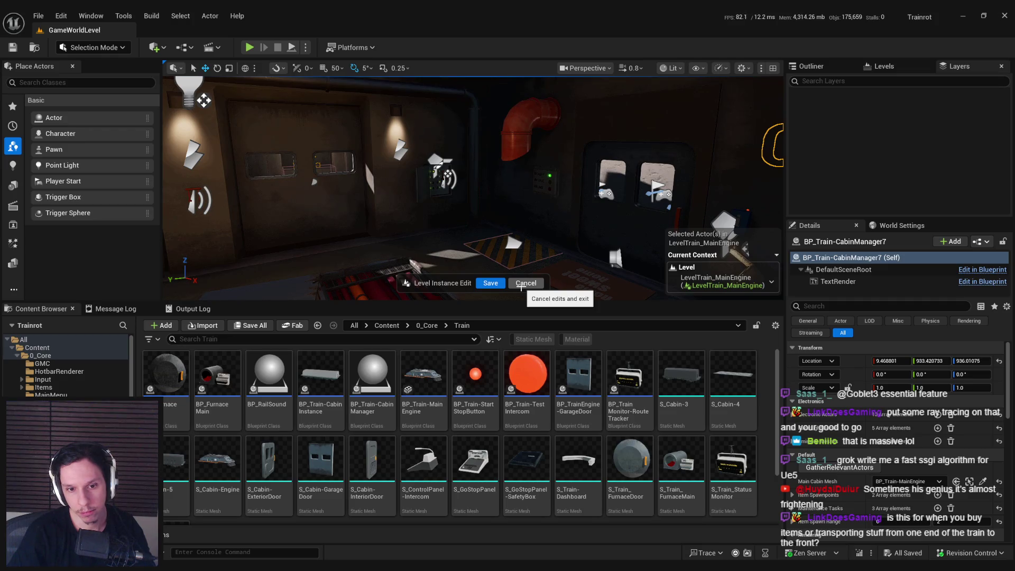
Cancel the level instance edit and open BP_TrainrotGameState's EventGraph from the 0_Core folder.
{"action": "left_click", "coordinate": [521, 283]}
{"action": "left_click", "coordinate": [427, 325]}
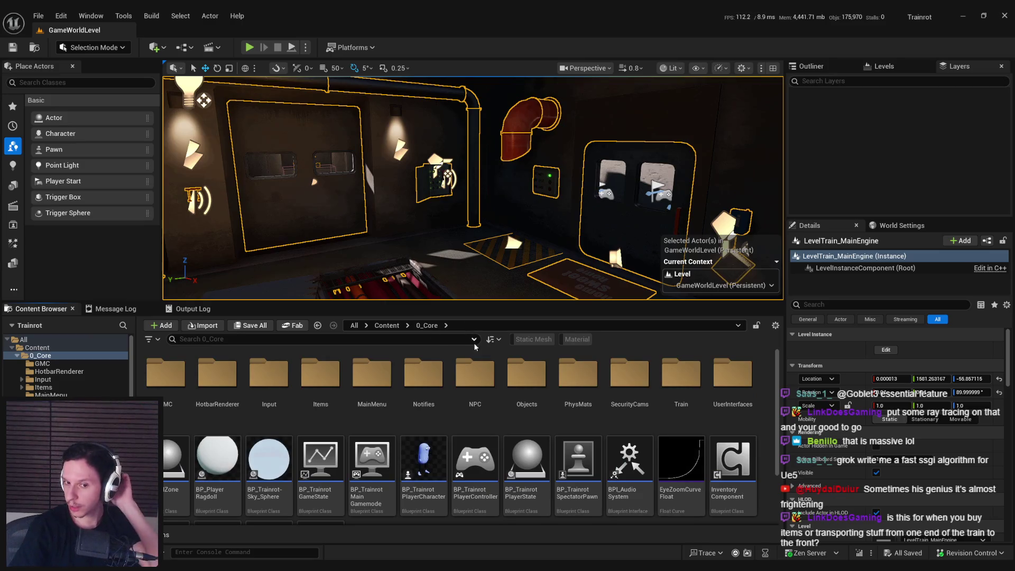
{"action": "left_click", "coordinate": [336, 470]}
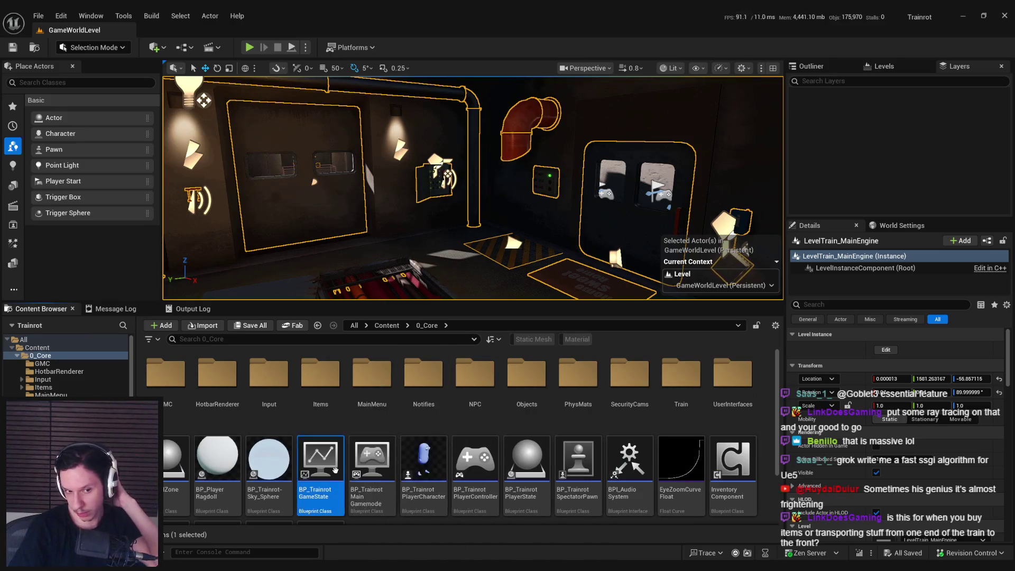
{"action": "double_click", "coordinate": [335, 470]}
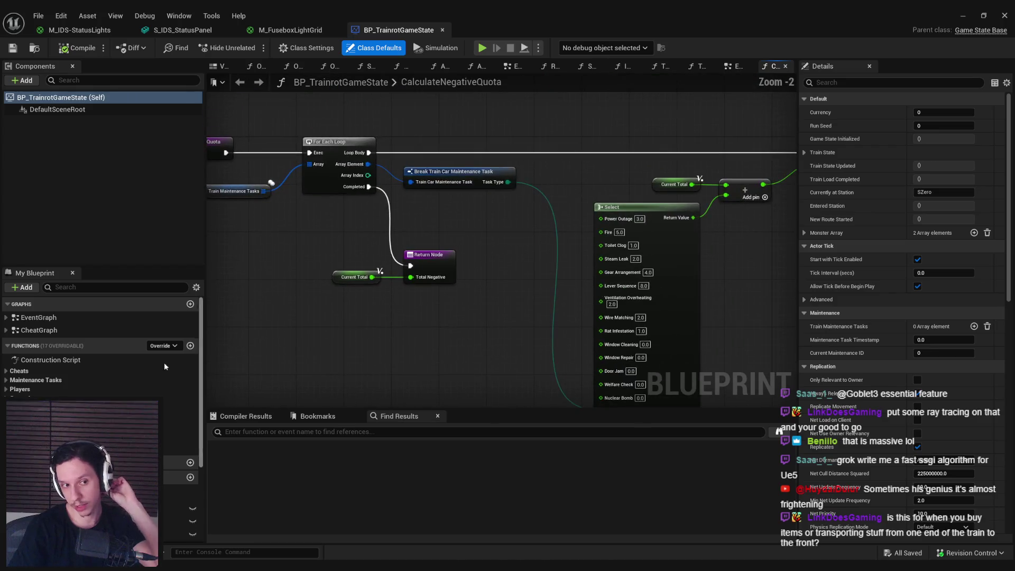
{"action": "double_click", "coordinate": [182, 315]}
Move the middle node group, then check out and save the blueprint.
{"action": "scroll", "coordinate": [374, 303], "scroll_direction": "up", "scroll_amount": 1}
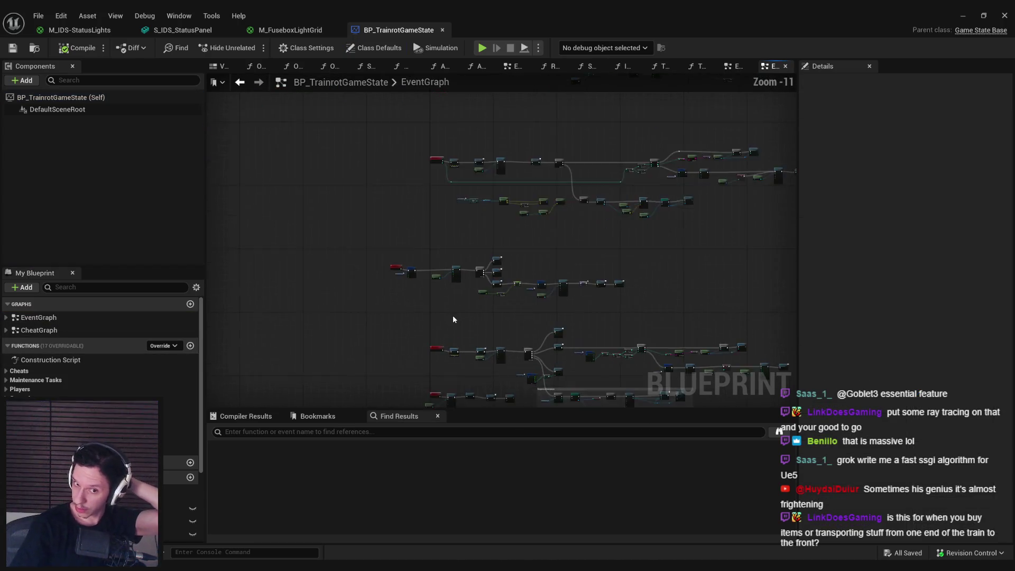
{"action": "scroll", "coordinate": [453, 319], "scroll_direction": "up", "scroll_amount": 4}
{"action": "mouse_move", "coordinate": [624, 303]}
{"action": "left_mouse_down"}
{"action": "mouse_move", "coordinate": [249, 220]}
{"action": "mouse_move", "coordinate": [391, 242]}
{"action": "mouse_move", "coordinate": [350, 241]}
{"action": "left_mouse_up"}
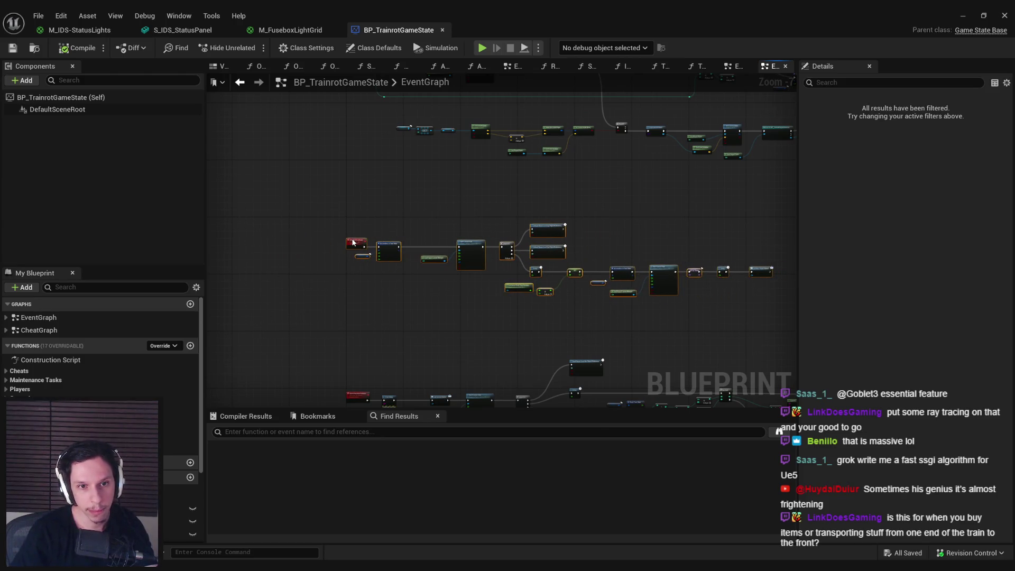
{"action": "left_click", "coordinate": [351, 298]}
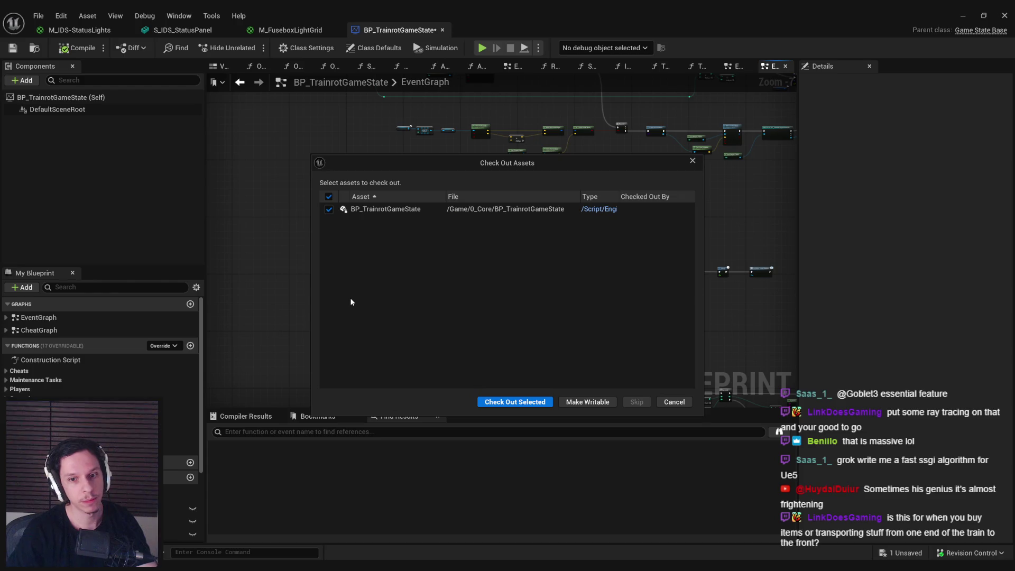
{"action": "left_click", "coordinate": [494, 400]}
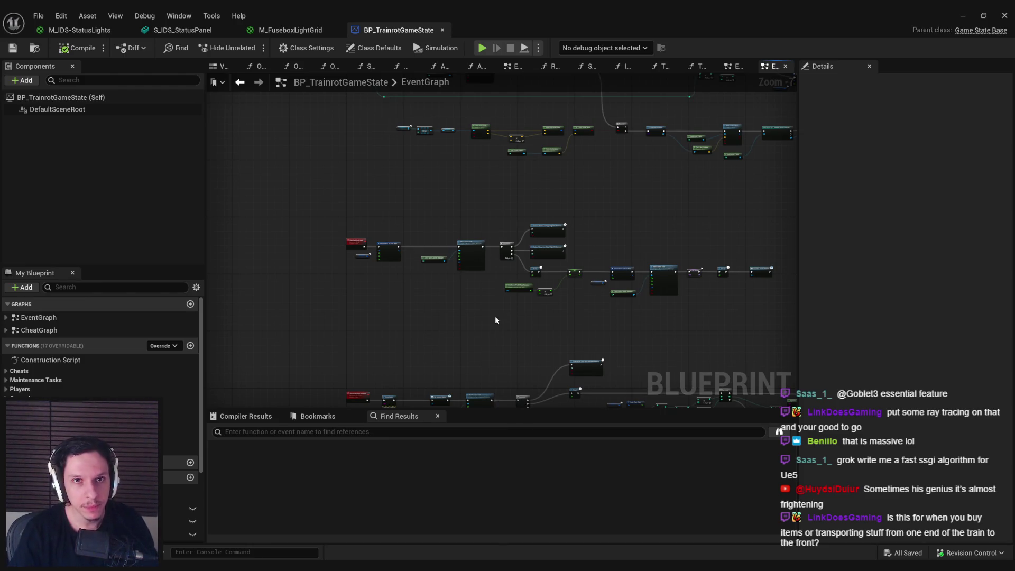
{"action": "key", "text": "alt+Tab"}
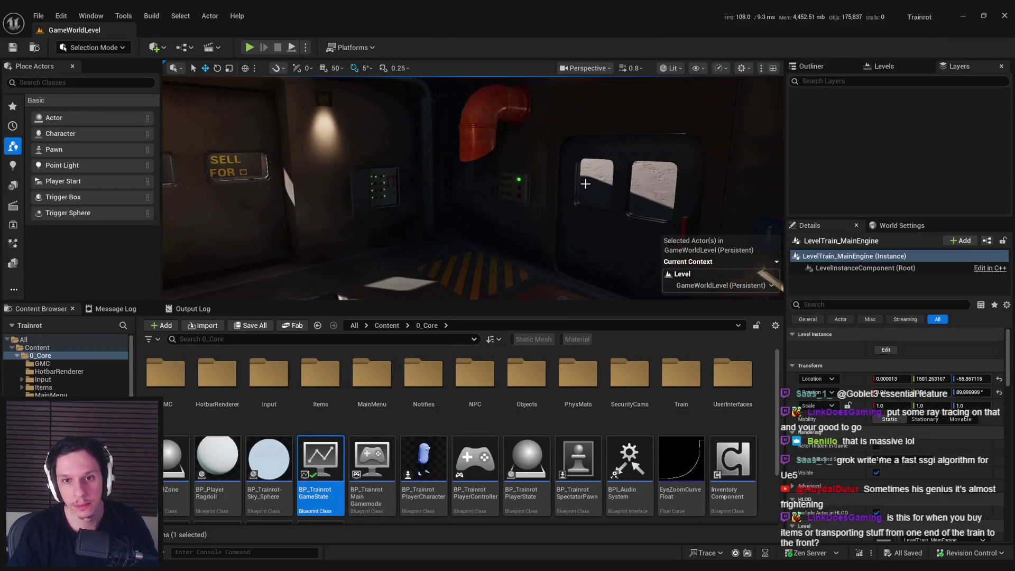
Turn toward the SELL FOR door and open the train level instance for editing.
{"action": "right_click_drag", "start_coordinate": [585, 184], "coordinate": [466, 183]}
{"action": "right_click_drag", "start_coordinate": [559, 209], "coordinate": [461, 203]}
{"action": "double_click", "coordinate": [461, 203]}
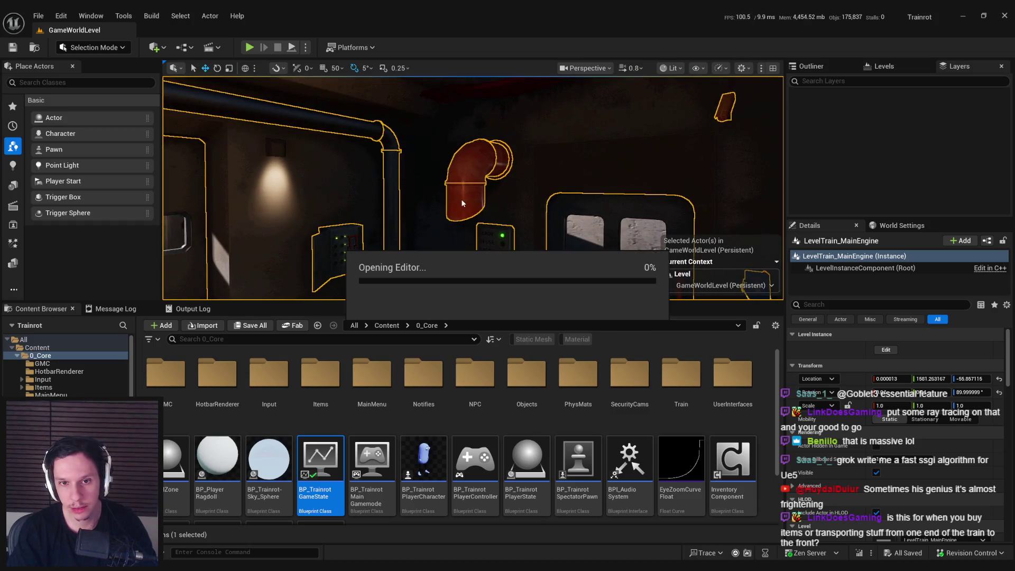
Trial-rotate the red pipe, undo the rotation, and save the level instance edit.
{"action": "left_click", "coordinate": [462, 203]}
{"action": "key", "text": "f"}
{"action": "key", "text": "e"}
{"action": "left_click_drag", "start_coordinate": [444, 186], "coordinate": [457, 186]}
{"action": "key", "text": "w"}
{"action": "right_click_drag", "start_coordinate": [457, 186], "coordinate": [417, 182]}
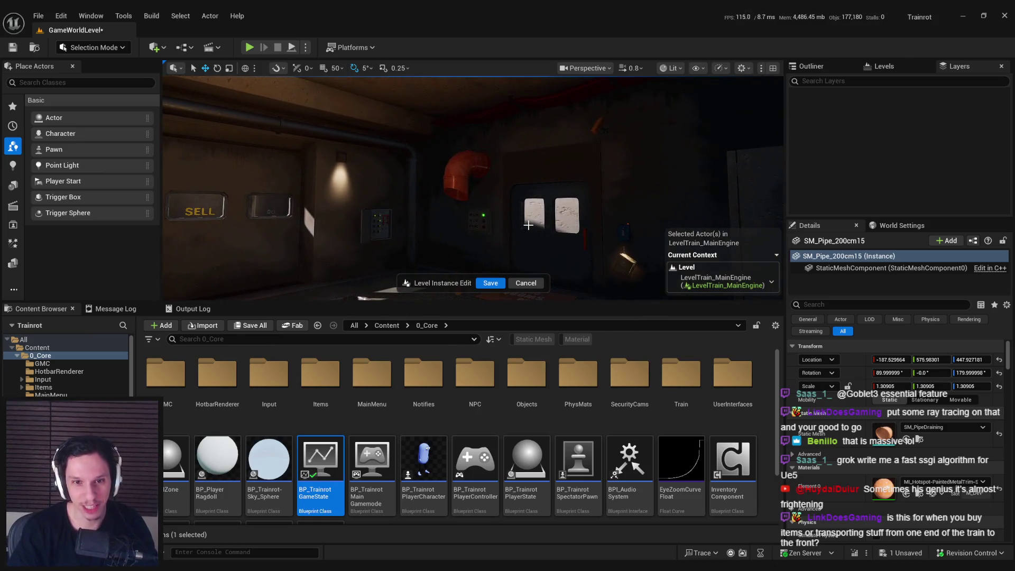
{"action": "mouse_move", "coordinate": [528, 225]}
{"action": "right_mouse_down"}
{"action": "mouse_move", "coordinate": [509, 168]}
{"action": "mouse_move", "coordinate": [494, 168]}
{"action": "mouse_move", "coordinate": [496, 206]}
{"action": "right_mouse_up"}
{"action": "key", "text": "ctrl+z"}
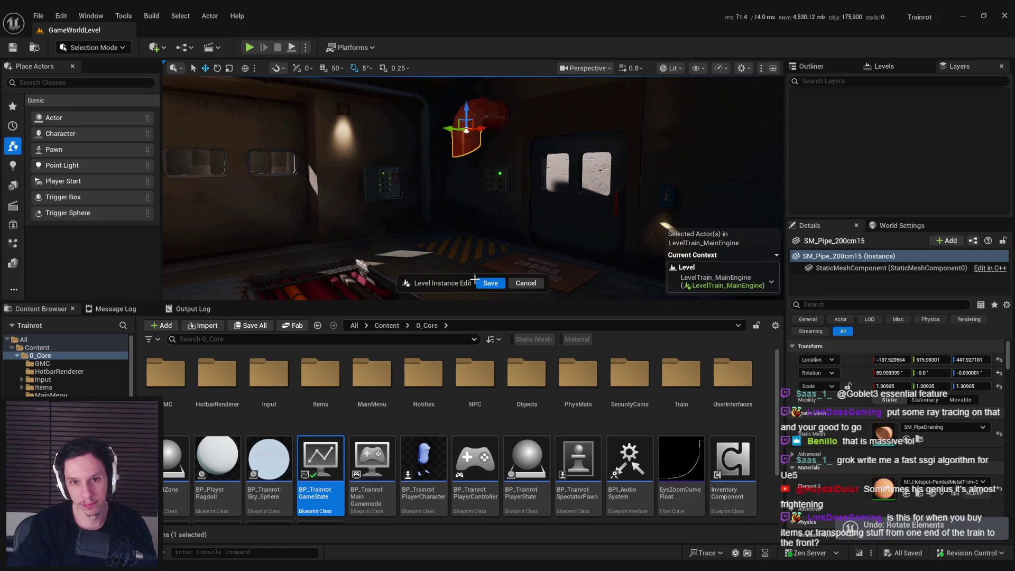
{"action": "left_click", "coordinate": [490, 286]}
{"action": "right_click_drag", "start_coordinate": [550, 220], "coordinate": [553, 223]}
{"action": "scroll", "coordinate": [553, 222], "scroll_direction": "up", "scroll_amount": 2}
{"action": "right_click_drag", "start_coordinate": [771, 279], "coordinate": [772, 279]}
{"action": "scroll", "coordinate": [772, 280], "scroll_direction": "down", "scroll_amount": 1}
{"action": "scroll", "coordinate": [772, 279], "scroll_direction": "down", "scroll_amount": 3}
{"action": "scroll", "coordinate": [771, 279], "scroll_direction": "up", "scroll_amount": 2}
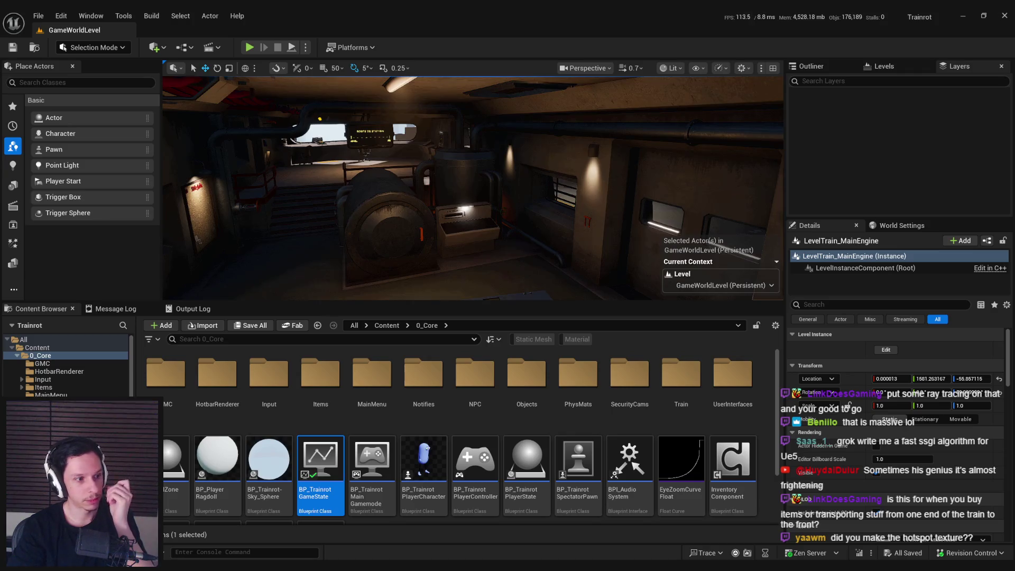
{"action": "right_click_drag", "start_coordinate": [538, 220], "coordinate": [538, 221]}
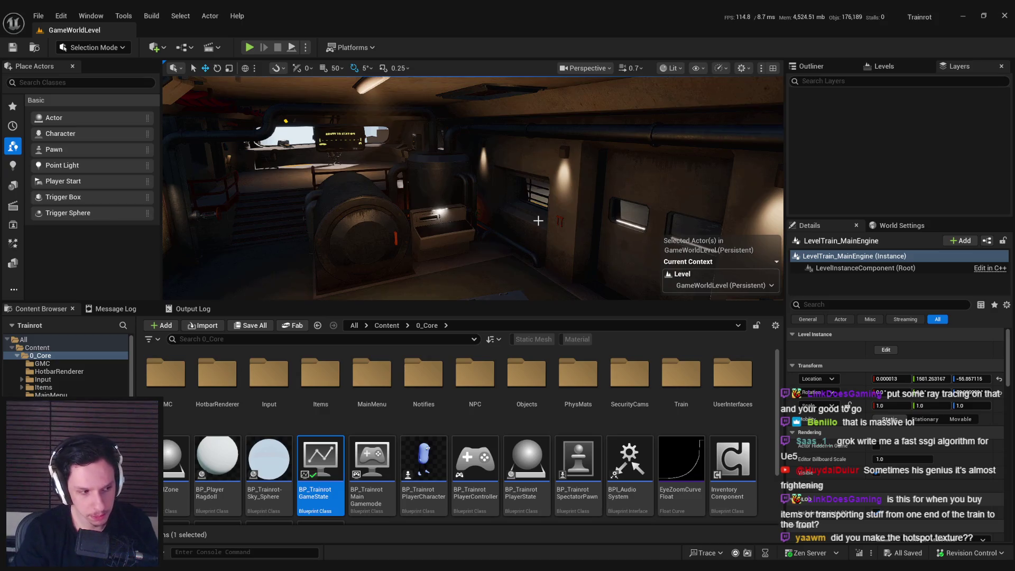
{"action": "key", "text": "alt+Tab"}
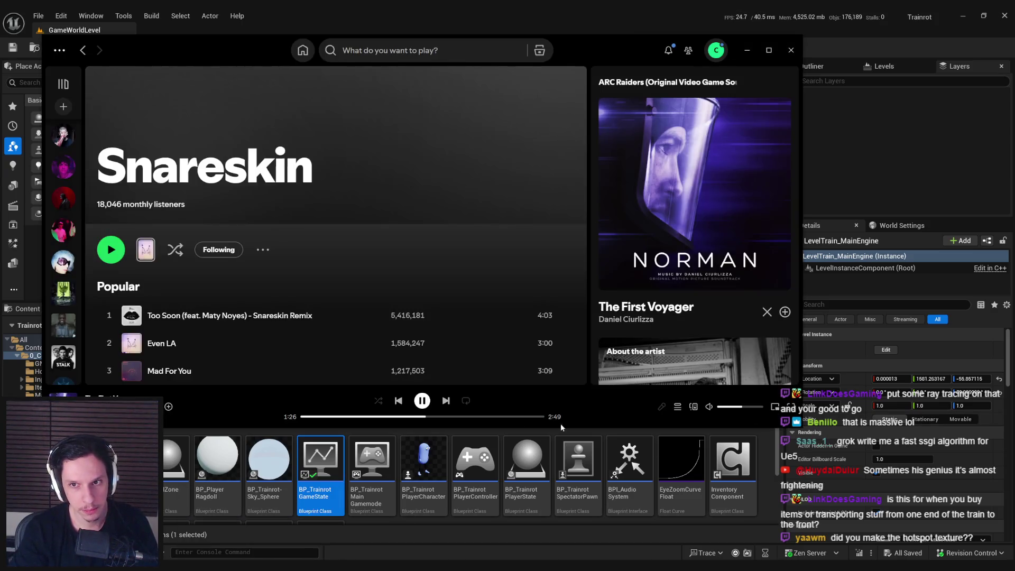
{"action": "left_click", "coordinate": [447, 405]}
{"action": "key", "text": "alt+Tab"}
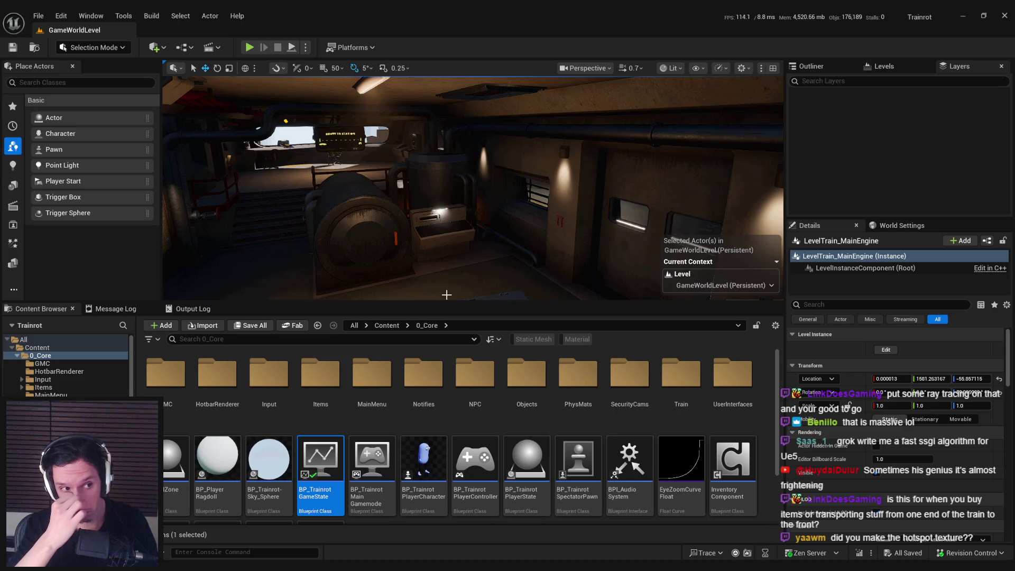
Fly to the cabin wall and enter Level Instance Edit with the status panel selected.
{"action": "left_click_drag", "start_coordinate": [446, 294], "coordinate": [528, 218]}
{"action": "key", "text": "f"}
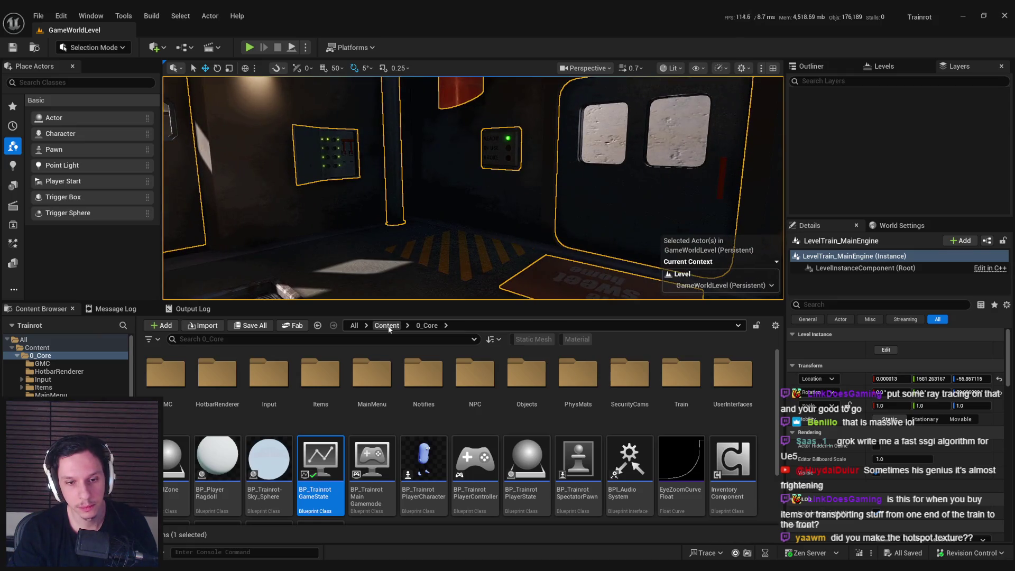
{"action": "double_click", "coordinate": [497, 160]}
{"action": "left_click", "coordinate": [497, 160]}
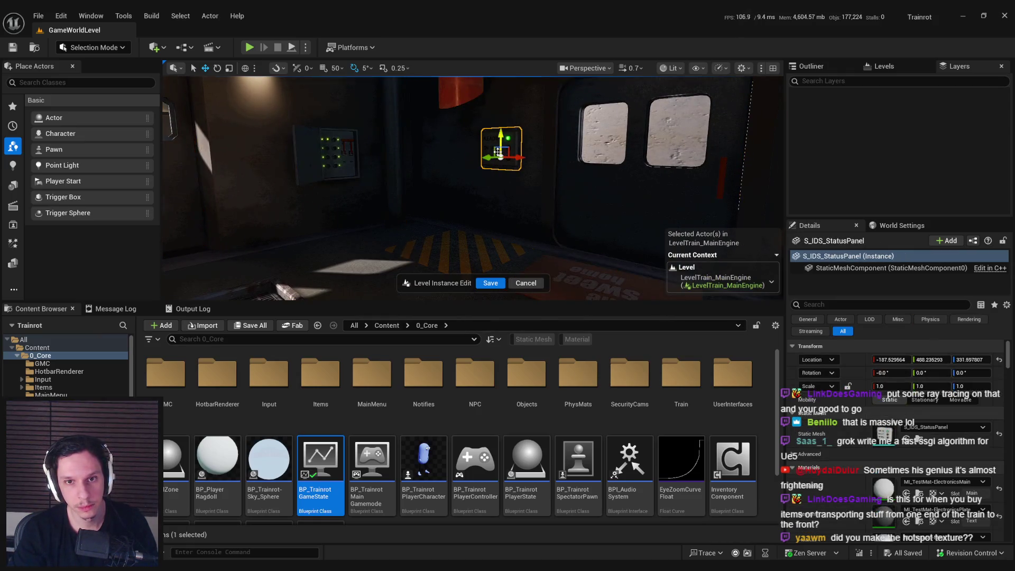
Reimport S_IDS_UsablePanel and assign M_IDS-StatusLights to its Element 4 material slot.
{"action": "key", "text": "ctrl+b"}
{"action": "double_click", "coordinate": [270, 397]}
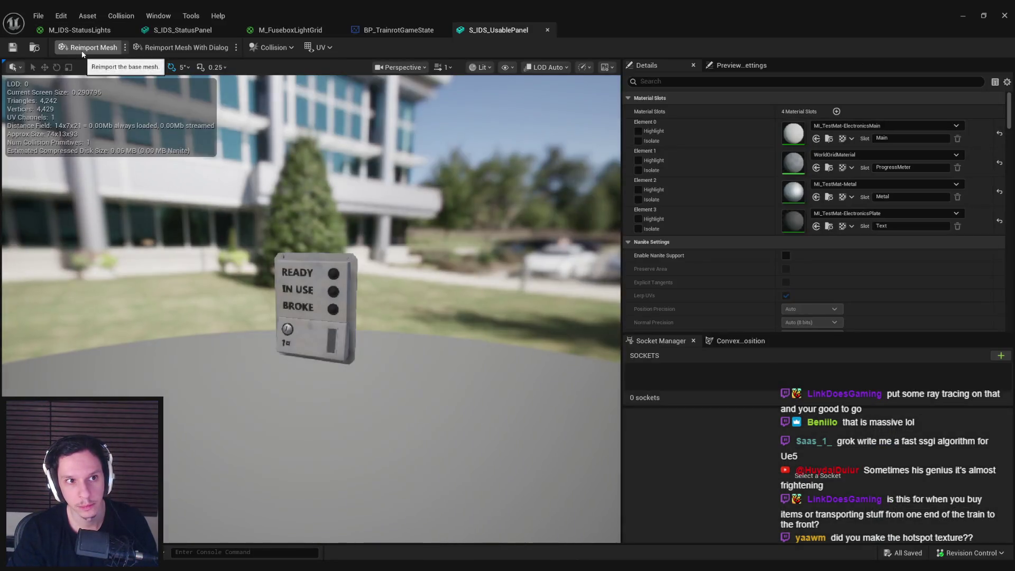
{"action": "left_click", "coordinate": [82, 50]}
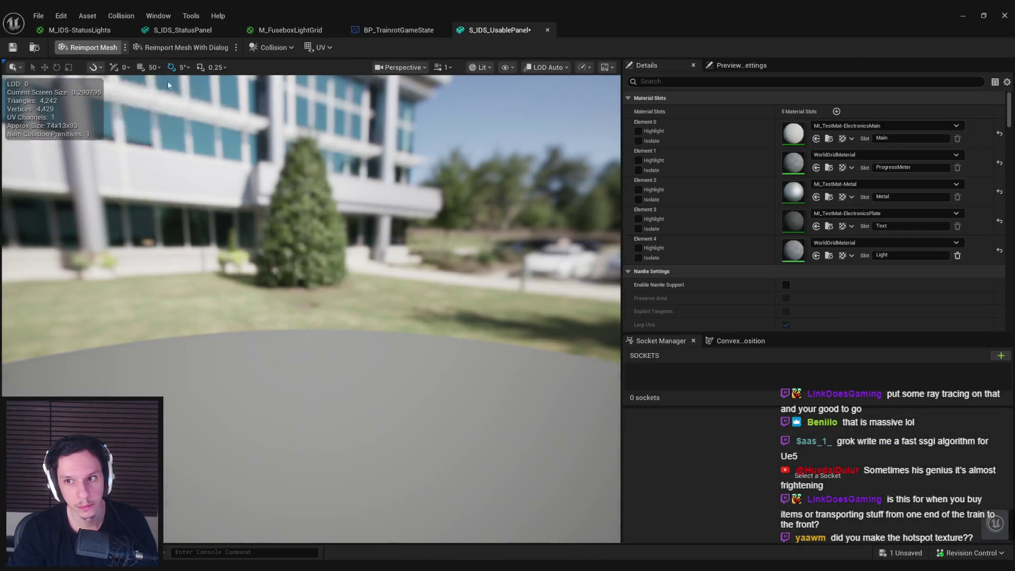
{"action": "left_click", "coordinate": [845, 244]}
{"action": "type", "text": "stat"}
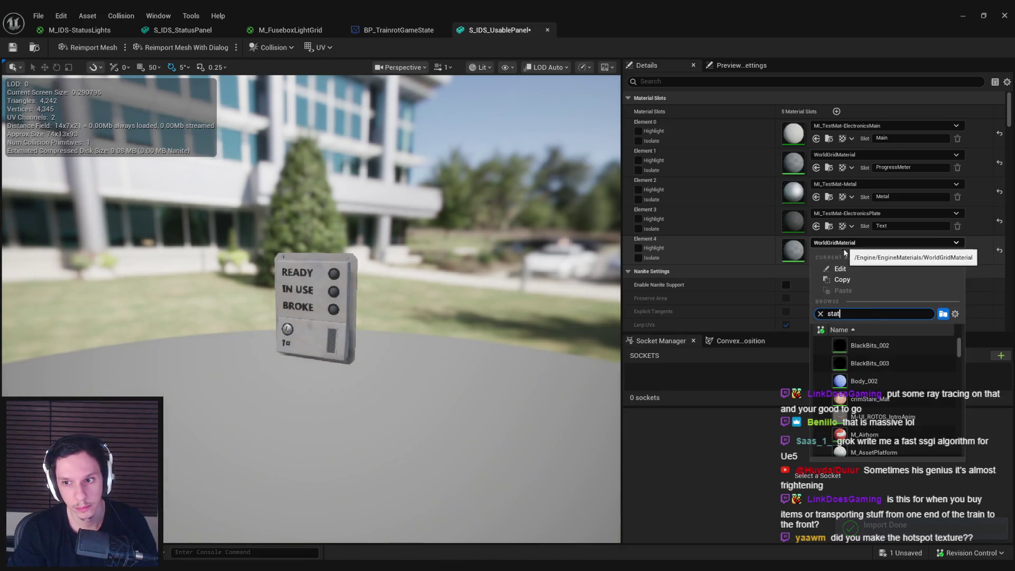
{"action": "left_click", "coordinate": [884, 344]}
{"action": "left_click_drag", "start_coordinate": [519, 323], "coordinate": [539, 312]}
{"action": "mouse_move", "coordinate": [452, 287]}
{"action": "right_mouse_down"}
{"action": "mouse_move", "coordinate": [465, 285]}
{"action": "mouse_move", "coordinate": [452, 287]}
{"action": "right_mouse_up"}
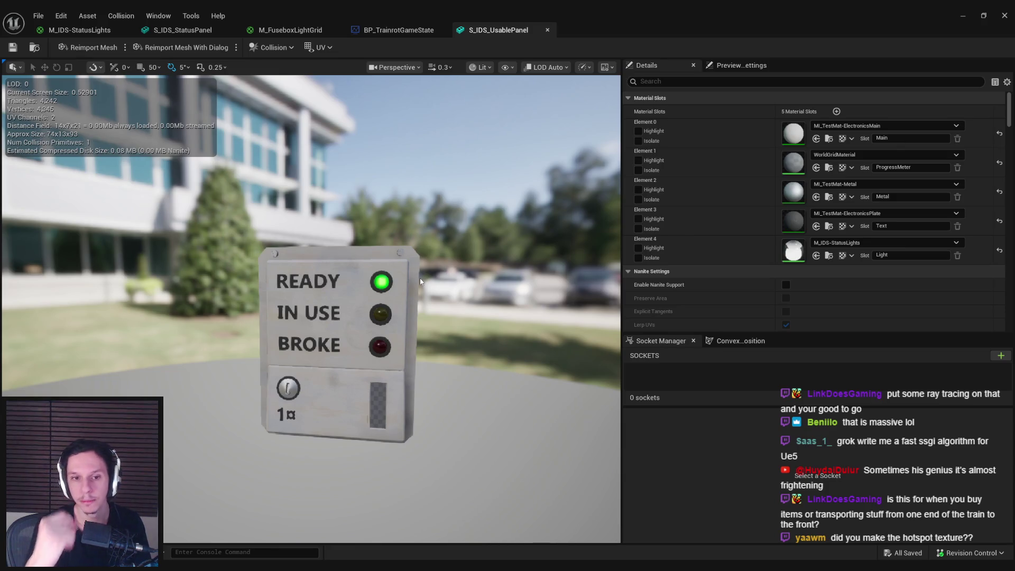
Close the S_IDS_UsablePanel editor, browse up to 0_Core, and open BP_TrainrotGameState.
{"action": "middle_click", "coordinate": [509, 32]}
{"action": "left_click", "coordinate": [963, 15]}
{"action": "scroll", "coordinate": [445, 244], "scroll_direction": "down", "scroll_amount": 2}
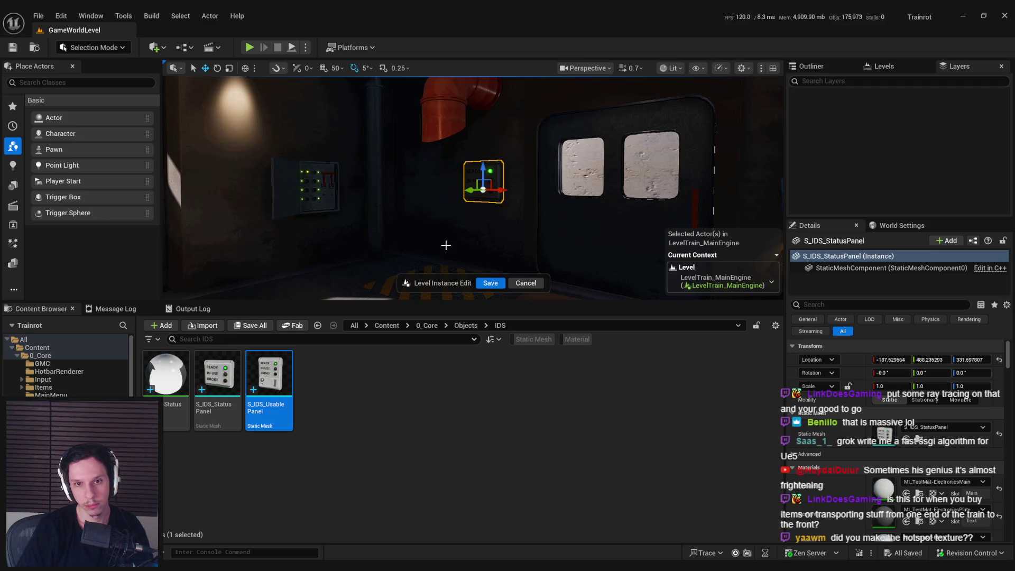
{"action": "right_click_drag", "start_coordinate": [445, 245], "coordinate": [447, 243]}
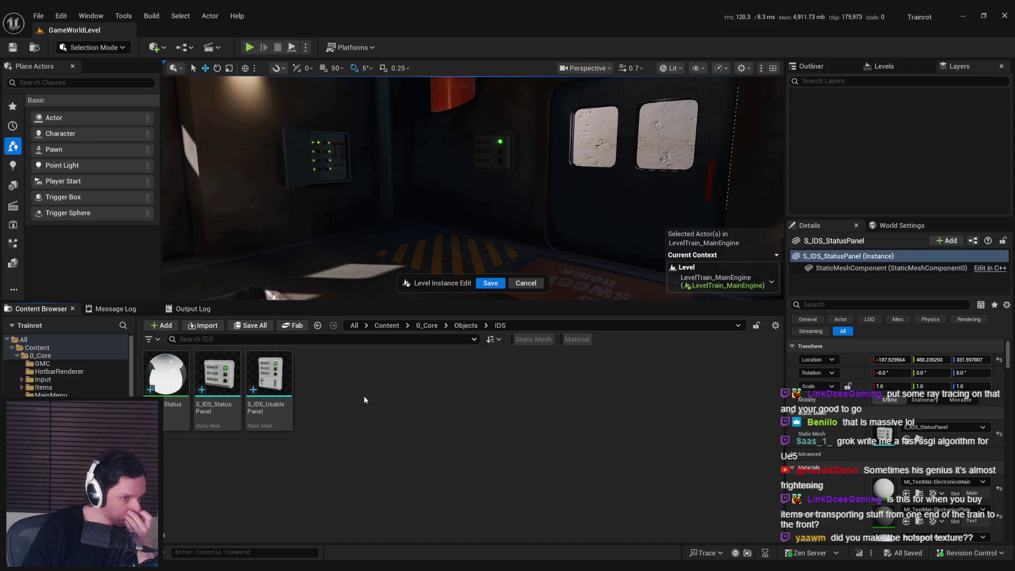
{"action": "left_click", "coordinate": [455, 326]}
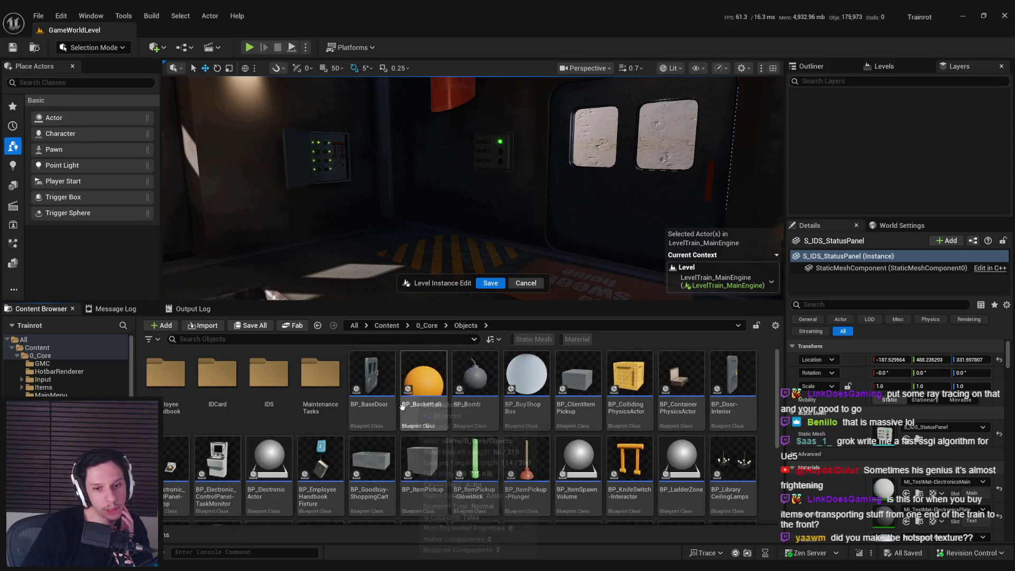
{"action": "left_click", "coordinate": [429, 326]}
{"action": "left_click", "coordinate": [322, 459]}
{"action": "double_click", "coordinate": [323, 459]}
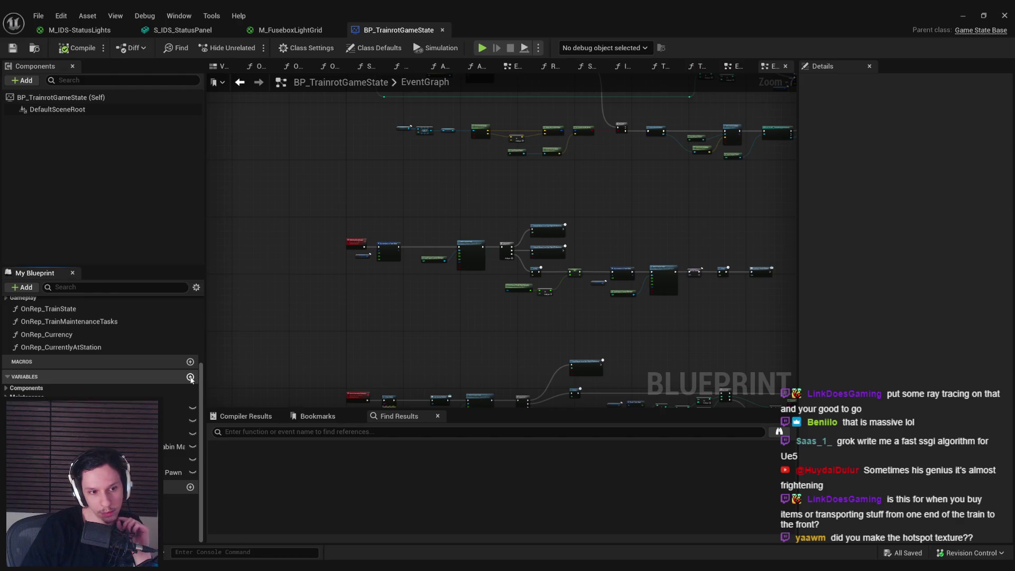
Create the IDS-Status Boolean variable and set its category to ItemDeliverySystem.
{"action": "left_click", "coordinate": [190, 377]}
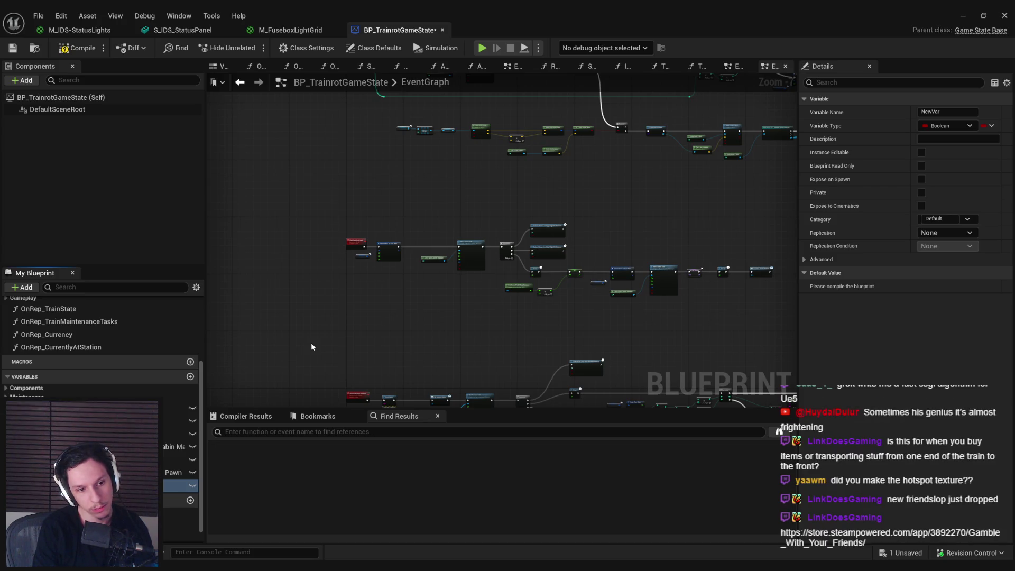
{"action": "type", "text": "IDS-Status"}
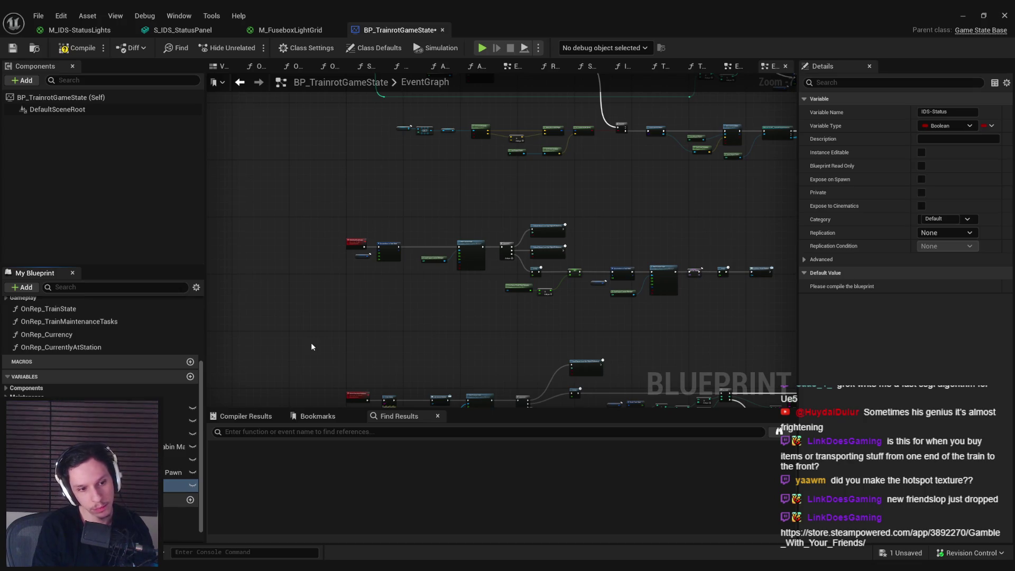
{"action": "type", "text": "Item"}
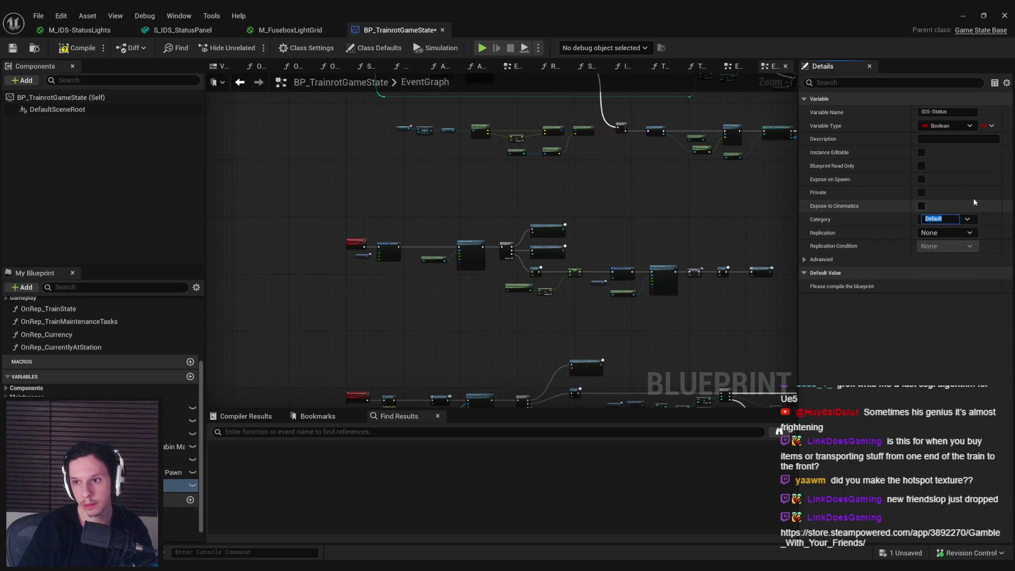
{"action": "type", "text": "tem"}
{"action": "key", "text": "Return"}
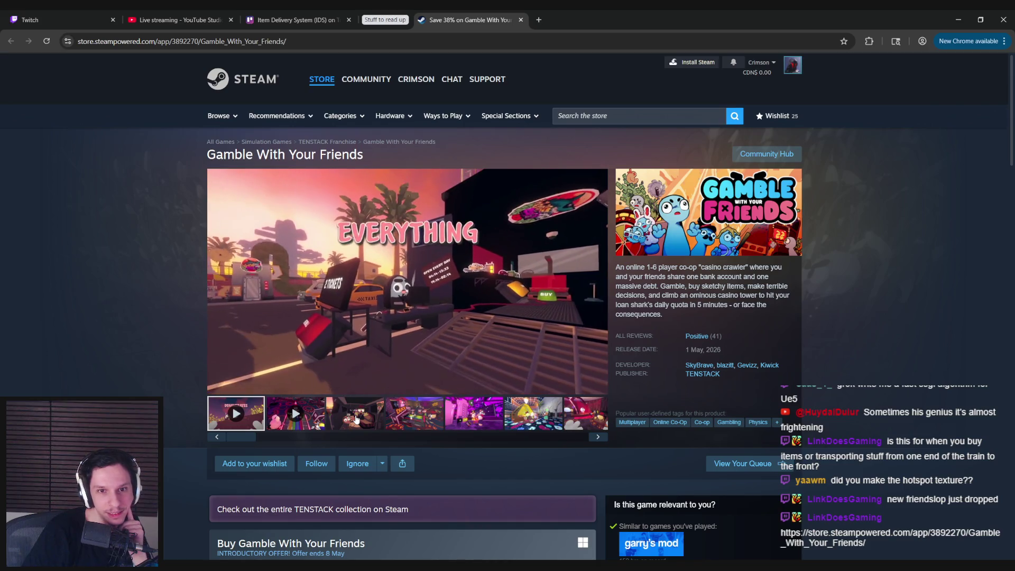
Page through all 19 Gamble With Your Friends screenshots in the viewer.
{"action": "left_click", "coordinate": [356, 419]}
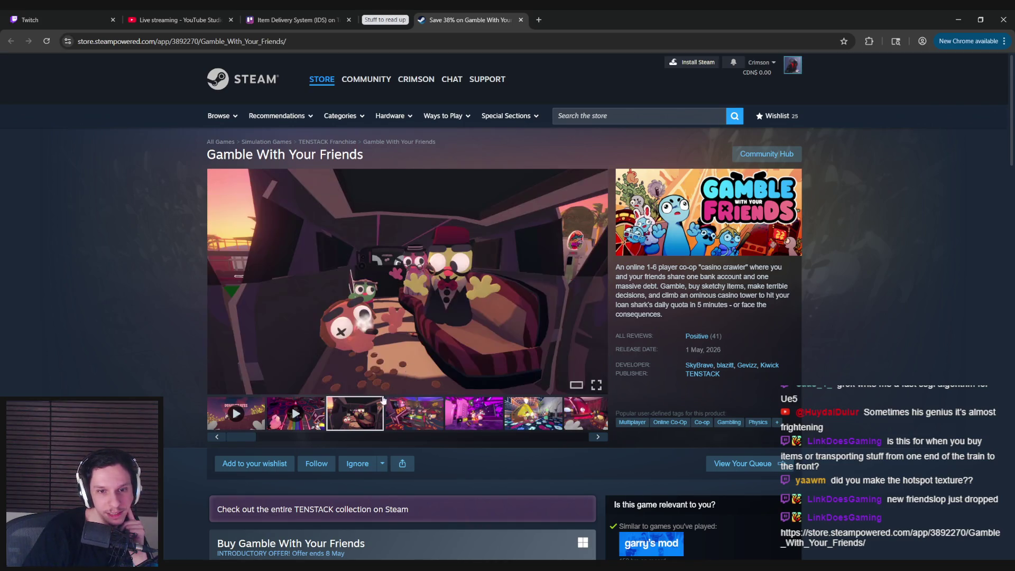
{"action": "left_click", "coordinate": [452, 299]}
{"action": "left_click", "coordinate": [892, 312]}
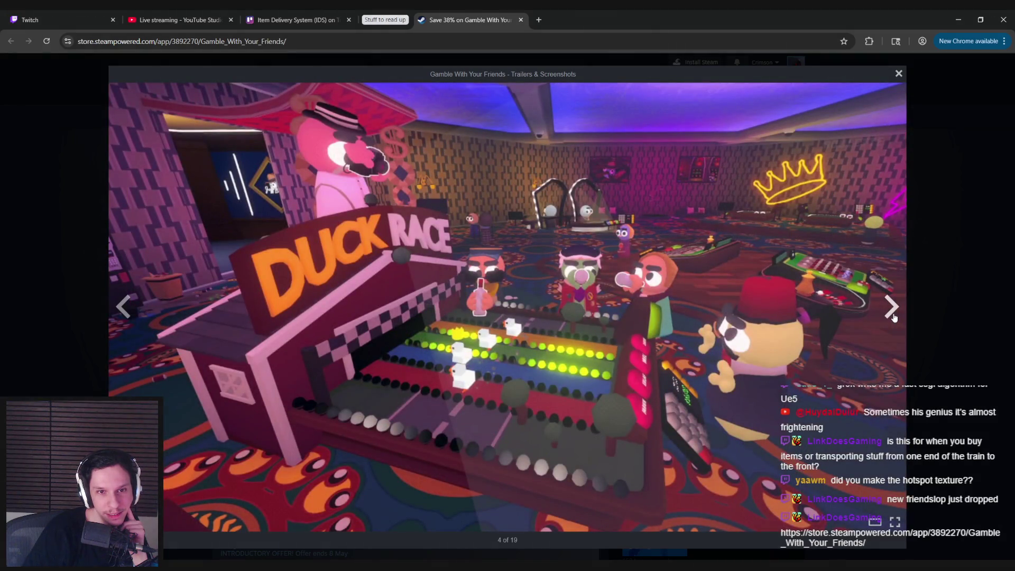
{"action": "left_click", "coordinate": [891, 309]}
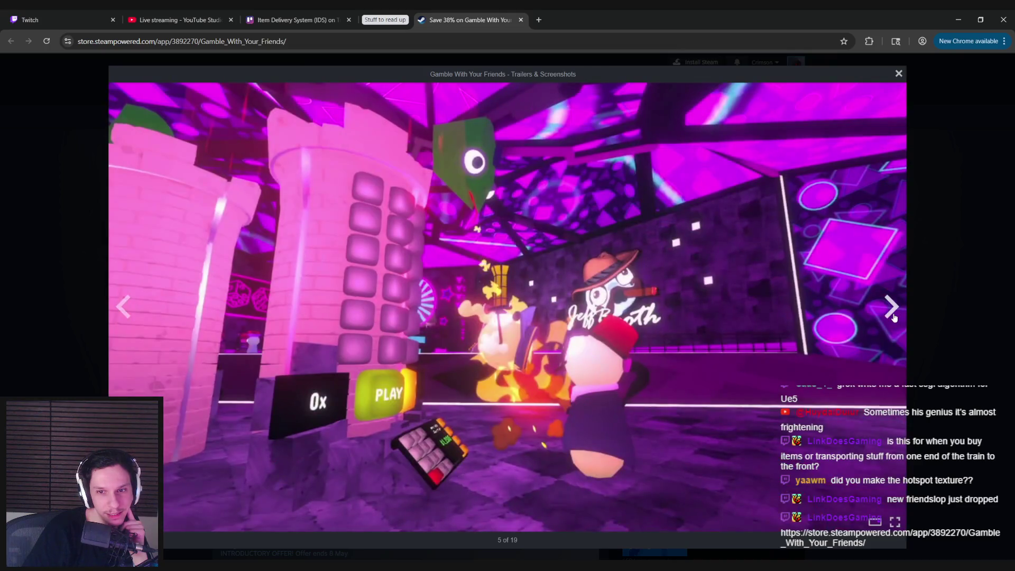
{"action": "left_click", "coordinate": [891, 310]}
{"action": "left_click", "coordinate": [893, 316]}
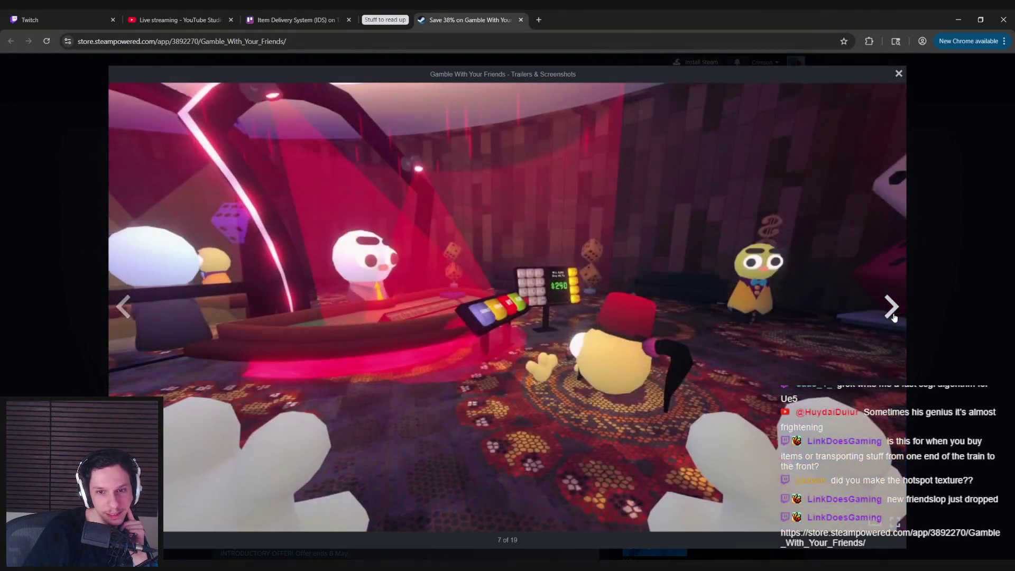
{"action": "left_click", "coordinate": [894, 317]}
{"action": "left_click", "coordinate": [893, 316]}
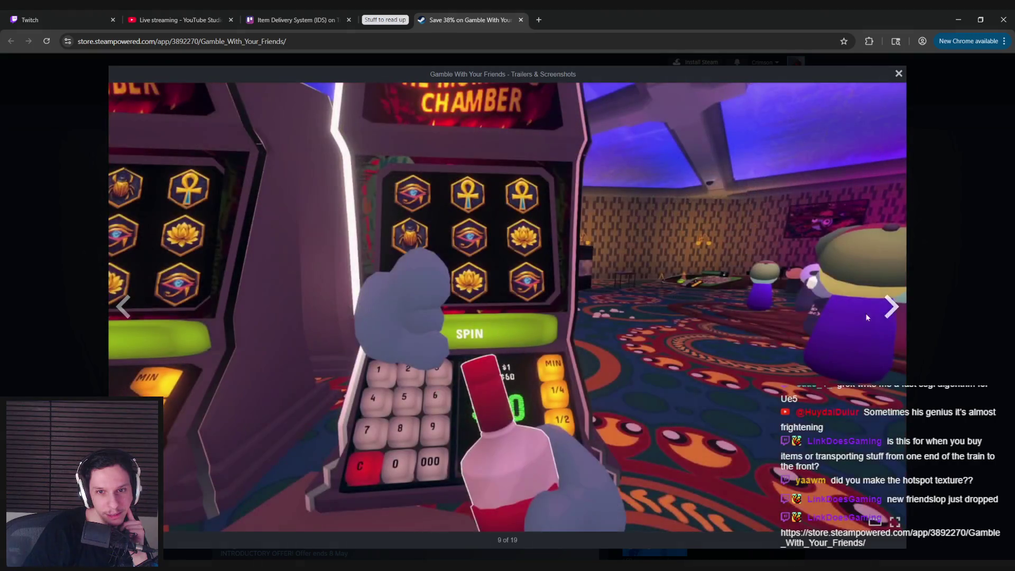
{"action": "left_click", "coordinate": [114, 315]}
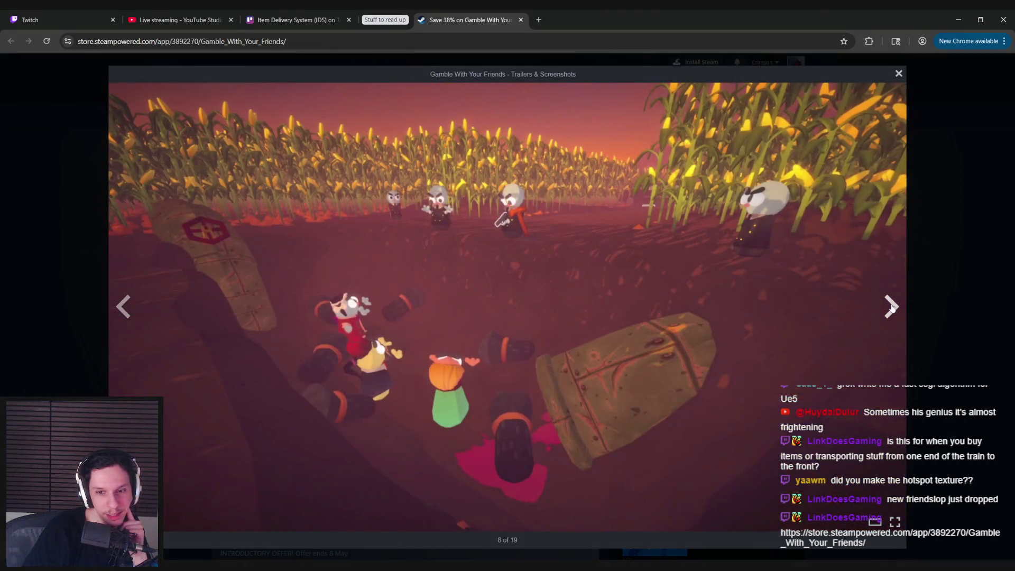
{"action": "left_click", "coordinate": [892, 307]}
{"action": "left_click", "coordinate": [892, 307]}
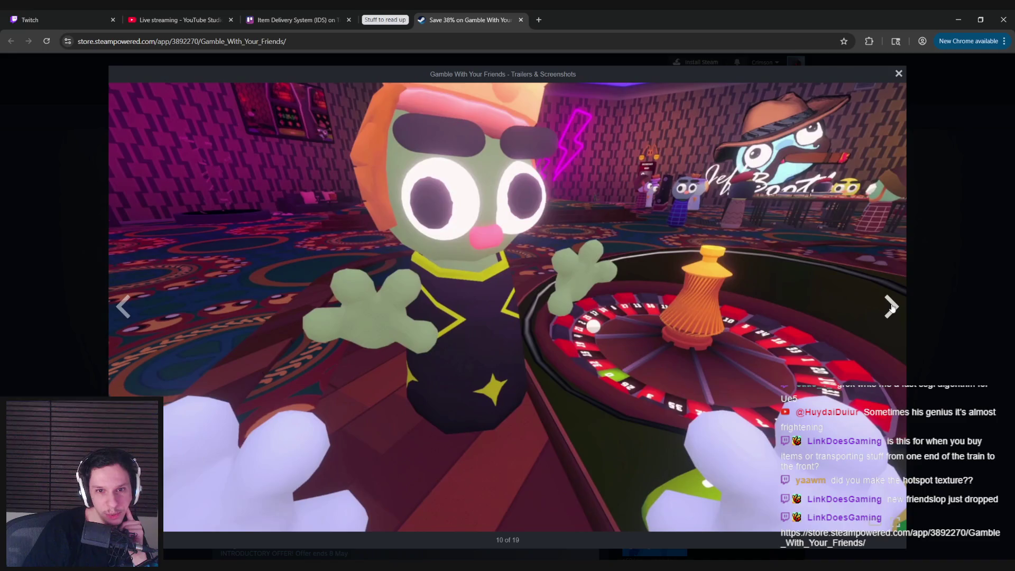
{"action": "left_click", "coordinate": [892, 307]}
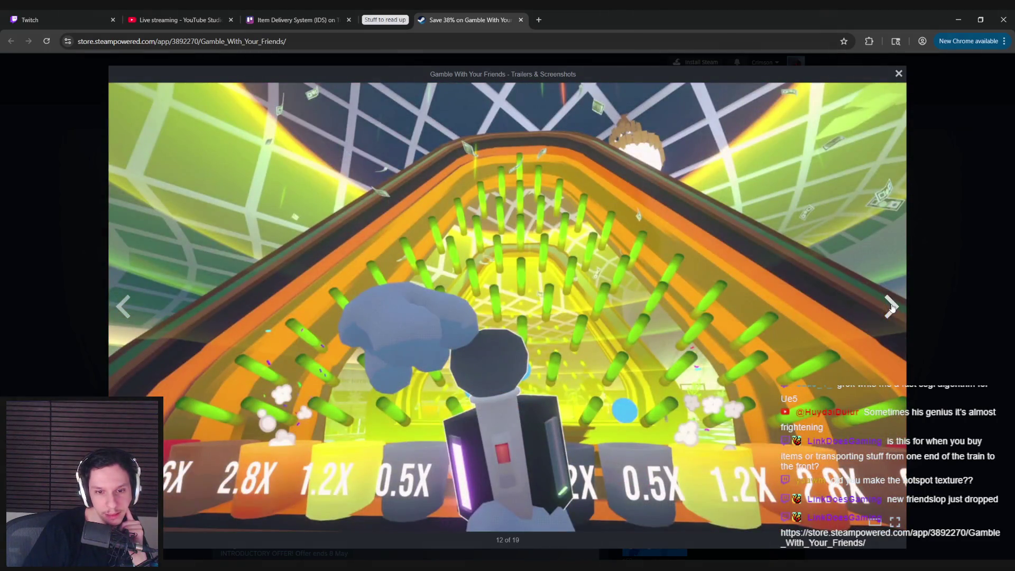
{"action": "left_click", "coordinate": [892, 307]}
{"action": "left_click", "coordinate": [892, 308]}
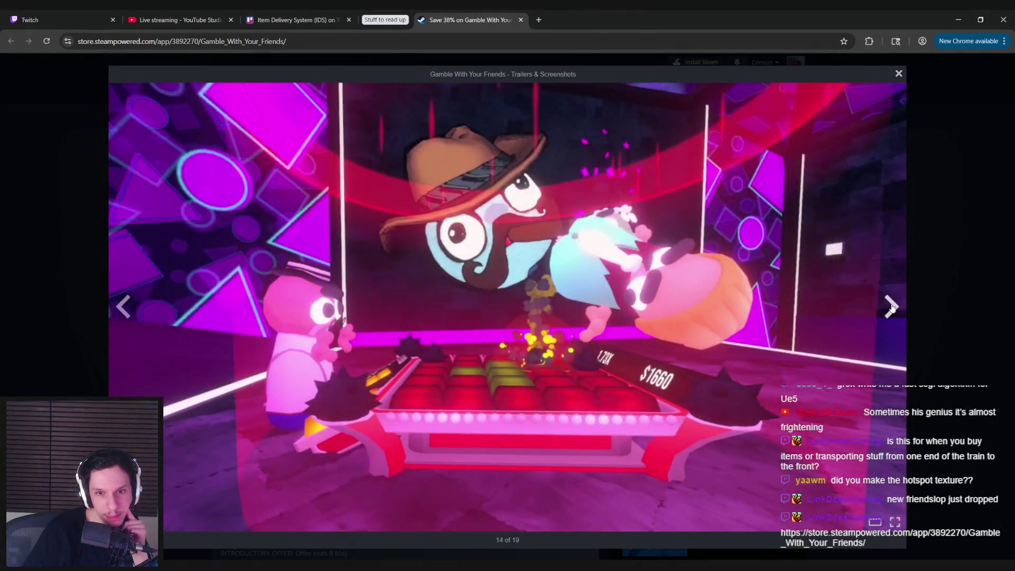
{"action": "left_click", "coordinate": [891, 307]}
{"action": "left_click", "coordinate": [892, 307]}
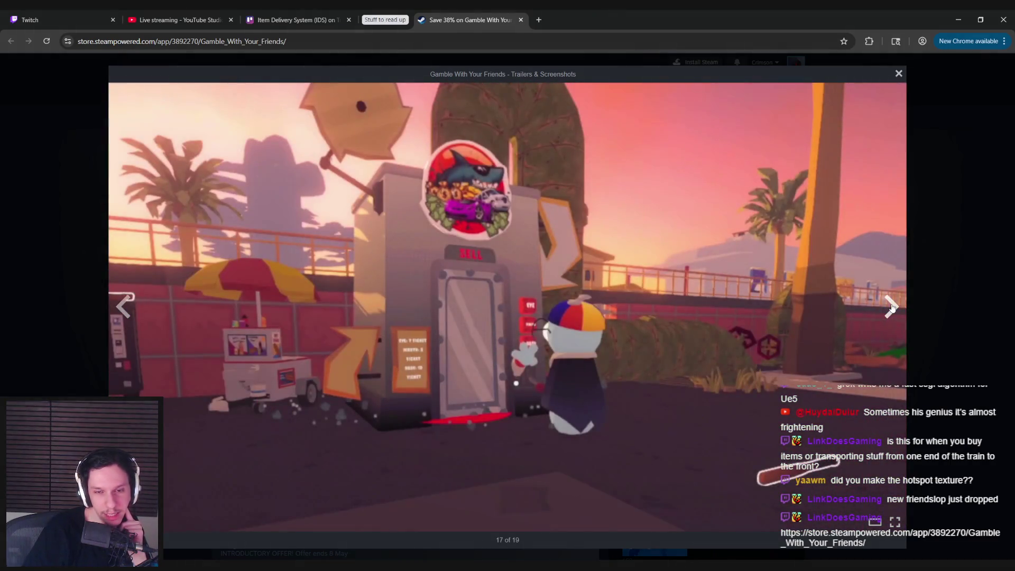
{"action": "left_click", "coordinate": [892, 307]}
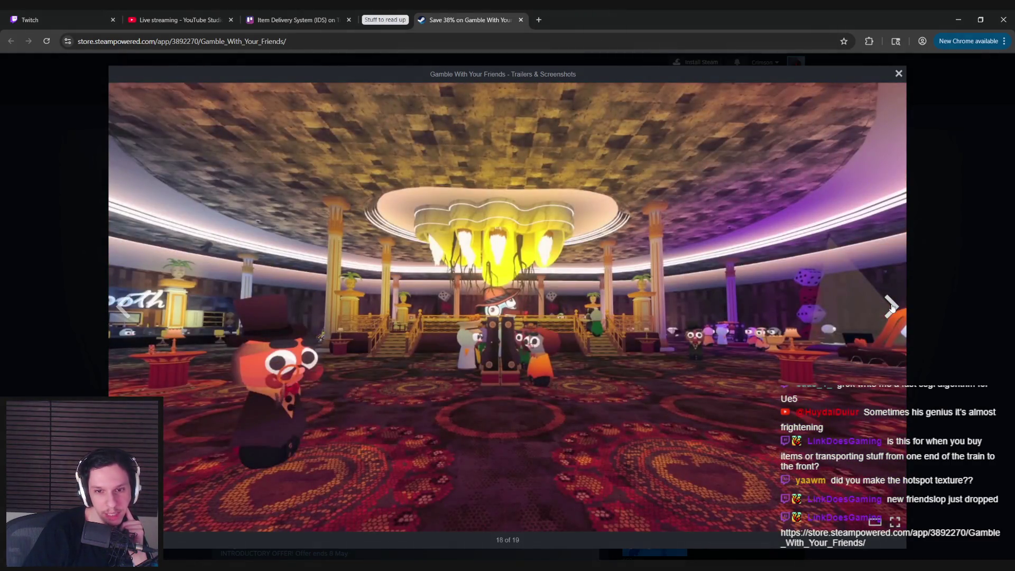
{"action": "left_click", "coordinate": [891, 308]}
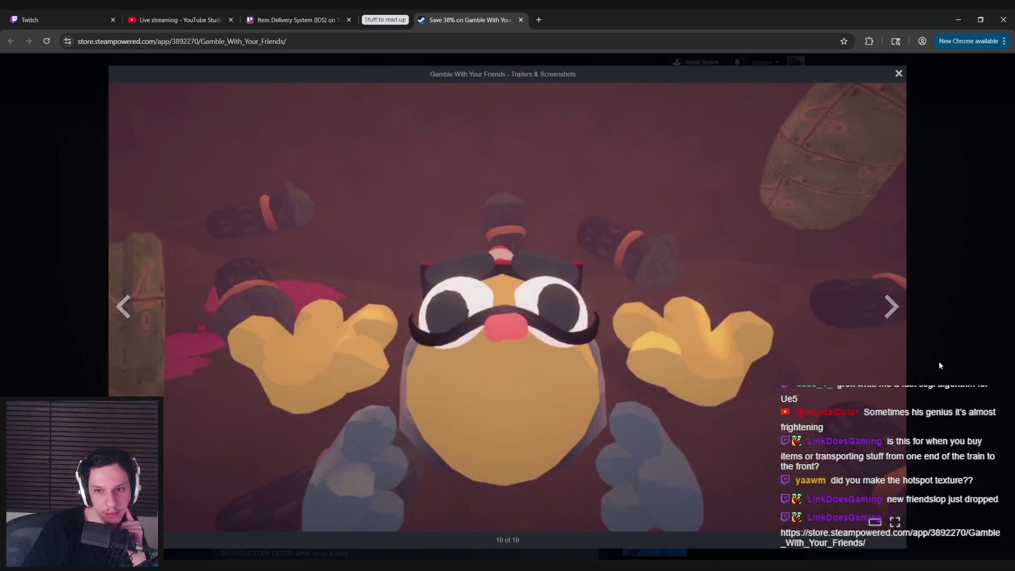
Close the screenshot viewer, skim the game description, and switch to the Item Delivery System card.
{"action": "left_click", "coordinate": [940, 365]}
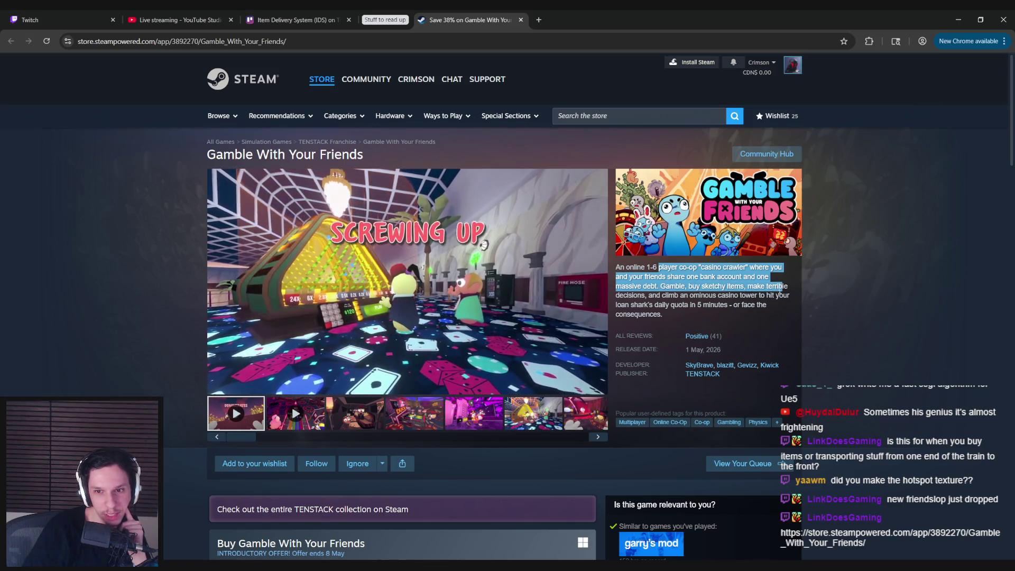
{"action": "left_click_drag", "start_coordinate": [649, 297], "coordinate": [733, 299]}
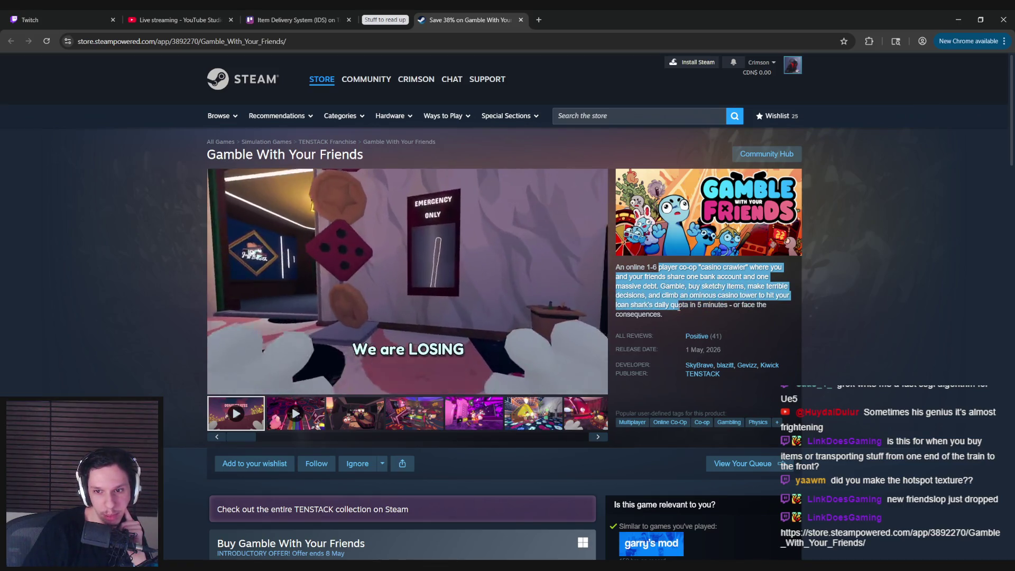
{"action": "left_click", "coordinate": [685, 316]}
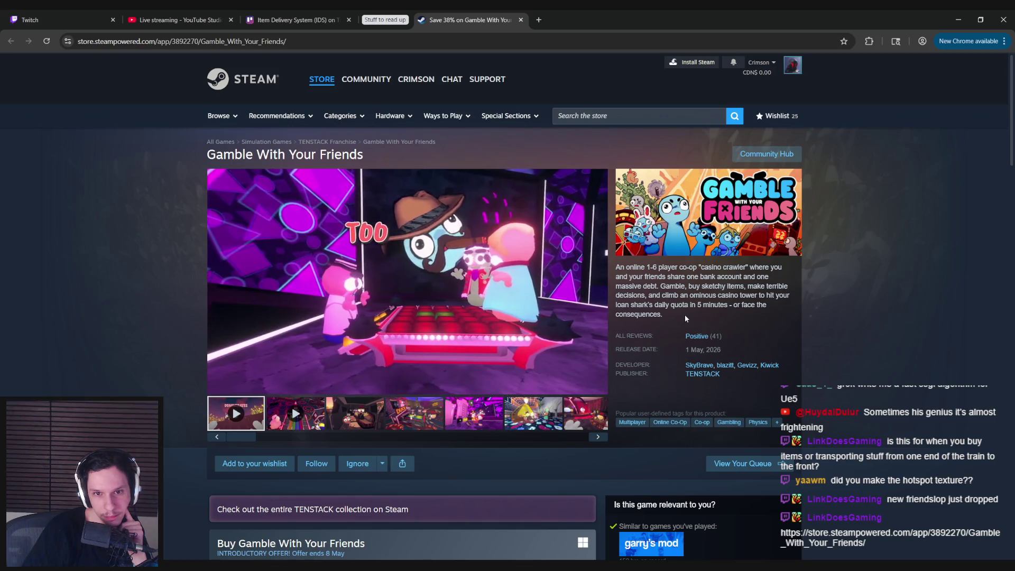
{"action": "scroll", "coordinate": [162, 305], "scroll_direction": "down", "scroll_amount": 3}
{"action": "scroll", "coordinate": [160, 306], "scroll_direction": "down", "scroll_amount": 2}
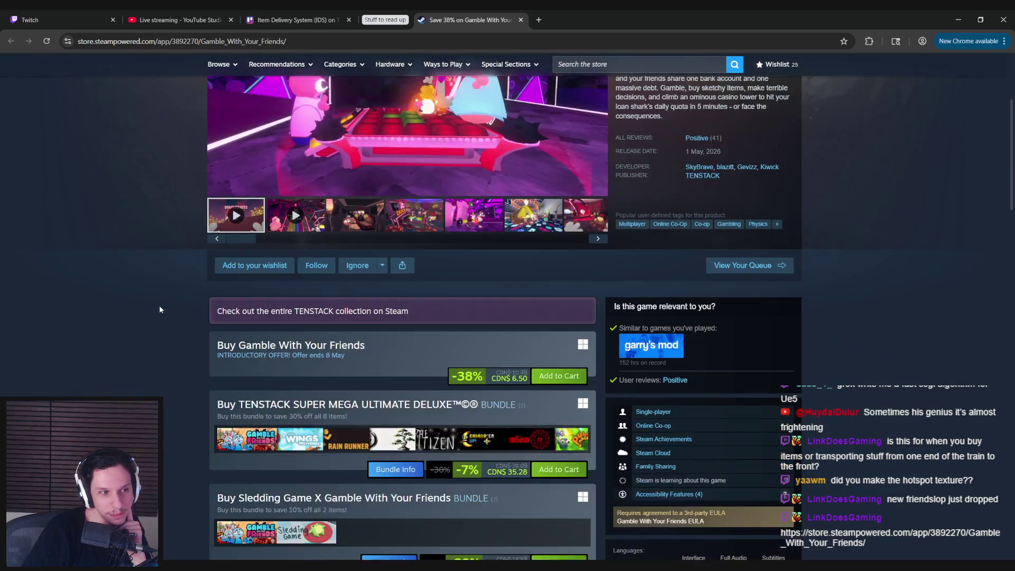
{"action": "scroll", "coordinate": [160, 303], "scroll_direction": "up", "scroll_amount": 3}
{"action": "left_click", "coordinate": [521, 20]}
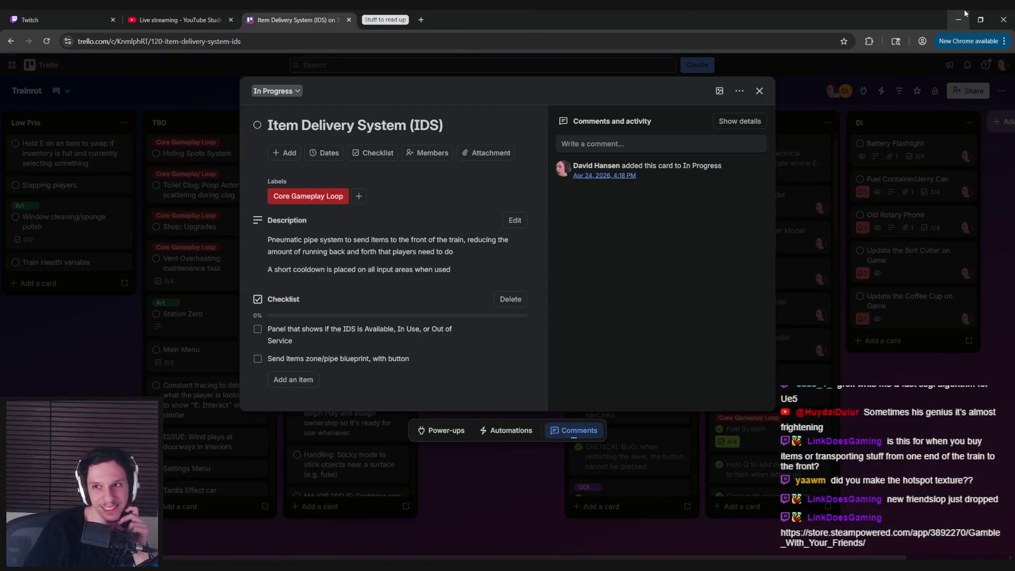
Minimize Chrome and zoom around the BP_TrainrotGameState EventGraph to review its nodes.
{"action": "left_click", "coordinate": [958, 20]}
{"action": "scroll", "coordinate": [393, 268], "scroll_direction": "up", "scroll_amount": 5}
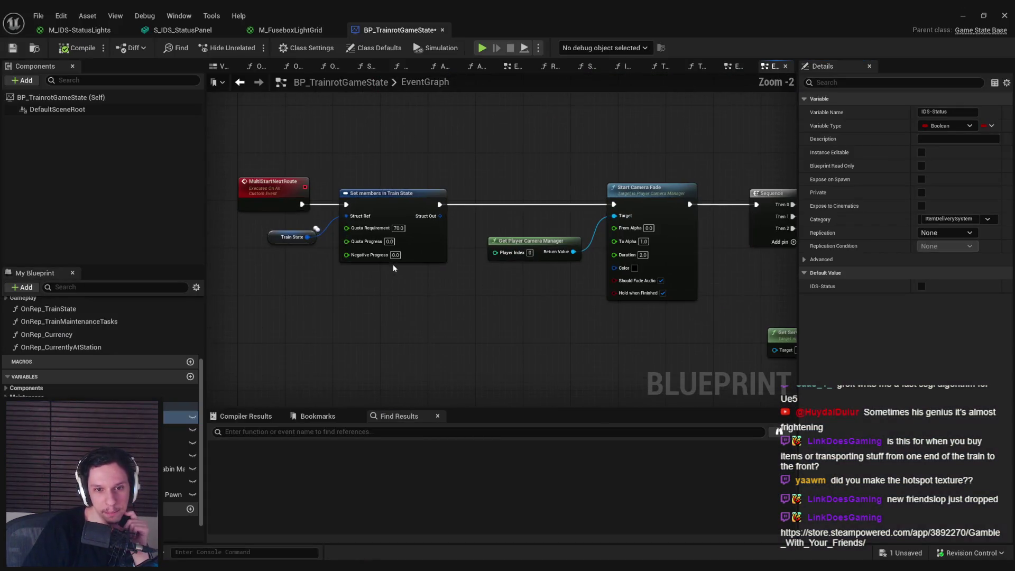
{"action": "scroll", "coordinate": [398, 293], "scroll_direction": "down", "scroll_amount": 3}
{"action": "scroll", "coordinate": [324, 287], "scroll_direction": "up", "scroll_amount": 3}
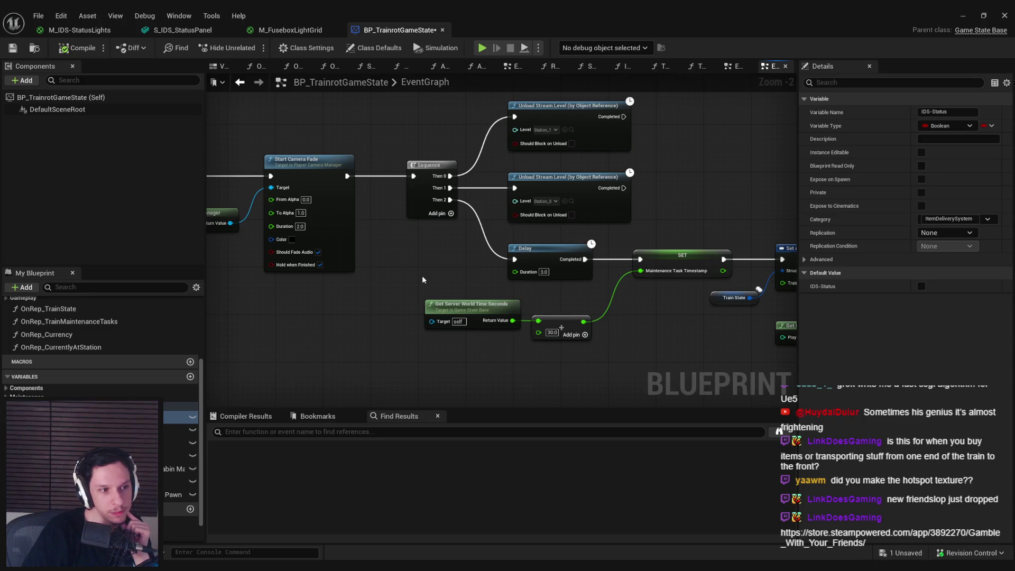
{"action": "scroll", "coordinate": [422, 274], "scroll_direction": "down", "scroll_amount": 4}
{"action": "scroll", "coordinate": [502, 267], "scroll_direction": "up", "scroll_amount": 3}
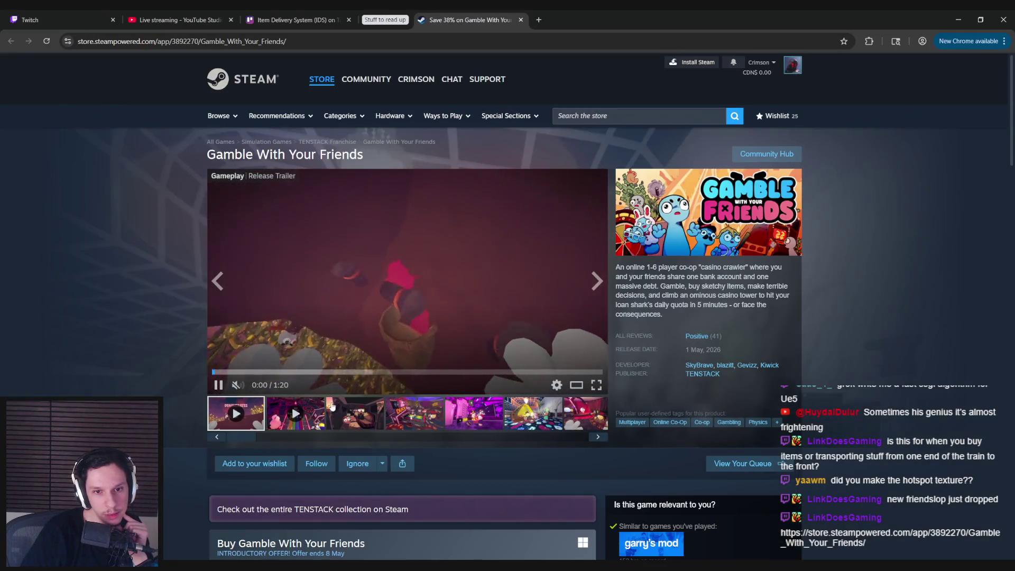
Play the Gamble With Your Friends Release Trailer, scrubbing to about 0:23 and resuming.
{"action": "left_click", "coordinate": [311, 412]}
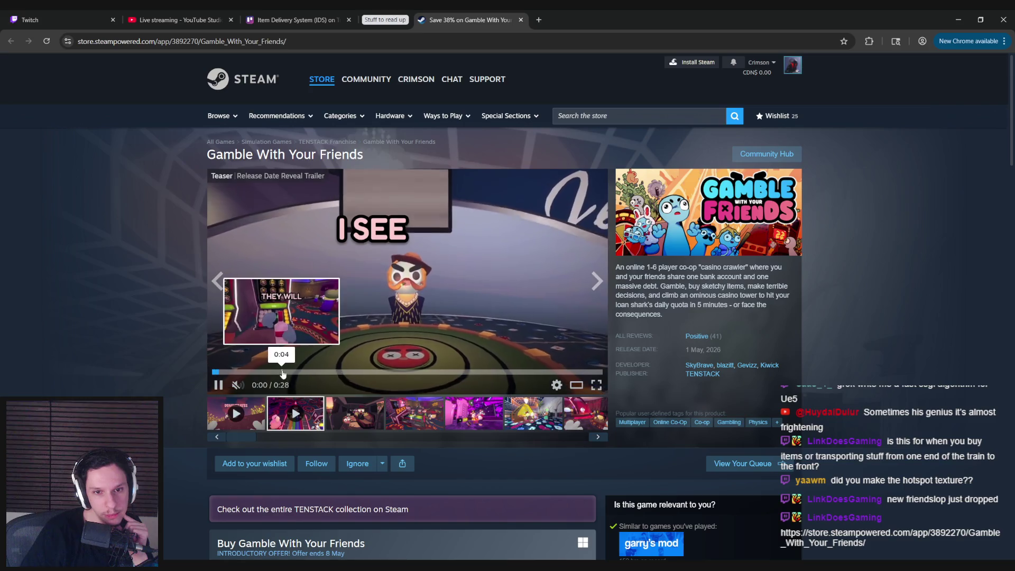
{"action": "left_click", "coordinate": [319, 371]}
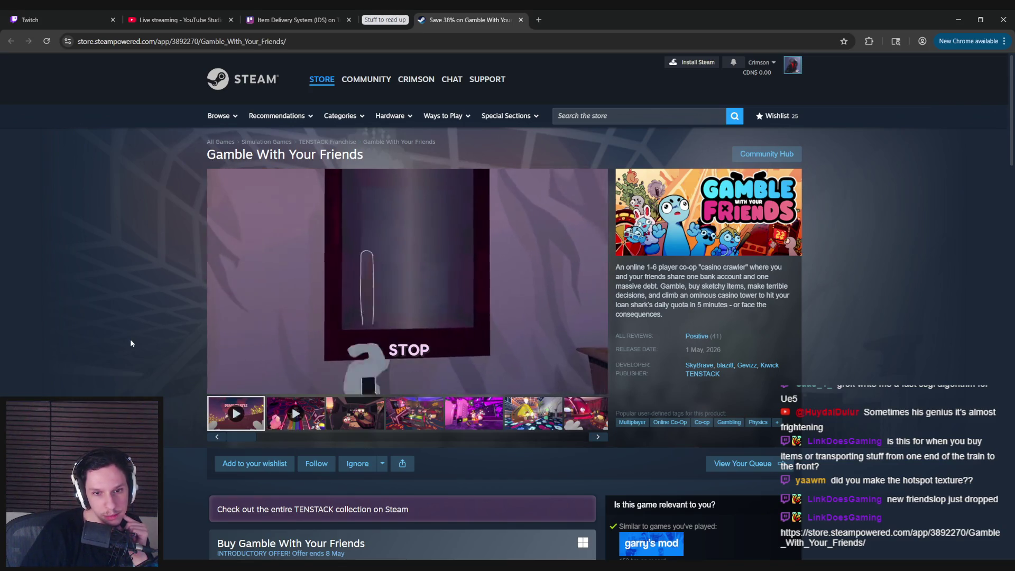
{"action": "left_click", "coordinate": [324, 364]}
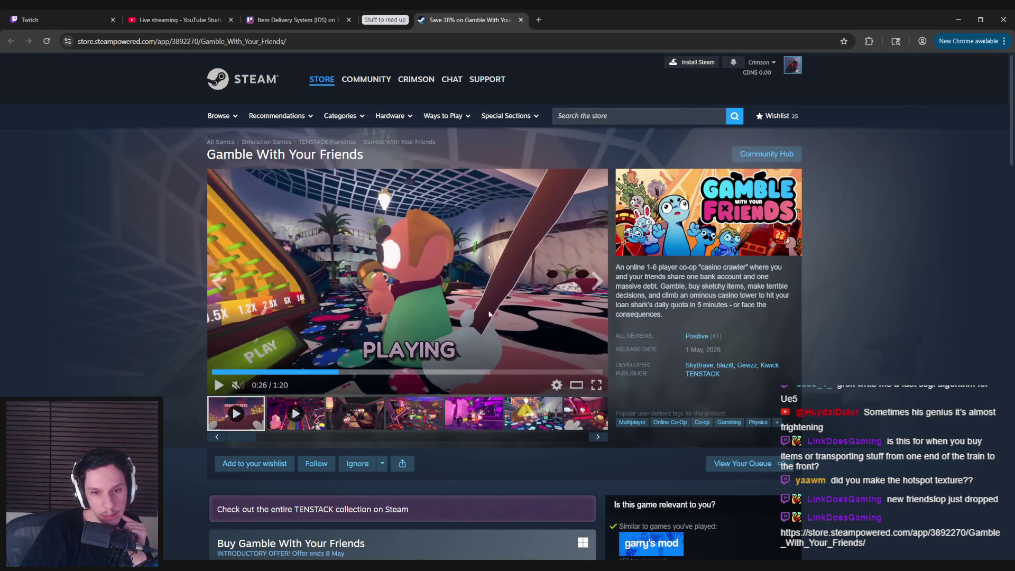
{"action": "left_click", "coordinate": [307, 371]}
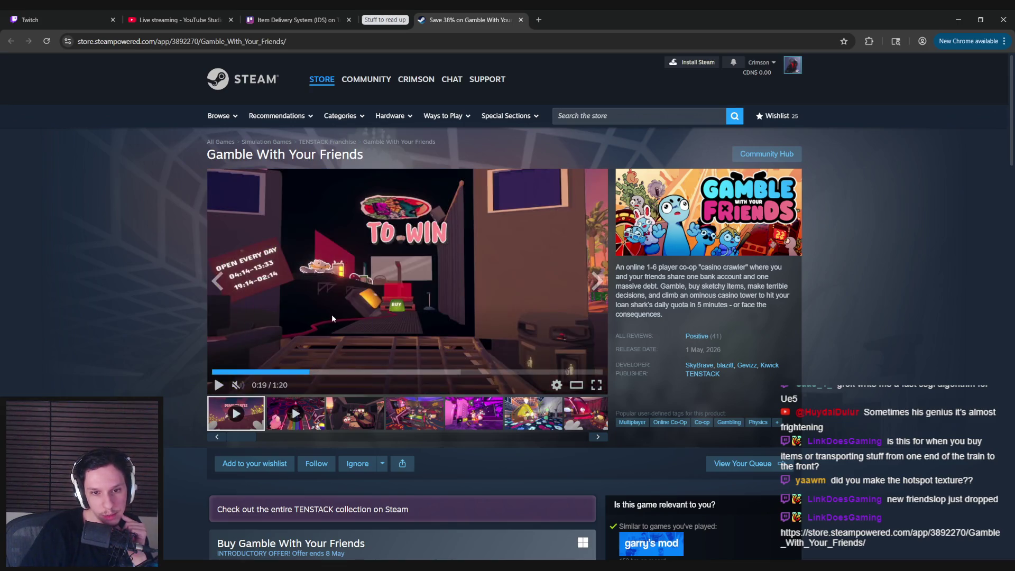
{"action": "left_click", "coordinate": [332, 314]}
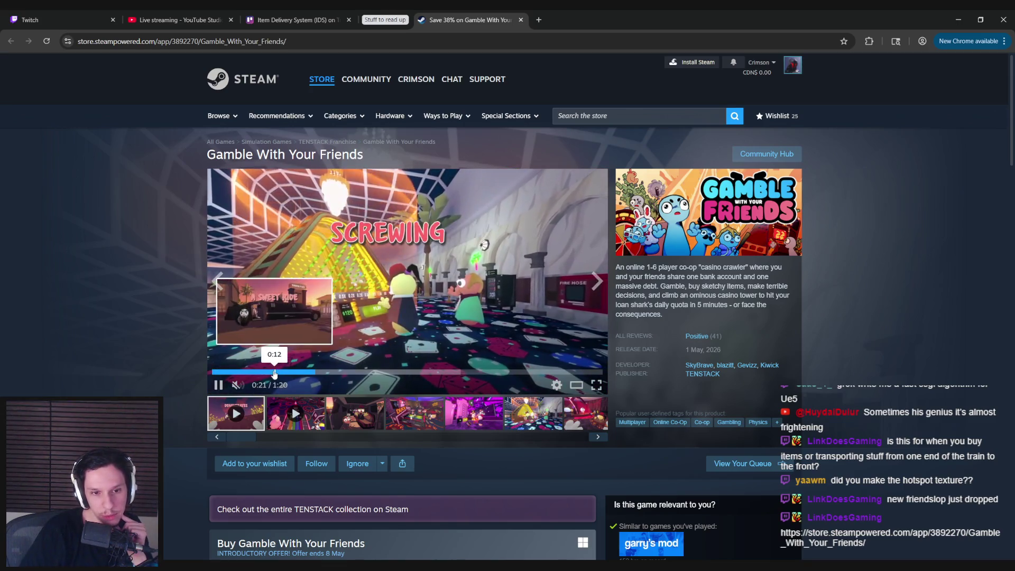
{"action": "left_click_drag", "start_coordinate": [272, 374], "coordinate": [339, 374]}
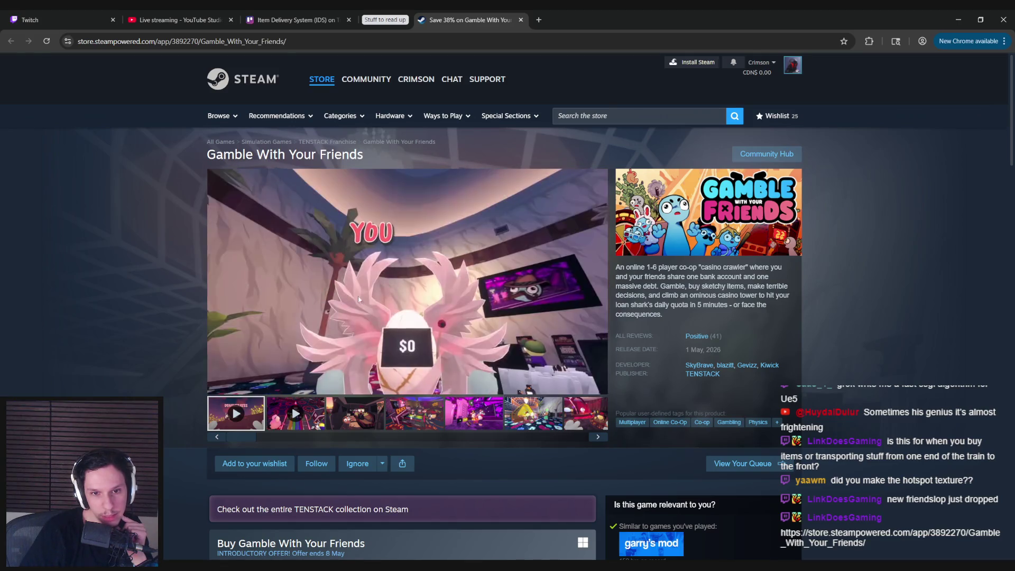
{"action": "left_click", "coordinate": [331, 304]}
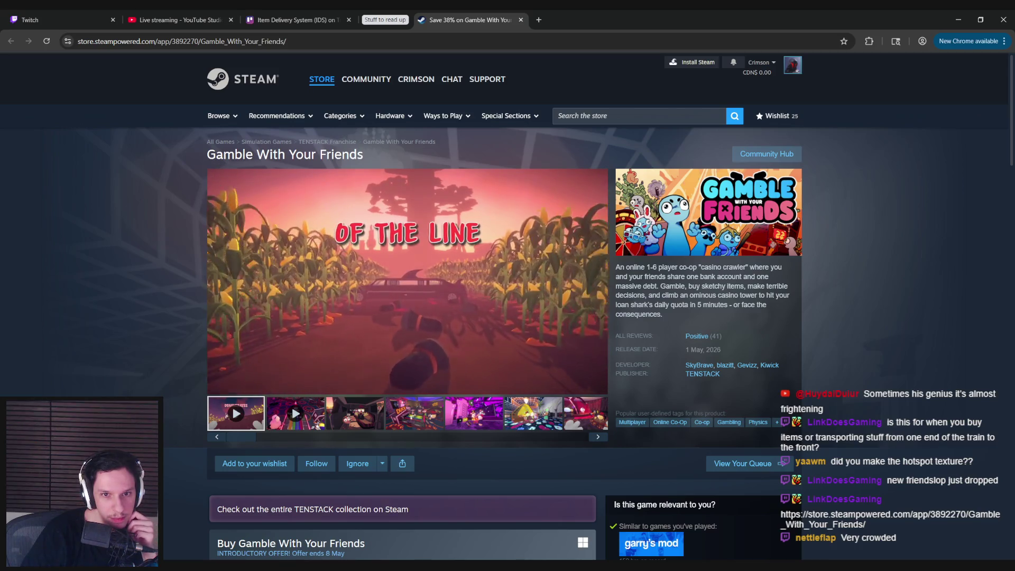
Pause the trailer near its end, close the Steam tab, and minimize Chrome.
{"action": "mouse_move", "coordinate": [440, 322]}
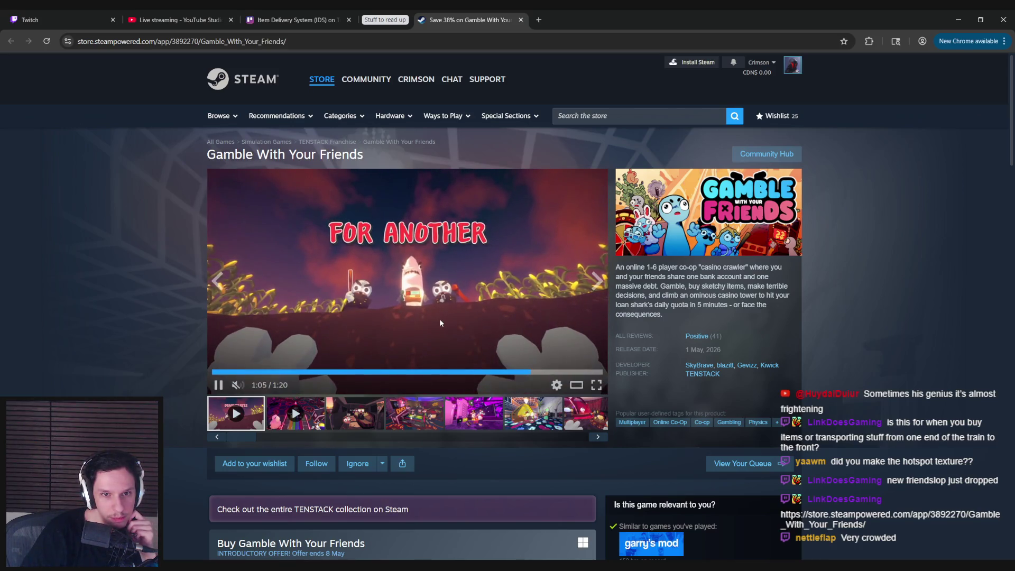
{"action": "right_click", "coordinate": [408, 314]}
{"action": "left_click", "coordinate": [408, 314]}
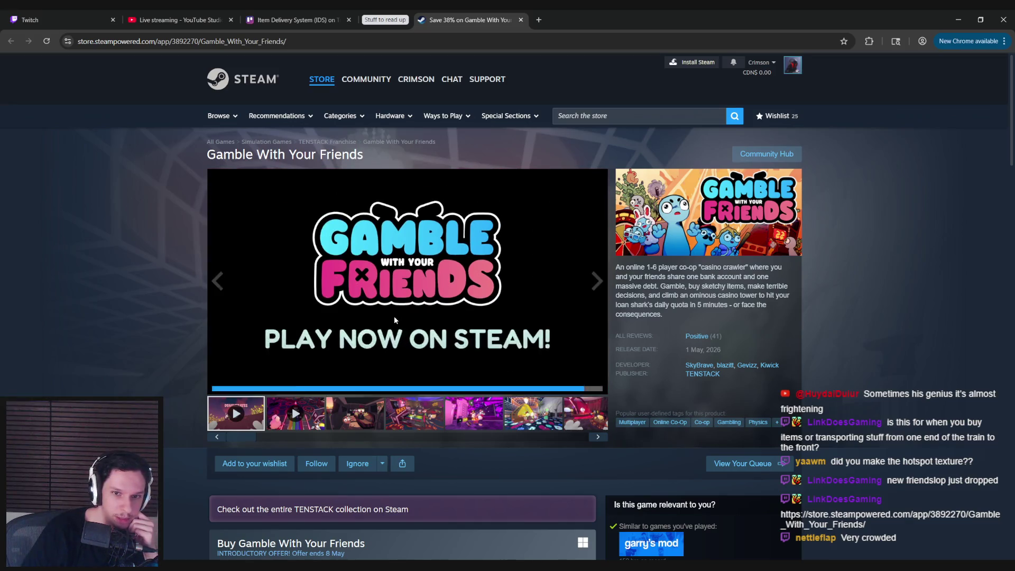
{"action": "left_click", "coordinate": [394, 317]}
{"action": "key", "text": "ctrl+w"}
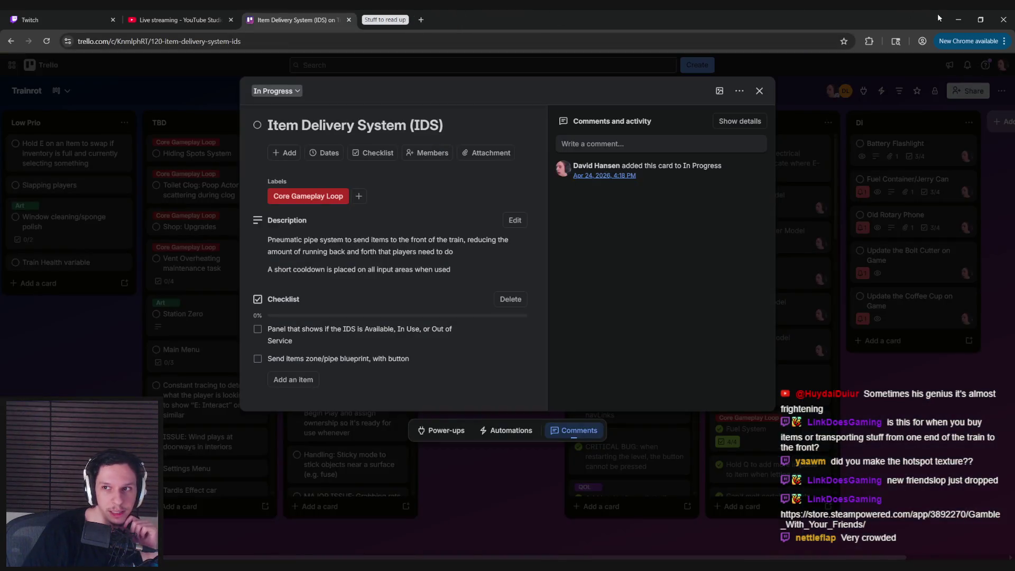
{"action": "left_click", "coordinate": [958, 20]}
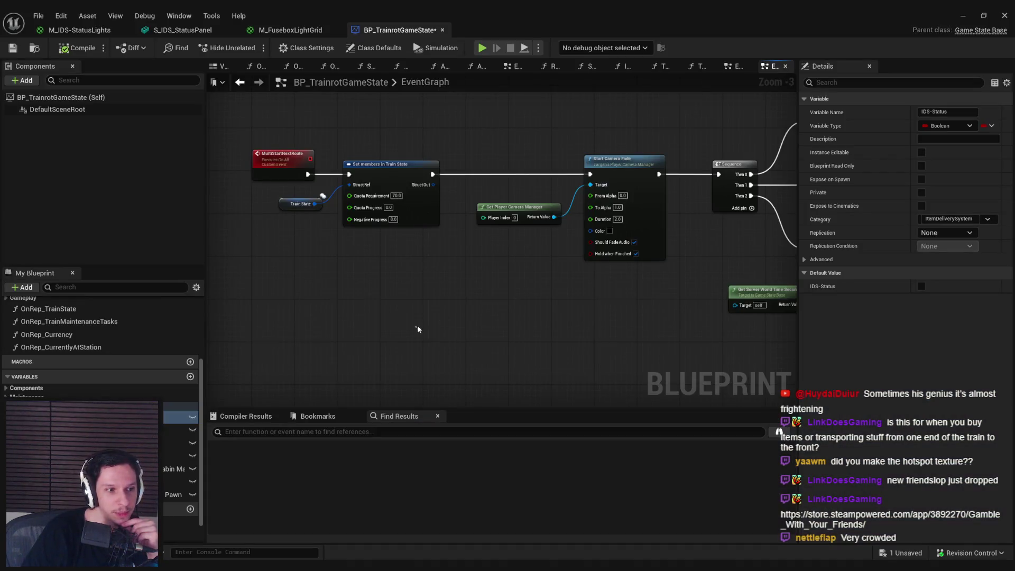